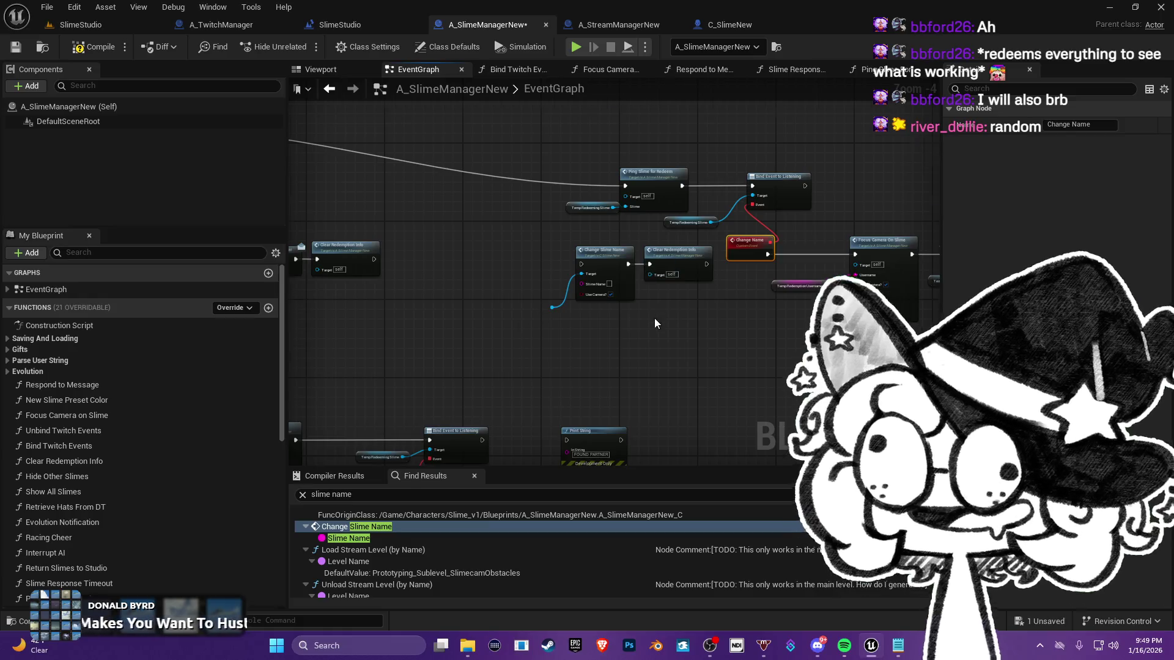
Step: Select the Change Slime Name and Clear Redemption Info nodes and move them beside Ready Pause
{"action": "right_click_drag", "start_coordinate": [664, 328], "coordinate": [529, 398]}
{"action": "right_click_drag", "start_coordinate": [531, 354], "coordinate": [453, 330]}
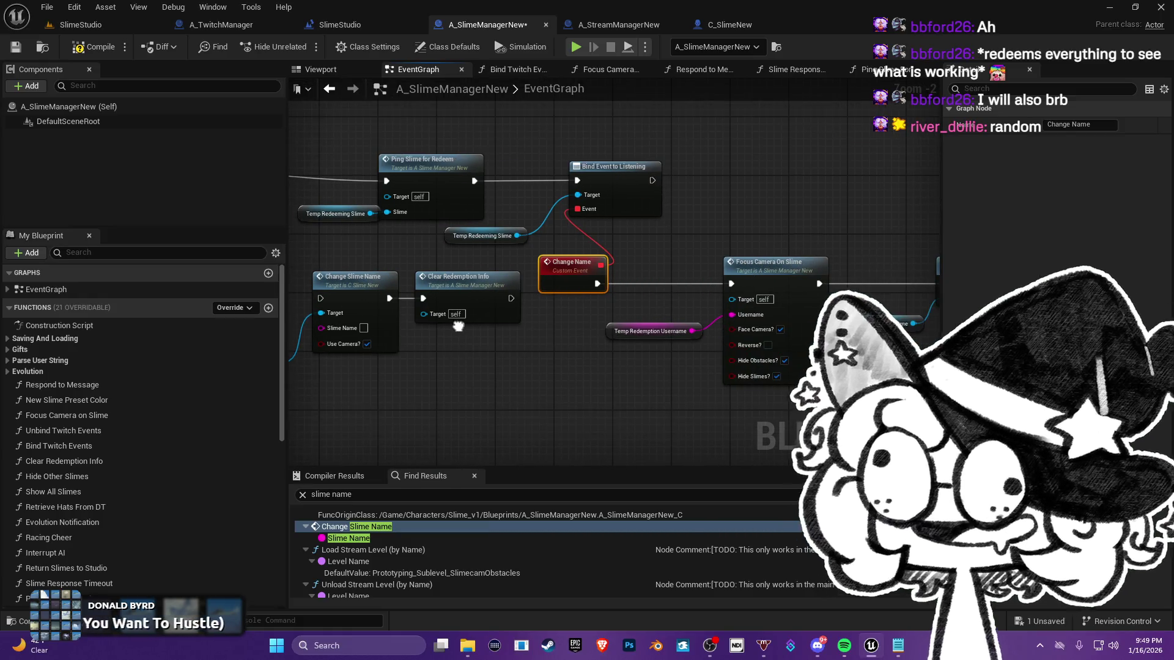
{"action": "mouse_move", "coordinate": [472, 379]}
{"action": "left_mouse_down"}
{"action": "mouse_move", "coordinate": [338, 318]}
{"action": "mouse_move", "coordinate": [312, 267]}
{"action": "left_mouse_up"}
{"action": "mouse_move", "coordinate": [312, 267]}
{"action": "right_mouse_down"}
{"action": "mouse_move", "coordinate": [428, 245]}
{"action": "mouse_move", "coordinate": [452, 289]}
{"action": "right_mouse_up"}
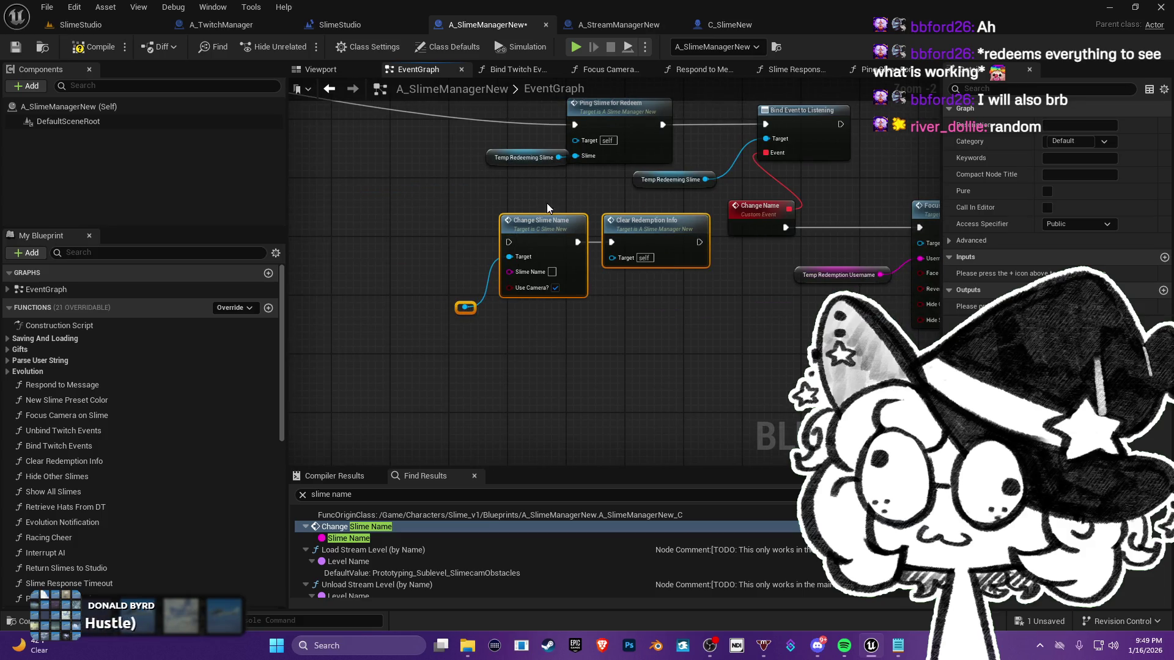
{"action": "mouse_move", "coordinate": [554, 226]}
{"action": "left_mouse_down"}
{"action": "mouse_move", "coordinate": [936, 263]}
{"action": "mouse_move", "coordinate": [724, 254]}
{"action": "mouse_move", "coordinate": [699, 351]}
{"action": "mouse_move", "coordinate": [728, 343]}
{"action": "left_mouse_up"}
Step: Wire Ready Pause's exec into Change Slime Name and delete the duplicate Clear Redemption Info node
{"action": "left_click_drag", "start_coordinate": [650, 227], "coordinate": [669, 361]}
{"action": "mouse_move", "coordinate": [682, 306]}
{"action": "right_mouse_down"}
{"action": "mouse_move", "coordinate": [514, 295]}
{"action": "mouse_move", "coordinate": [465, 318]}
{"action": "right_mouse_up"}
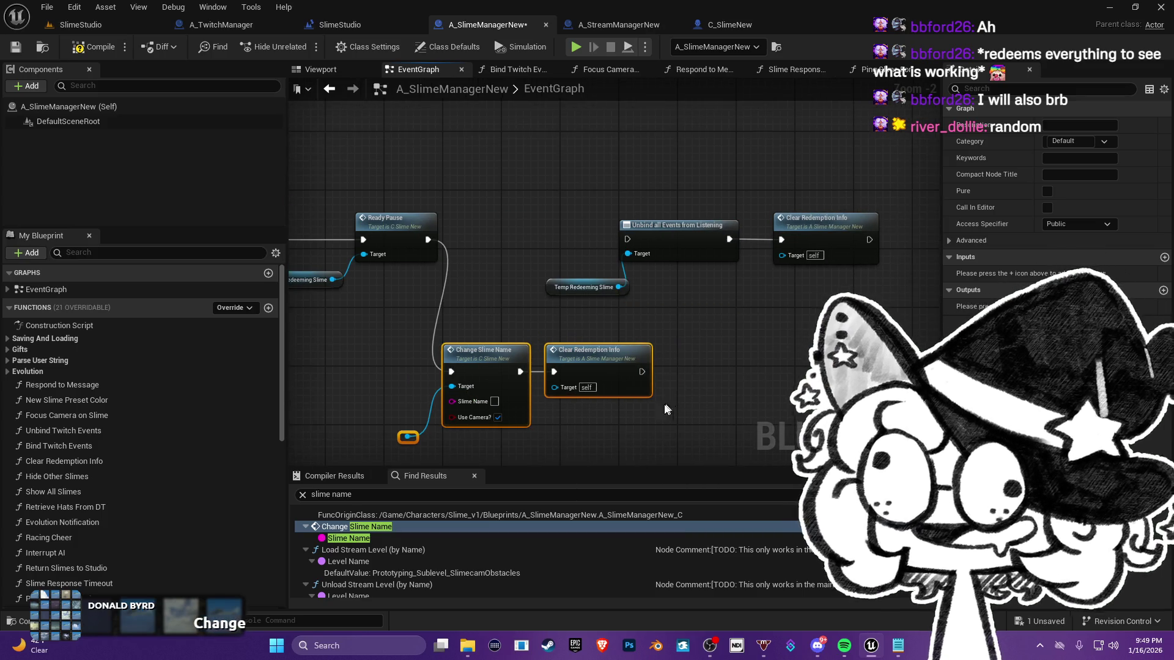
{"action": "left_click", "coordinate": [562, 348]}
{"action": "key", "text": "Delete"}
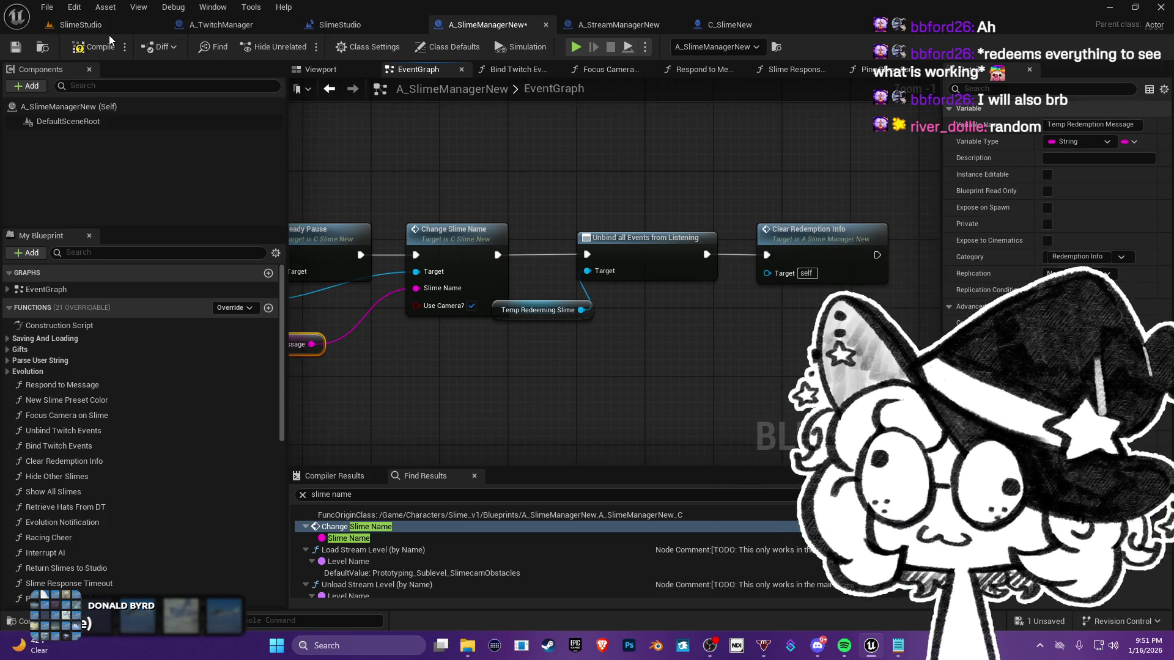
Step: In the SlimeStudio level, Save All including the slime manager blueprint, then play in editor with Alt+P
{"action": "left_click", "coordinate": [111, 25]}
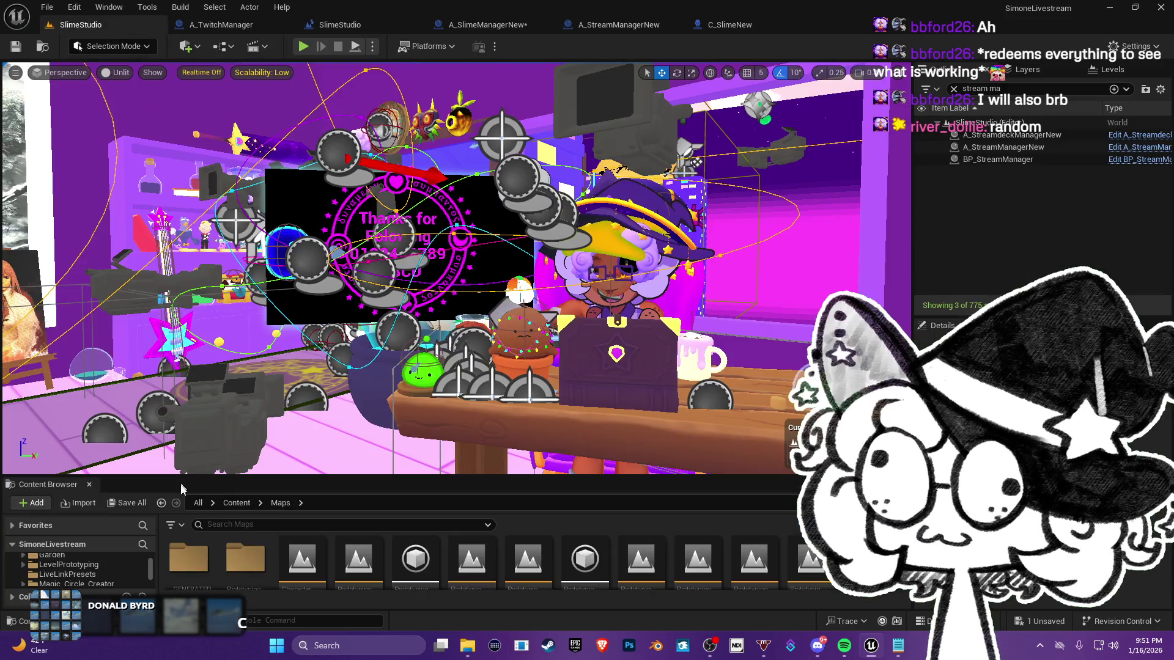
{"action": "left_click", "coordinate": [127, 503]}
{"action": "left_click", "coordinate": [693, 463]}
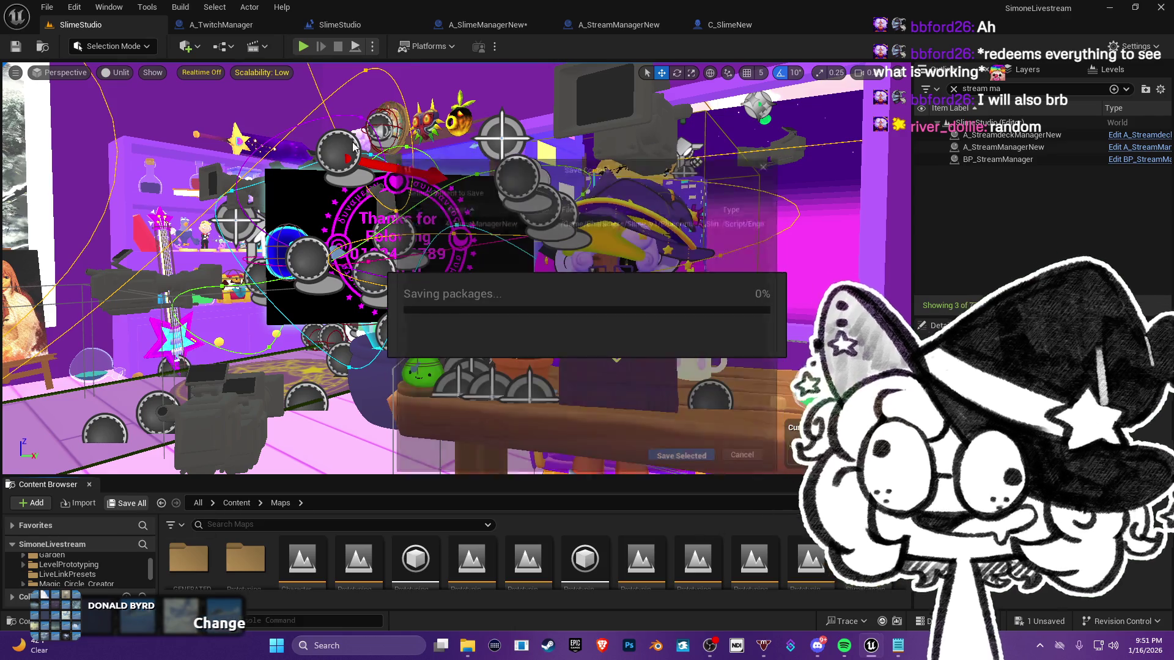
{"action": "key", "text": "alt+p"}
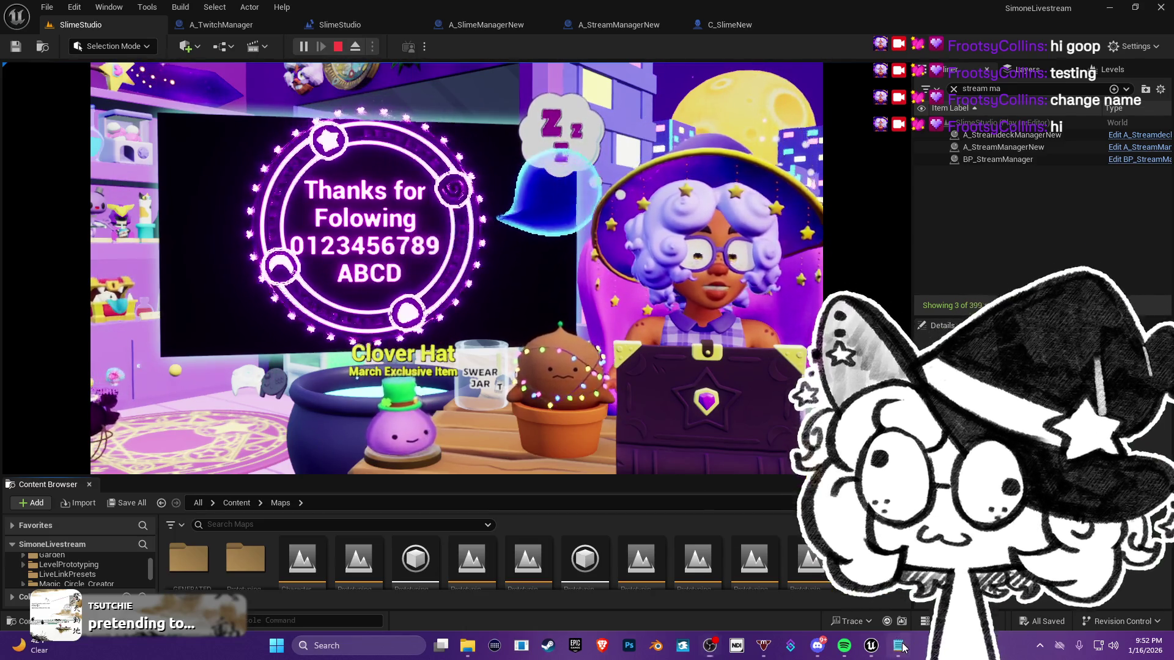
{"action": "key", "text": "alt+Tab"}
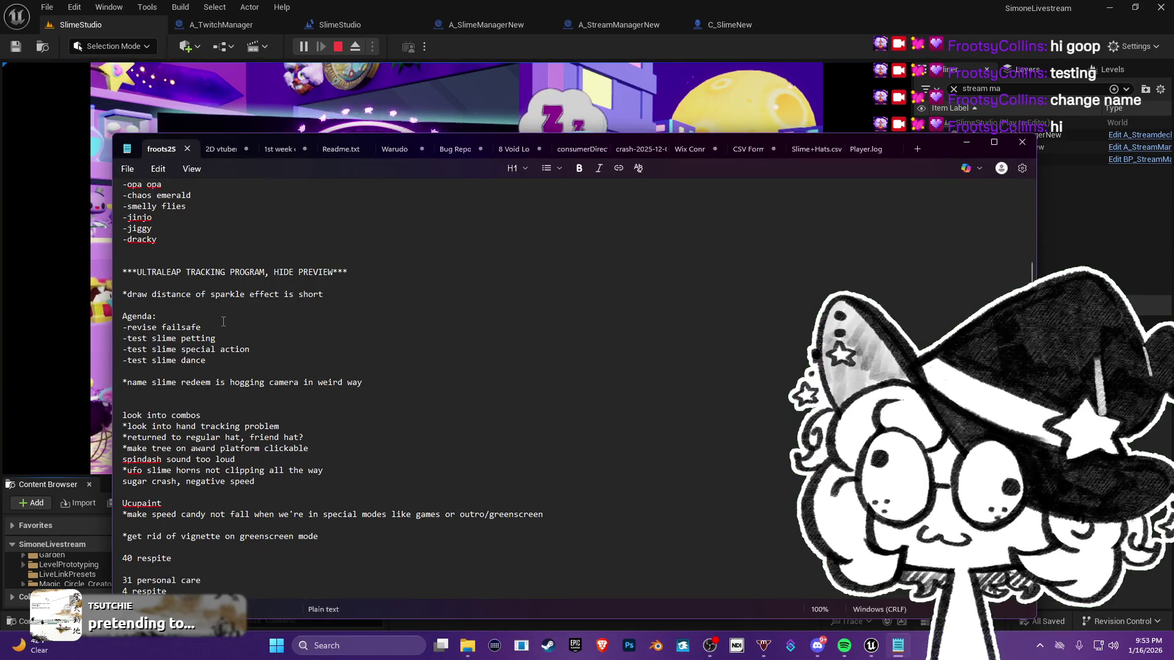
Step: Delete the Agenda items: revise failsafe, test slime petting, special action and slime dance
{"action": "triple_click", "coordinate": [191, 328]}
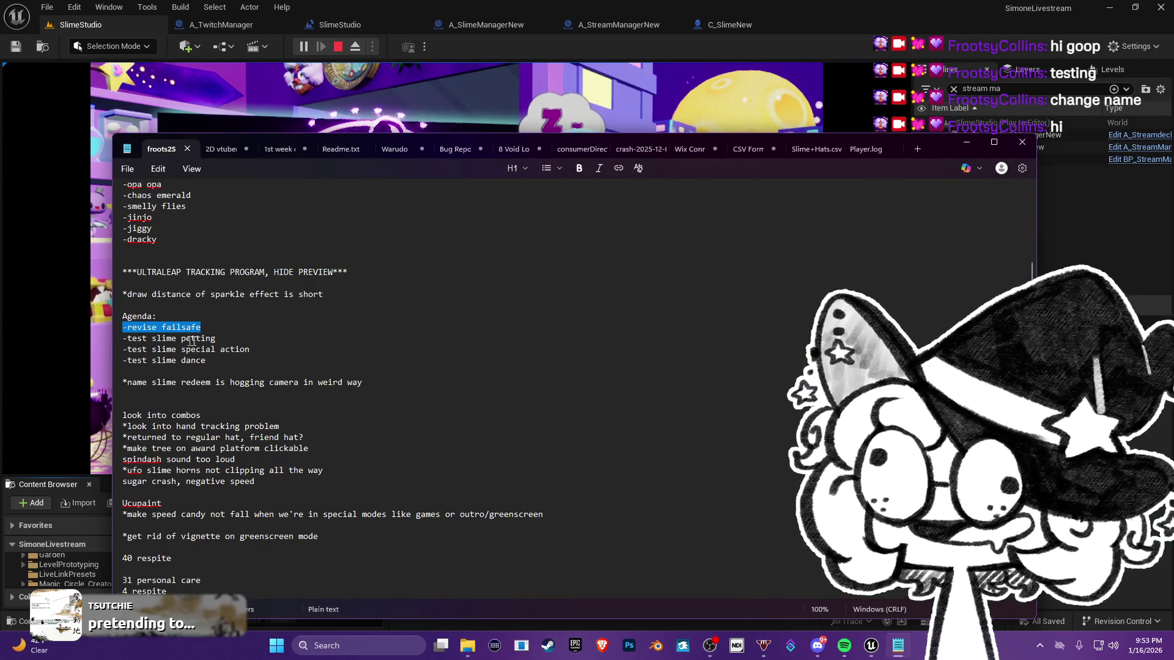
{"action": "key", "text": "BackSpace"}
{"action": "left_click_drag", "start_coordinate": [236, 338], "coordinate": [101, 340]}
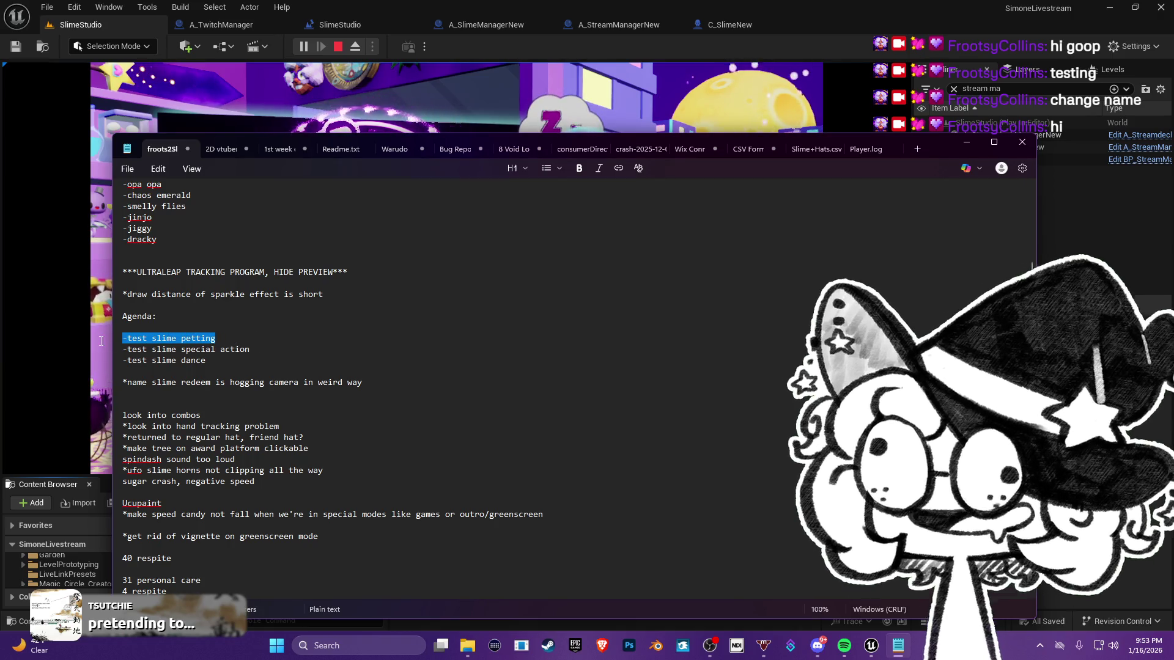
{"action": "key", "text": "BackSpace"}
{"action": "left_click_drag", "start_coordinate": [206, 360], "coordinate": [94, 351]}
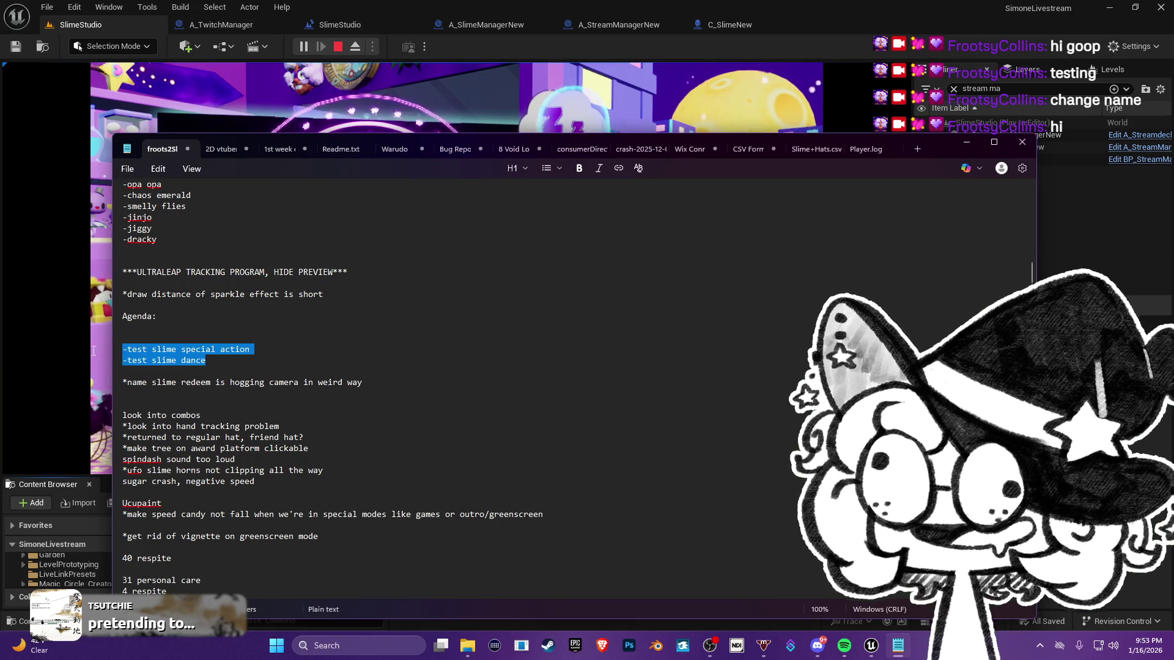
{"action": "key", "text": "BackSpace"}
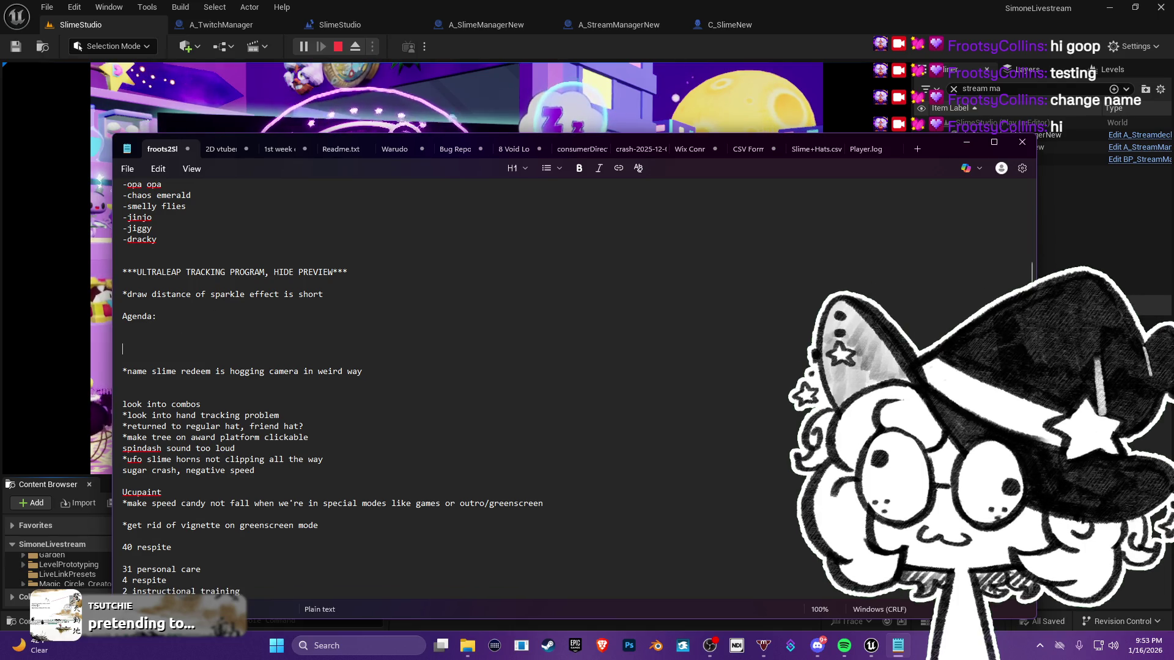
{"action": "key", "text": "BackSpace"}
{"action": "key", "text": "BackSpace"}
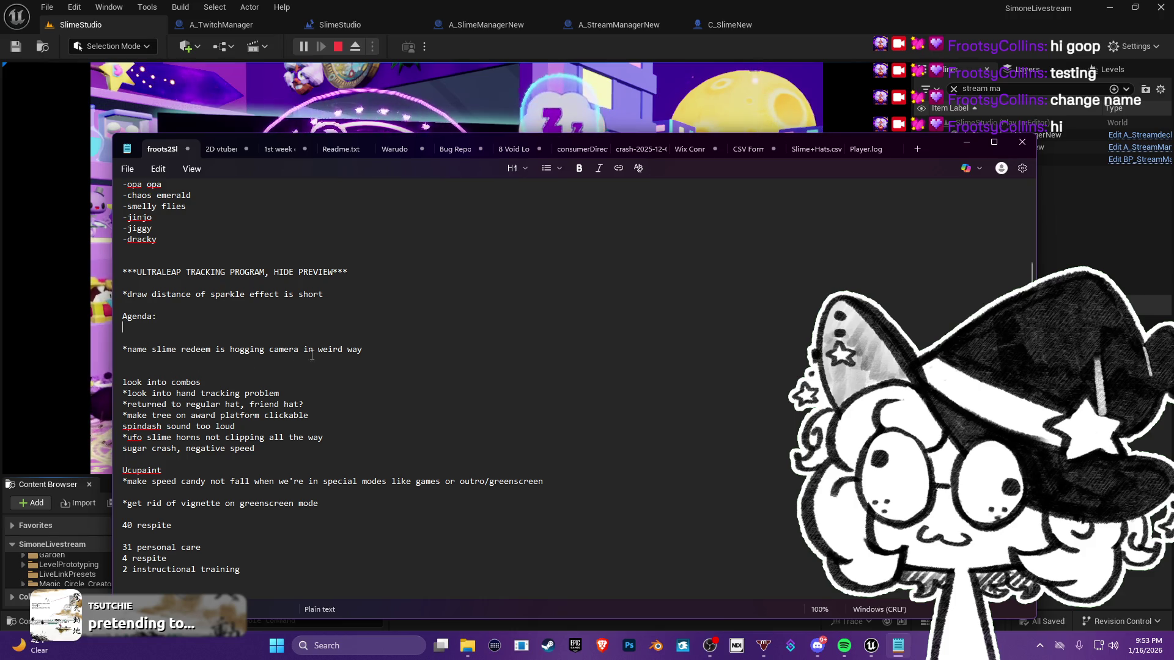
Step: Delete the name slime redeem camera note and stop the running Unreal game preview
{"action": "left_click_drag", "start_coordinate": [365, 349], "coordinate": [115, 351]}
{"action": "key", "text": "BackSpace"}
{"action": "key", "text": "BackSpace"}
{"action": "key", "text": "BackSpace"}
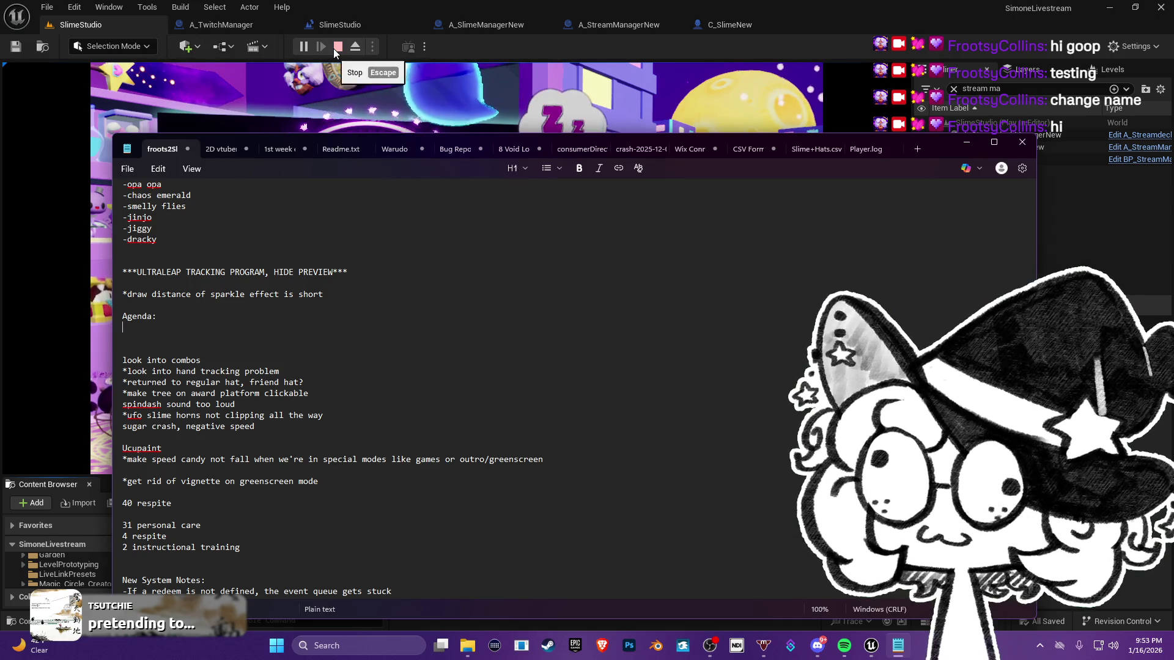
{"action": "left_click", "coordinate": [338, 47]}
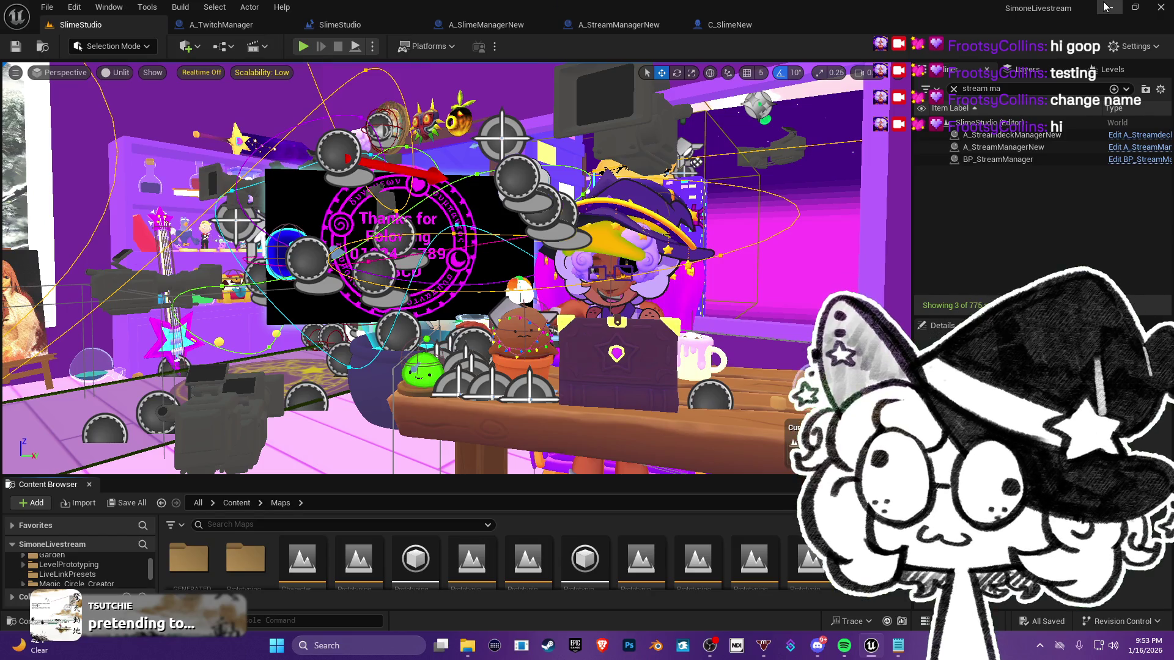
Step: Save the SlimeStudio map and close the Unreal Editor
{"action": "left_click", "coordinate": [15, 52]}
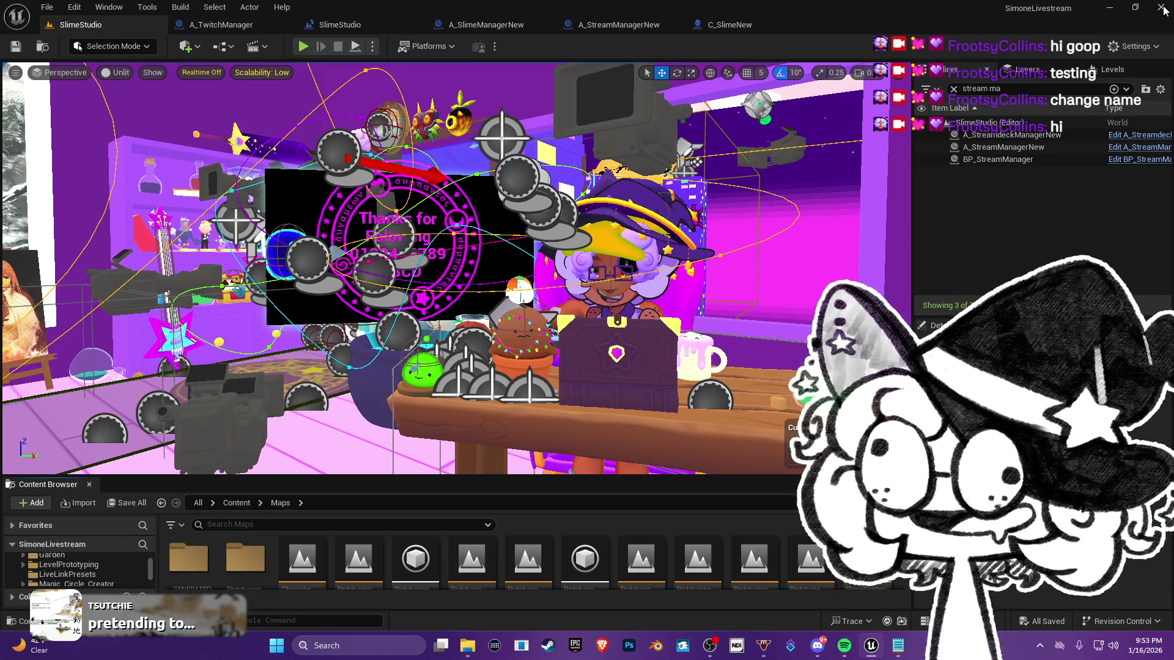
{"action": "left_click", "coordinate": [1164, 9]}
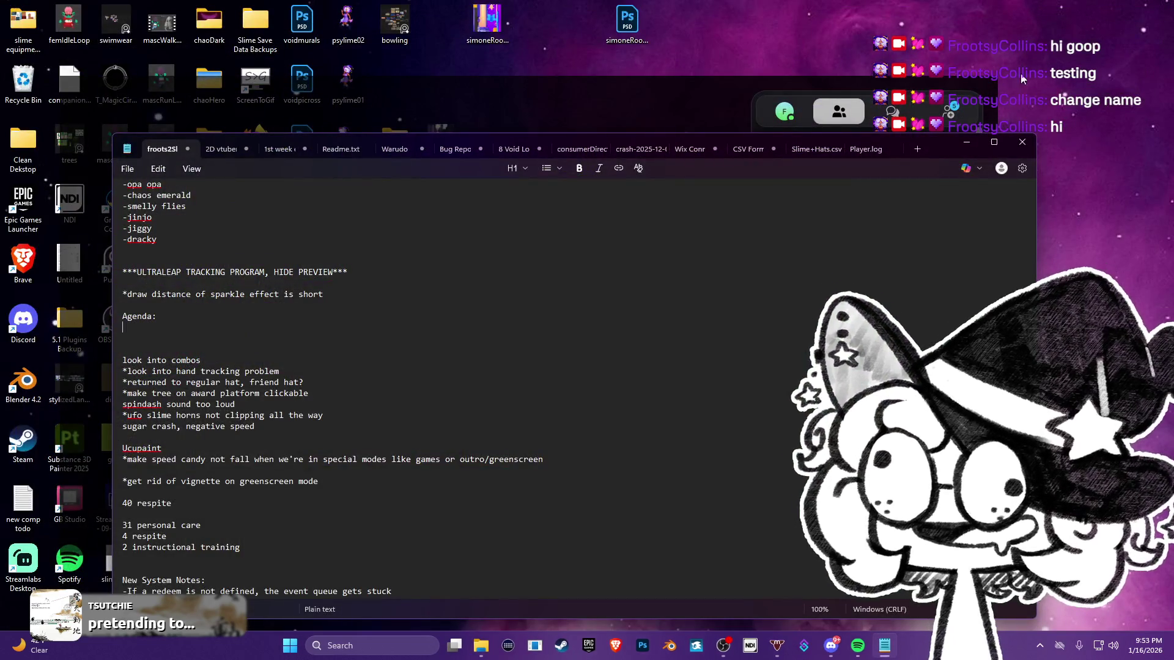
Step: Close the Epic Games launcher, dismiss the hidden tray icons, open Start, and bring Spotify forward
{"action": "left_click", "coordinate": [478, 651]}
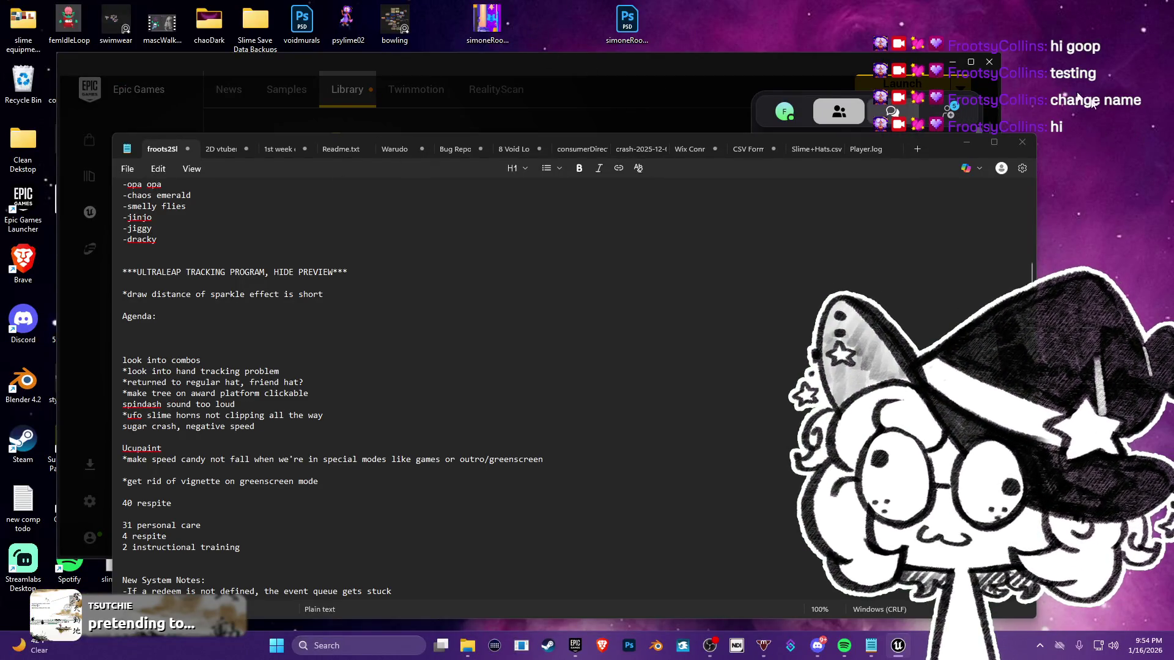
{"action": "left_click", "coordinate": [990, 61]}
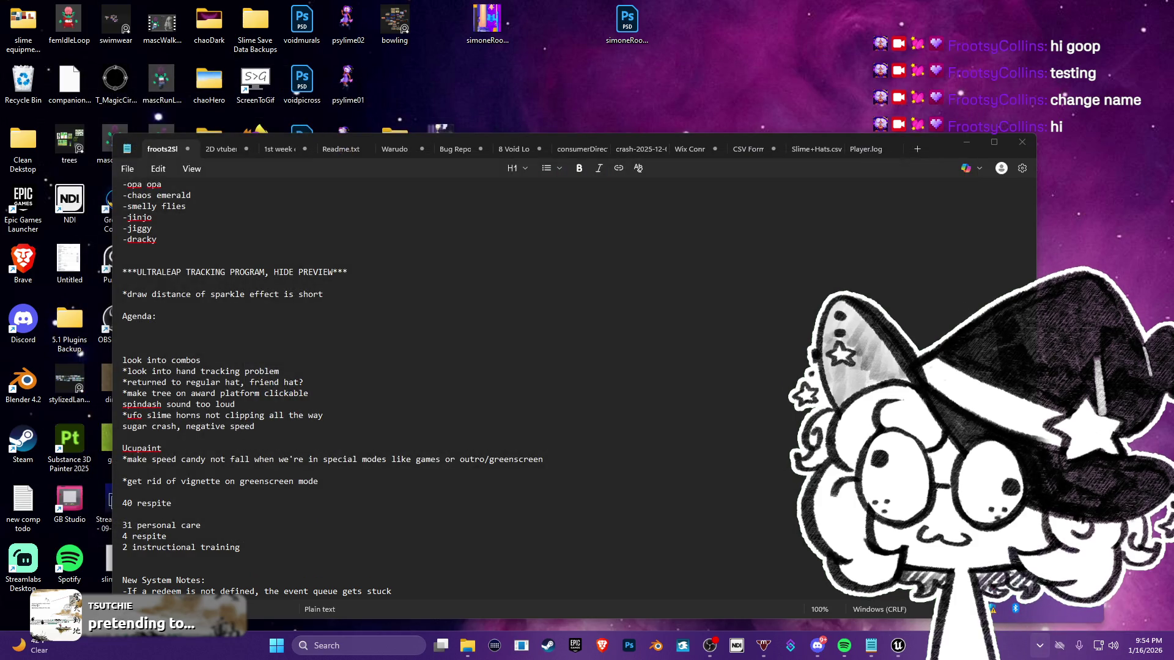
{"action": "left_click", "coordinate": [1040, 645]}
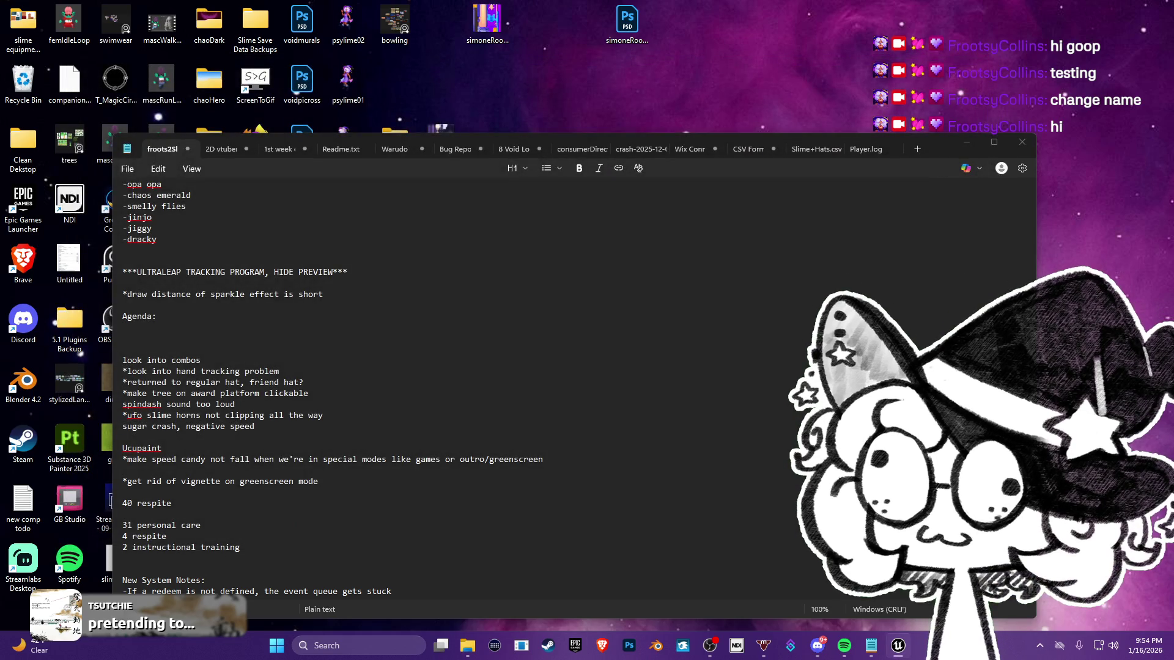
{"action": "key", "text": "super"}
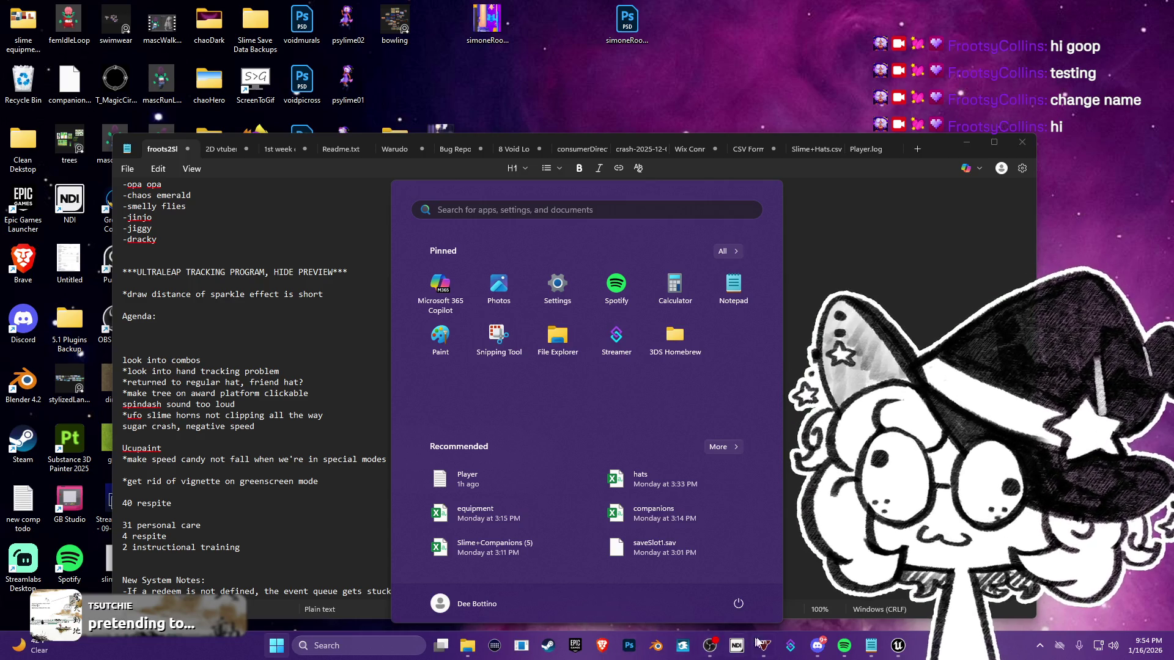
{"action": "left_click", "coordinate": [843, 646]}
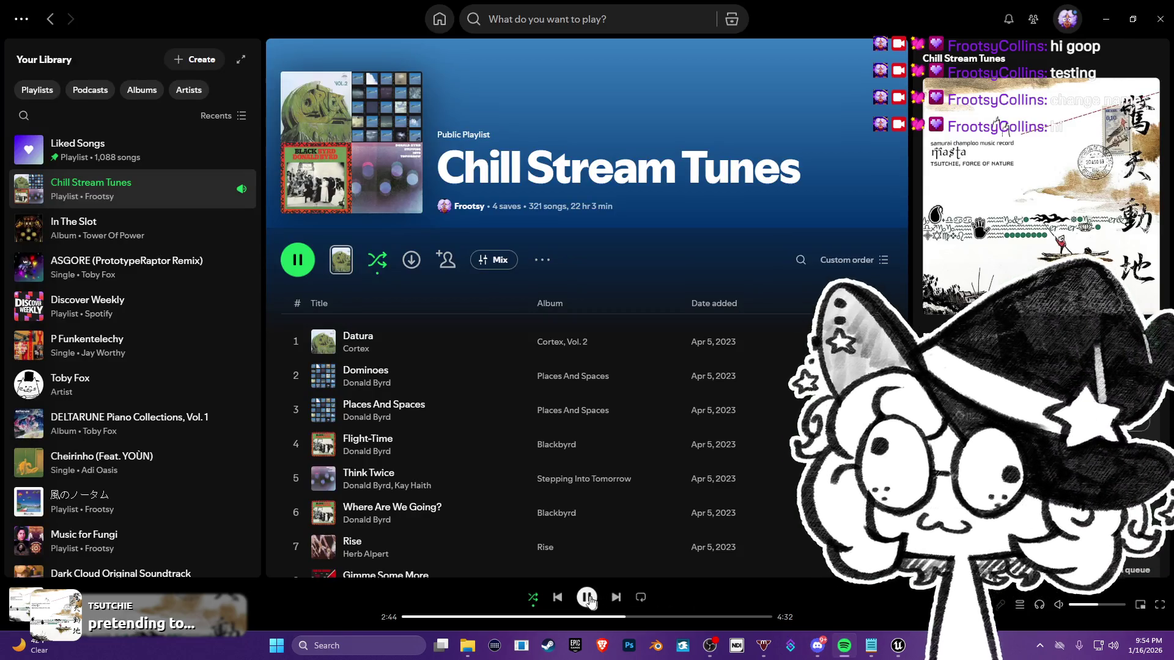
Step: Pause the song playing from Spotify's Chill Stream Tunes playlist
{"action": "left_click", "coordinate": [586, 597]}
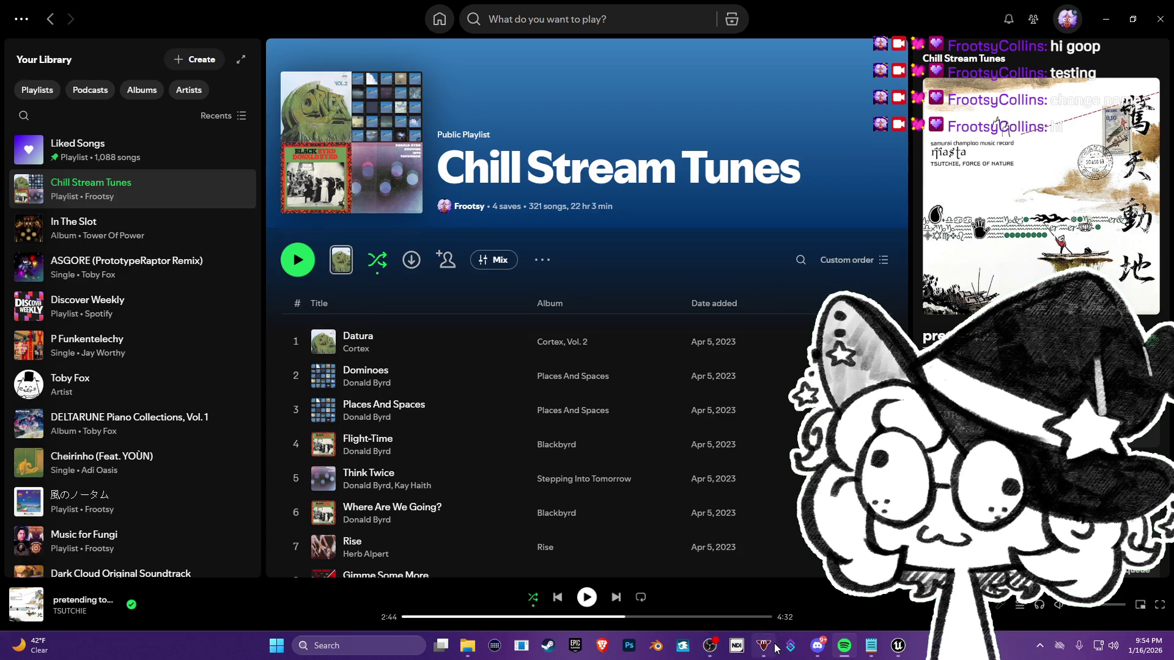
{"action": "mouse_move", "coordinate": [775, 649]}
{"action": "mouse_move", "coordinate": [817, 562]}
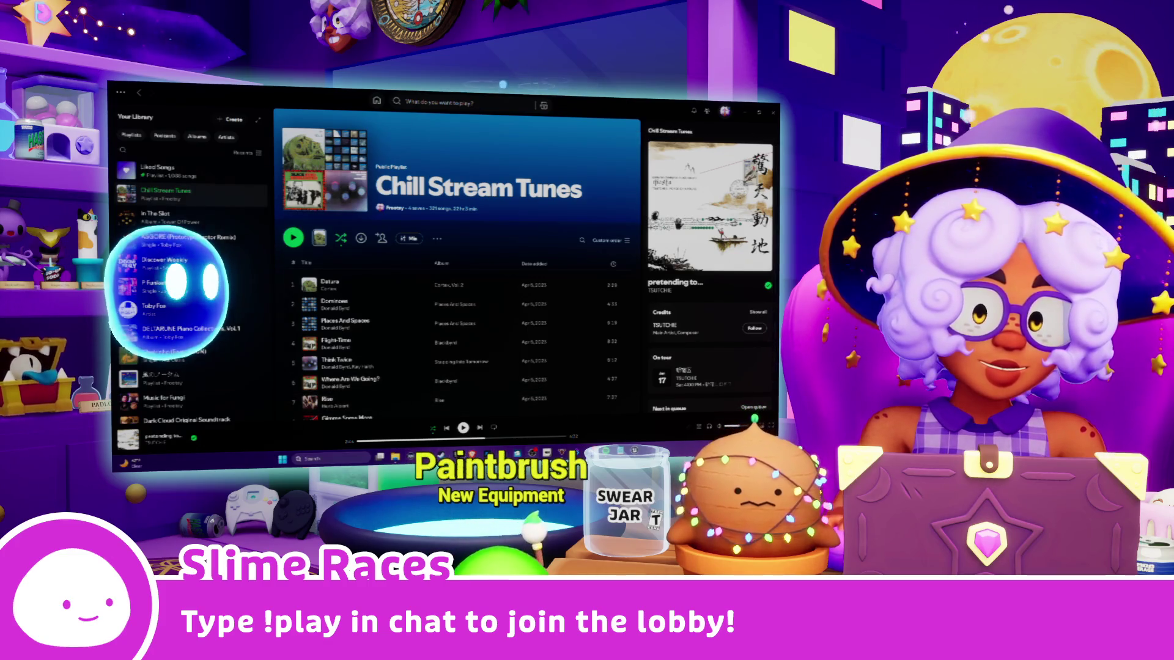
Step: Watch the stream scene's monitor switch from Spotify to a DuckDuckGo start page
{"action": "mouse_move", "coordinate": [606, 458]}
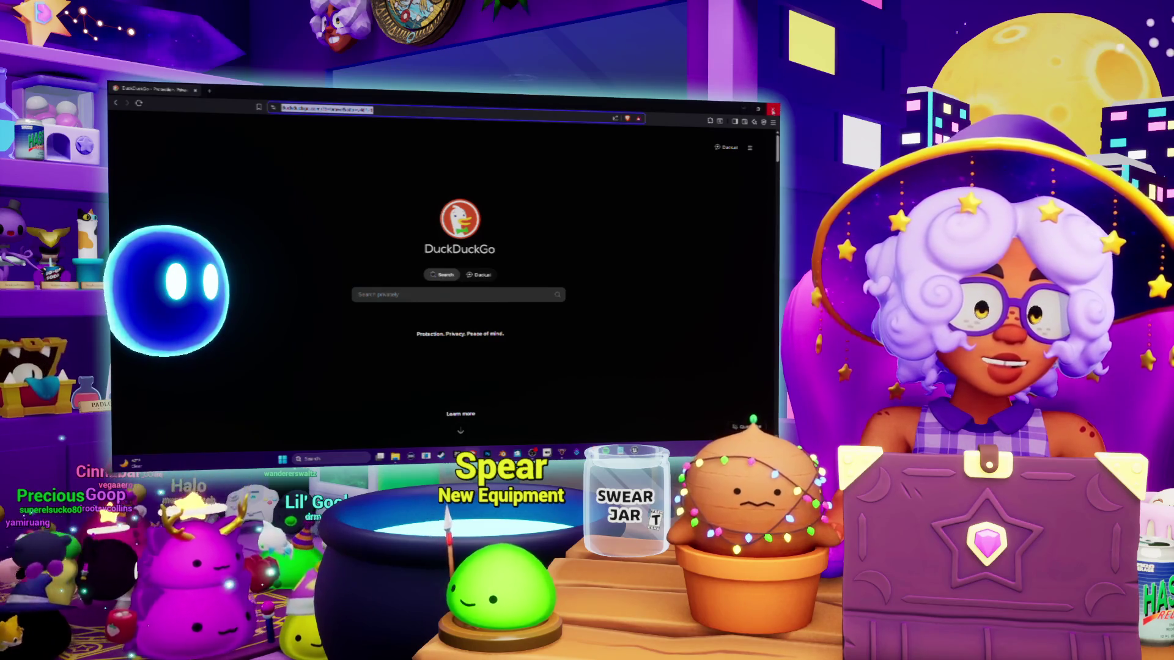
Step: Close the browser, skip past The Message, Blind Alley and Afternoon Break in Spotify, then hide the player
{"action": "left_click", "coordinate": [773, 109]}
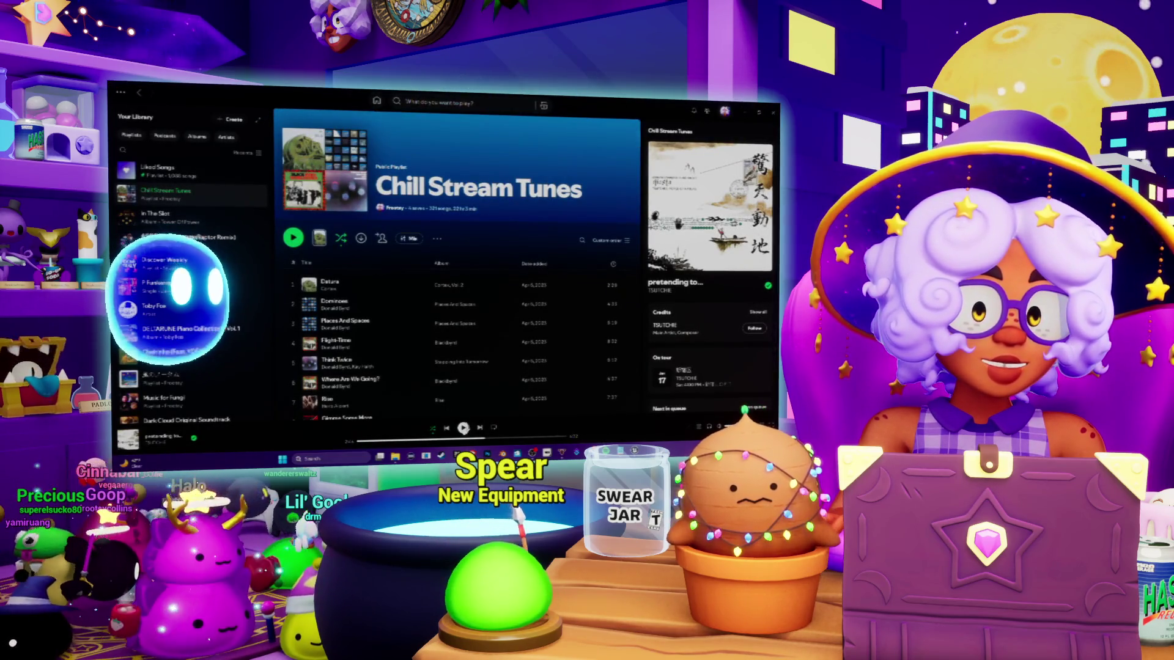
{"action": "left_click", "coordinate": [479, 428]}
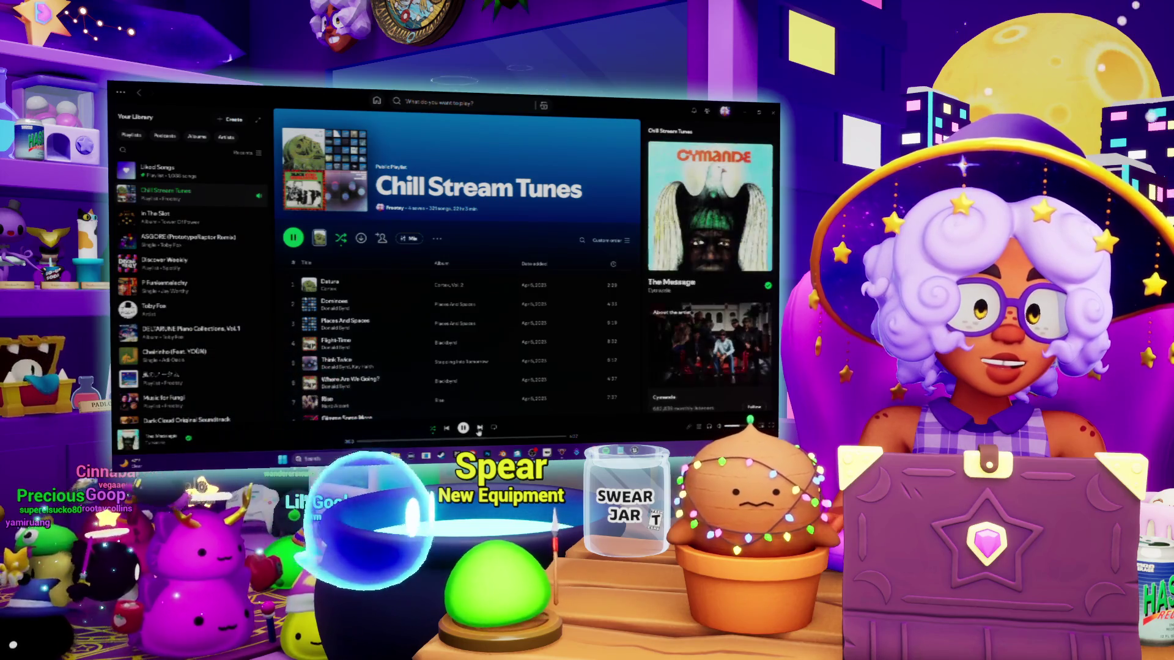
{"action": "left_click", "coordinate": [480, 429]}
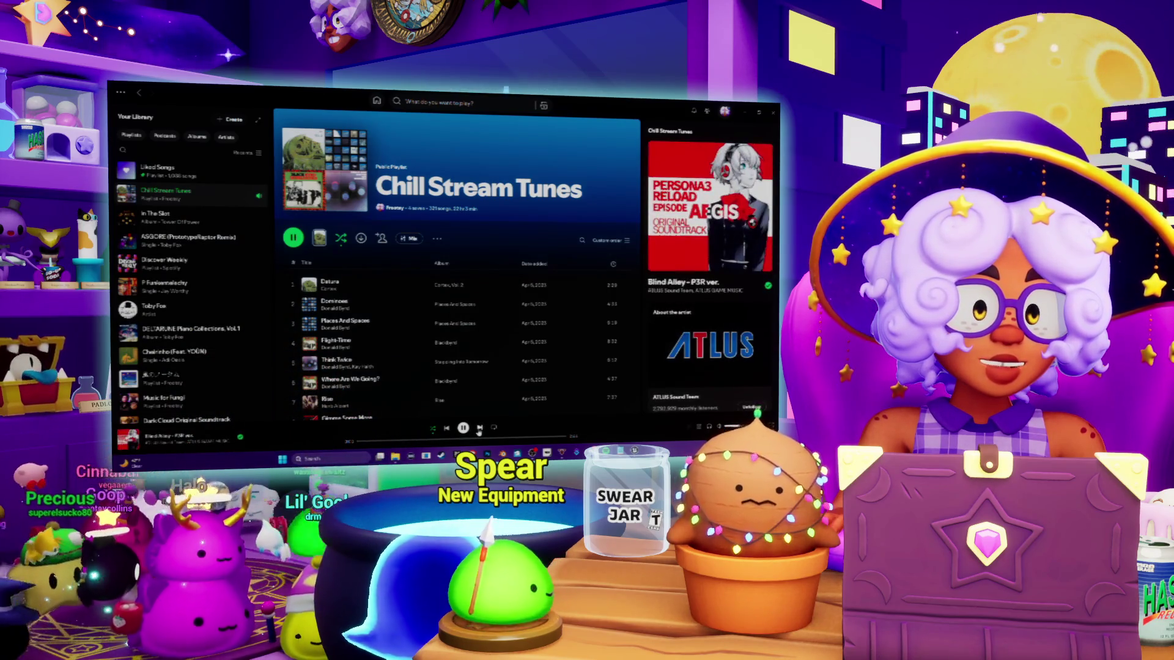
{"action": "left_click", "coordinate": [479, 429]}
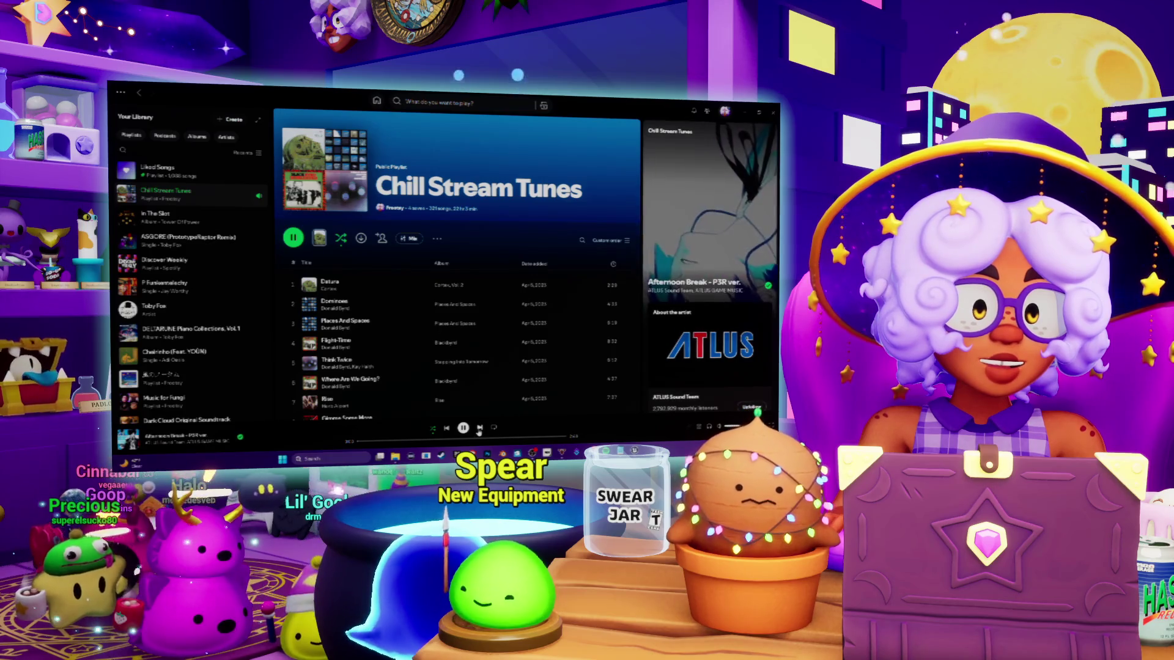
{"action": "left_click", "coordinate": [480, 430]}
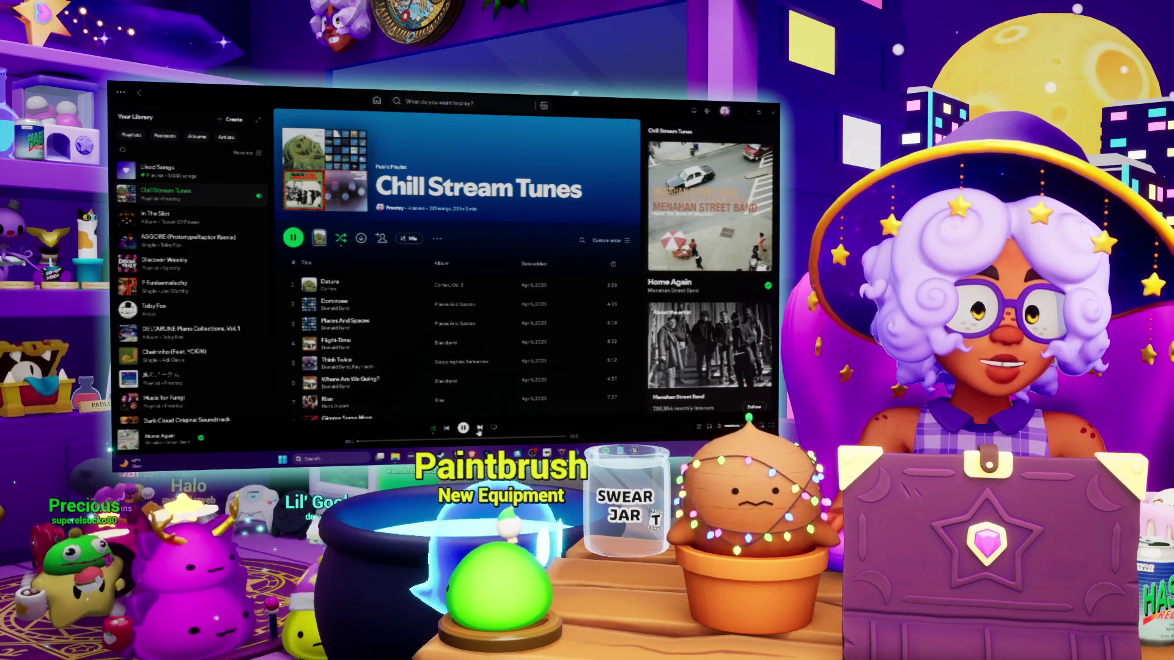
{"action": "left_click", "coordinate": [746, 114]}
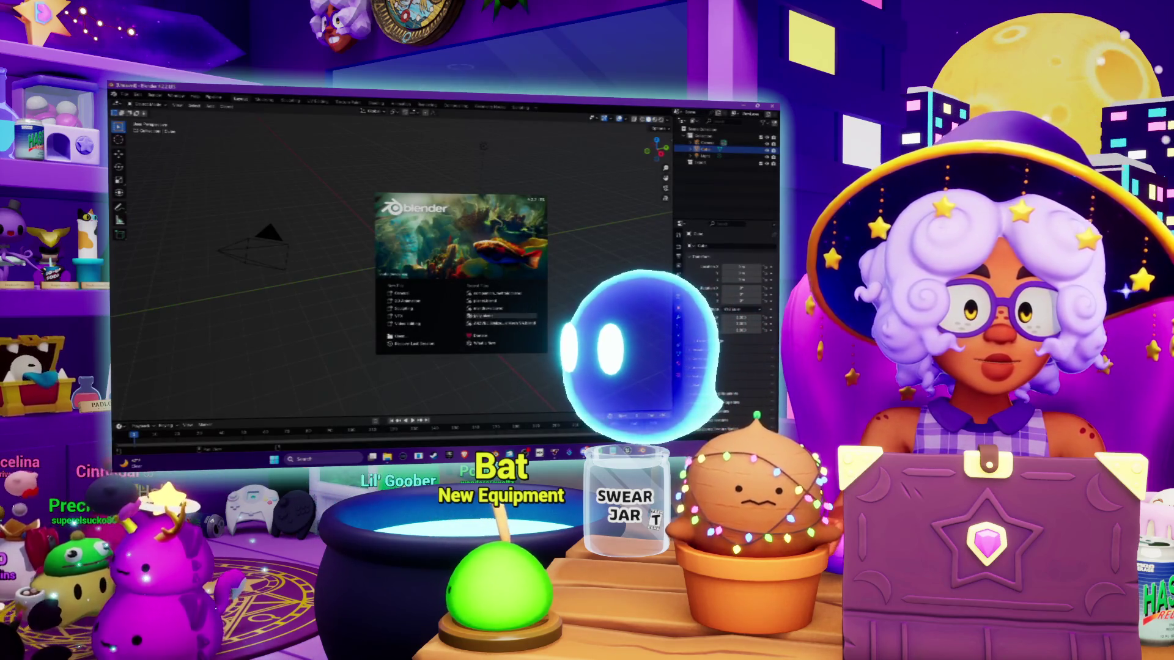
Step: Open the recent sphere accessory project, widen the 3D view, zoom in, and select the whole mesh
{"action": "left_click", "coordinate": [483, 301]}
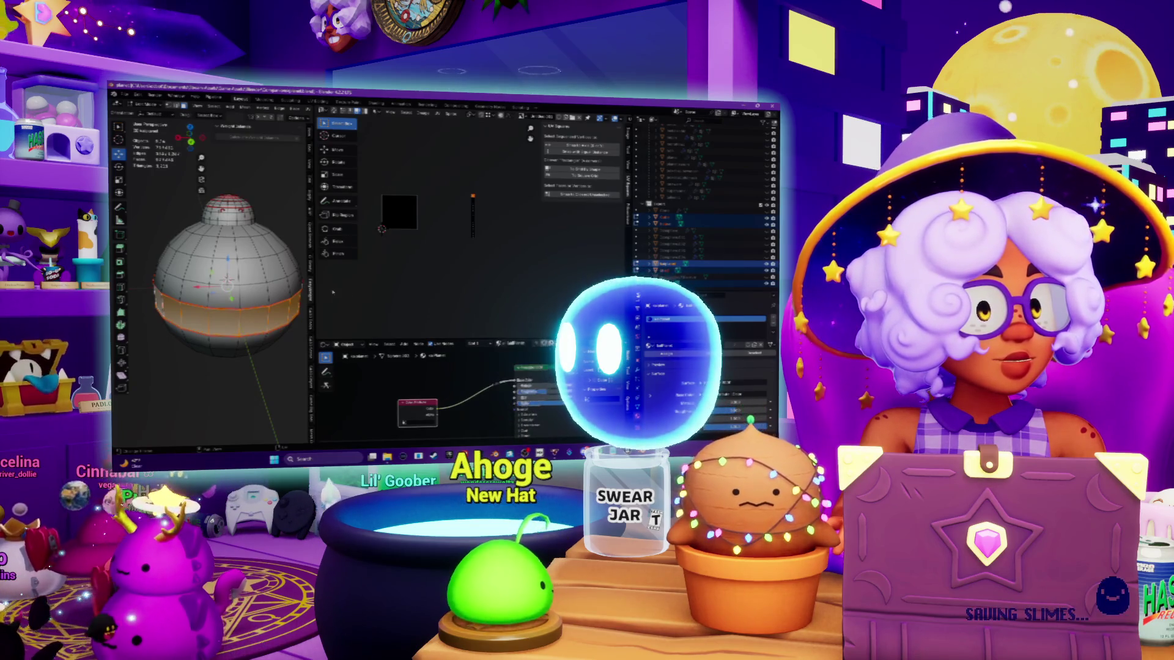
{"action": "mouse_move", "coordinate": [316, 298]}
{"action": "left_mouse_down"}
{"action": "mouse_move", "coordinate": [536, 299]}
{"action": "mouse_move", "coordinate": [394, 298]}
{"action": "left_mouse_up"}
{"action": "mouse_move", "coordinate": [269, 287]}
{"action": "middle_mouse_down"}
{"action": "mouse_move", "coordinate": [281, 256]}
{"action": "mouse_move", "coordinate": [282, 287]}
{"action": "middle_mouse_up"}
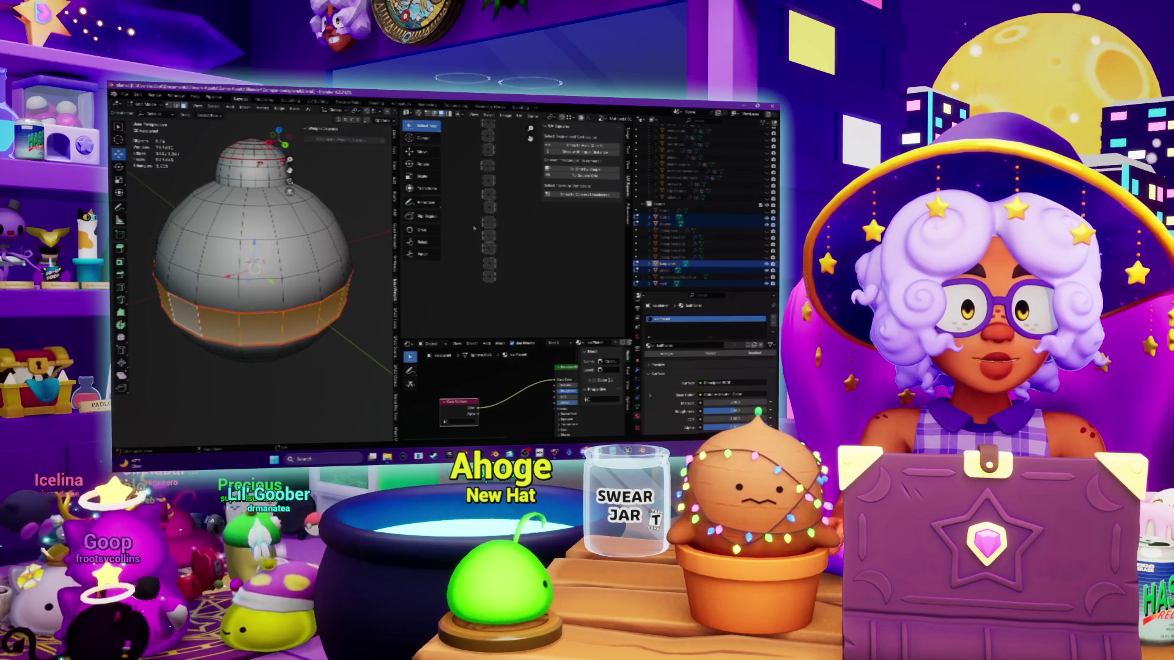
{"action": "key", "text": "a"}
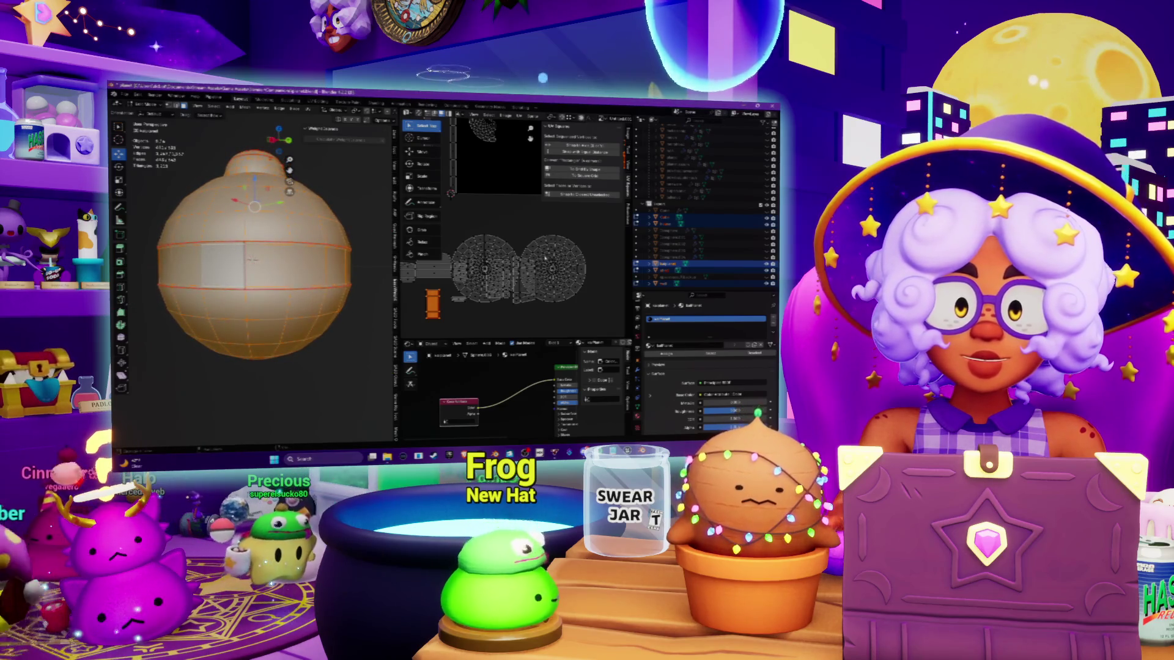
Step: Select a single small UV island and move it with G
{"action": "scroll", "coordinate": [543, 258], "scroll_direction": "down", "scroll_amount": 3}
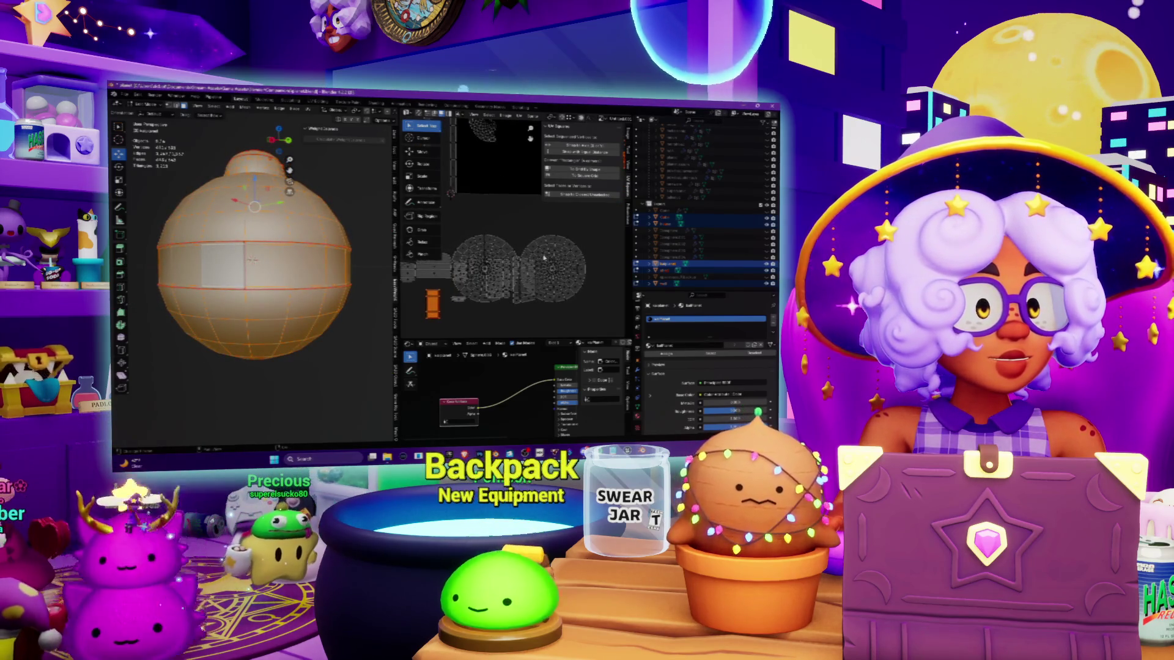
{"action": "scroll", "coordinate": [543, 258], "scroll_direction": "up", "scroll_amount": 3}
{"action": "left_click", "coordinate": [515, 237]}
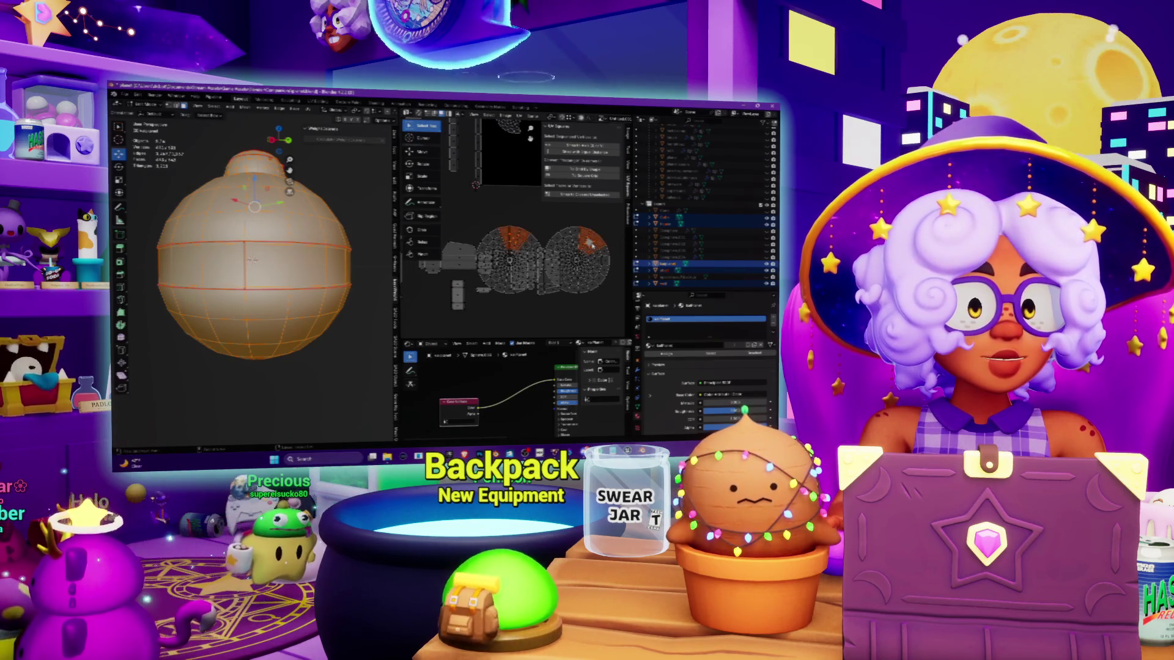
{"action": "scroll", "coordinate": [589, 244], "scroll_direction": "down", "scroll_amount": 4}
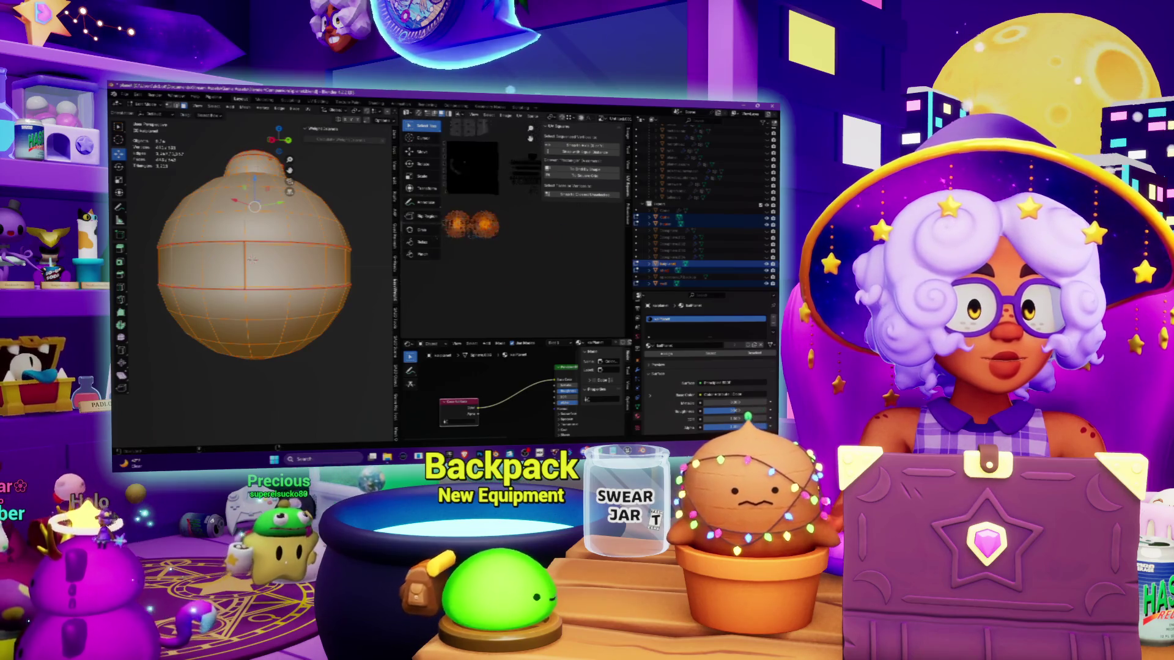
{"action": "key", "text": "g"}
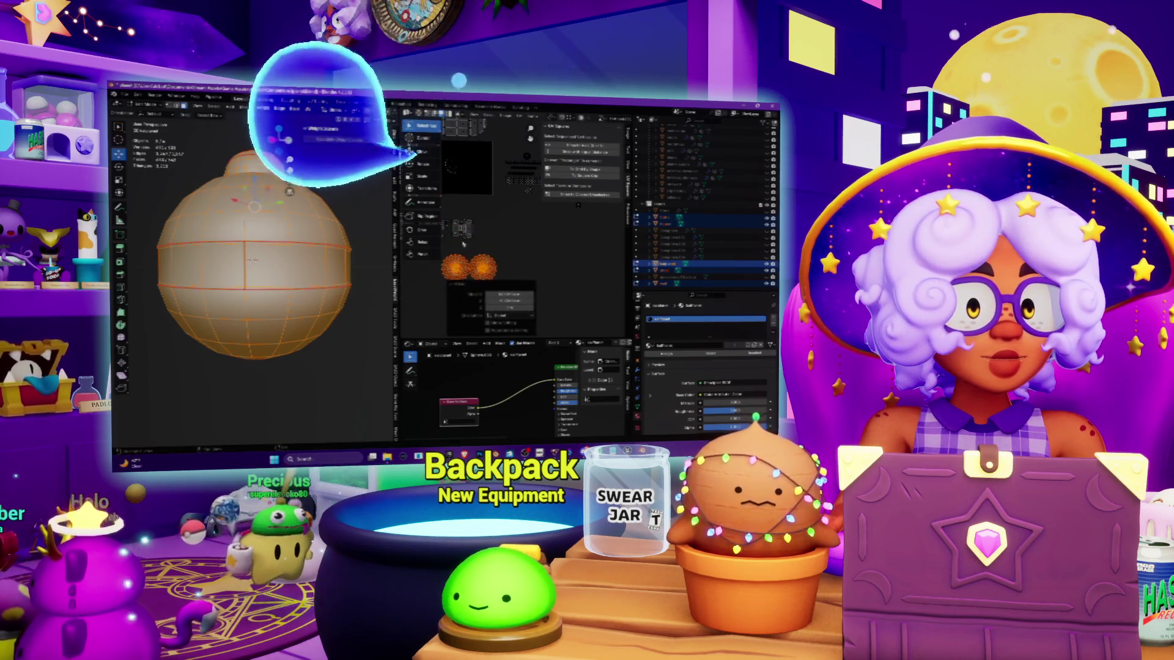
{"action": "scroll", "coordinate": [514, 202], "scroll_direction": "down", "scroll_amount": 3}
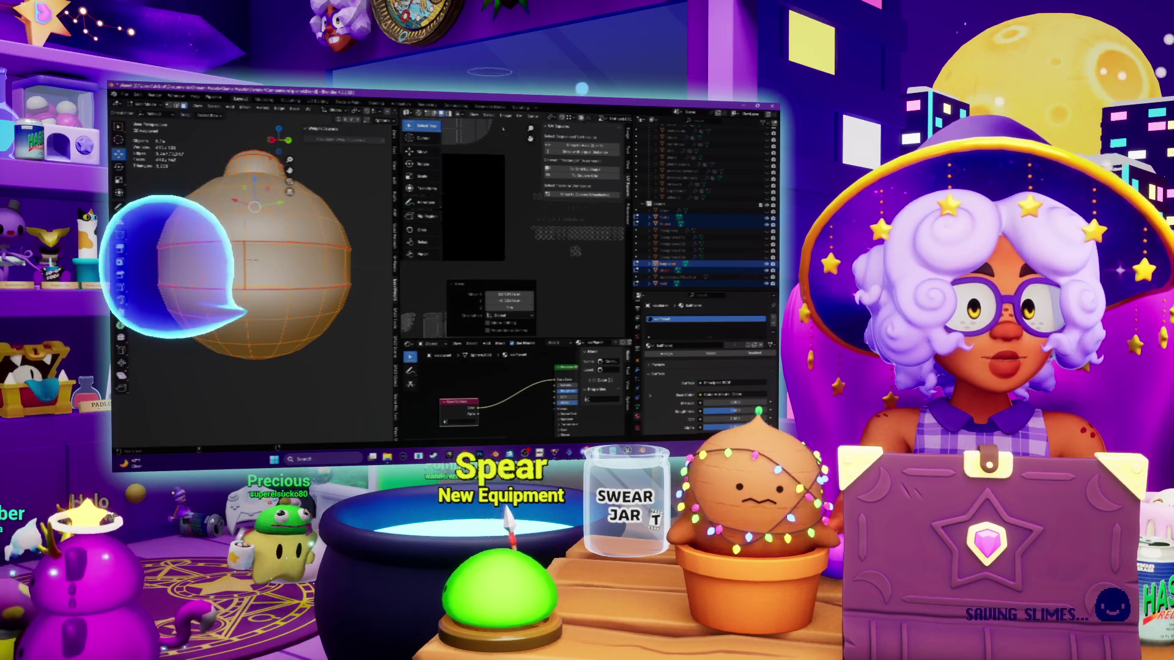
Step: Widen the UV editor by dragging its area borders into the 3D view
{"action": "left_click_drag", "start_coordinate": [633, 245], "coordinate": [702, 244]}
{"action": "scroll", "coordinate": [539, 214], "scroll_direction": "up", "scroll_amount": 5}
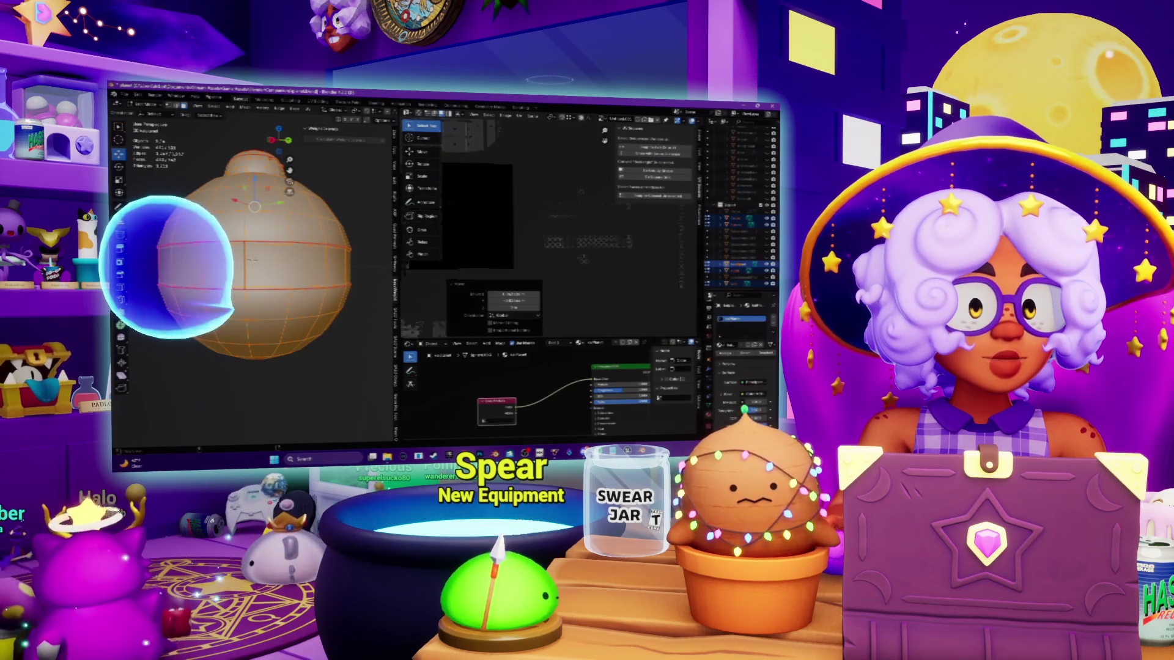
{"action": "scroll", "coordinate": [519, 214], "scroll_direction": "up", "scroll_amount": 3}
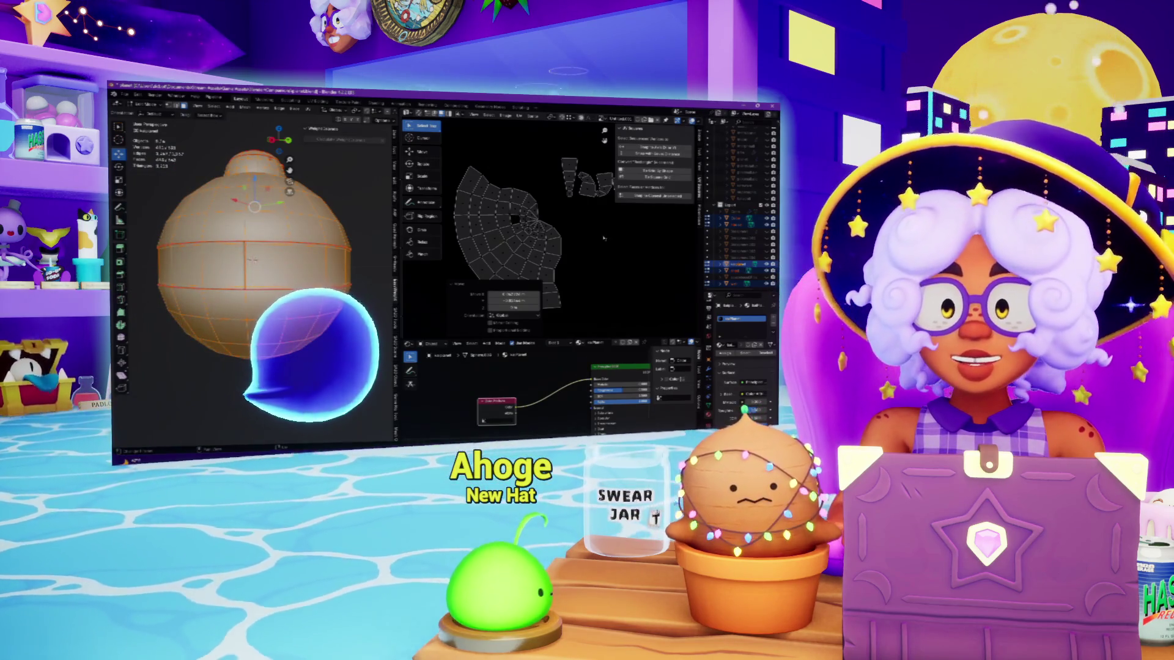
{"action": "scroll", "coordinate": [601, 237], "scroll_direction": "down", "scroll_amount": 1}
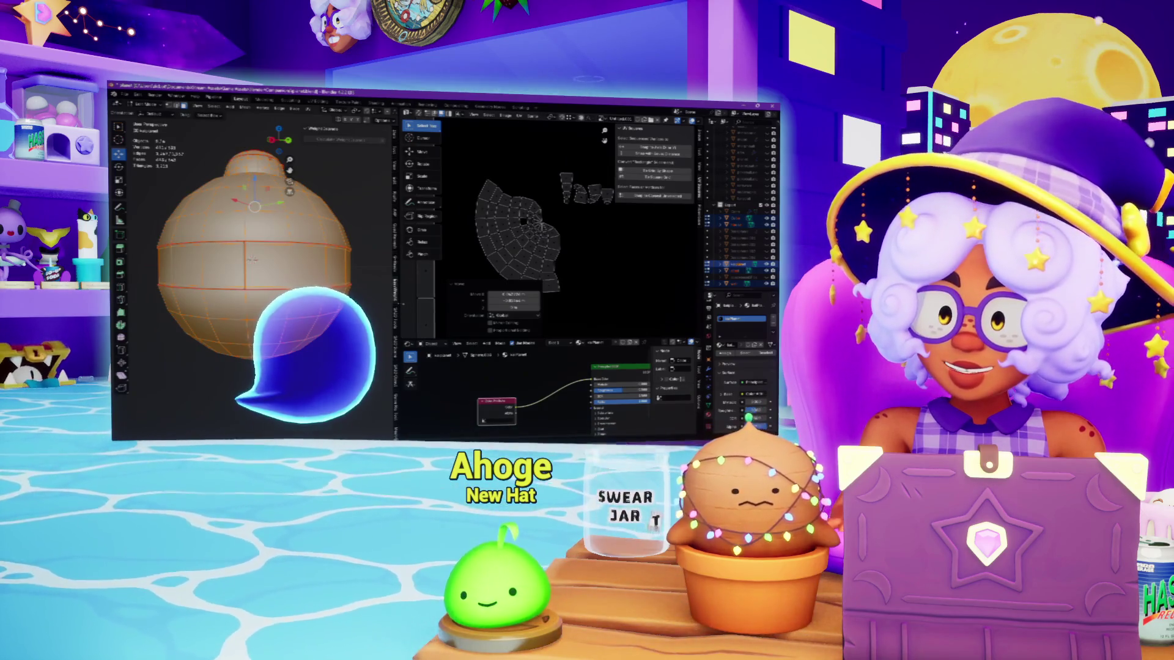
{"action": "left_click_drag", "start_coordinate": [401, 386], "coordinate": [321, 385]}
{"action": "middle_click_drag", "start_coordinate": [483, 244], "coordinate": [540, 210]}
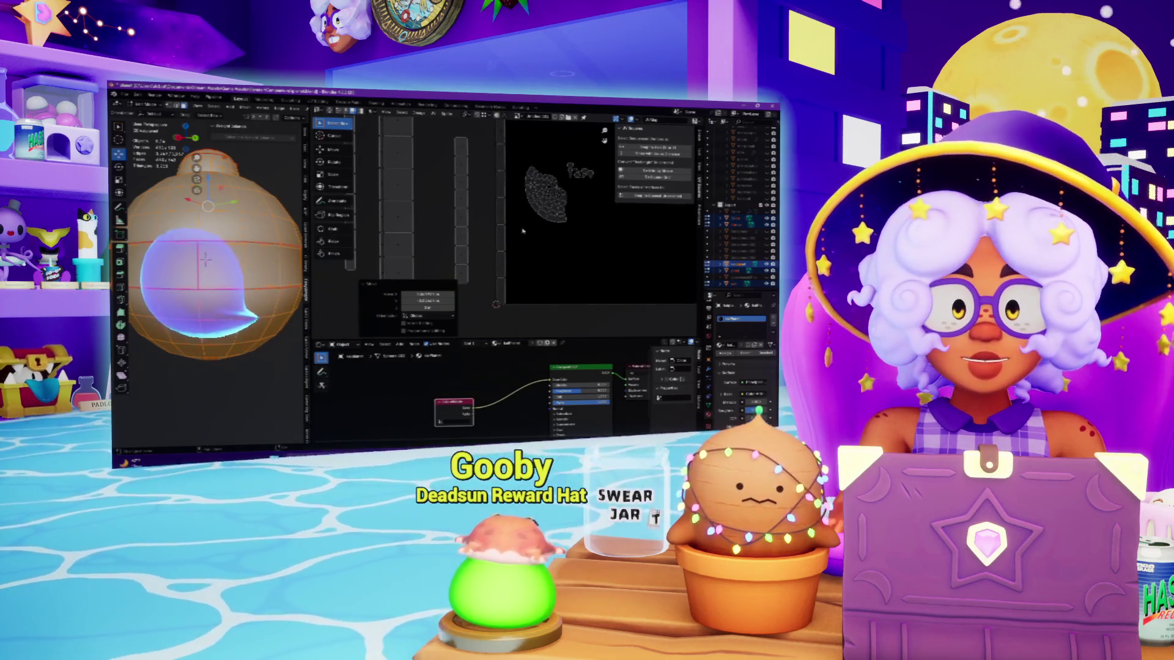
{"action": "scroll", "coordinate": [523, 231], "scroll_direction": "down", "scroll_amount": 5}
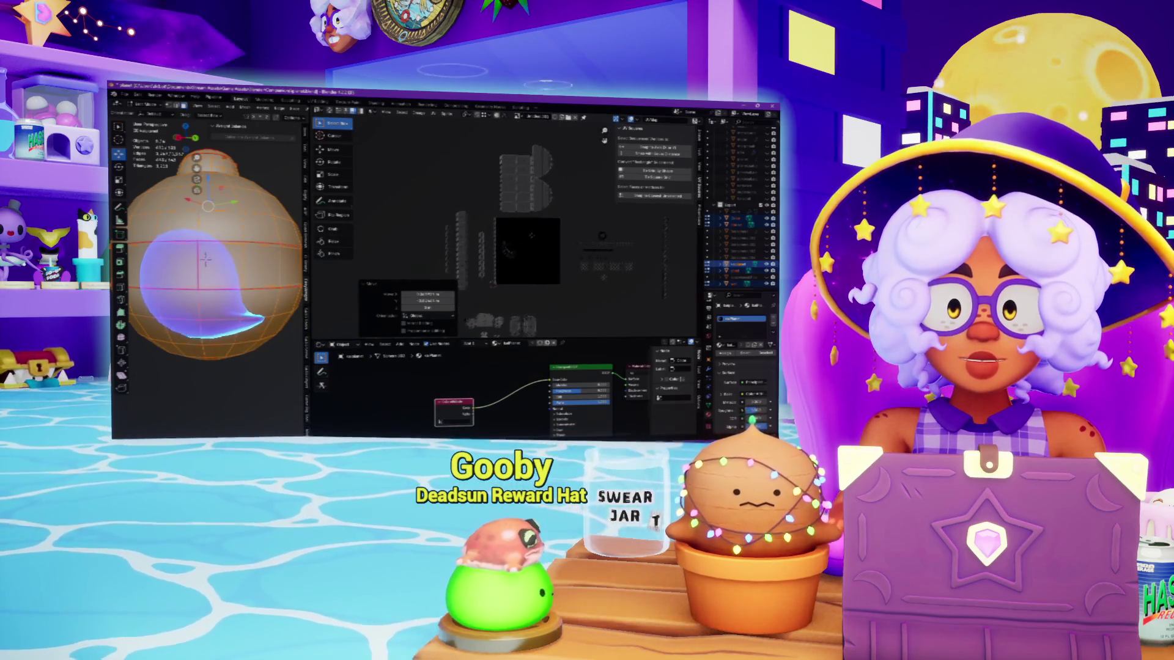
{"action": "scroll", "coordinate": [522, 233], "scroll_direction": "up", "scroll_amount": 5}
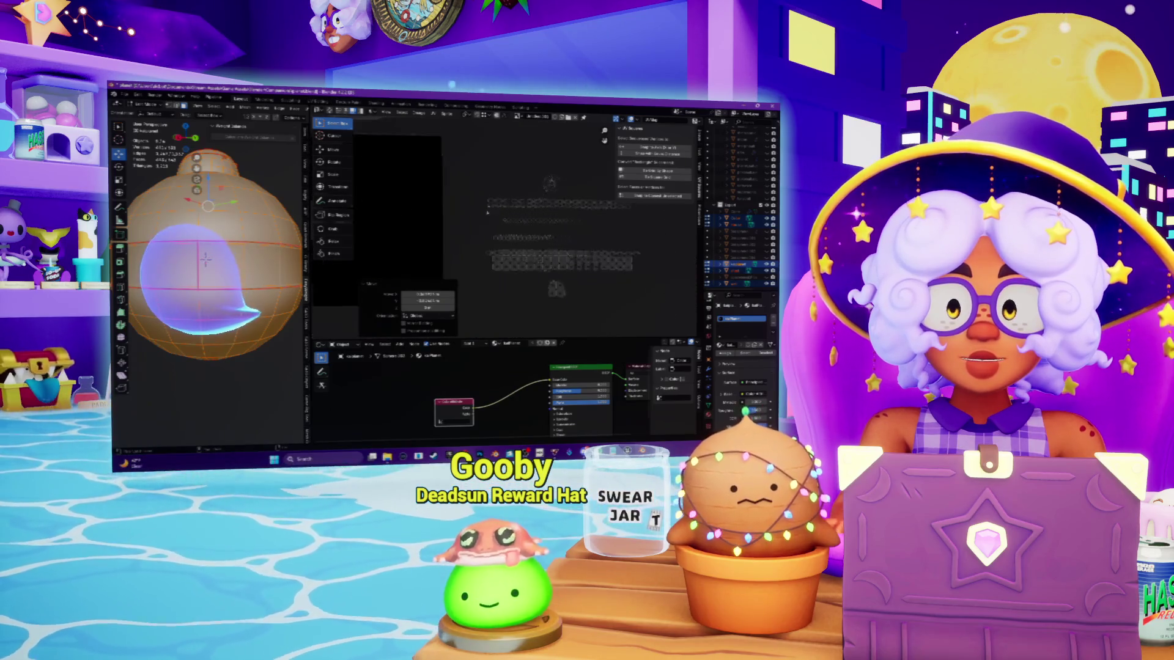
{"action": "scroll", "coordinate": [526, 196], "scroll_direction": "up", "scroll_amount": 3}
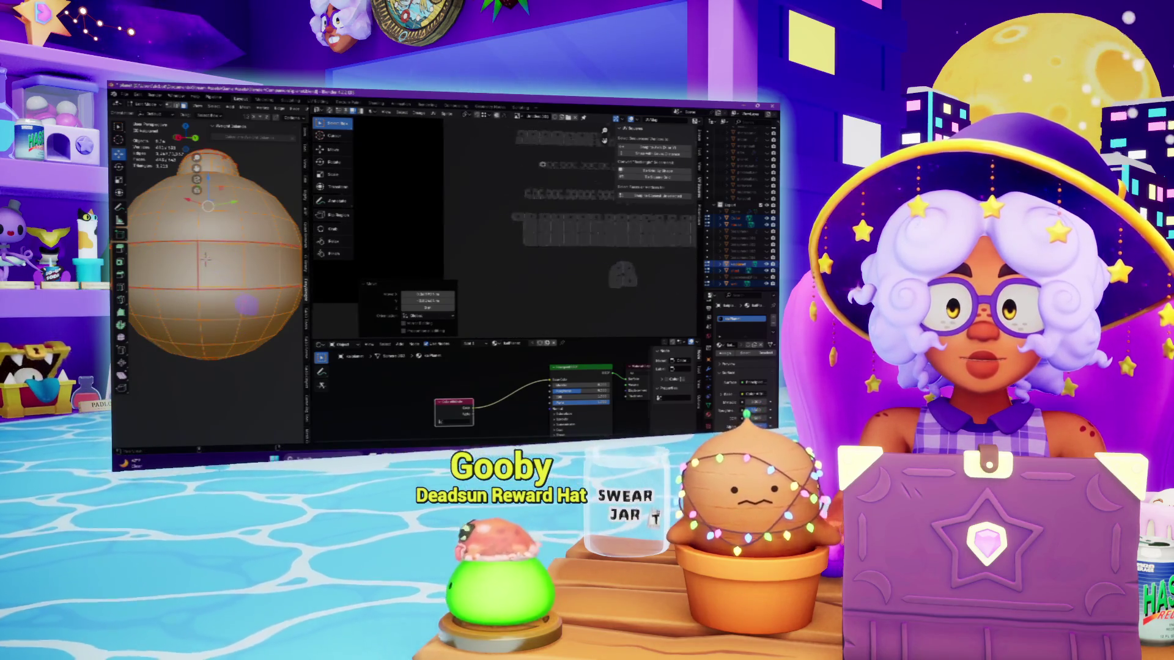
{"action": "scroll", "coordinate": [526, 226], "scroll_direction": "down", "scroll_amount": 4}
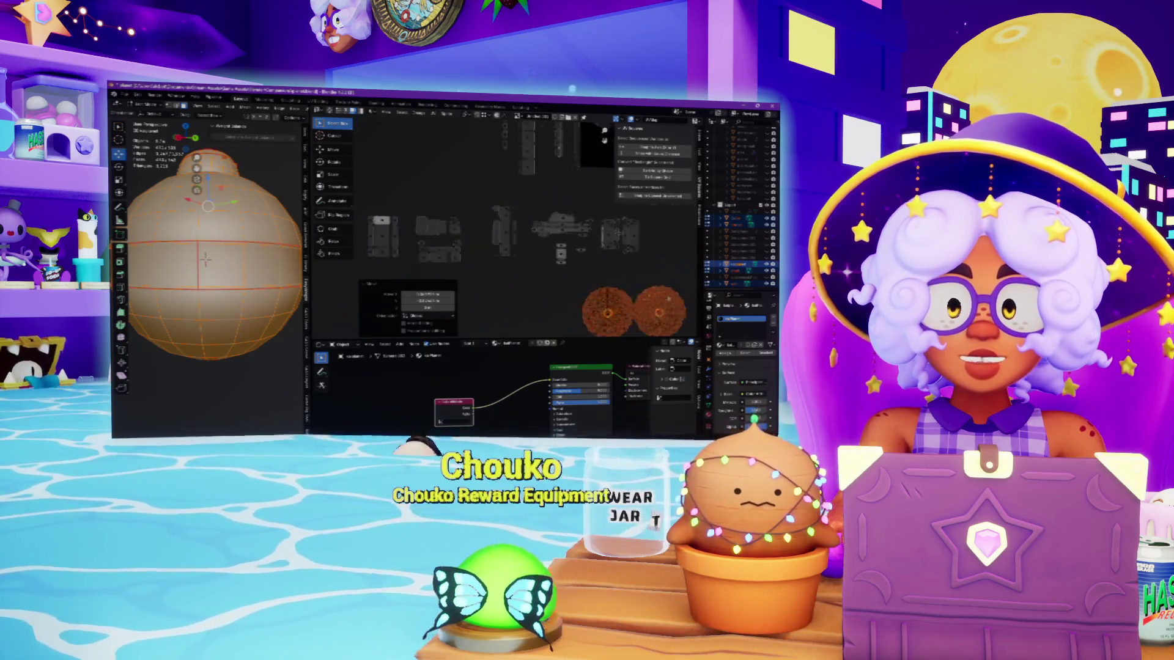
{"action": "middle_click_drag", "start_coordinate": [525, 245], "coordinate": [501, 223]}
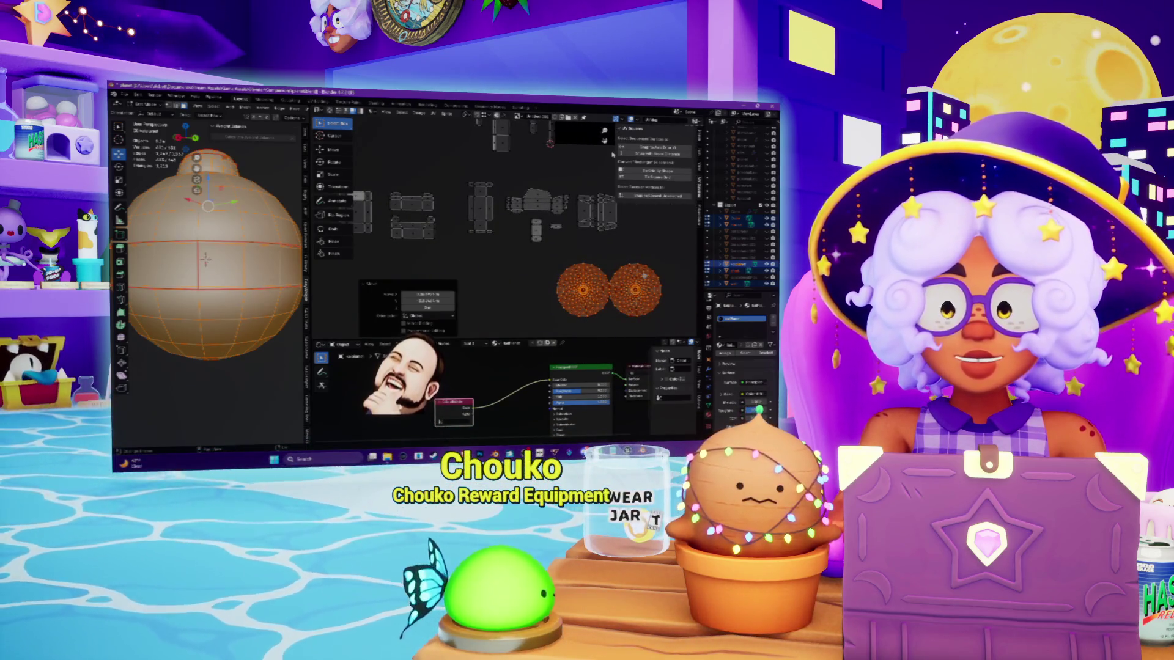
{"action": "scroll", "coordinate": [514, 229], "scroll_direction": "down", "scroll_amount": 3}
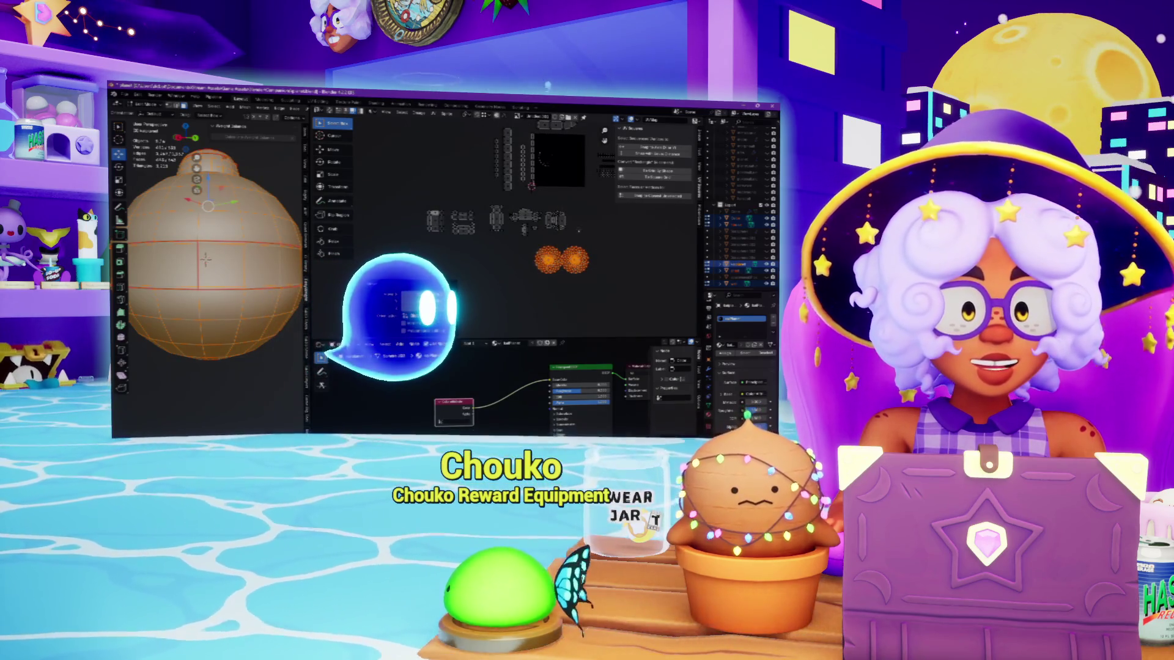
{"action": "middle_click_drag", "start_coordinate": [563, 207], "coordinate": [508, 201]}
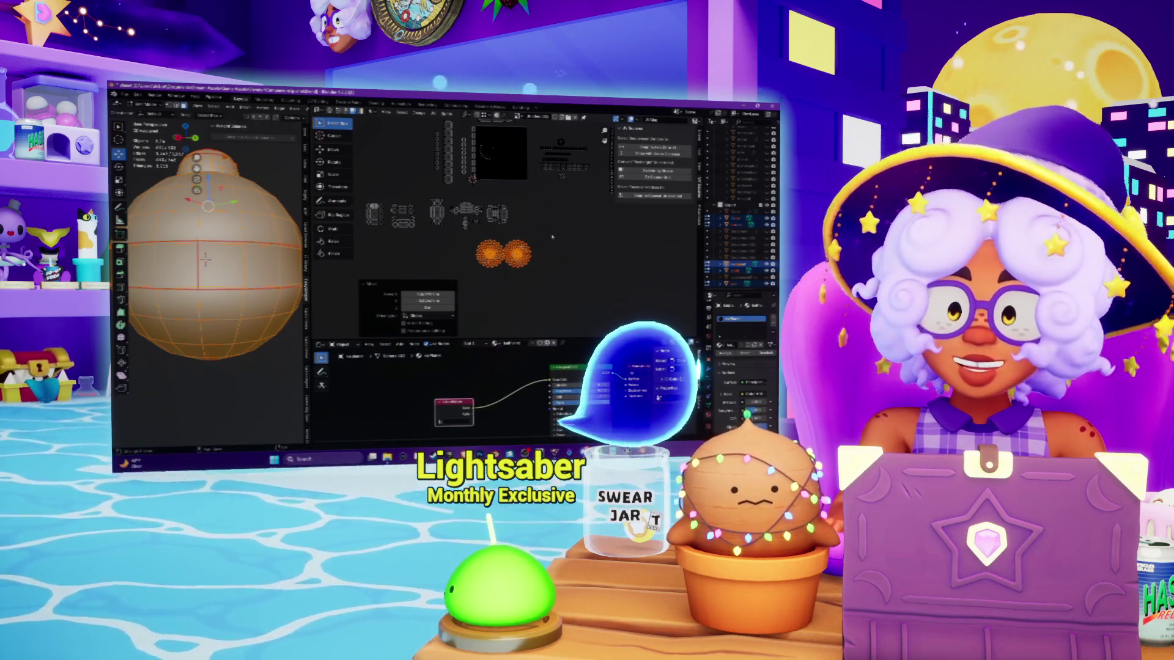
{"action": "scroll", "coordinate": [564, 245], "scroll_direction": "up", "scroll_amount": 5}
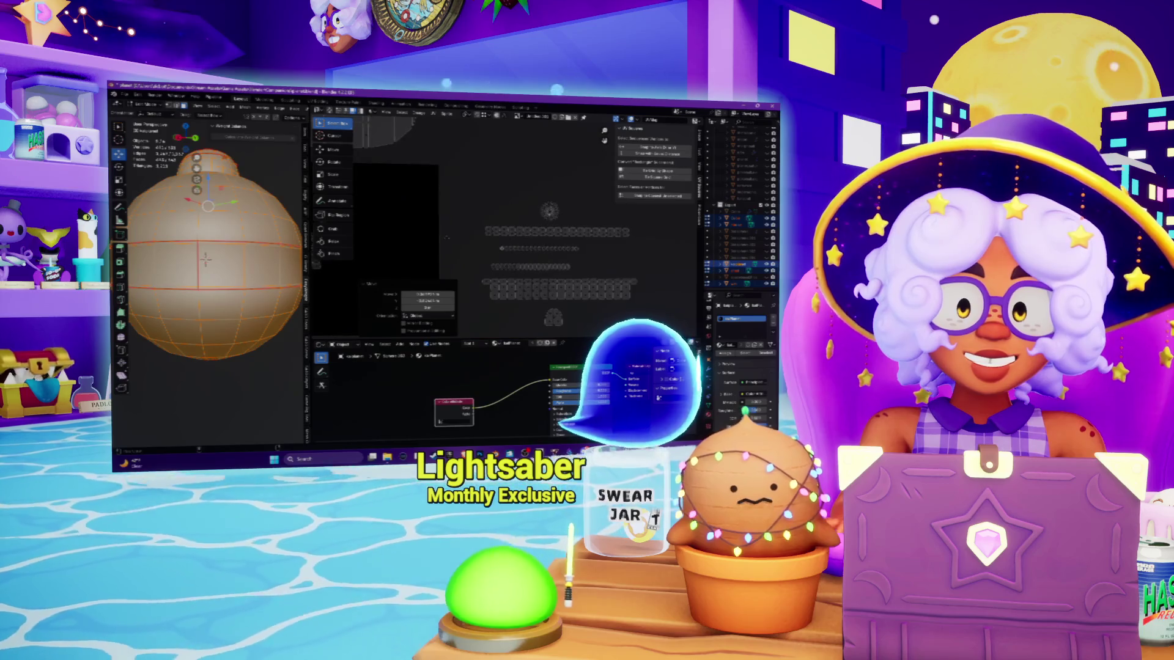
{"action": "scroll", "coordinate": [572, 223], "scroll_direction": "up", "scroll_amount": 3}
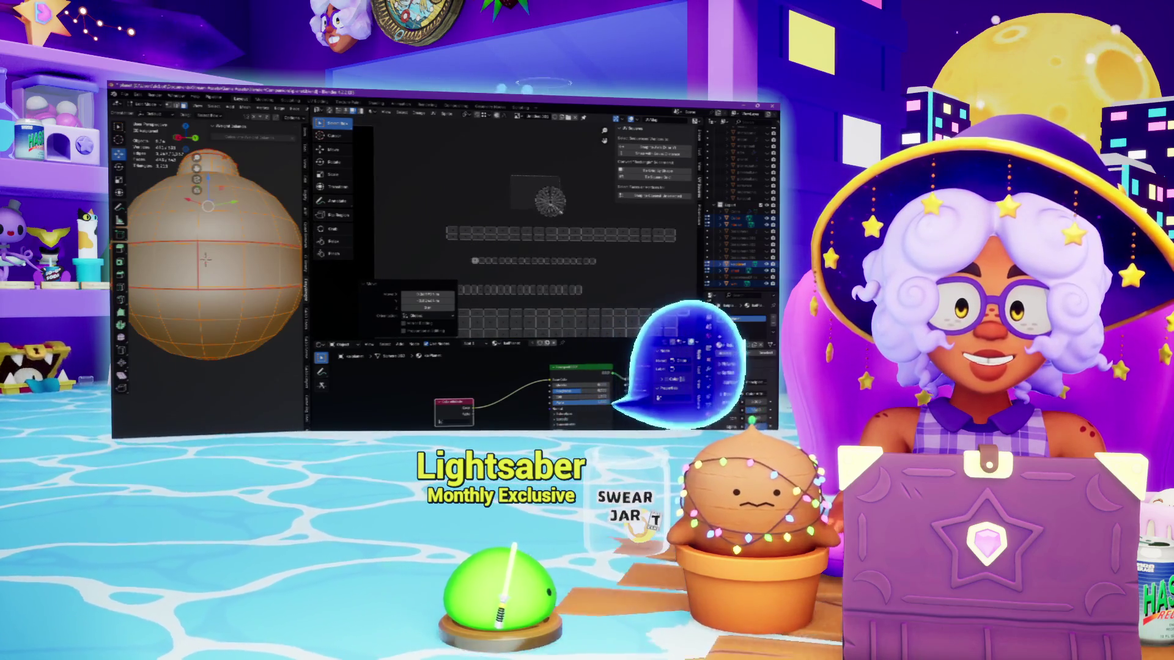
{"action": "scroll", "coordinate": [572, 222], "scroll_direction": "up", "scroll_amount": 3}
{"action": "scroll", "coordinate": [550, 214], "scroll_direction": "down", "scroll_amount": 3}
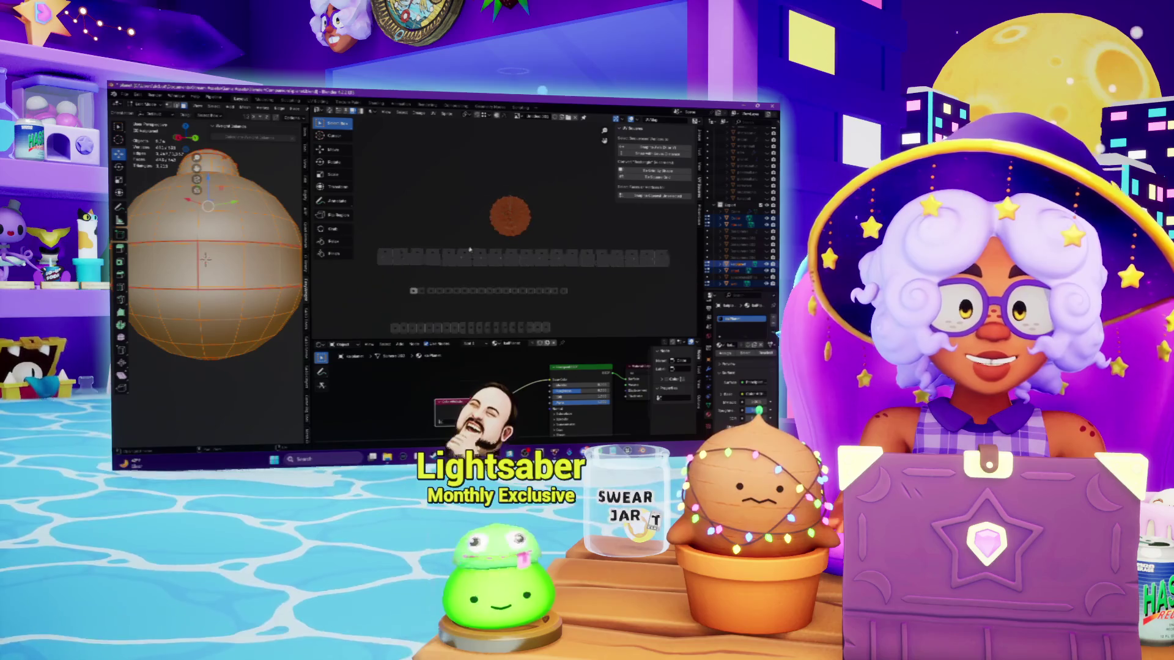
{"action": "scroll", "coordinate": [526, 214], "scroll_direction": "up", "scroll_amount": 1}
{"action": "scroll", "coordinate": [526, 233], "scroll_direction": "down", "scroll_amount": 3}
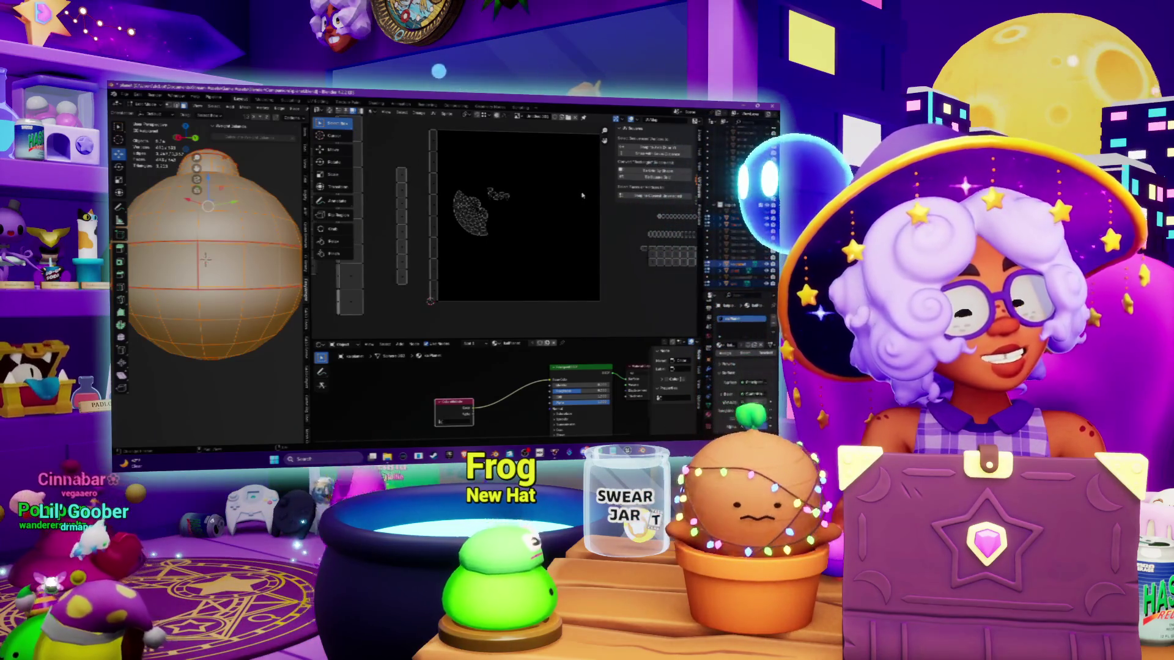
{"action": "scroll", "coordinate": [483, 211], "scroll_direction": "up", "scroll_amount": 5}
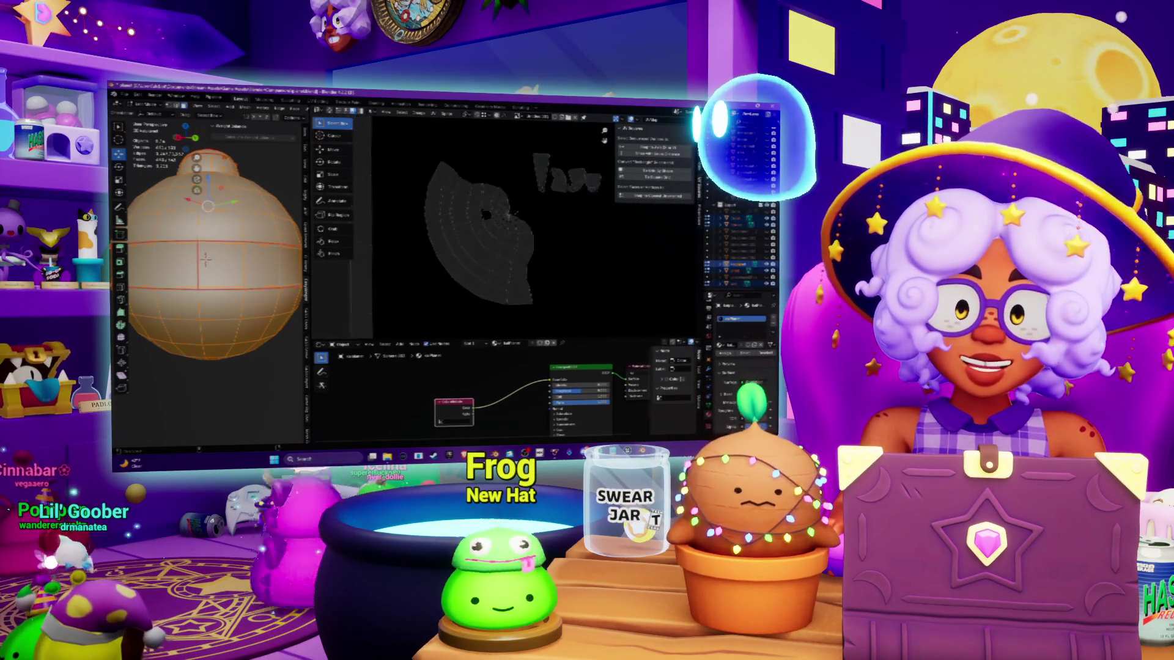
{"action": "scroll", "coordinate": [512, 213], "scroll_direction": "up", "scroll_amount": 4}
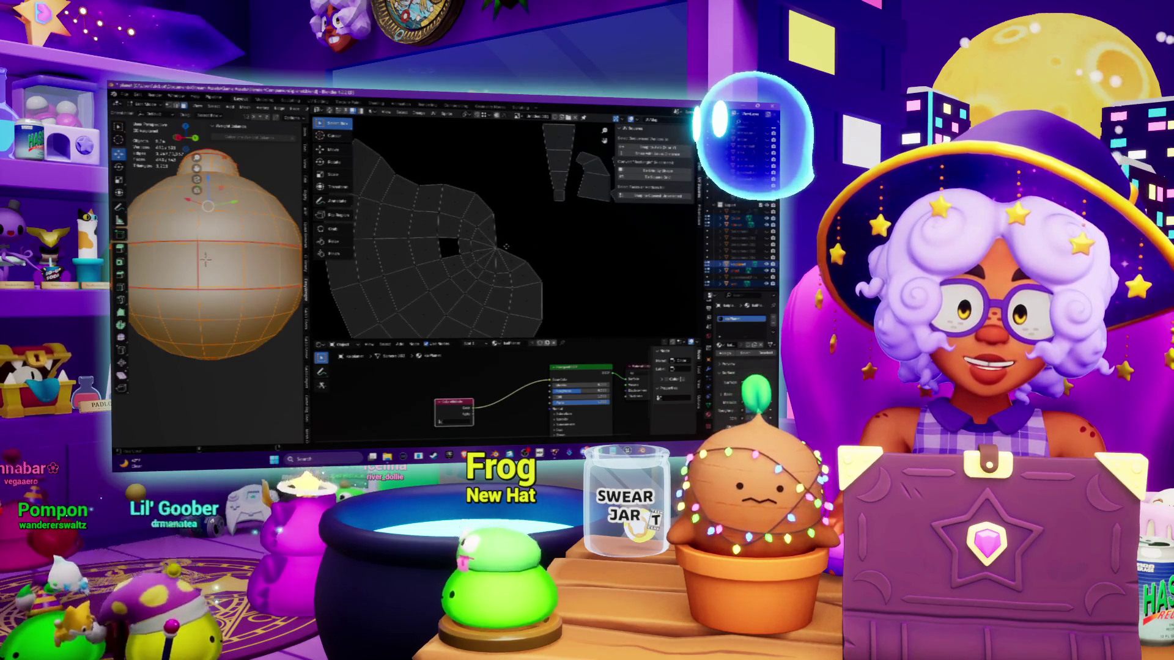
{"action": "scroll", "coordinate": [505, 248], "scroll_direction": "down", "scroll_amount": 3}
{"action": "scroll", "coordinate": [505, 248], "scroll_direction": "up", "scroll_amount": 2}
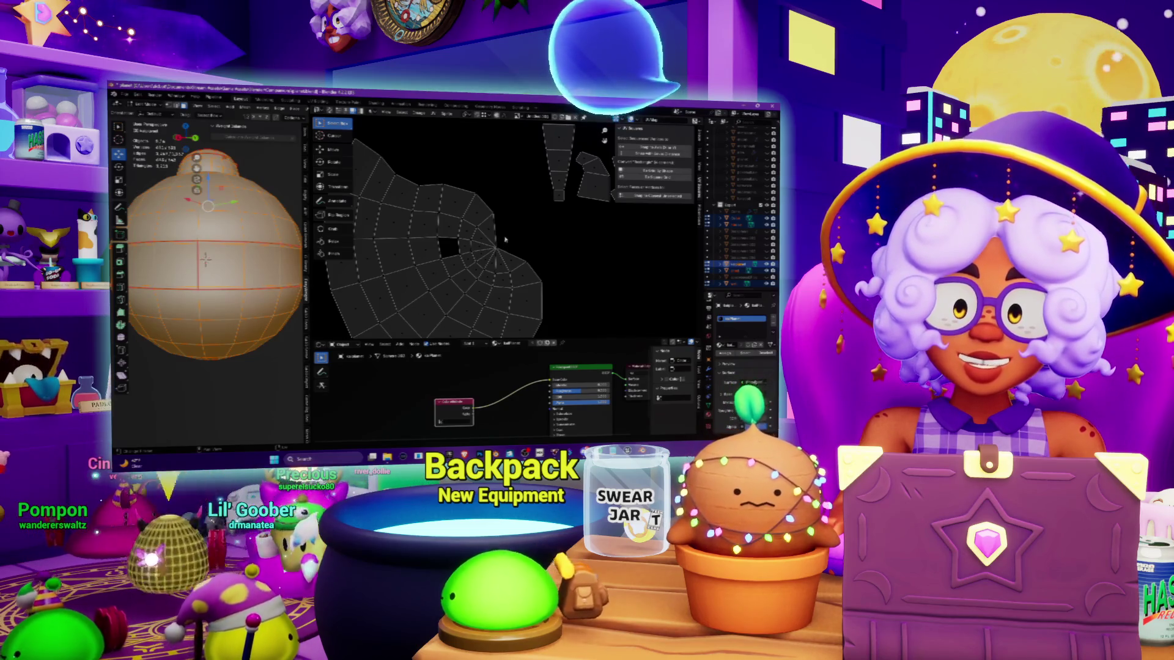
{"action": "scroll", "coordinate": [505, 239], "scroll_direction": "down", "scroll_amount": 4}
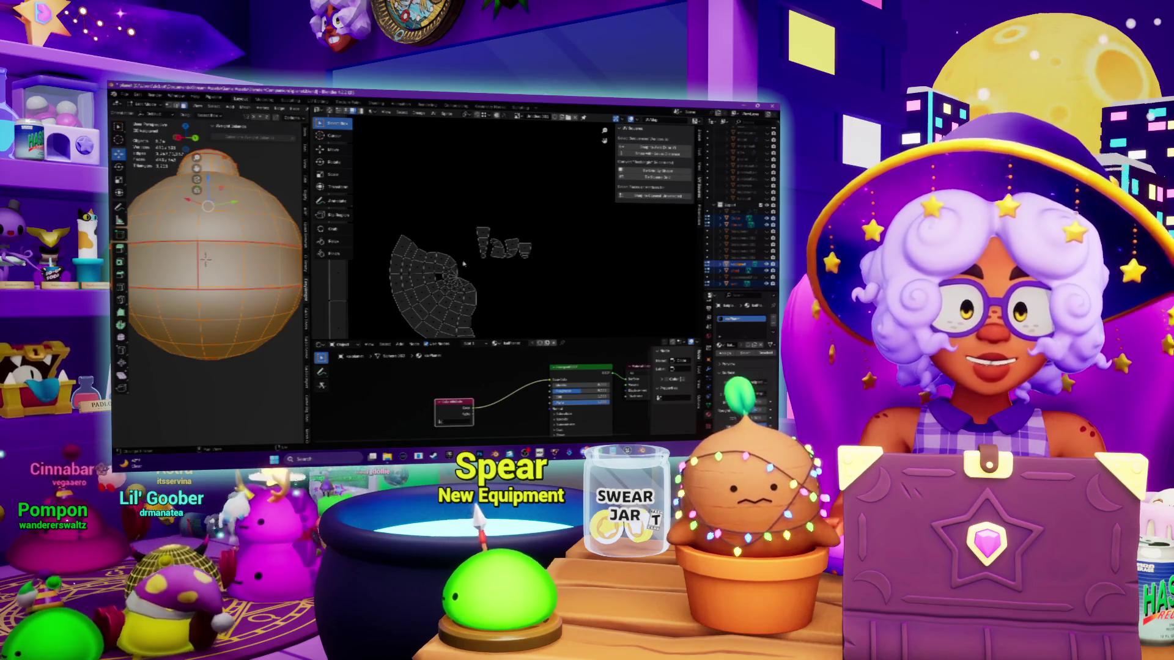
{"action": "scroll", "coordinate": [463, 263], "scroll_direction": "up", "scroll_amount": 5}
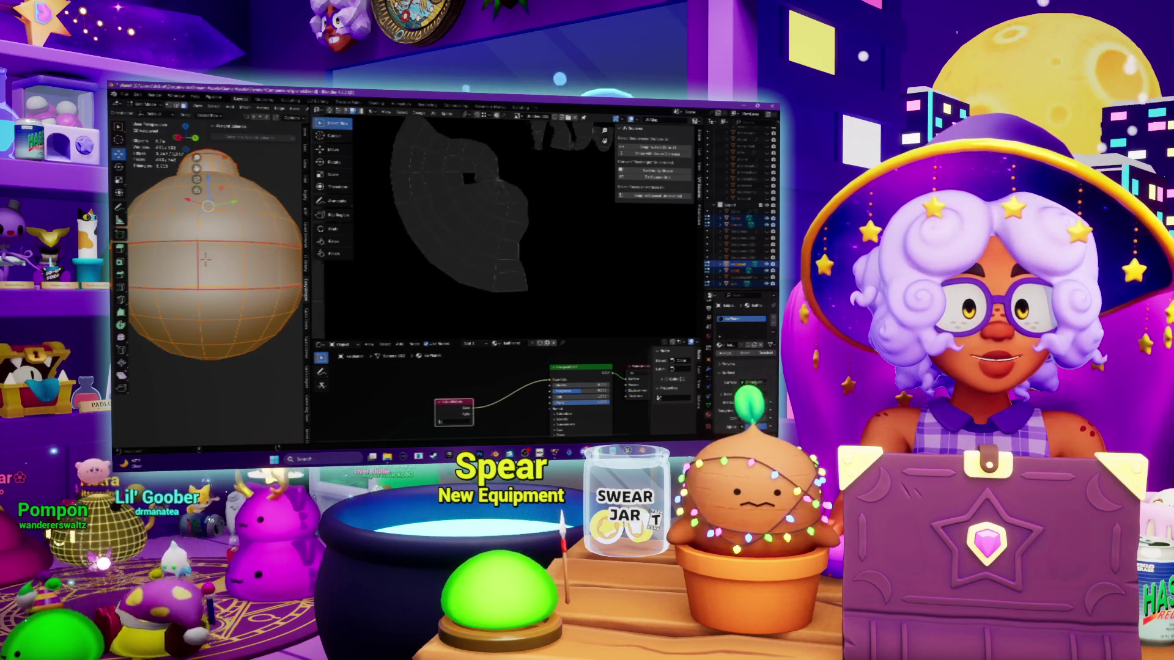
{"action": "middle_click_drag", "start_coordinate": [463, 264], "coordinate": [430, 294]}
{"action": "scroll", "coordinate": [506, 186], "scroll_direction": "down", "scroll_amount": 4}
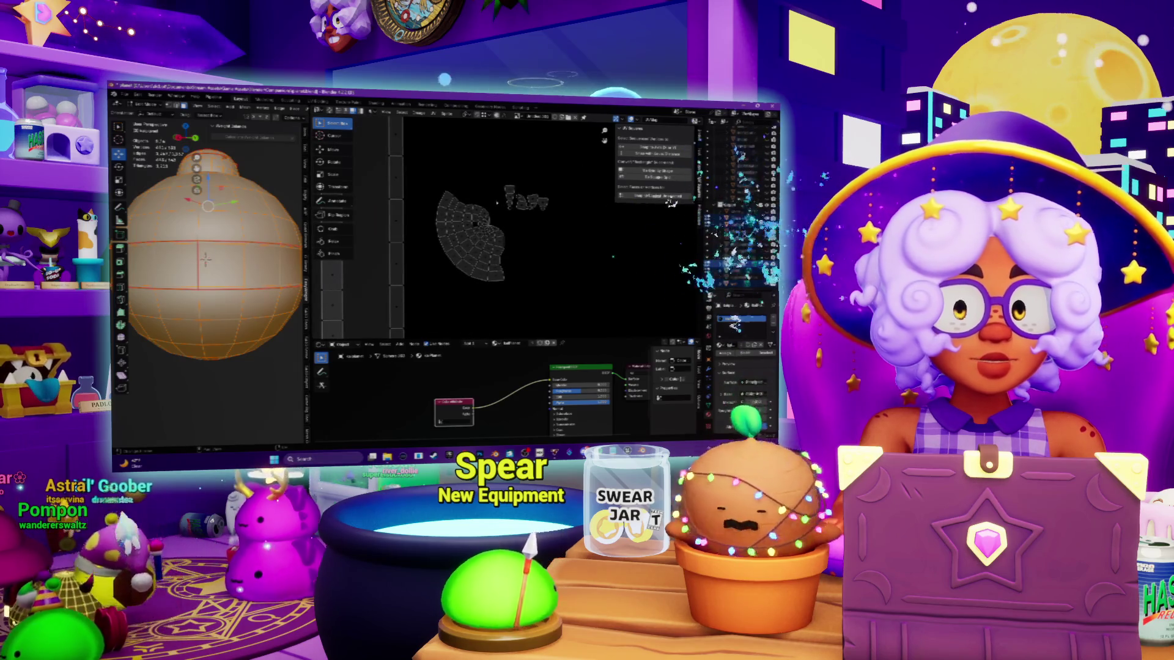
{"action": "middle_click_drag", "start_coordinate": [208, 202], "coordinate": [208, 270]}
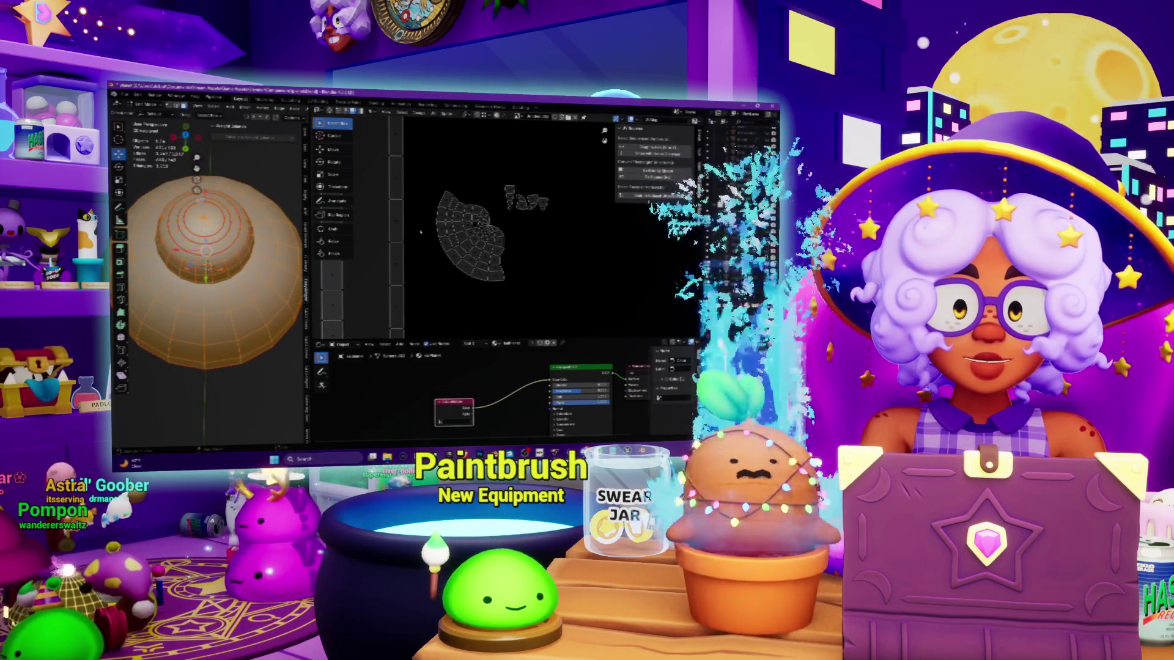
Step: Leave Edit Mode on the dome and select another object in the Outliner
{"action": "key", "text": "Tab"}
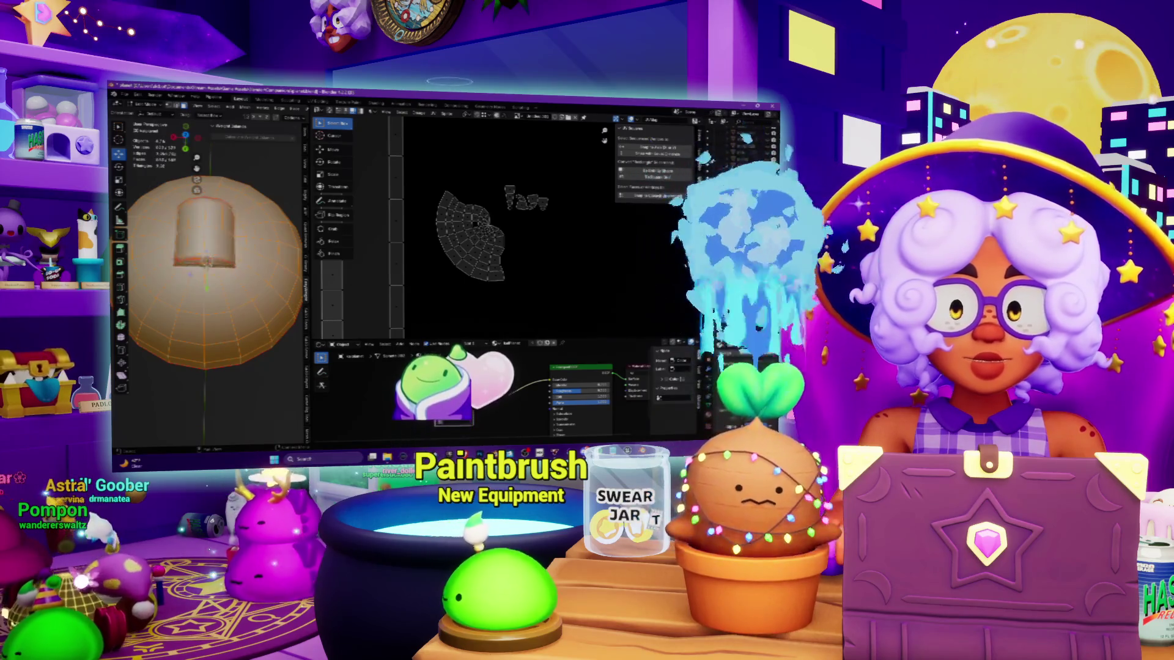
{"action": "left_click", "coordinate": [734, 264]}
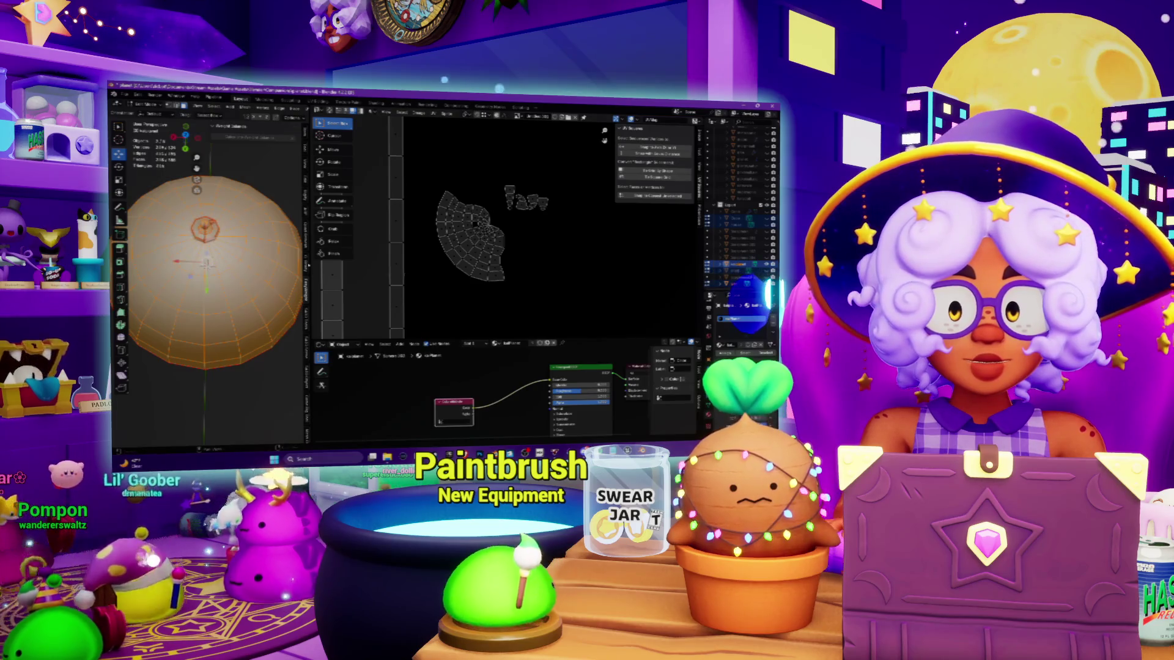
{"action": "scroll", "coordinate": [207, 263], "scroll_direction": "up", "scroll_amount": 5}
{"action": "mouse_move", "coordinate": [208, 263]}
{"action": "middle_mouse_down"}
{"action": "mouse_move", "coordinate": [208, 293]}
{"action": "mouse_move", "coordinate": [184, 287]}
{"action": "middle_mouse_up"}
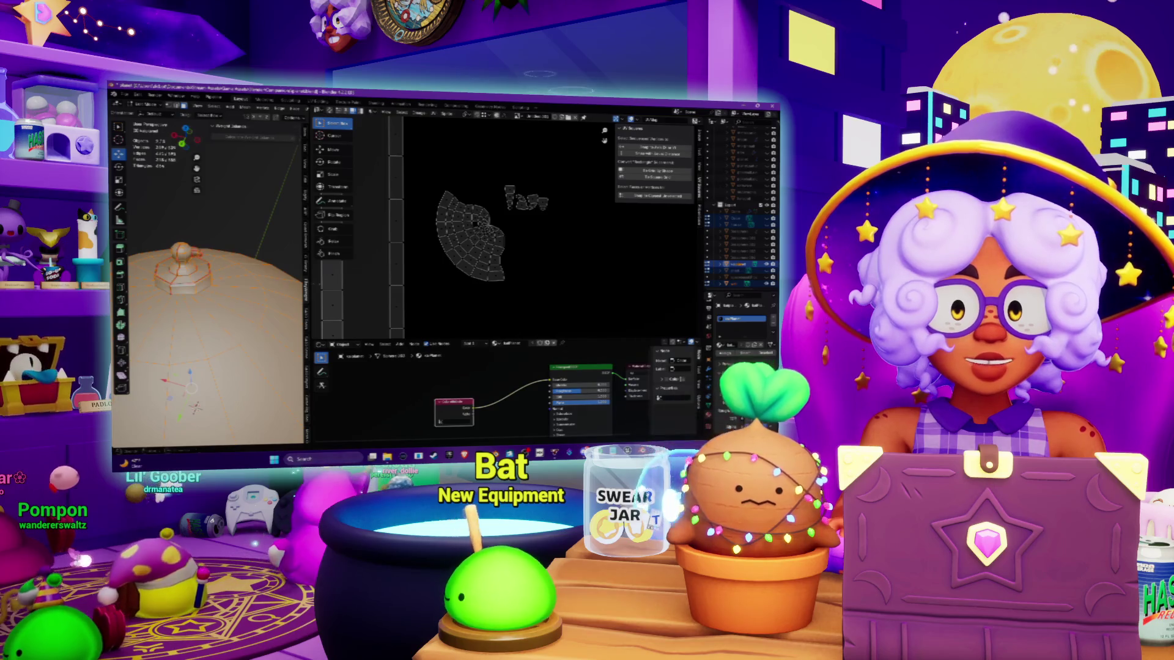
Step: Widen the 3D viewport beside the UV editor and close the Epic Games launcher
{"action": "left_click_drag", "start_coordinate": [311, 275], "coordinate": [449, 275]}
{"action": "mouse_move", "coordinate": [245, 275]}
{"action": "middle_mouse_down"}
{"action": "mouse_move", "coordinate": [232, 257]}
{"action": "mouse_move", "coordinate": [251, 342]}
{"action": "middle_mouse_up"}
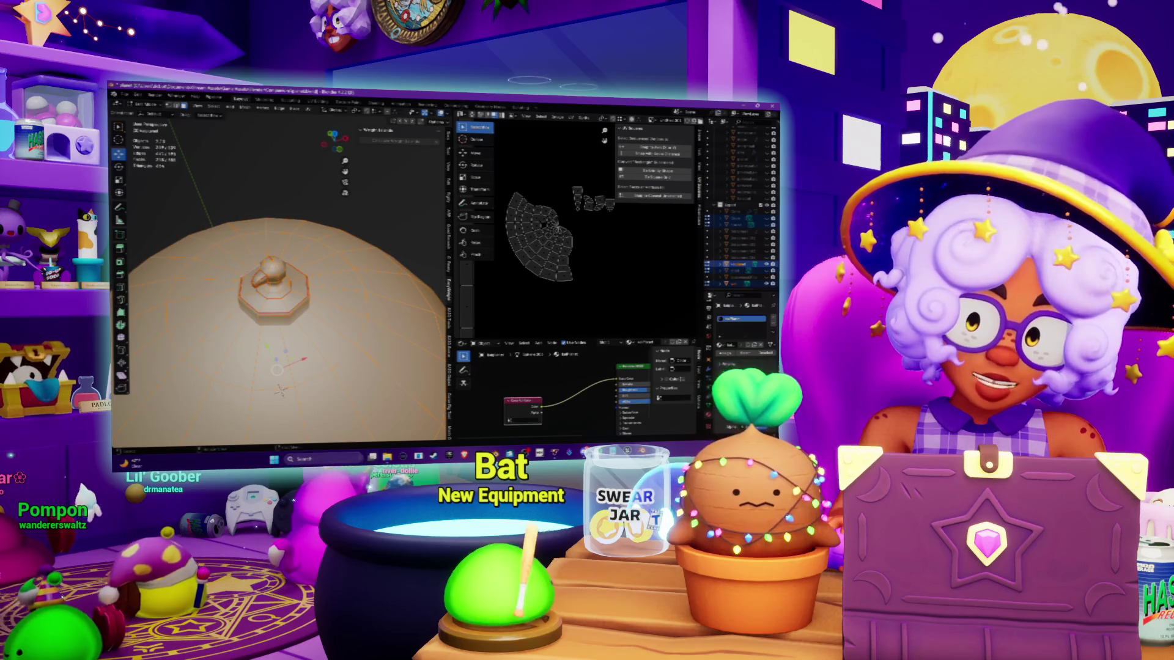
{"action": "key", "text": "super"}
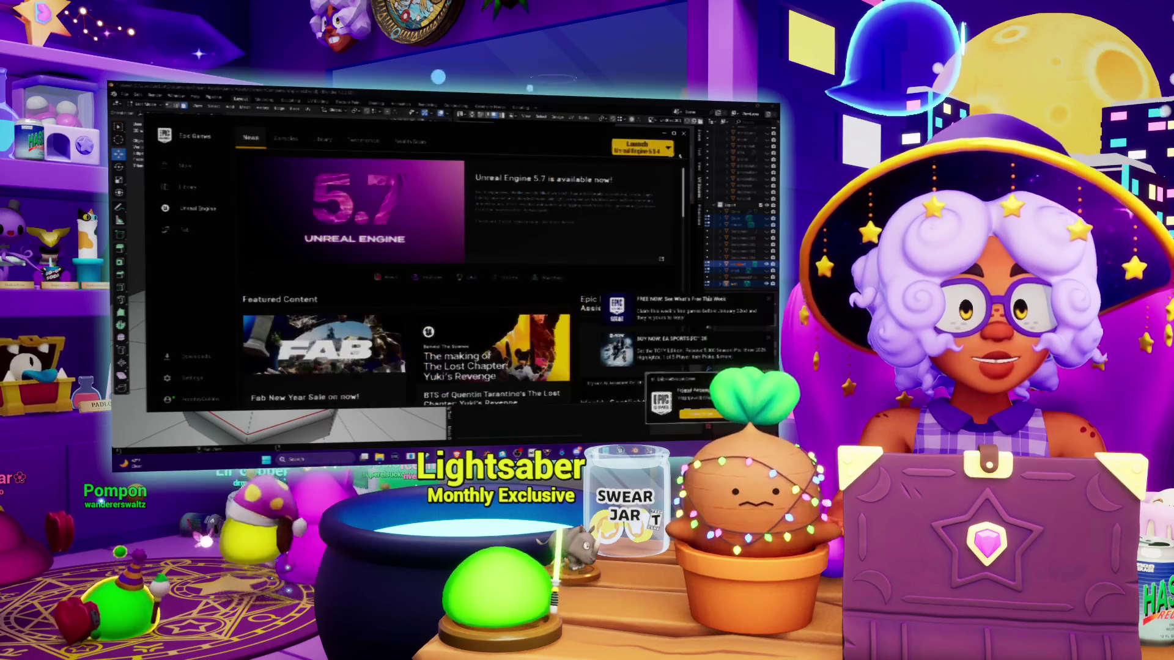
{"action": "left_click", "coordinate": [683, 134]}
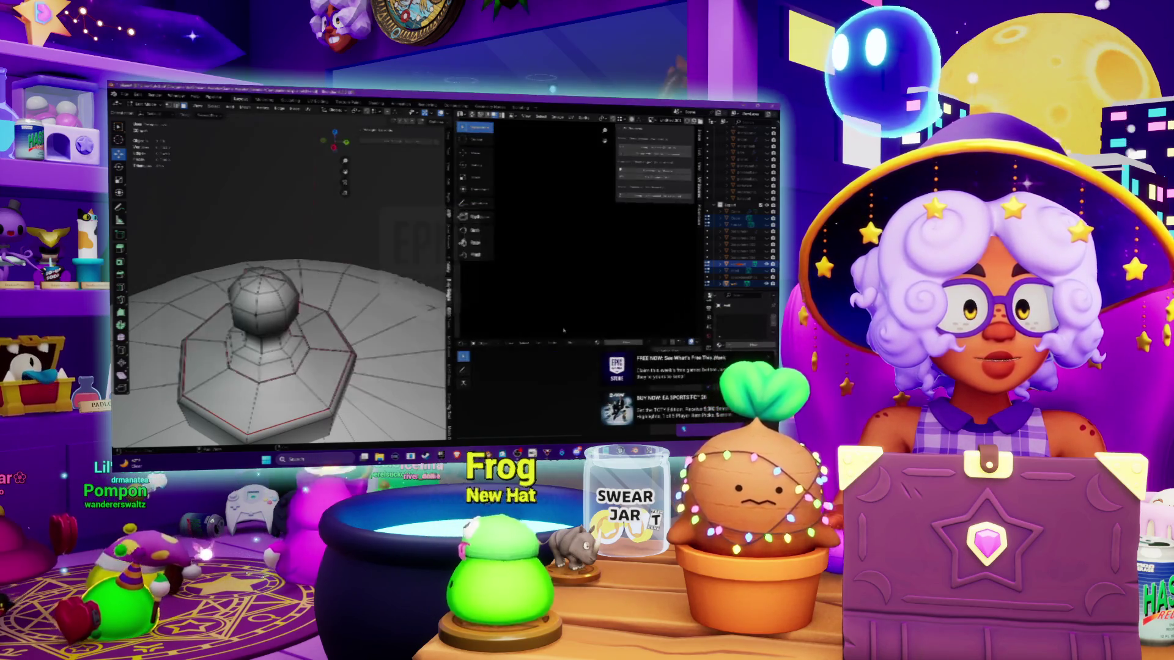
Step: Orbit around the head to inspect the thin flat piece, then begin scaling it
{"action": "middle_click_drag", "start_coordinate": [281, 257], "coordinate": [294, 306]}
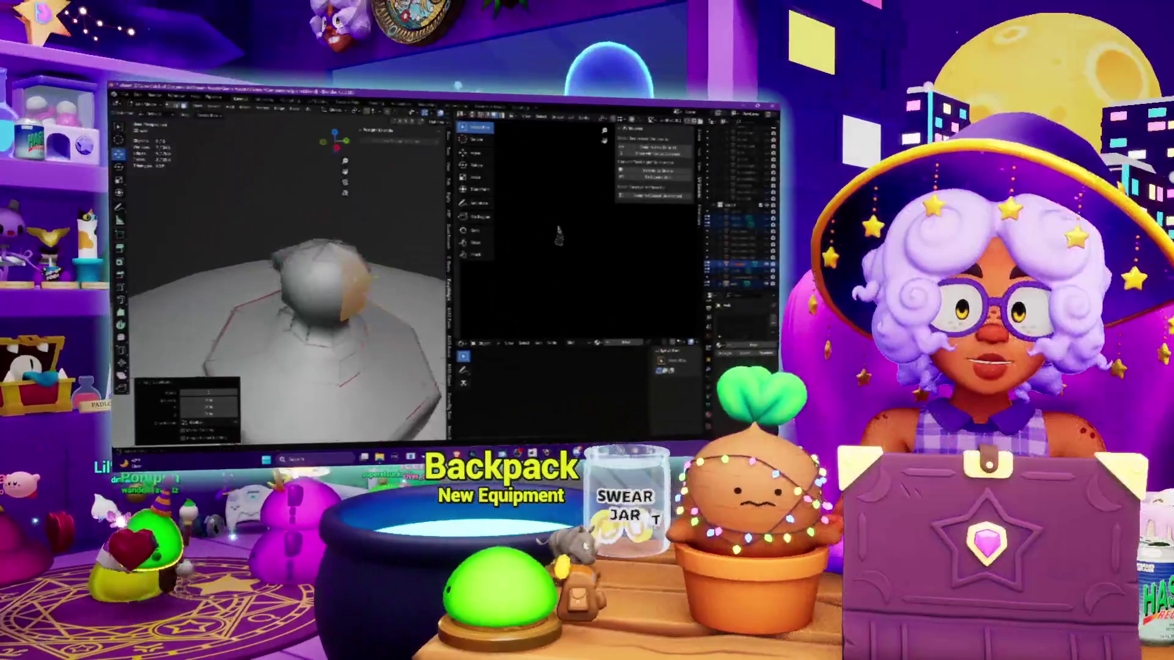
{"action": "mouse_move", "coordinate": [287, 288]}
{"action": "middle_mouse_down"}
{"action": "mouse_move", "coordinate": [318, 281]}
{"action": "mouse_move", "coordinate": [245, 288]}
{"action": "mouse_move", "coordinate": [294, 278]}
{"action": "middle_mouse_up"}
{"action": "key", "text": "shift+space"}
{"action": "key", "text": "s"}
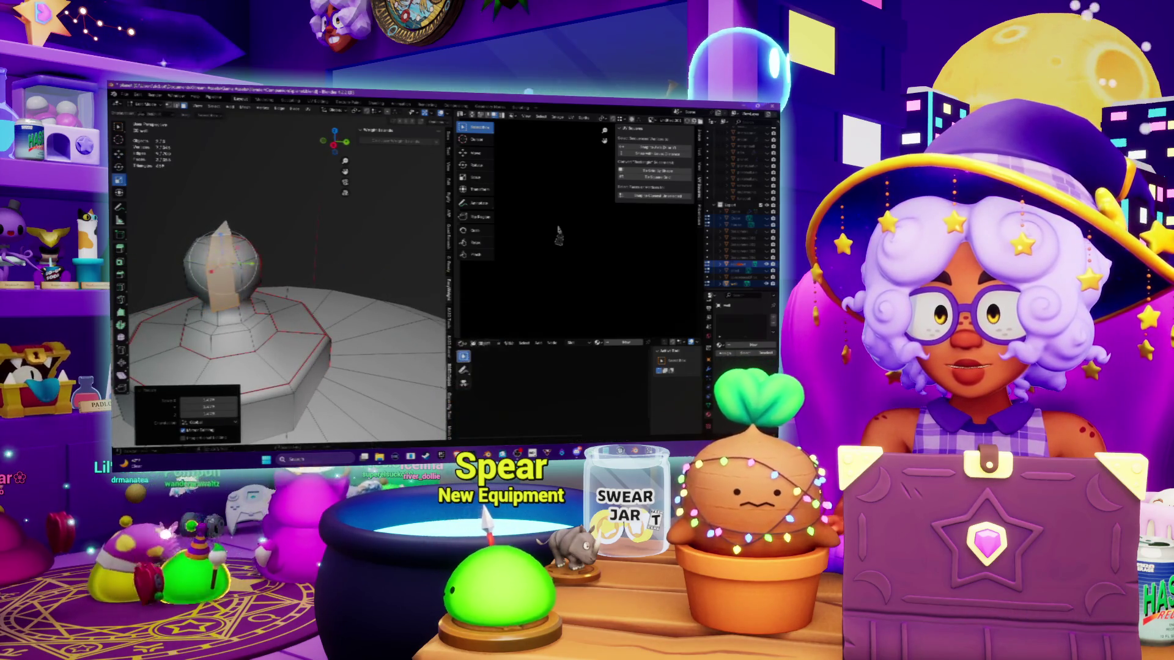
Step: Scale the thin piece along the Y axis, checking it from several angles
{"action": "key", "text": "s"}
{"action": "key", "text": "y"}
{"action": "key", "text": "Return"}
{"action": "middle_click_drag", "start_coordinate": [276, 275], "coordinate": [300, 263]}
{"action": "left_click", "coordinate": [337, 111]}
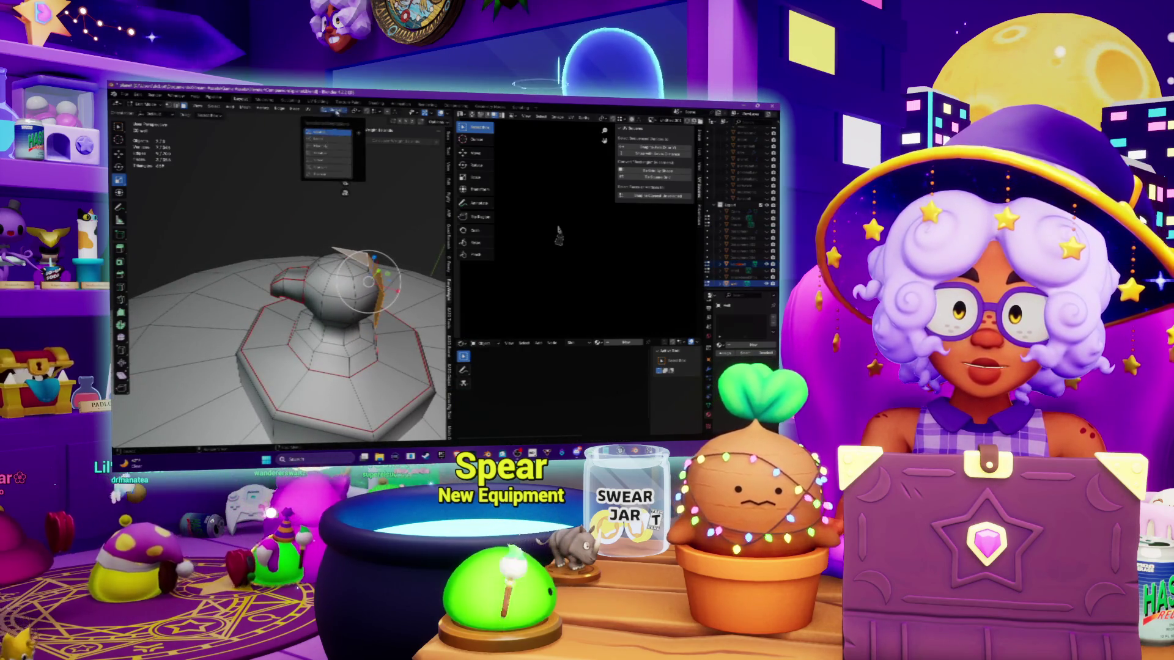
{"action": "middle_click_drag", "start_coordinate": [315, 200], "coordinate": [268, 196]}
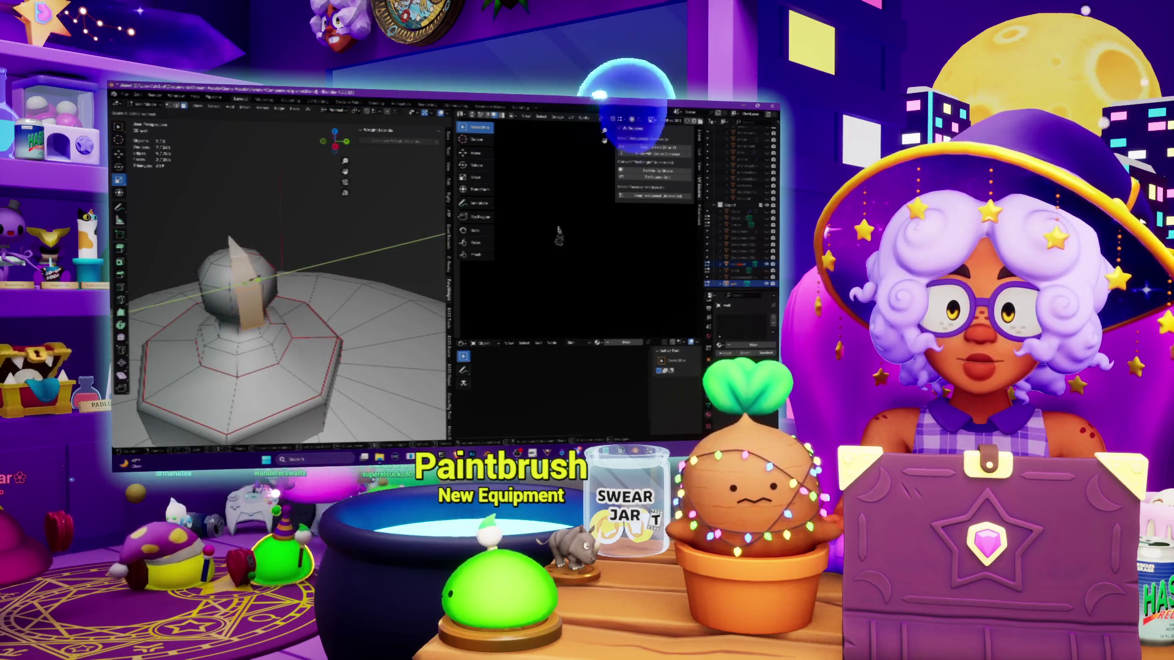
{"action": "key", "text": "Return"}
{"action": "mouse_move", "coordinate": [287, 275]}
{"action": "middle_mouse_down"}
{"action": "mouse_move", "coordinate": [324, 263]}
{"action": "mouse_move", "coordinate": [330, 287]}
{"action": "mouse_move", "coordinate": [330, 262]}
{"action": "middle_mouse_up"}
Step: Scale the piece along the Z axis and frame the head in a front view
{"action": "key", "text": "s"}
{"action": "key", "text": "z"}
{"action": "left_click", "coordinate": [392, 220]}
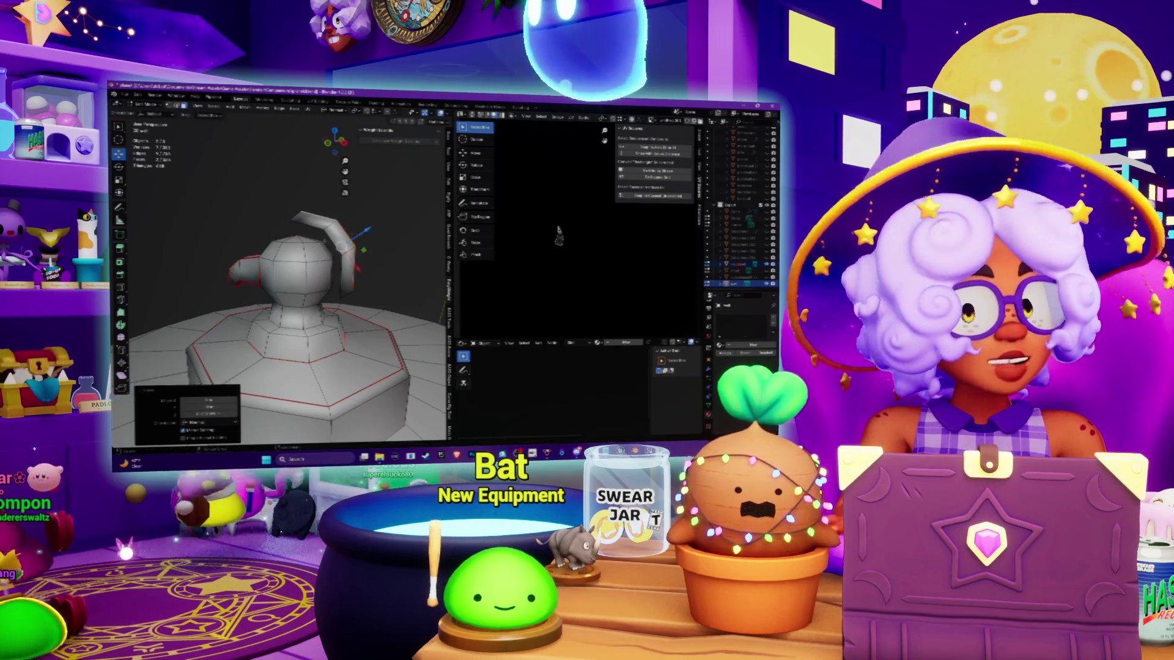
{"action": "key", "text": "KP_Decimal"}
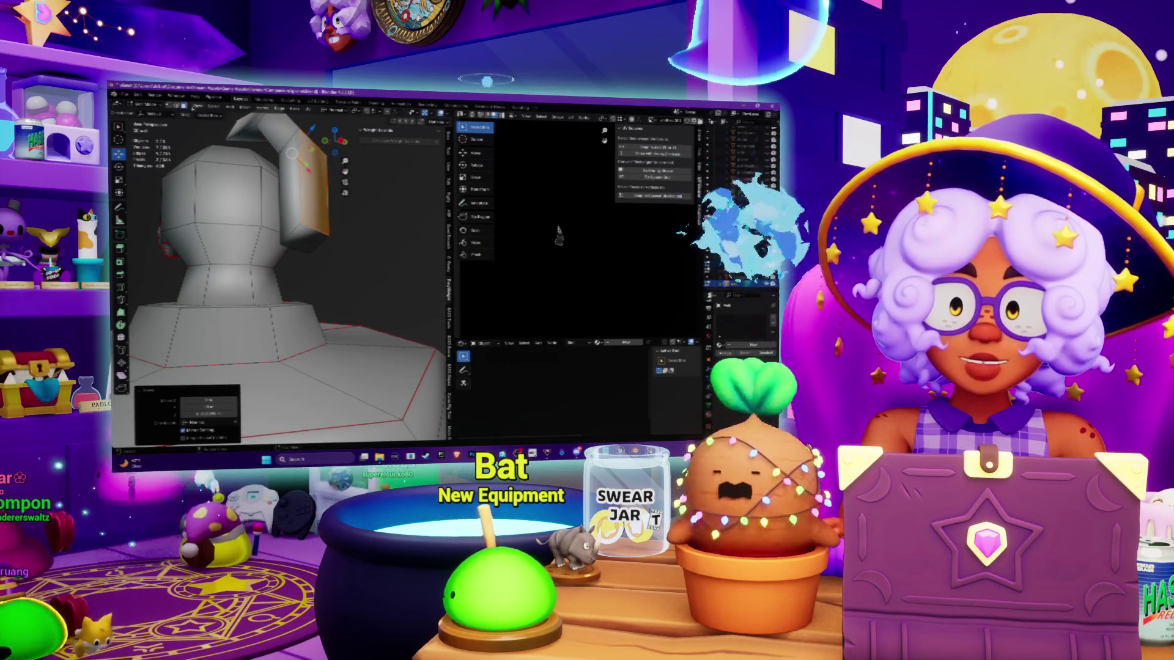
{"action": "left_click", "coordinate": [558, 235]}
{"action": "key", "text": "KP_4"}
{"action": "key", "text": "KP_4"}
{"action": "key", "text": "KP_4"}
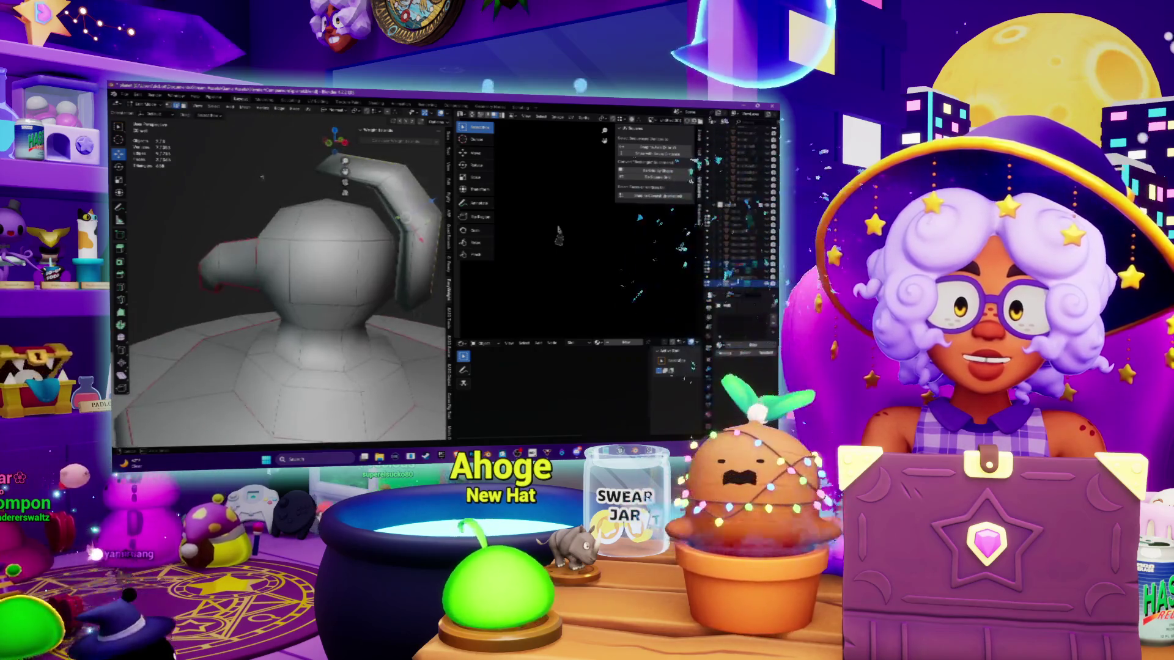
{"action": "key", "text": "KP_4"}
{"action": "key", "text": "KP_4"}
{"action": "key", "text": "KP_4"}
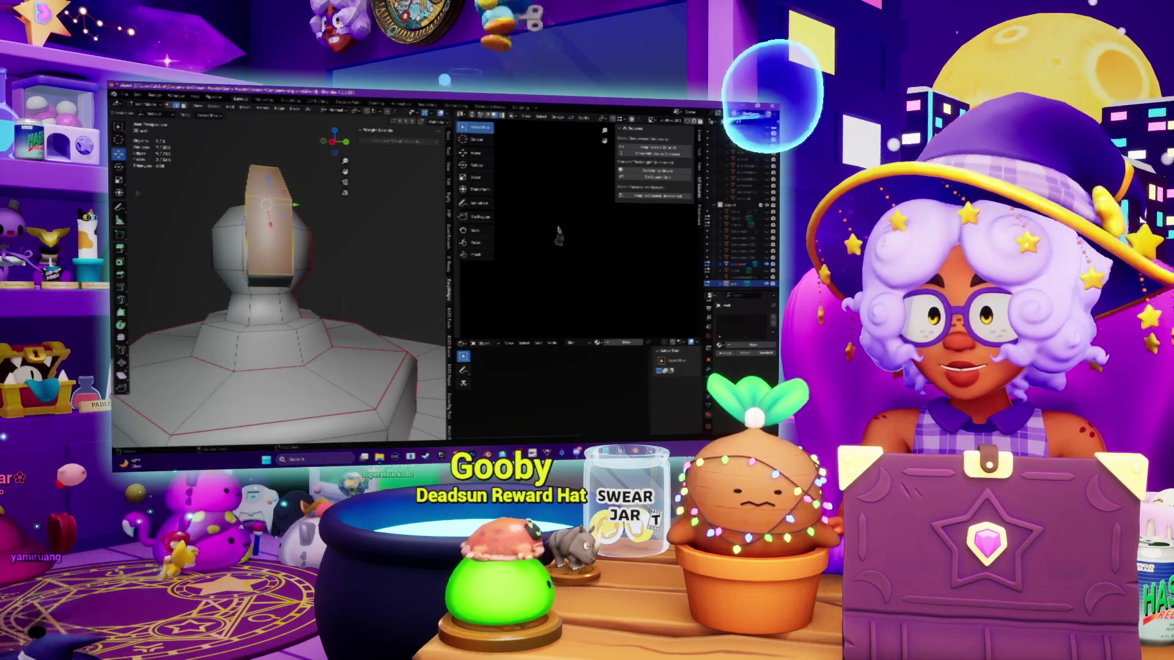
Step: Grow the selection to the next band of faces and rotate it around X into a bend
{"action": "key", "text": "shift+space"}
{"action": "key", "text": "r"}
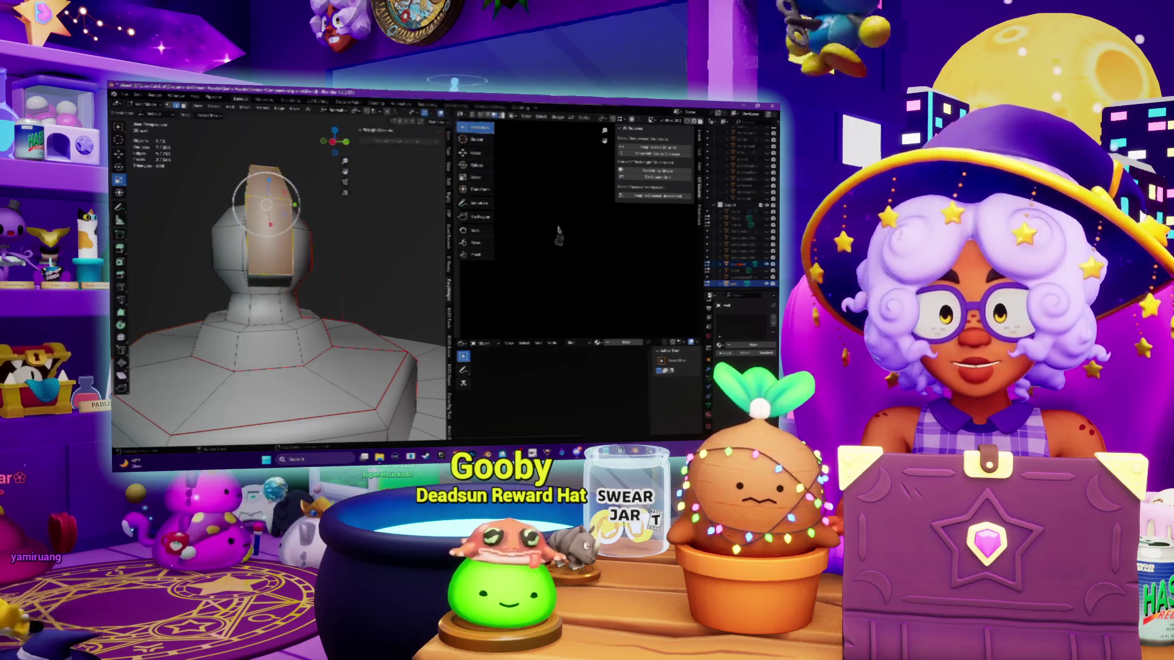
{"action": "key", "text": "ctrl+KP_Add"}
{"action": "key", "text": "KP_8"}
{"action": "key", "text": "KP_8"}
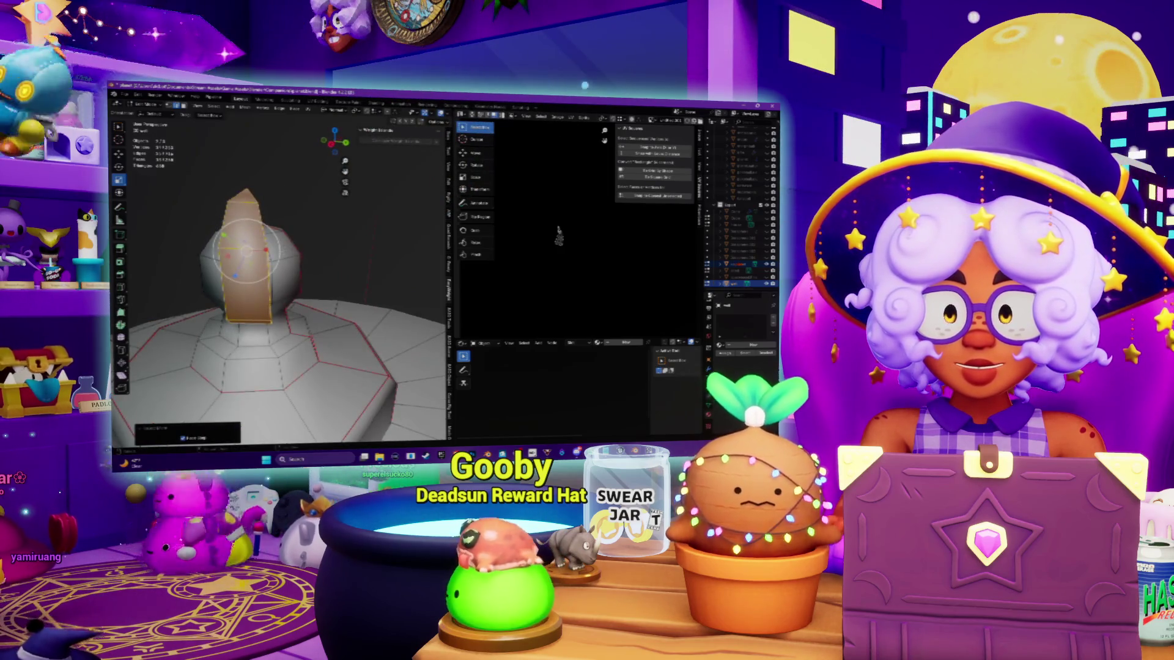
{"action": "key", "text": "r"}
{"action": "key", "text": "x"}
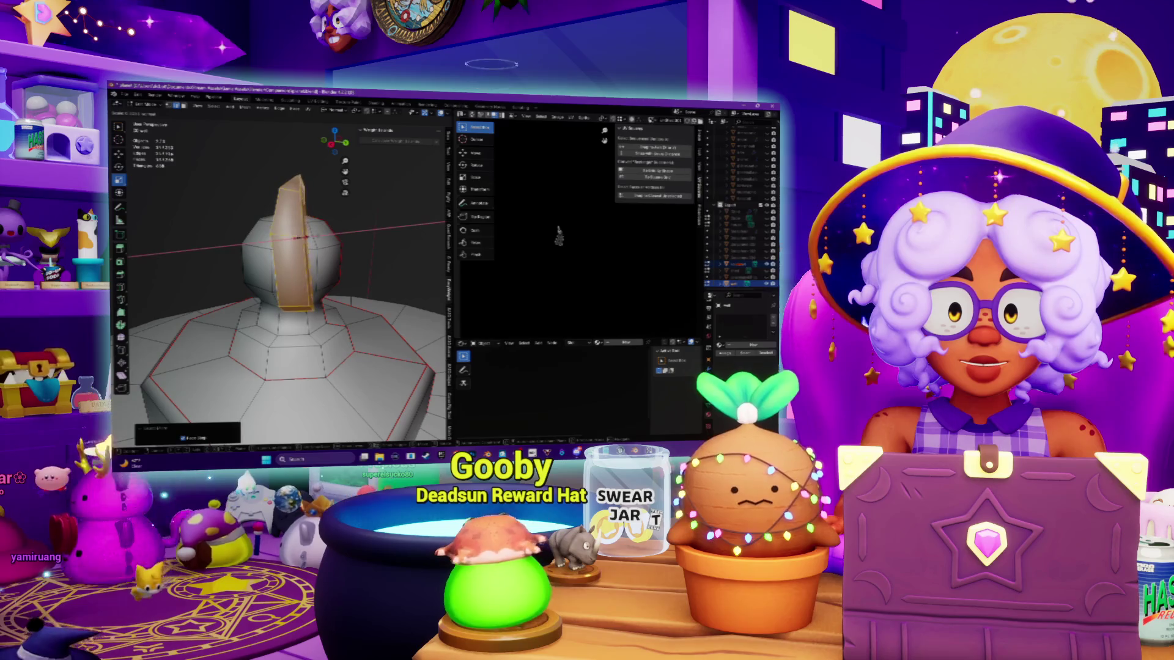
{"action": "left_click", "coordinate": [296, 237]}
{"action": "mouse_move", "coordinate": [296, 237]}
{"action": "middle_mouse_down"}
{"action": "mouse_move", "coordinate": [406, 245]}
{"action": "mouse_move", "coordinate": [382, 223]}
{"action": "middle_mouse_up"}
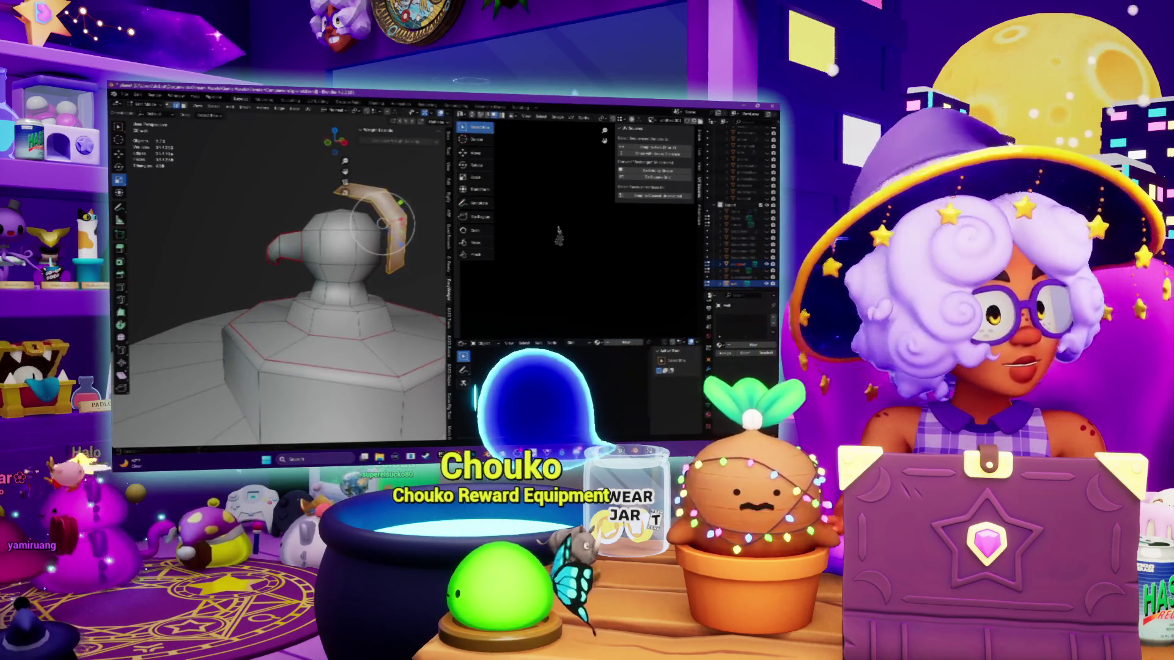
Step: Show the UV island in the UV editor and start repositioning the handle piece
{"action": "key", "text": "KP_4"}
{"action": "key", "text": "KP_4"}
{"action": "left_click", "coordinate": [182, 105]}
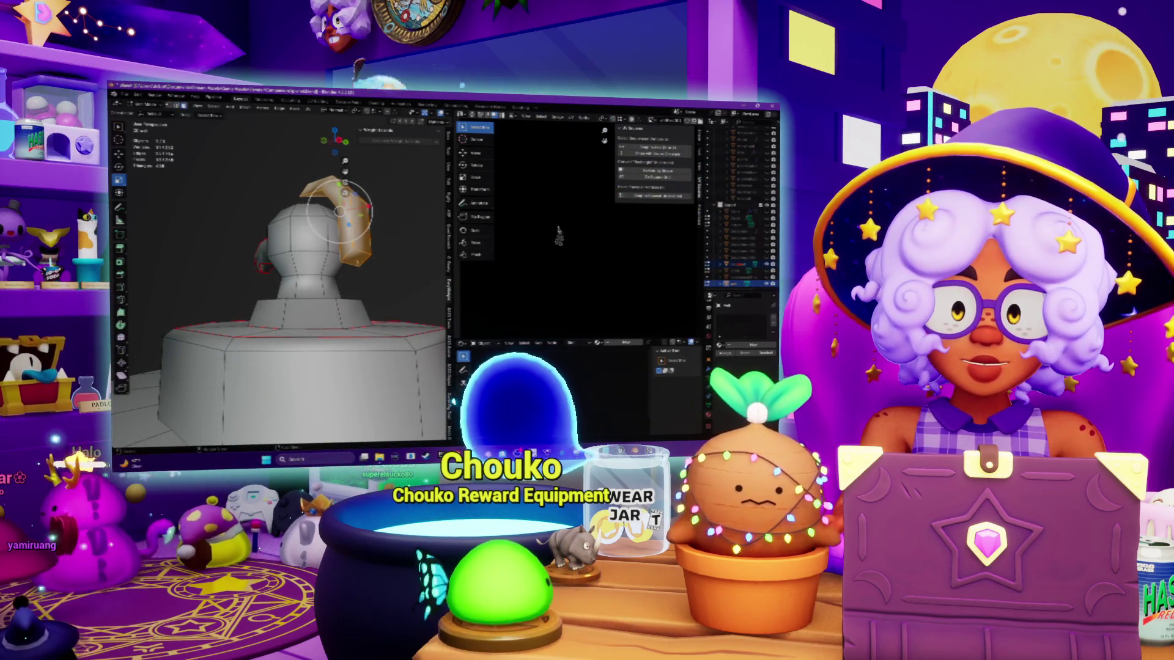
{"action": "key", "text": "KP_8"}
{"action": "key", "text": "KP_8"}
{"action": "key", "text": "KP_4"}
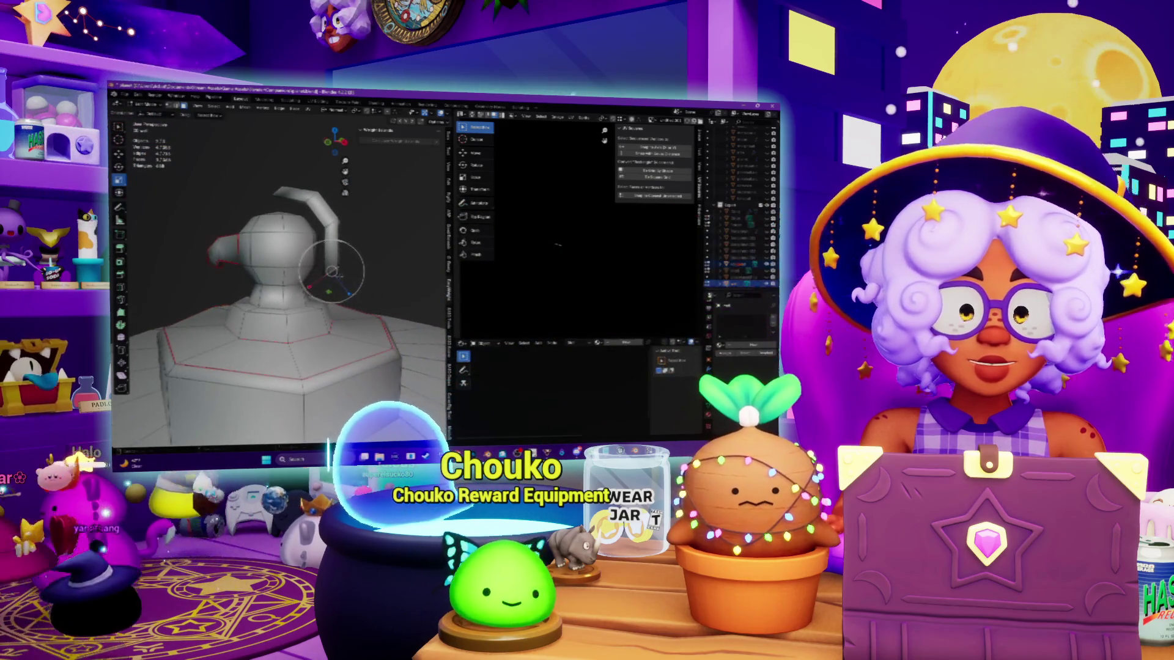
{"action": "key", "text": "shift+space"}
{"action": "key", "text": "g"}
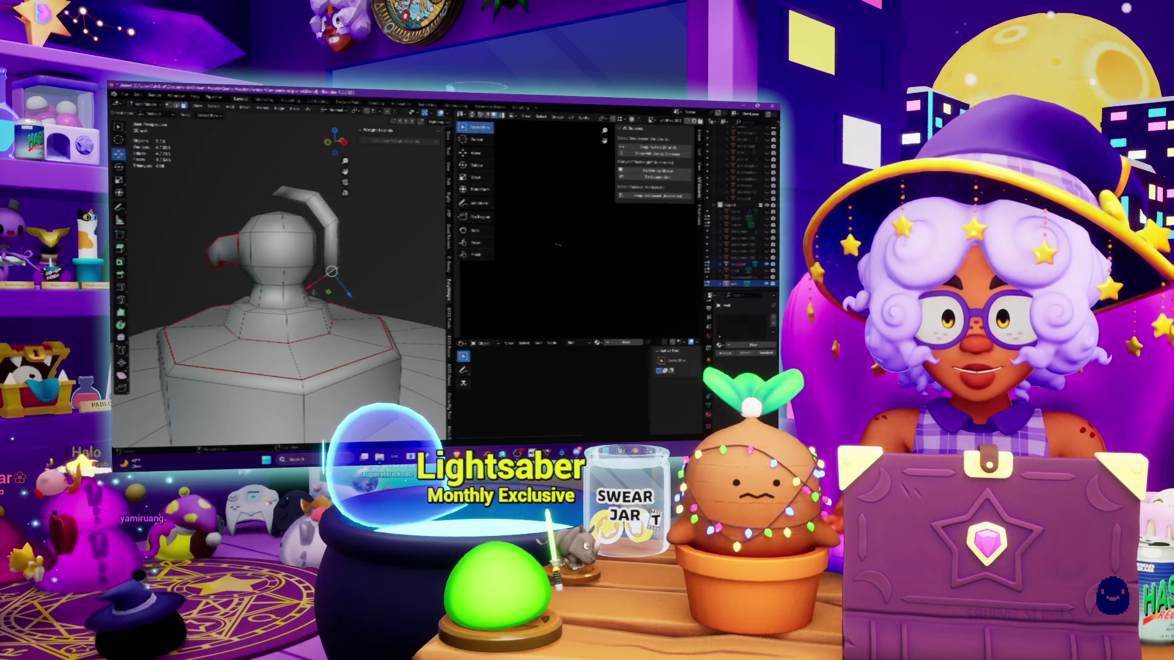
{"action": "left_click_drag", "start_coordinate": [364, 283], "coordinate": [361, 285]}
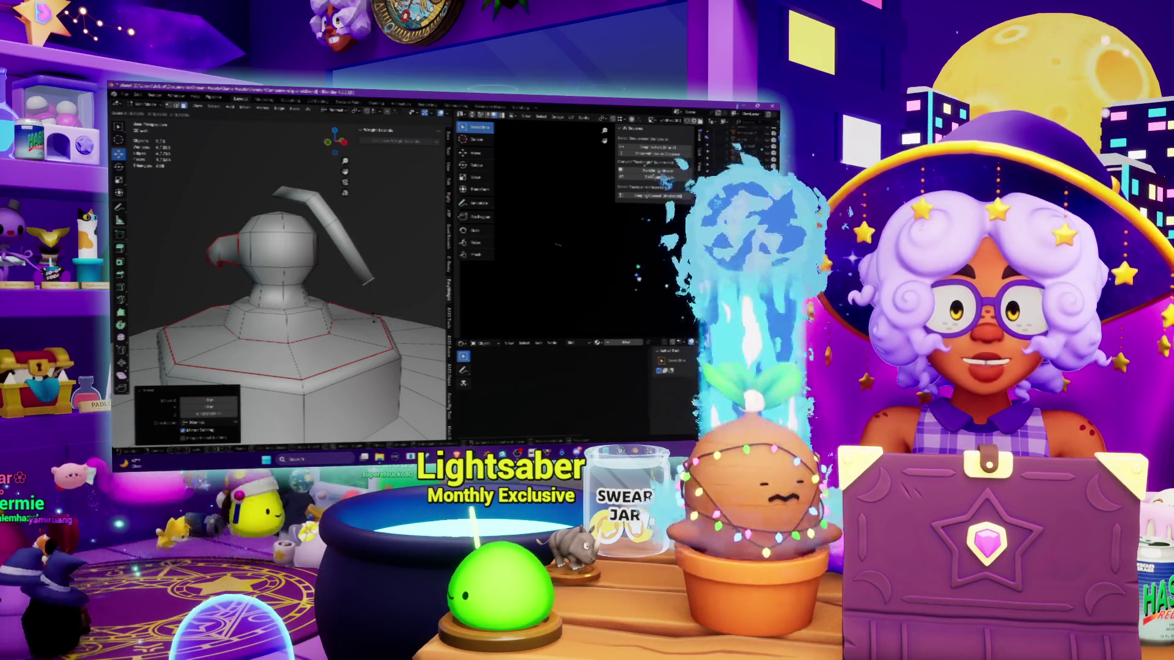
Step: Move the handle along the Z axis, then undo that move
{"action": "left_click_drag", "start_coordinate": [384, 302], "coordinate": [367, 298]}
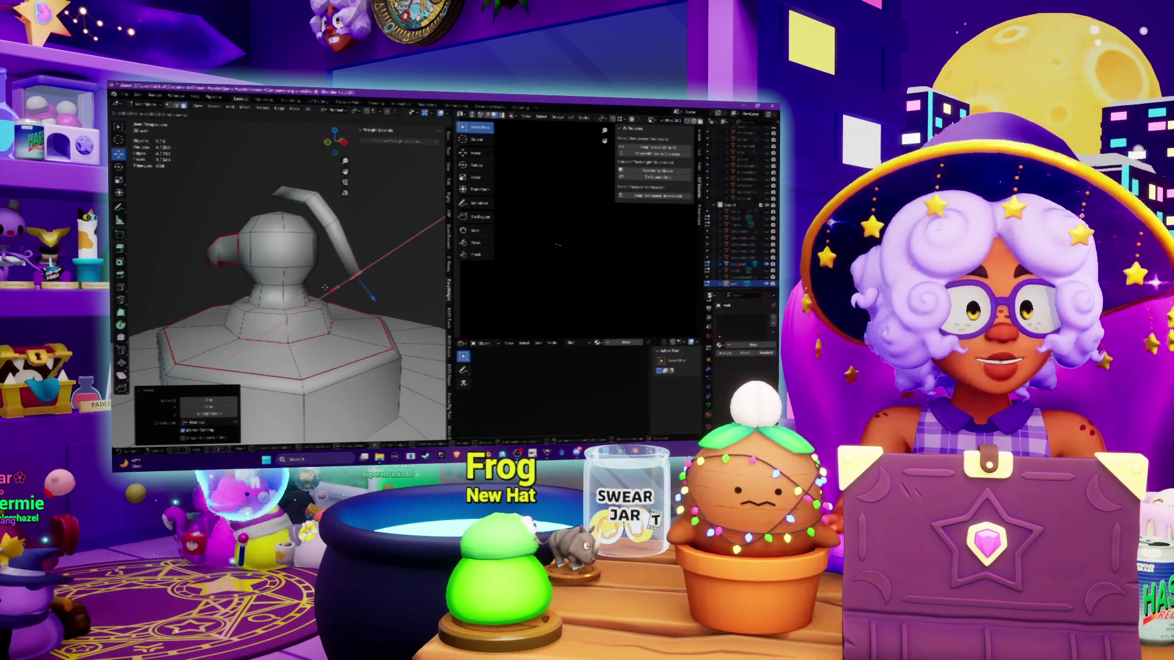
{"action": "mouse_move", "coordinate": [325, 263]}
{"action": "middle_mouse_down"}
{"action": "mouse_move", "coordinate": [307, 306]}
{"action": "mouse_move", "coordinate": [303, 288]}
{"action": "middle_mouse_up"}
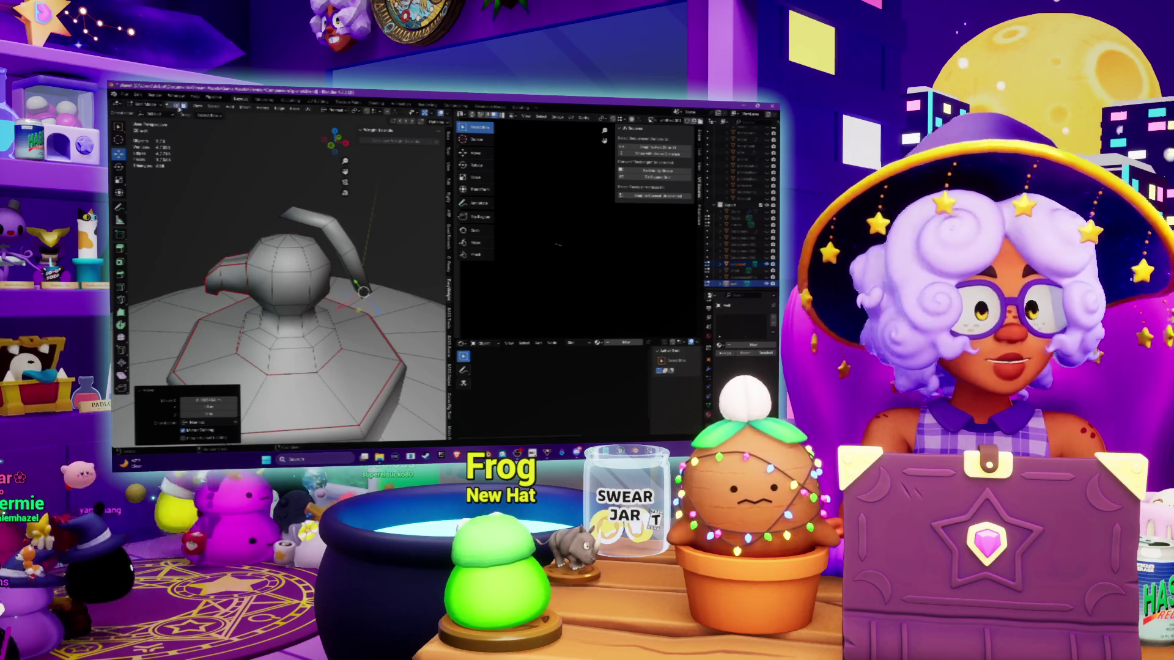
{"action": "left_click", "coordinate": [285, 208]}
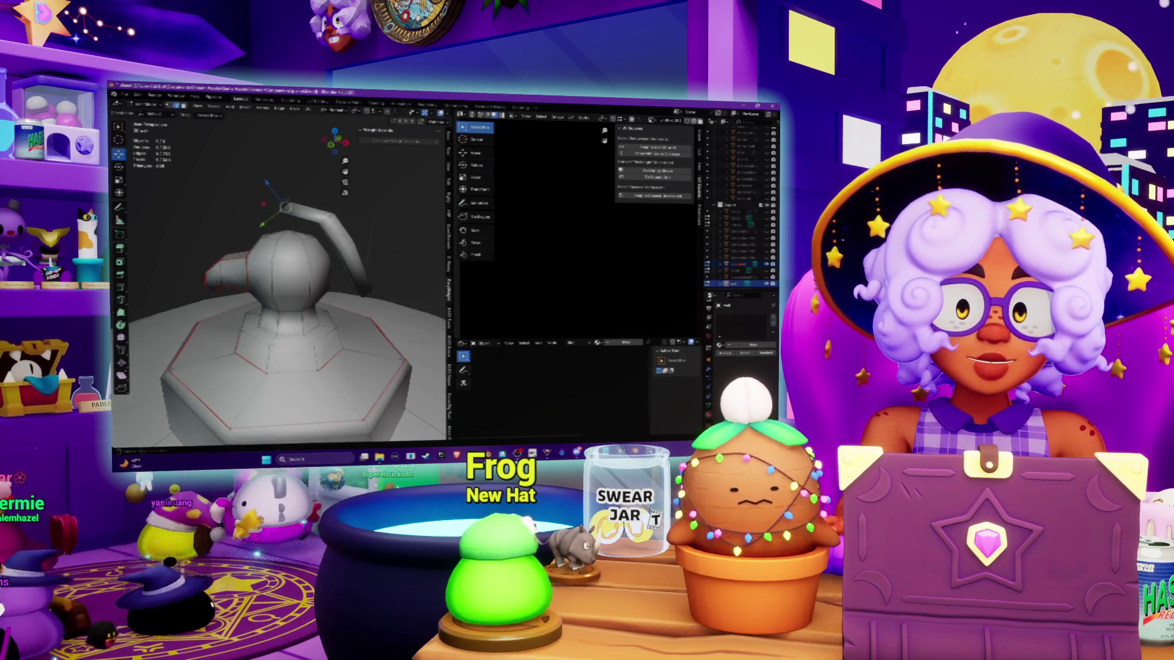
{"action": "left_click", "coordinate": [248, 227]}
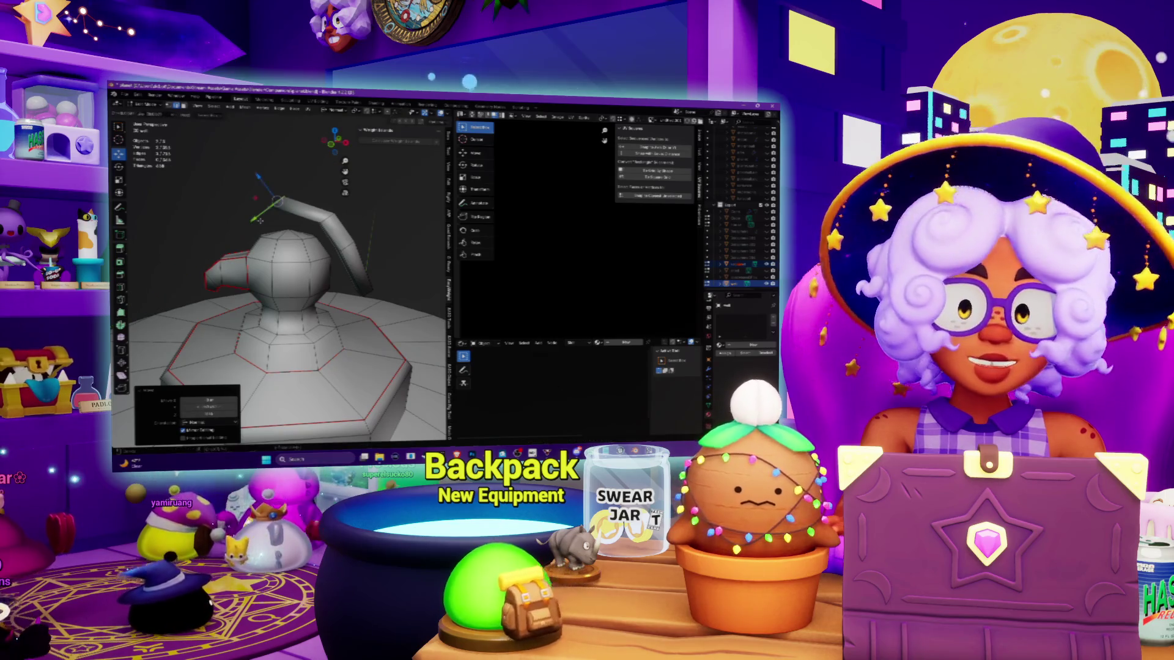
{"action": "key", "text": "ctrl+z"}
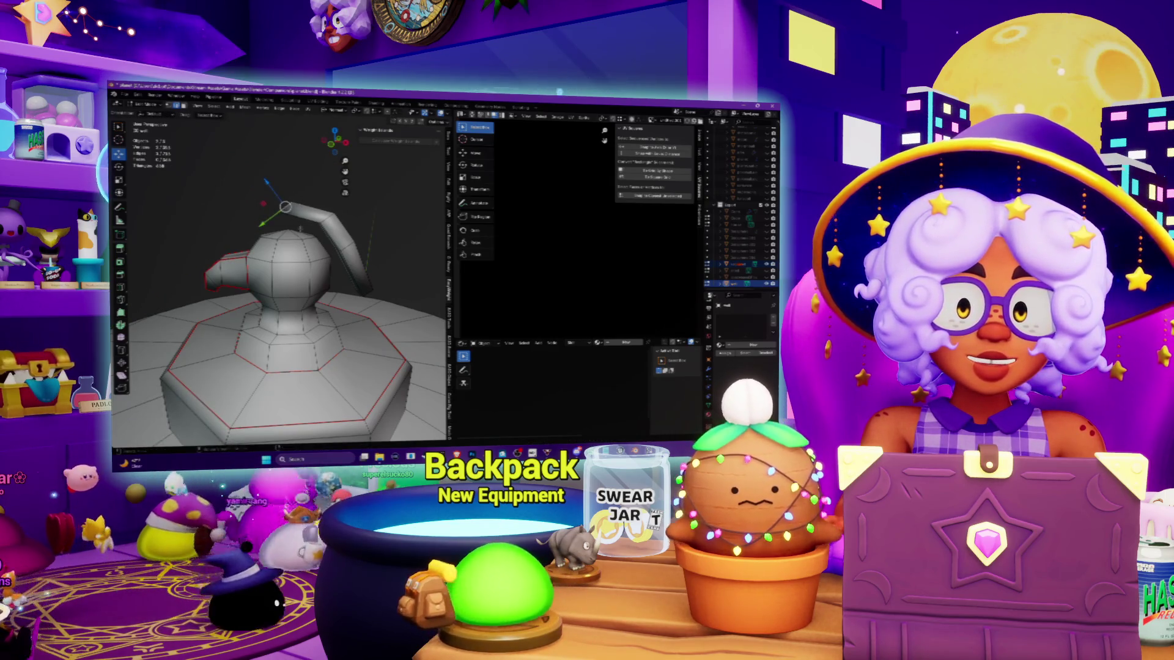
Step: Orbit around the model to inspect the handle from the side and from behind
{"action": "middle_click_drag", "start_coordinate": [281, 275], "coordinate": [285, 287]}
{"action": "mouse_move", "coordinate": [333, 207]}
{"action": "middle_mouse_down"}
{"action": "mouse_move", "coordinate": [287, 228]}
{"action": "mouse_move", "coordinate": [283, 249]}
{"action": "middle_mouse_up"}
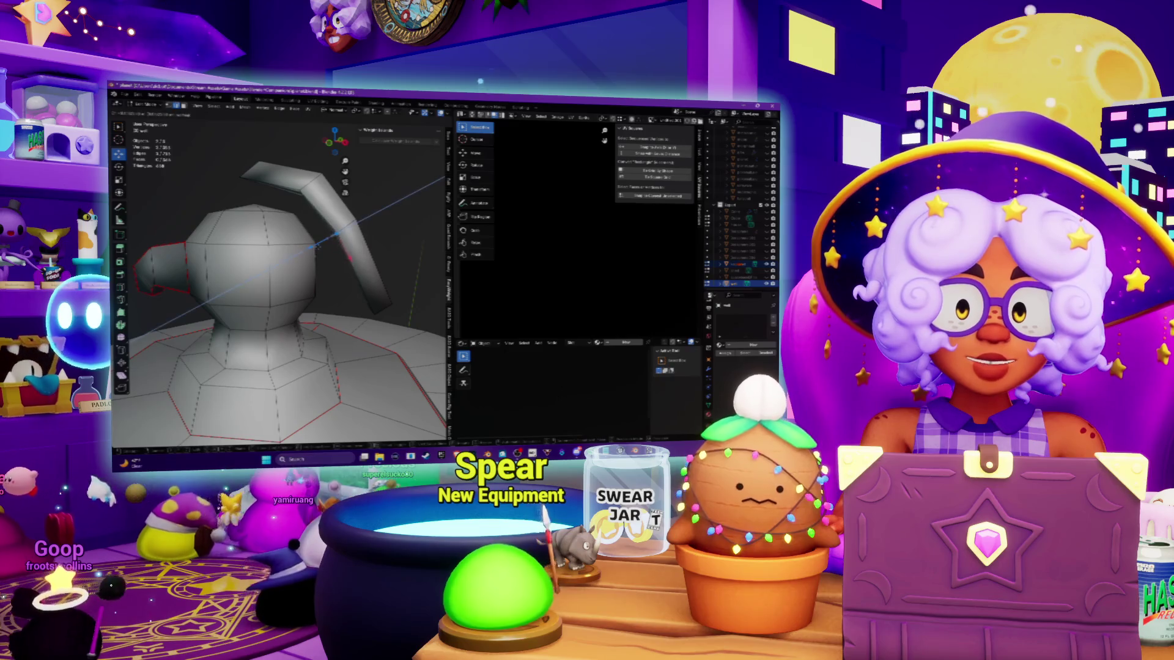
{"action": "mouse_move", "coordinate": [322, 245]}
{"action": "middle_mouse_down"}
{"action": "mouse_move", "coordinate": [287, 246]}
{"action": "mouse_move", "coordinate": [345, 231]}
{"action": "middle_mouse_up"}
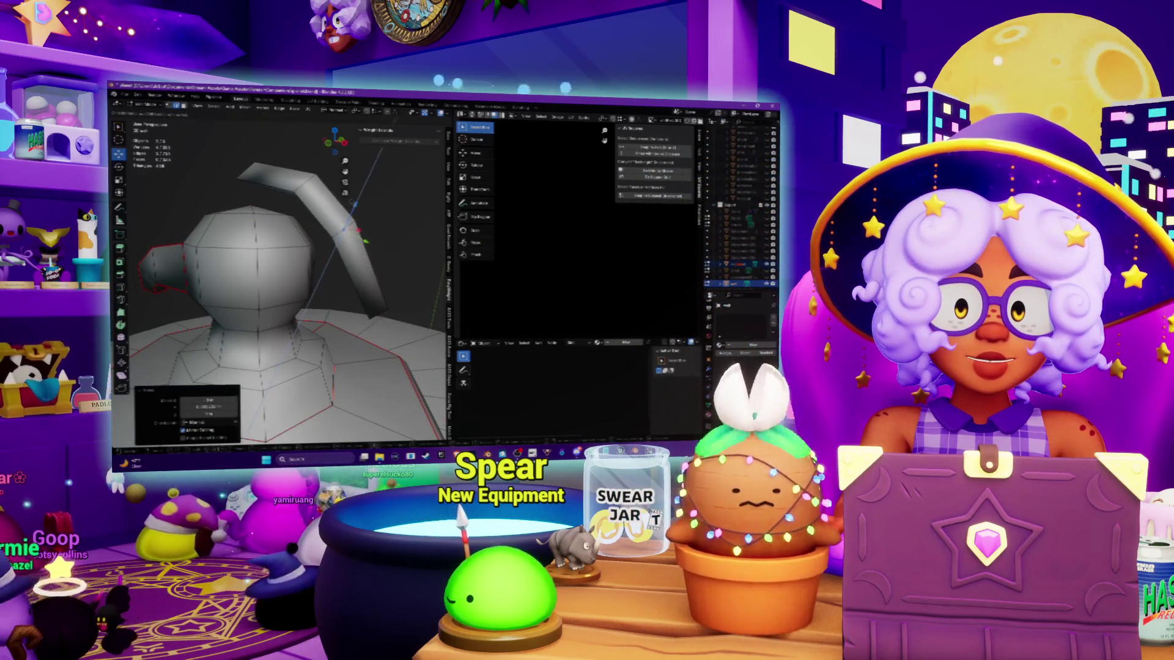
{"action": "mouse_move", "coordinate": [355, 226]}
{"action": "middle_mouse_down"}
{"action": "mouse_move", "coordinate": [283, 226]}
{"action": "mouse_move", "coordinate": [283, 257]}
{"action": "mouse_move", "coordinate": [283, 220]}
{"action": "middle_mouse_up"}
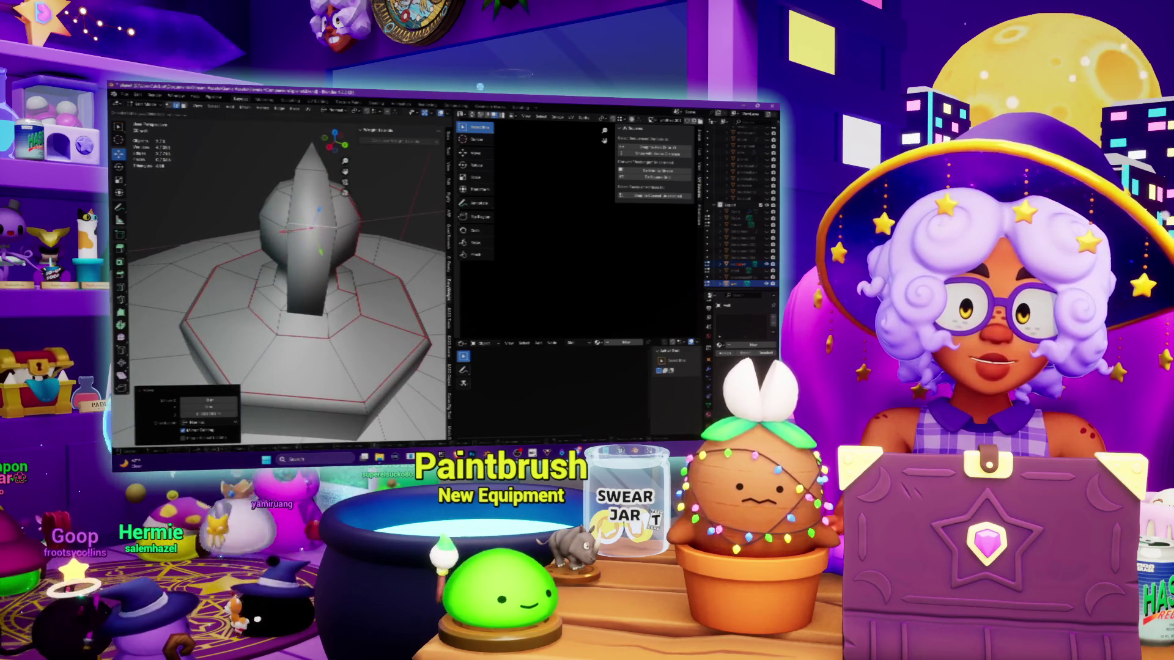
{"action": "mouse_move", "coordinate": [253, 215]}
{"action": "middle_mouse_down"}
{"action": "mouse_move", "coordinate": [257, 252]}
{"action": "mouse_move", "coordinate": [272, 263]}
{"action": "middle_mouse_up"}
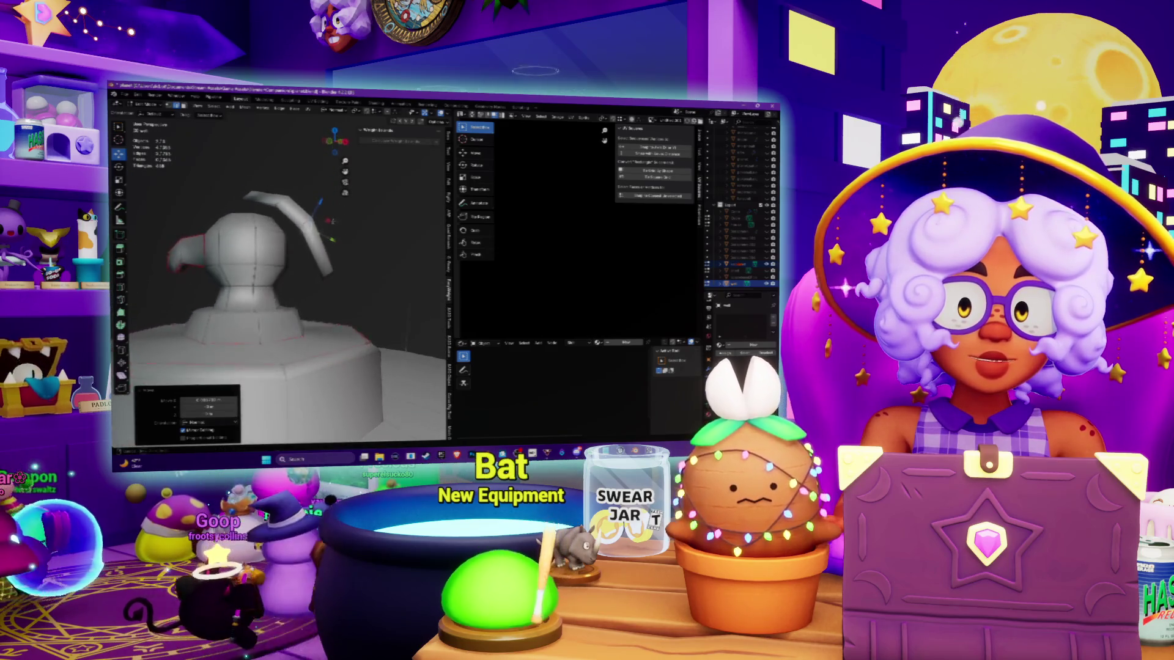
{"action": "scroll", "coordinate": [278, 275], "scroll_direction": "up", "scroll_amount": 2}
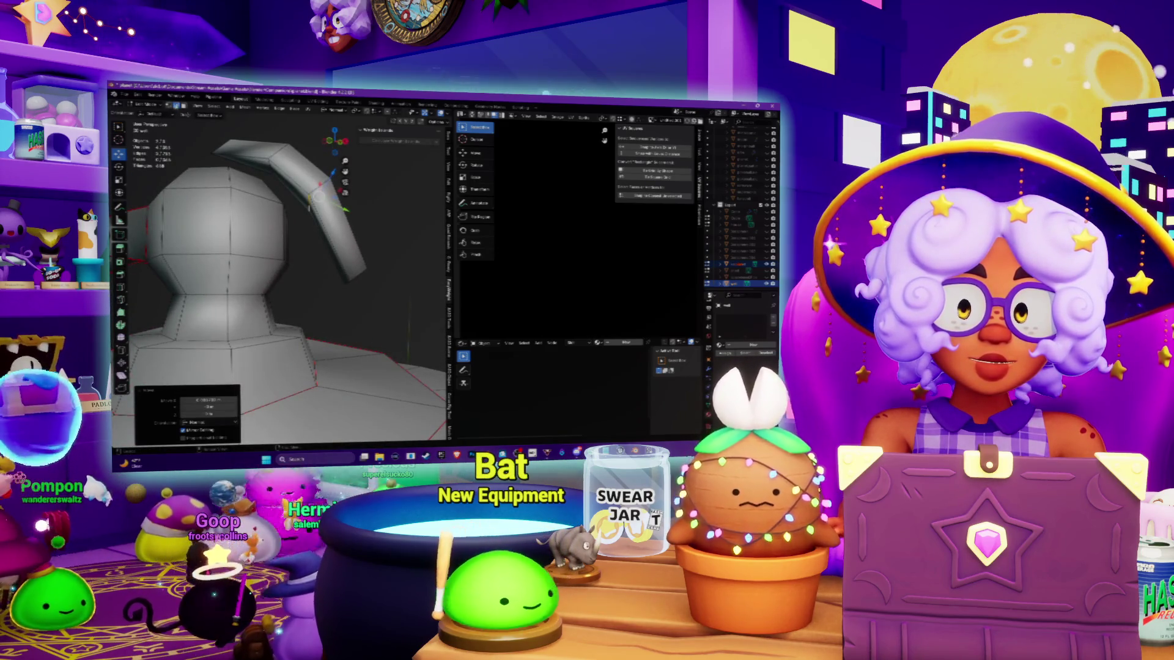
{"action": "scroll", "coordinate": [279, 276], "scroll_direction": "down", "scroll_amount": 2}
{"action": "middle_click_drag", "start_coordinate": [279, 275], "coordinate": [281, 288]}
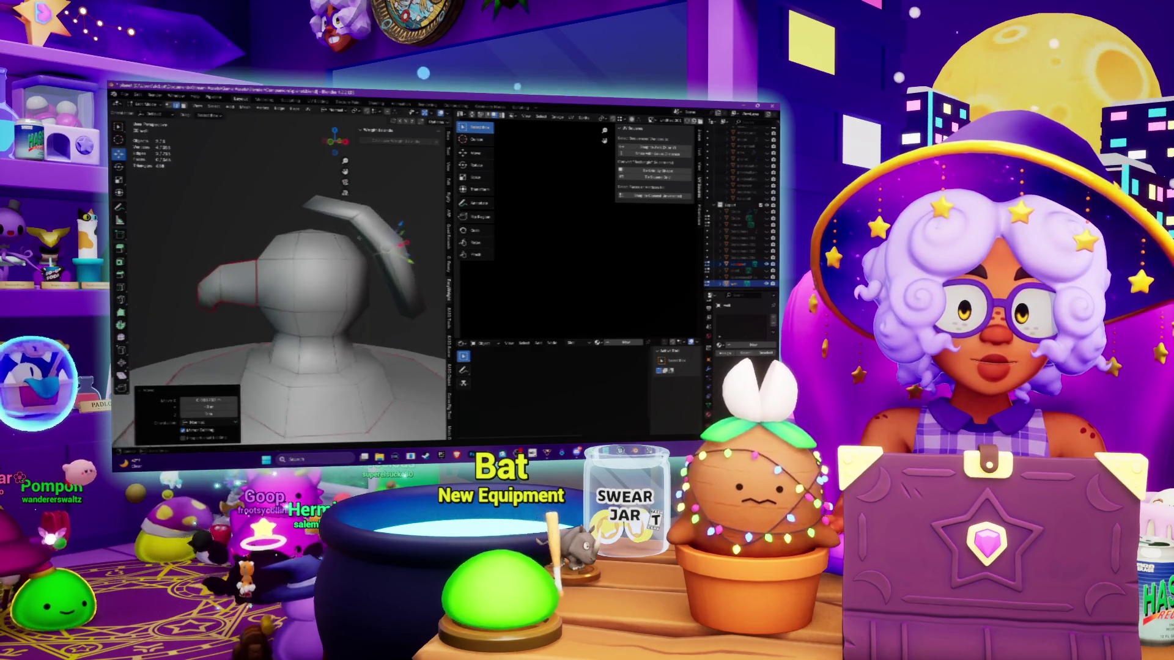
{"action": "scroll", "coordinate": [278, 275], "scroll_direction": "up", "scroll_amount": 3}
{"action": "mouse_move", "coordinate": [278, 275]}
{"action": "middle_mouse_down"}
{"action": "mouse_move", "coordinate": [266, 268]}
{"action": "mouse_move", "coordinate": [293, 265]}
{"action": "middle_mouse_up"}
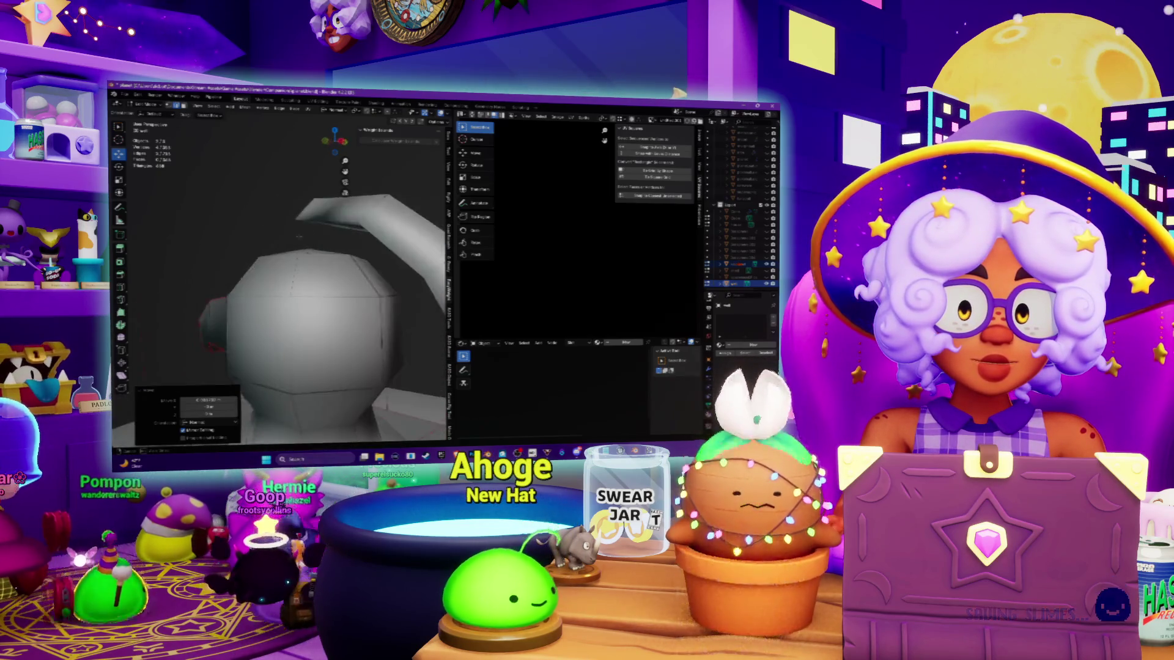
{"action": "scroll", "coordinate": [278, 275], "scroll_direction": "down", "scroll_amount": 4}
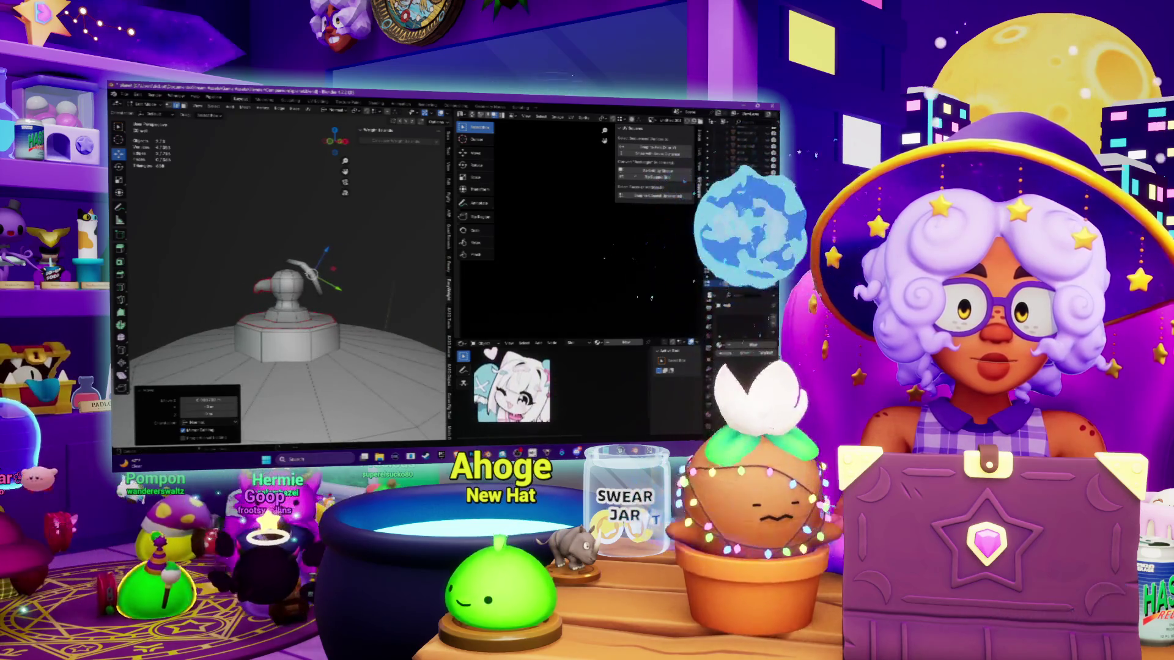
{"action": "scroll", "coordinate": [278, 275], "scroll_direction": "up", "scroll_amount": 5}
{"action": "middle_click_drag", "start_coordinate": [278, 275], "coordinate": [291, 269]}
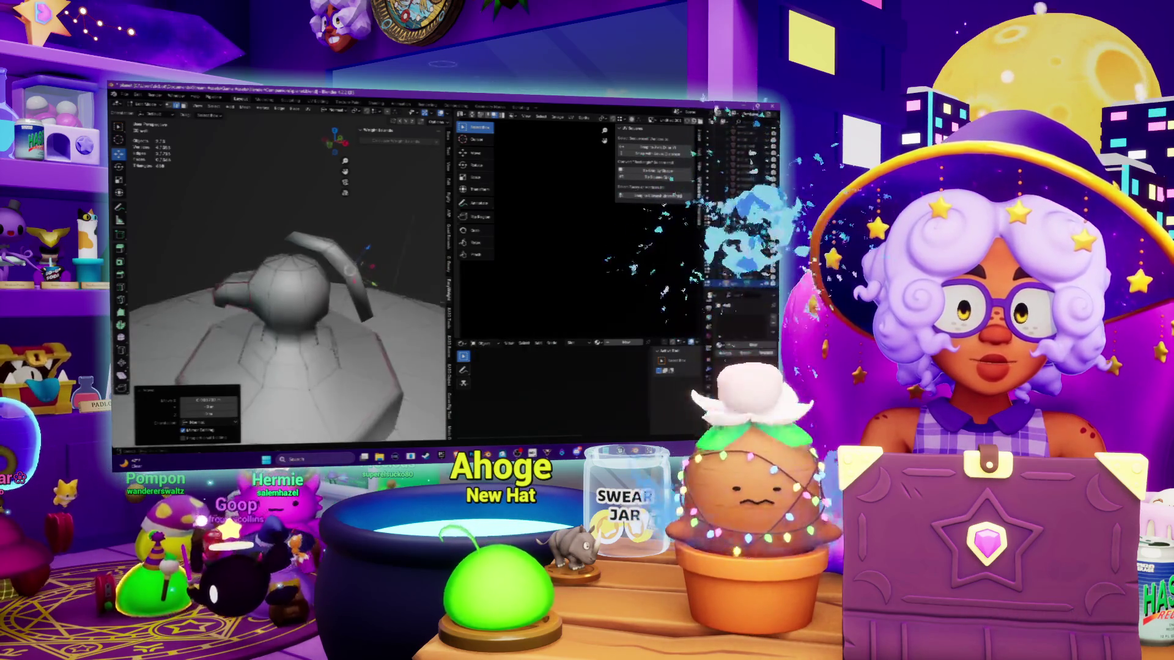
{"action": "scroll", "coordinate": [290, 269], "scroll_direction": "down", "scroll_amount": 3}
{"action": "left_click", "coordinate": [343, 279]}
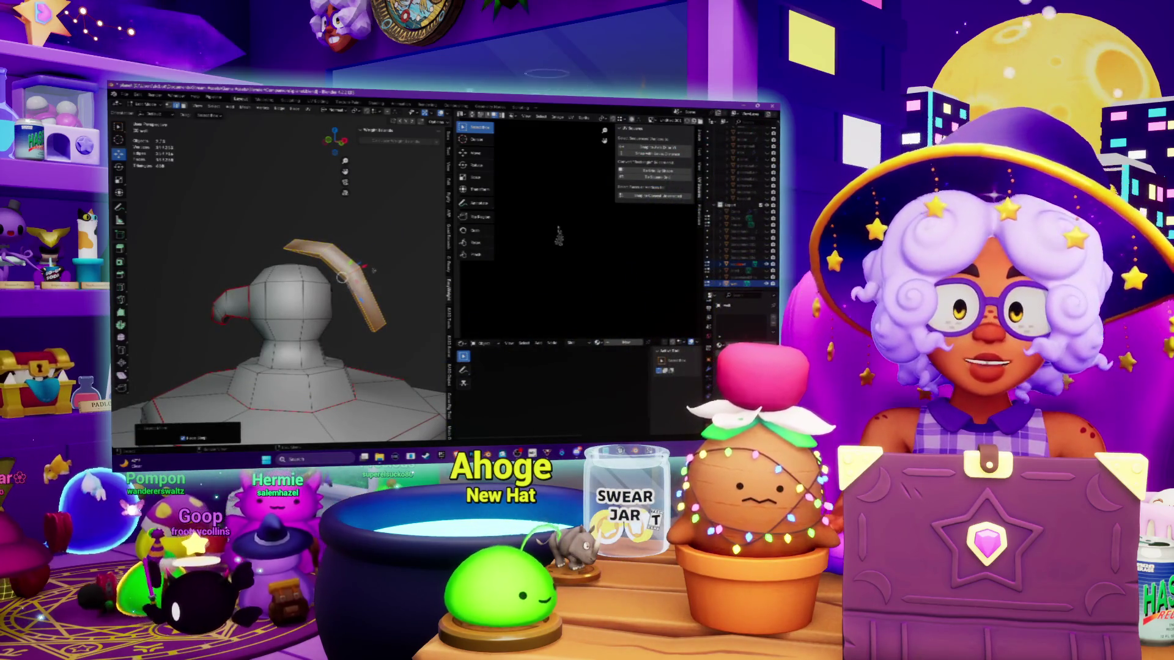
Step: Move the strip along the X axis and select a vertex on top of the sphere
{"action": "middle_click_drag", "start_coordinate": [374, 270], "coordinate": [360, 261]}
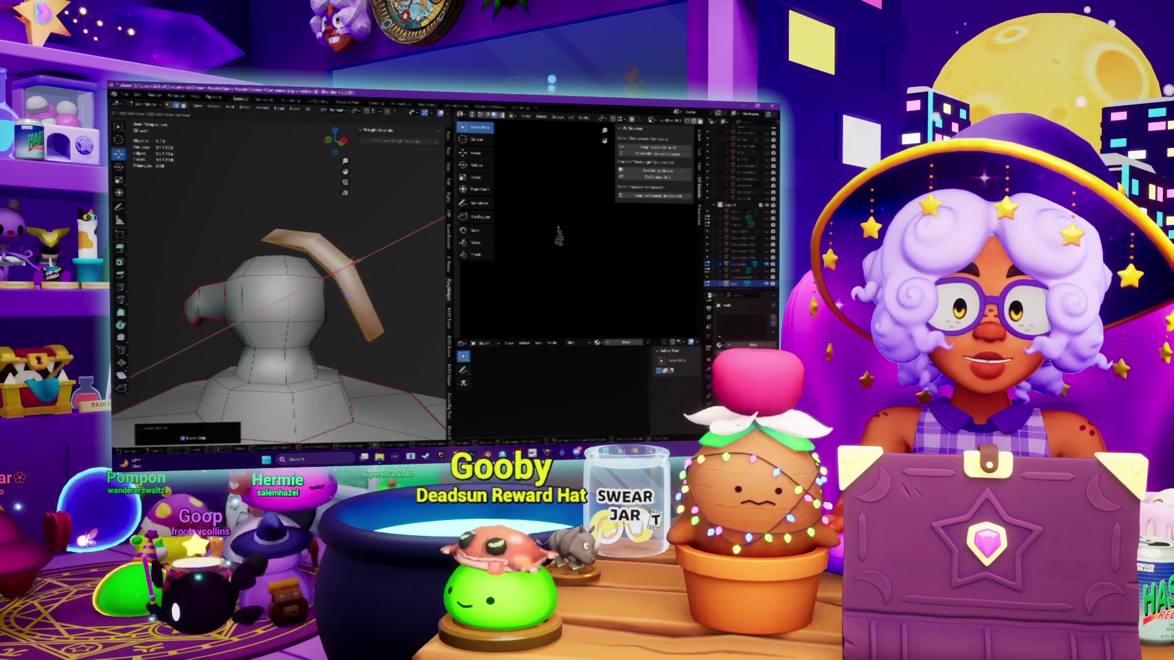
{"action": "left_click", "coordinate": [330, 275]}
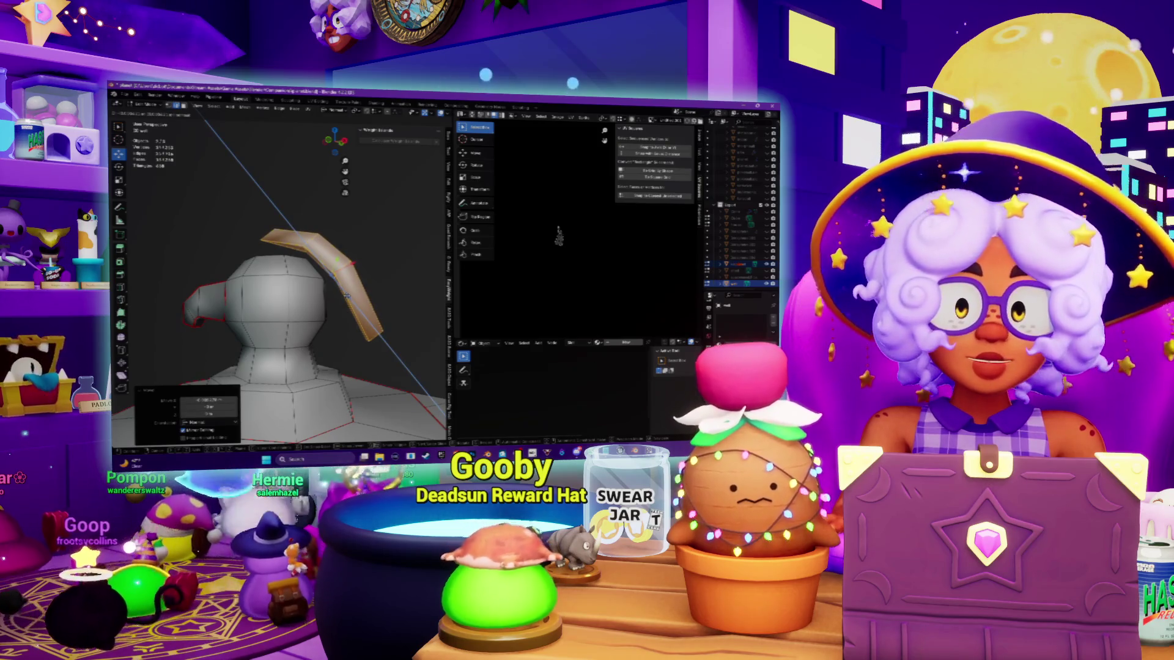
{"action": "mouse_move", "coordinate": [330, 275]}
{"action": "middle_mouse_down"}
{"action": "mouse_move", "coordinate": [281, 238]}
{"action": "mouse_move", "coordinate": [294, 269]}
{"action": "mouse_move", "coordinate": [364, 248]}
{"action": "mouse_move", "coordinate": [250, 216]}
{"action": "middle_mouse_up"}
{"action": "left_click", "coordinate": [280, 250]}
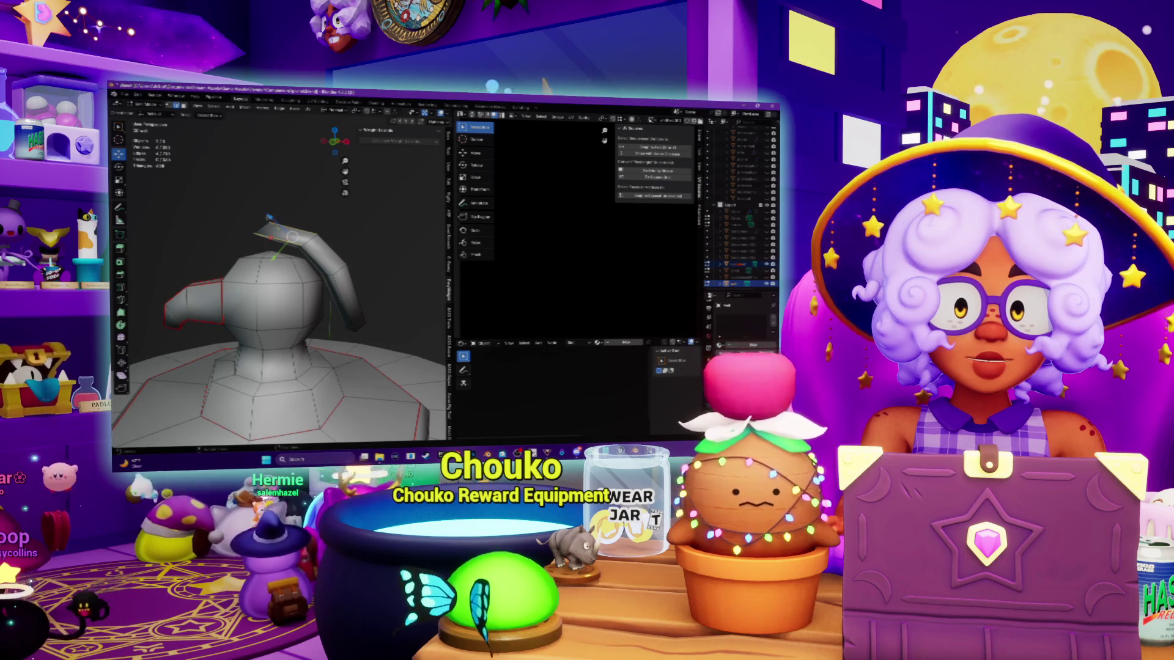
{"action": "left_click_drag", "start_coordinate": [267, 215], "coordinate": [263, 210]}
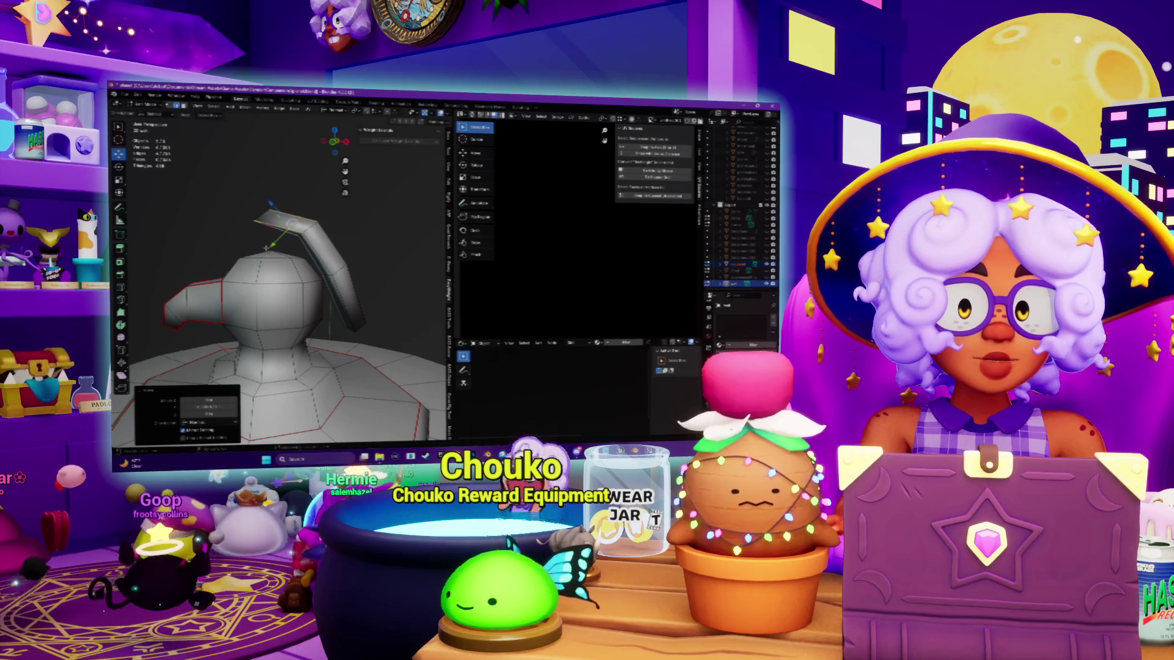
Step: Grow the selection to the whole strip and move it in front of the body
{"action": "key", "text": "ctrl+KP_Add"}
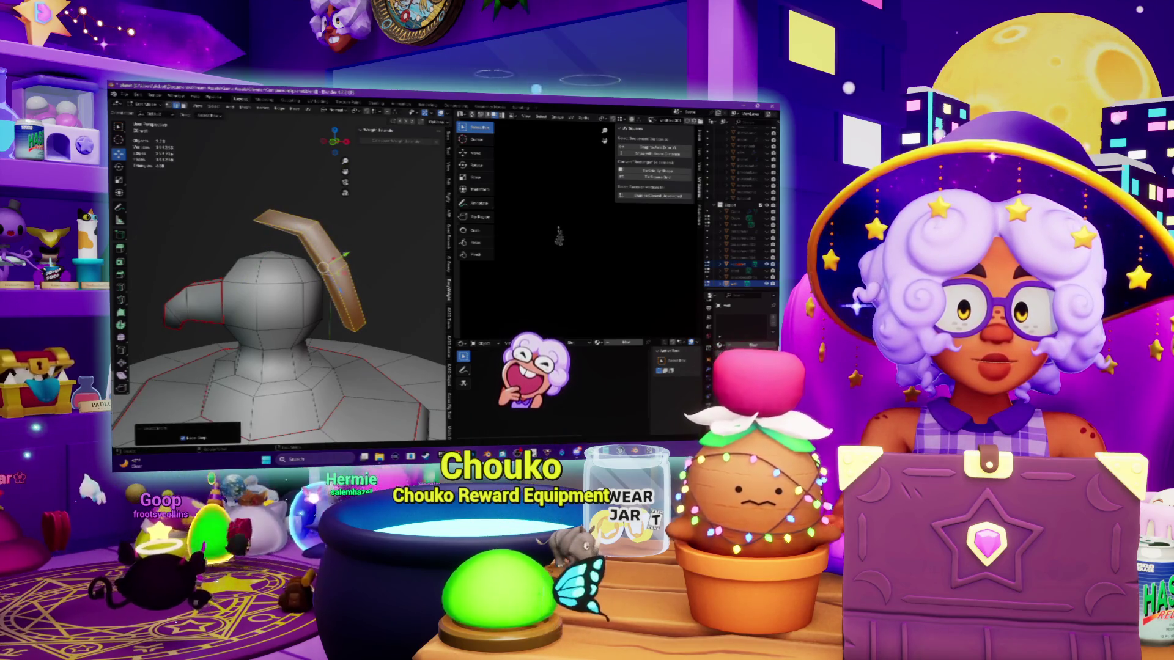
{"action": "key", "text": "g"}
{"action": "key", "text": "Return"}
{"action": "mouse_move", "coordinate": [277, 252]}
{"action": "middle_mouse_down"}
{"action": "mouse_move", "coordinate": [275, 303]}
{"action": "mouse_move", "coordinate": [275, 257]}
{"action": "mouse_move", "coordinate": [330, 240]}
{"action": "mouse_move", "coordinate": [416, 241]}
{"action": "mouse_move", "coordinate": [305, 259]}
{"action": "mouse_move", "coordinate": [427, 262]}
{"action": "middle_mouse_up"}
{"action": "scroll", "coordinate": [365, 264], "scroll_direction": "down", "scroll_amount": 3}
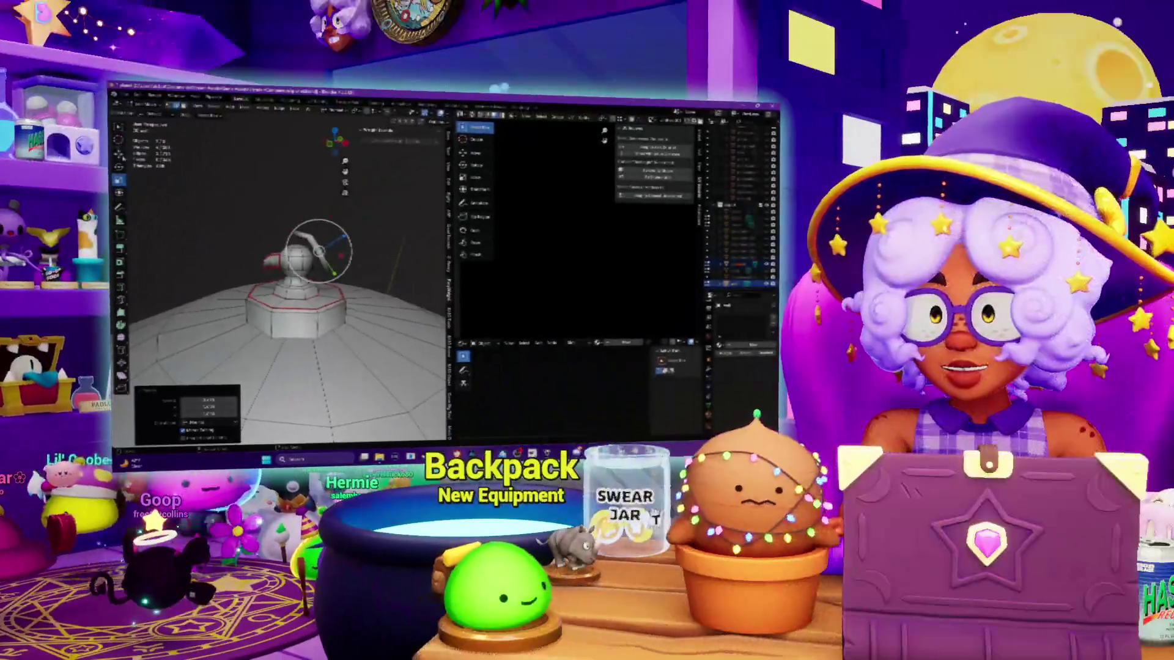
{"action": "scroll", "coordinate": [282, 190], "scroll_direction": "down", "scroll_amount": 5}
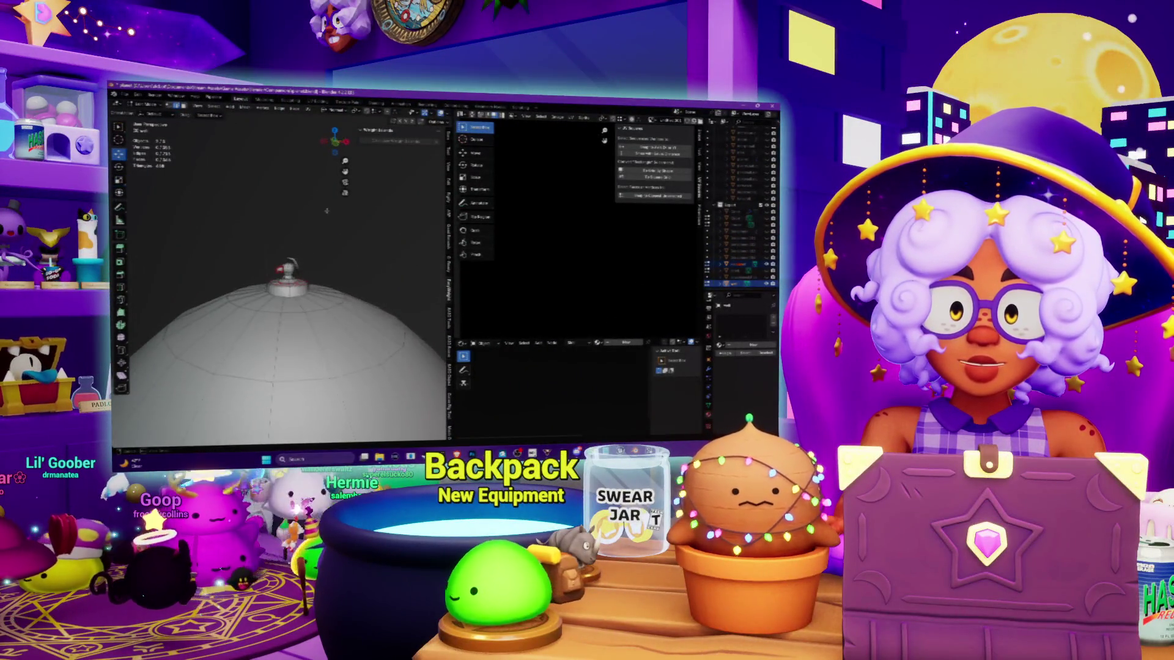
{"action": "scroll", "coordinate": [327, 211], "scroll_direction": "up", "scroll_amount": 5}
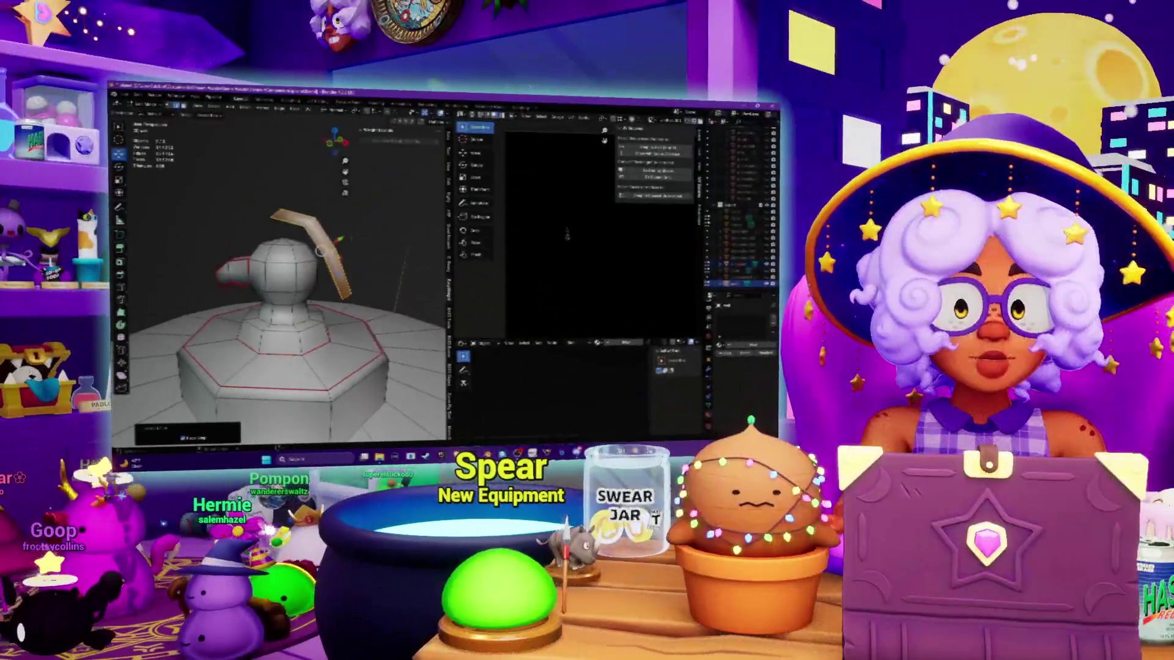
{"action": "middle_click_drag", "start_coordinate": [318, 251], "coordinate": [183, 249]}
{"action": "middle_click_drag", "start_coordinate": [276, 305], "coordinate": [250, 232]}
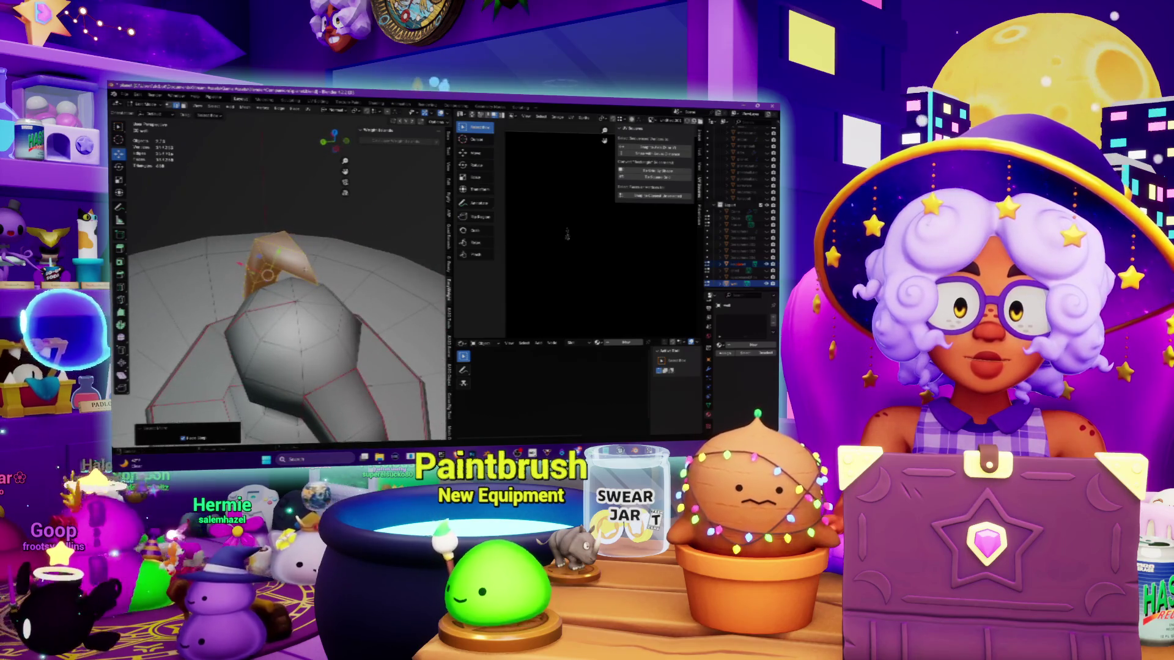
Step: Undo the strip's snapping move and select the whole connected bent strip
{"action": "key", "text": "ctrl+z"}
{"action": "middle_click_drag", "start_coordinate": [275, 276], "coordinate": [263, 239]}
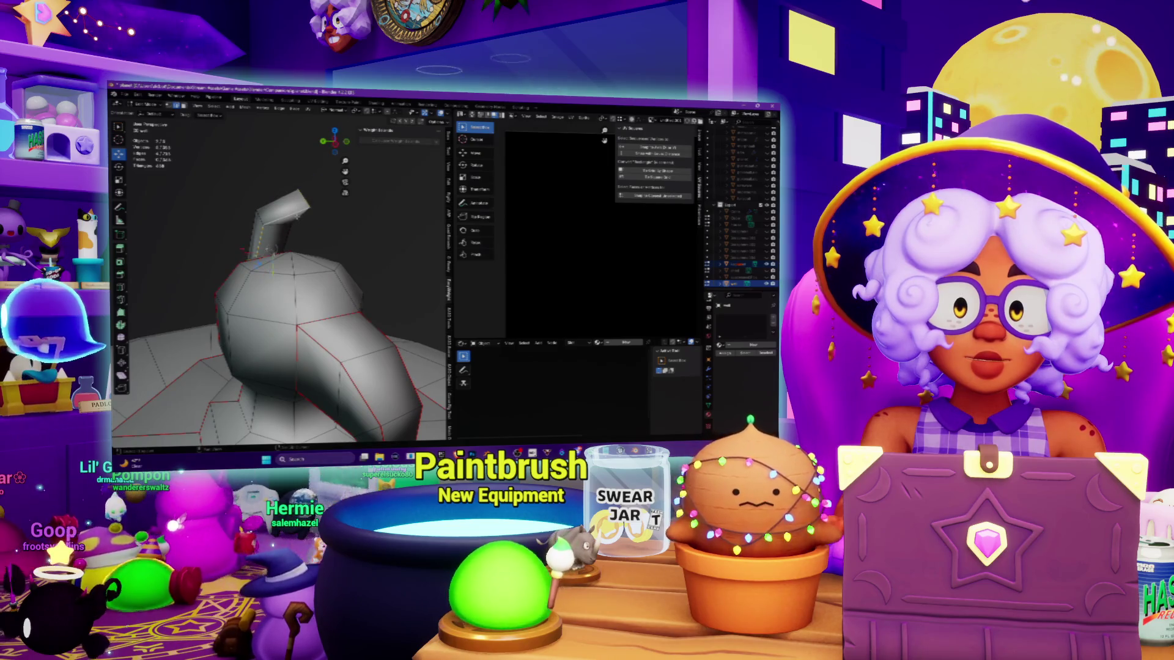
{"action": "middle_click_drag", "start_coordinate": [275, 306], "coordinate": [263, 257]}
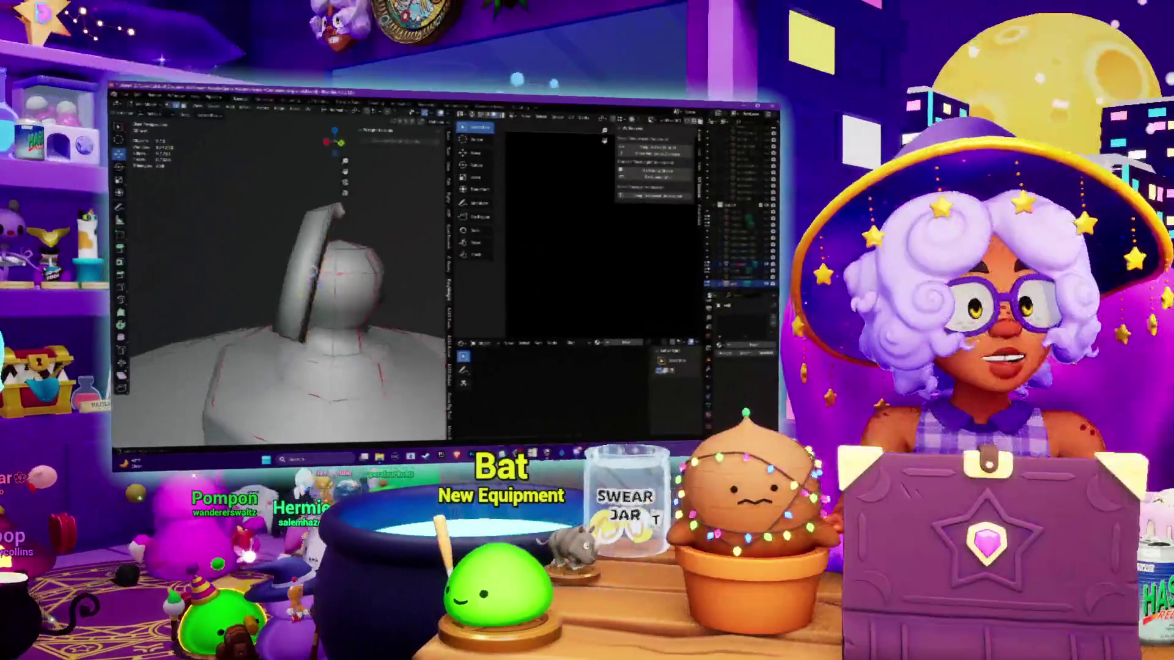
{"action": "key", "text": "ctrl+l"}
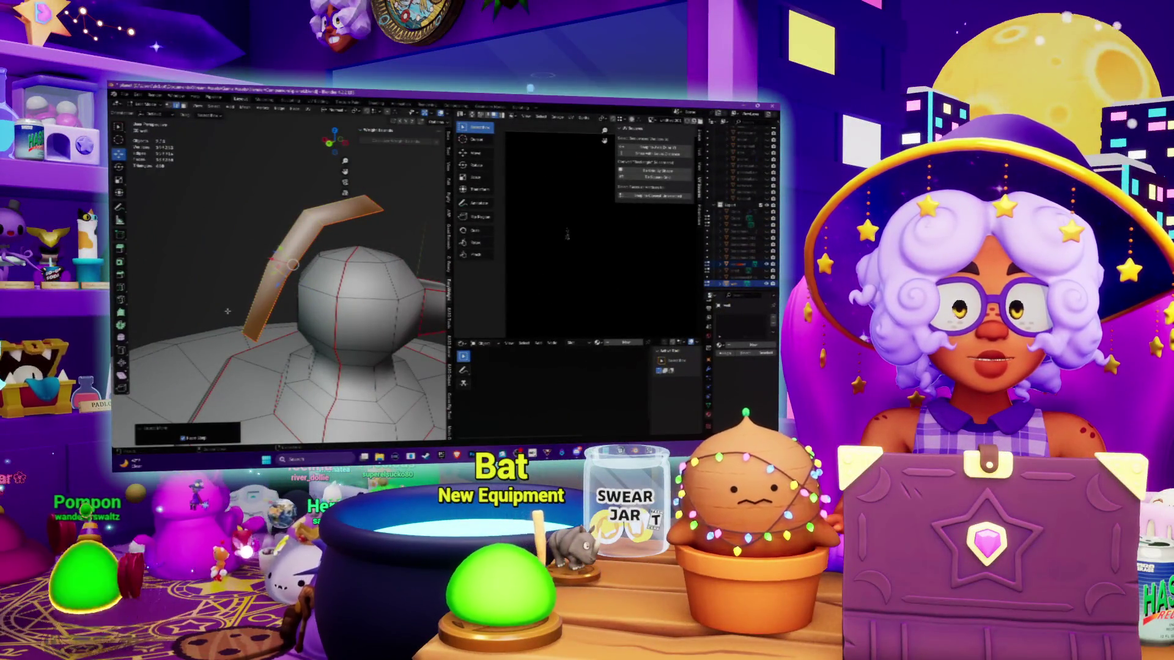
Step: Unwrap the bent strip and shrink its single UV island in the UV editor
{"action": "key", "text": "u"}
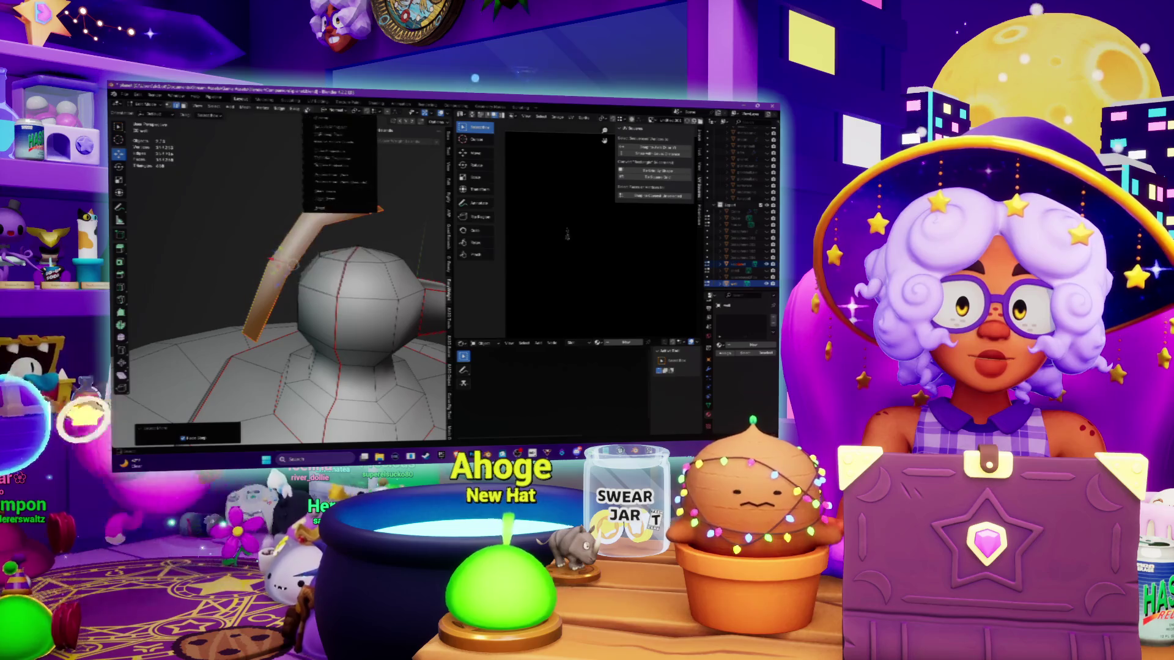
{"action": "left_click", "coordinate": [322, 118]}
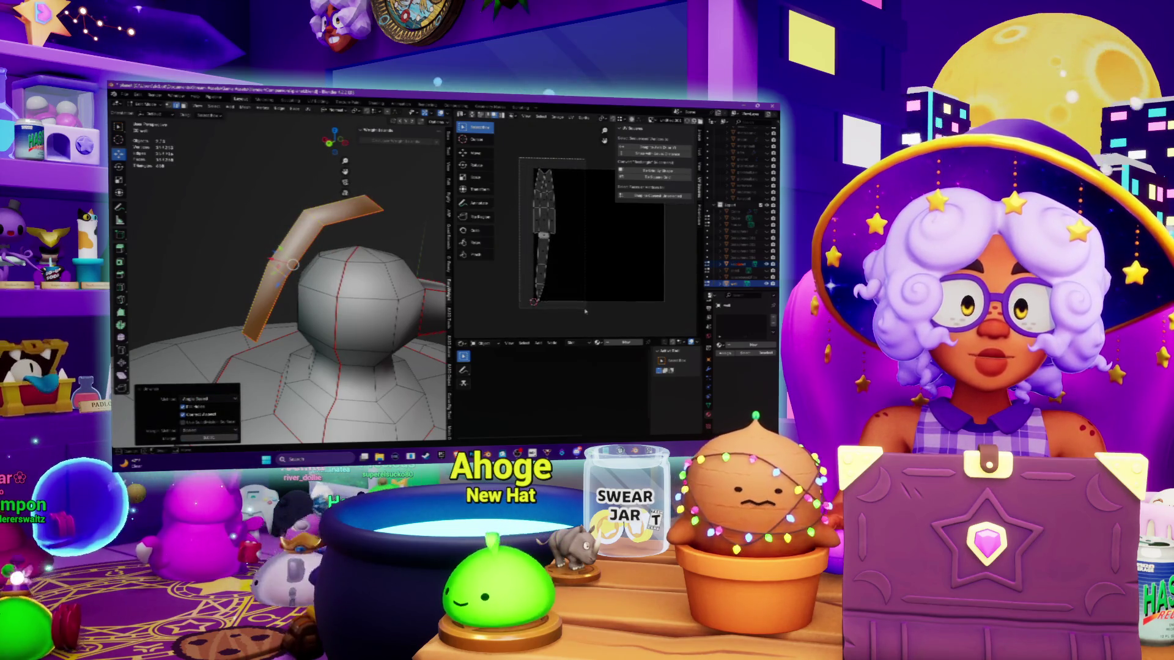
{"action": "key", "text": "a"}
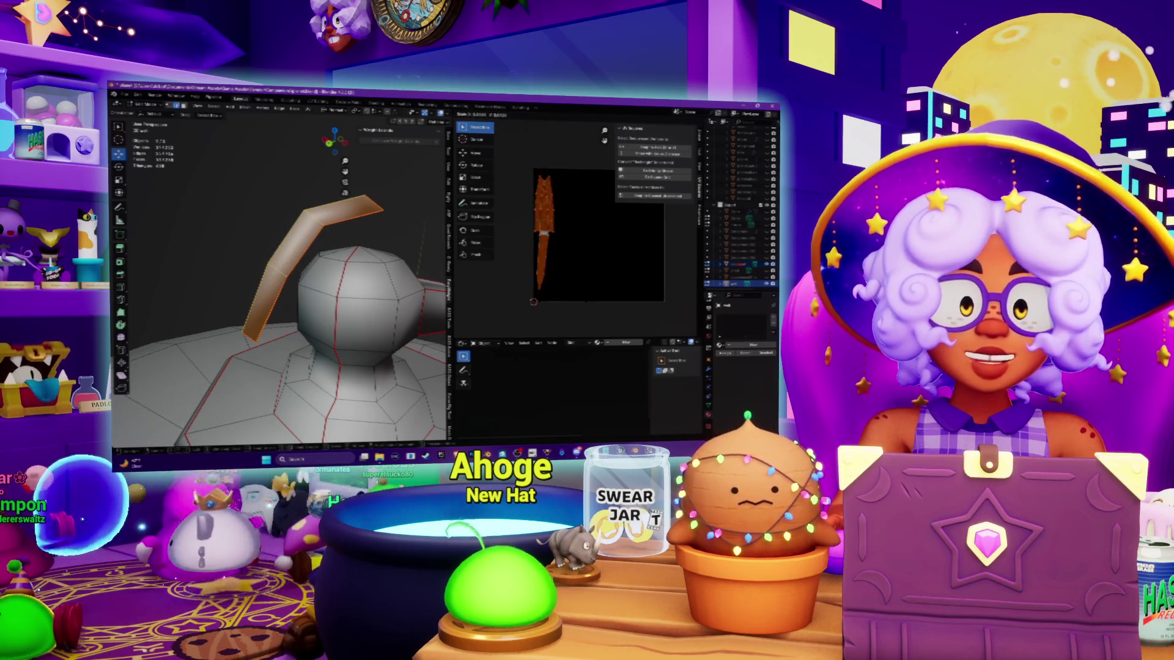
{"action": "left_click", "coordinate": [541, 266]}
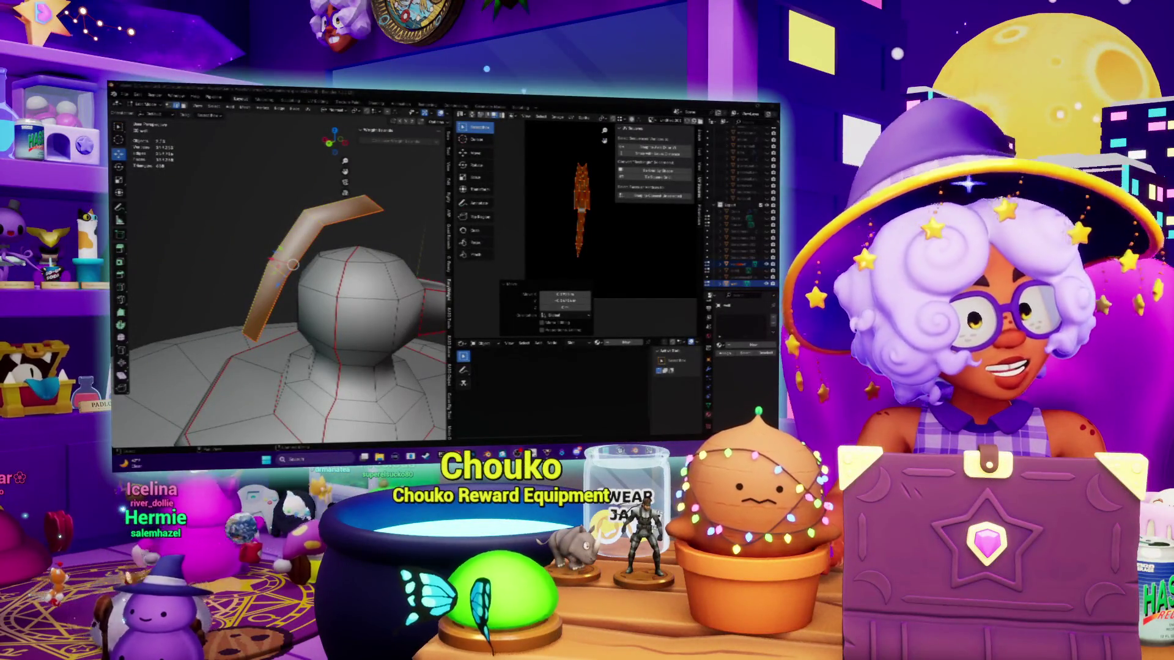
{"action": "mouse_move", "coordinate": [366, 233]}
{"action": "middle_mouse_down"}
{"action": "mouse_move", "coordinate": [289, 232]}
{"action": "mouse_move", "coordinate": [416, 222]}
{"action": "mouse_move", "coordinate": [350, 225]}
{"action": "middle_mouse_up"}
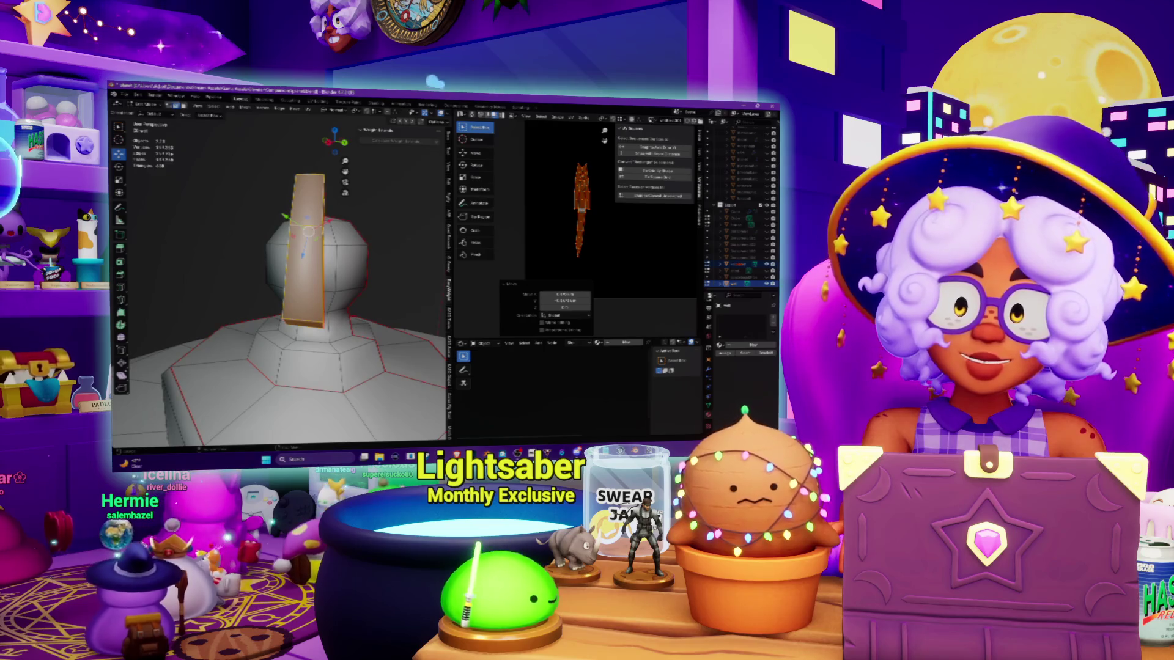
Step: Deselect, nudge and rotate the strip upright beside the head
{"action": "mouse_move", "coordinate": [351, 294]}
{"action": "middle_mouse_down"}
{"action": "mouse_move", "coordinate": [355, 303]}
{"action": "mouse_move", "coordinate": [316, 326]}
{"action": "middle_mouse_up"}
{"action": "left_click", "coordinate": [356, 303]}
{"action": "left_click_drag", "start_coordinate": [316, 326], "coordinate": [319, 325]}
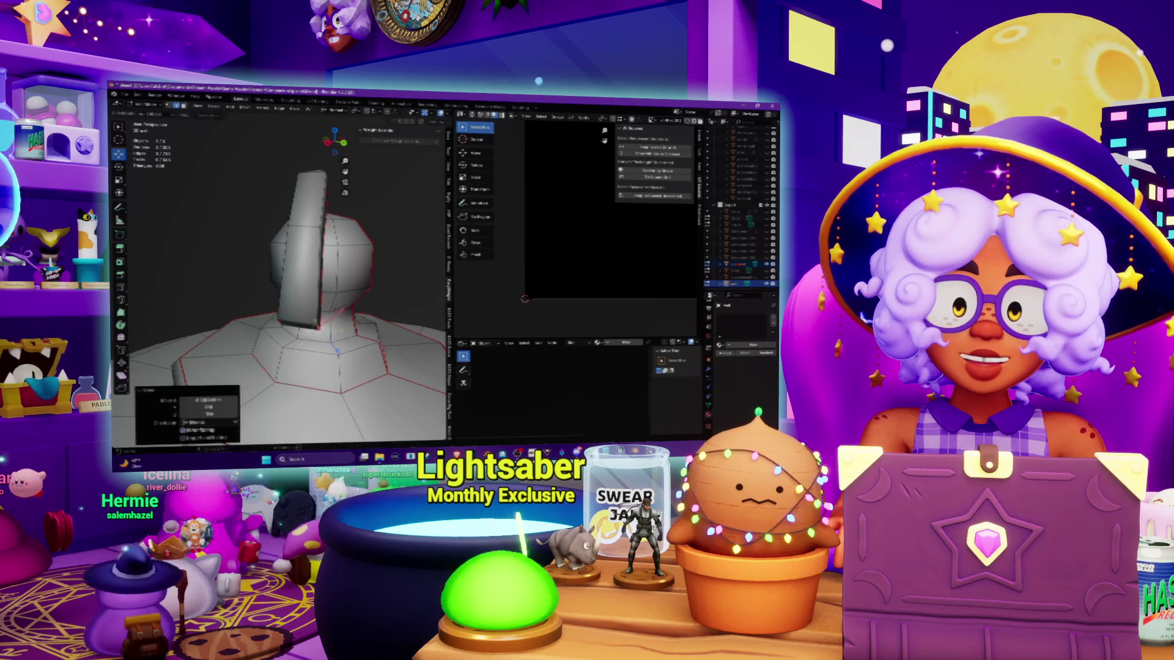
{"action": "middle_click_drag", "start_coordinate": [338, 348], "coordinate": [263, 318]}
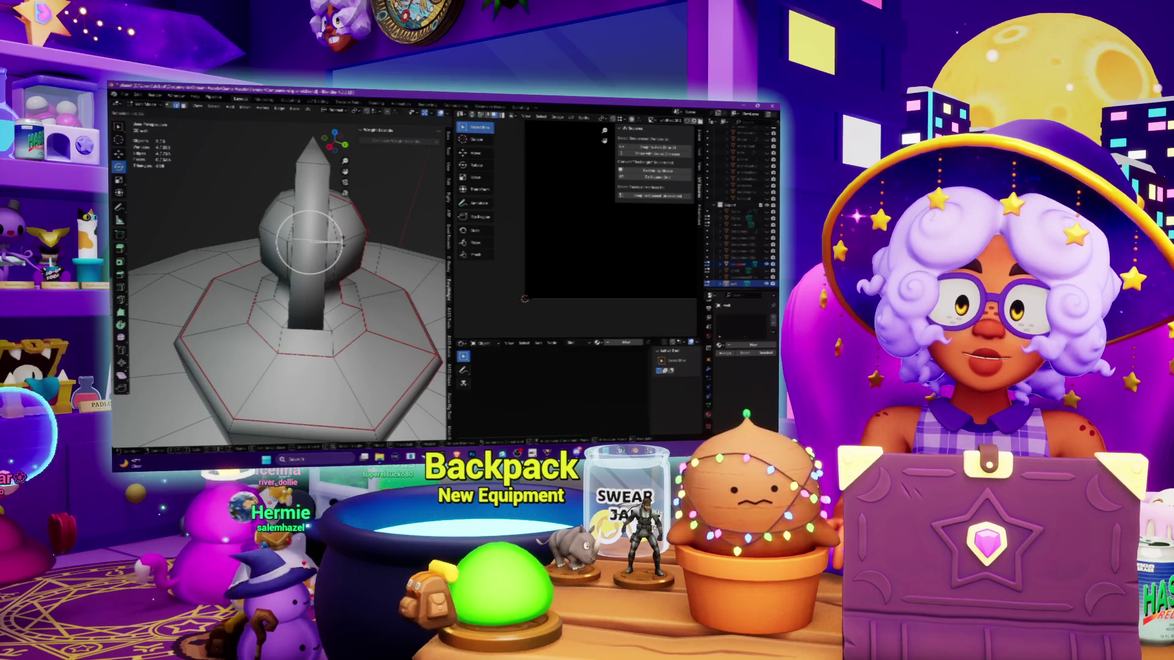
{"action": "left_click", "coordinate": [343, 243]}
Step: Select the whole mesh so all its UV islands show in the UV editor
{"action": "mouse_move", "coordinate": [343, 243]}
{"action": "middle_mouse_down"}
{"action": "mouse_move", "coordinate": [294, 227]}
{"action": "mouse_move", "coordinate": [377, 244]}
{"action": "mouse_move", "coordinate": [351, 241]}
{"action": "middle_mouse_up"}
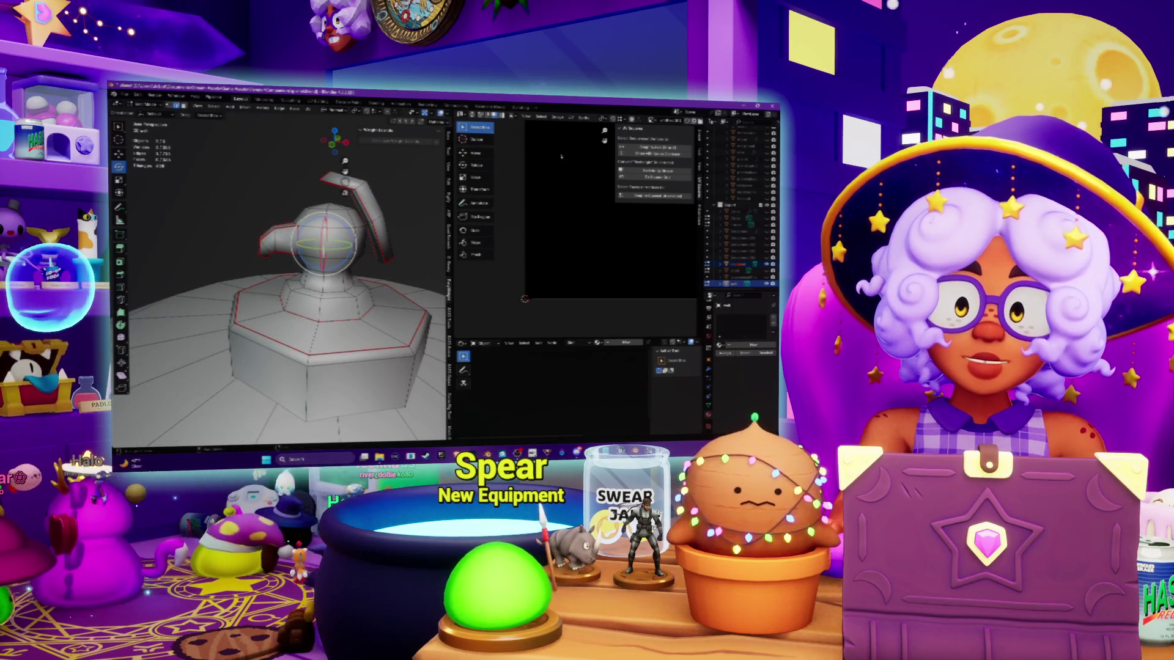
{"action": "scroll", "coordinate": [177, 224], "scroll_direction": "up", "scroll_amount": 2}
{"action": "key", "text": "a"}
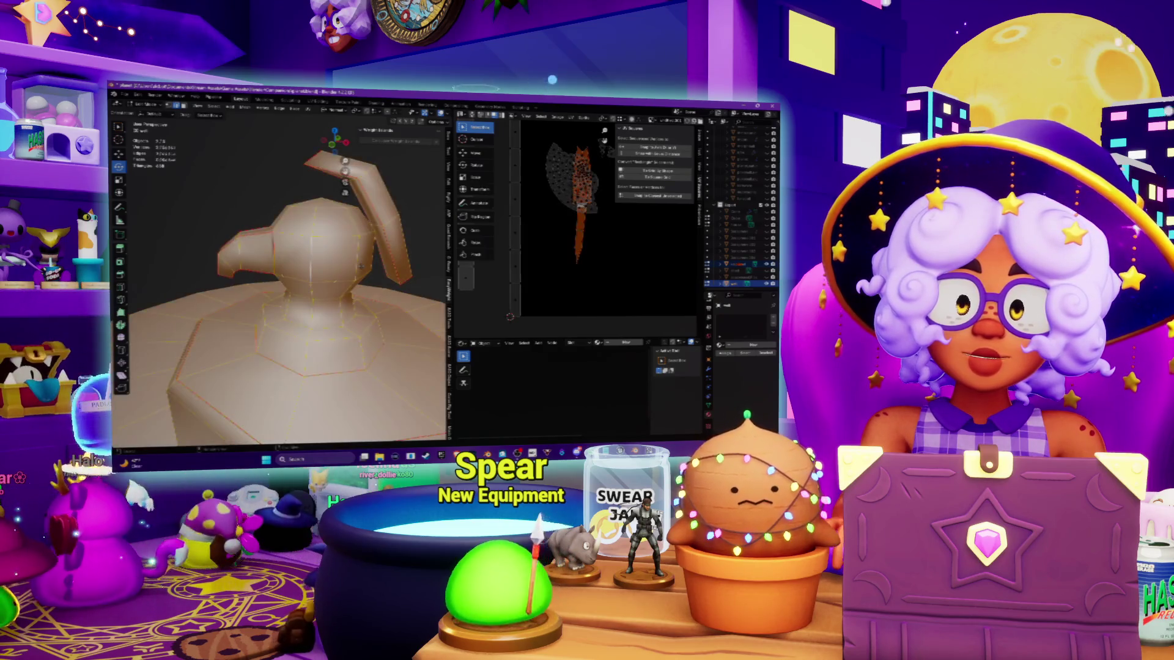
Step: Rotate the strip's UV island and start moving the UV islands
{"action": "middle_click_drag", "start_coordinate": [351, 242], "coordinate": [334, 235]}
{"action": "mouse_move", "coordinate": [281, 275]}
{"action": "middle_mouse_down"}
{"action": "mouse_move", "coordinate": [318, 272]}
{"action": "mouse_move", "coordinate": [348, 250]}
{"action": "mouse_move", "coordinate": [266, 271]}
{"action": "middle_mouse_up"}
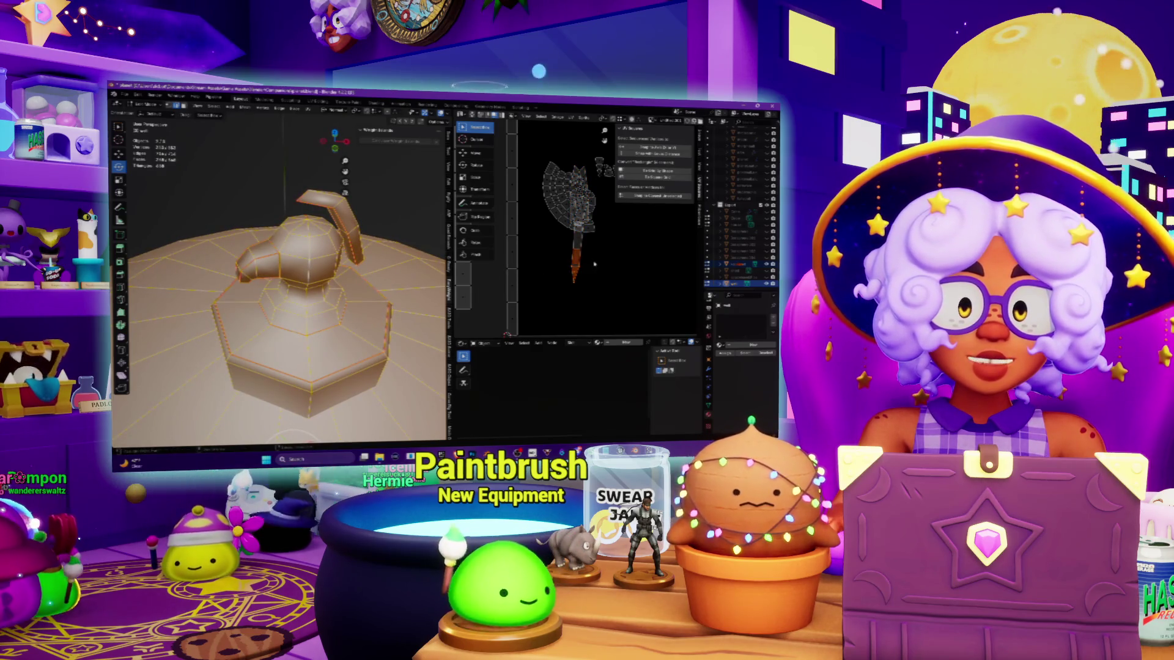
{"action": "key", "text": "r"}
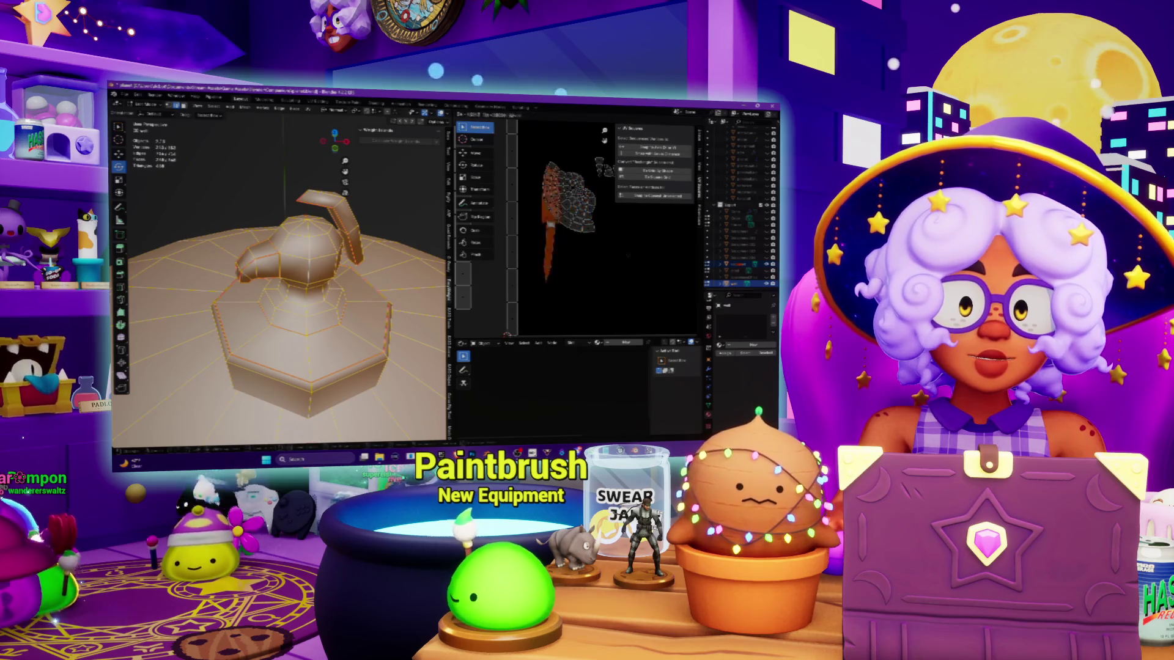
{"action": "left_click", "coordinate": [687, 287]}
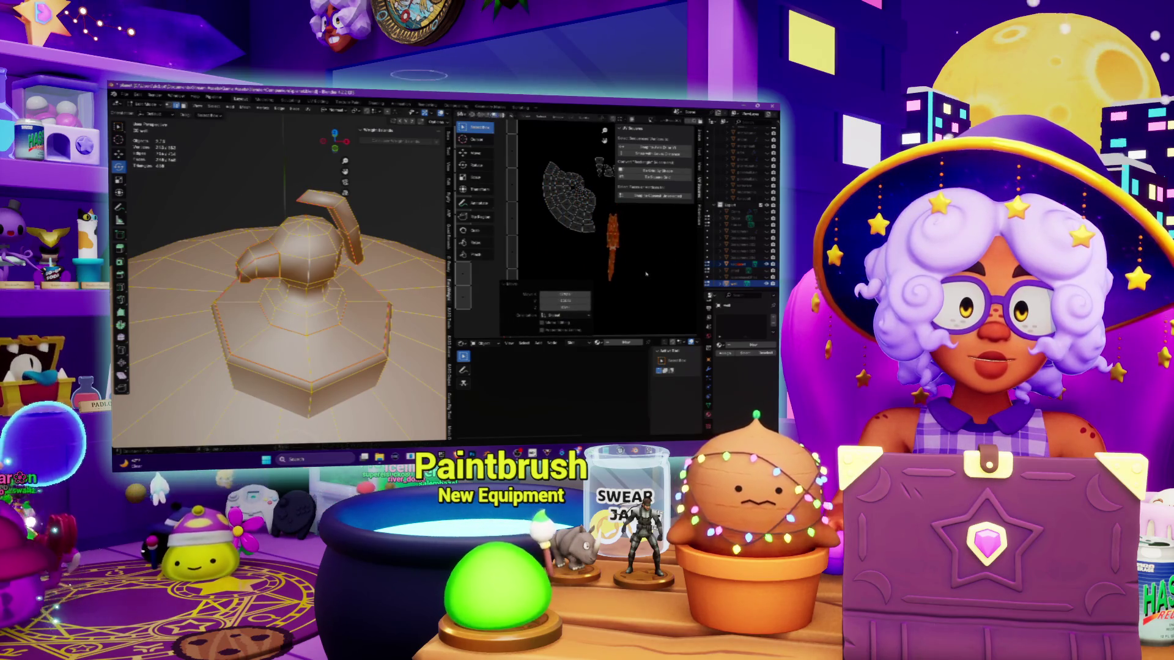
{"action": "key", "text": "g"}
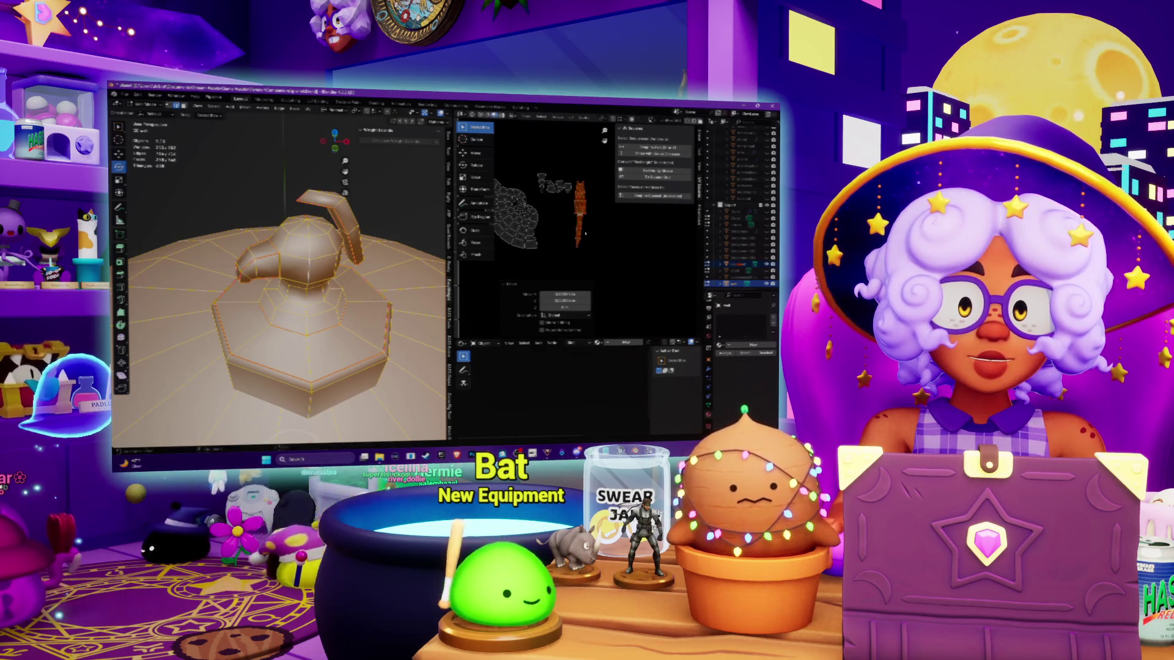
Step: Zoom into the UV layout, box-select the long UV strip and start moving it
{"action": "scroll", "coordinate": [585, 233], "scroll_direction": "up", "scroll_amount": 2}
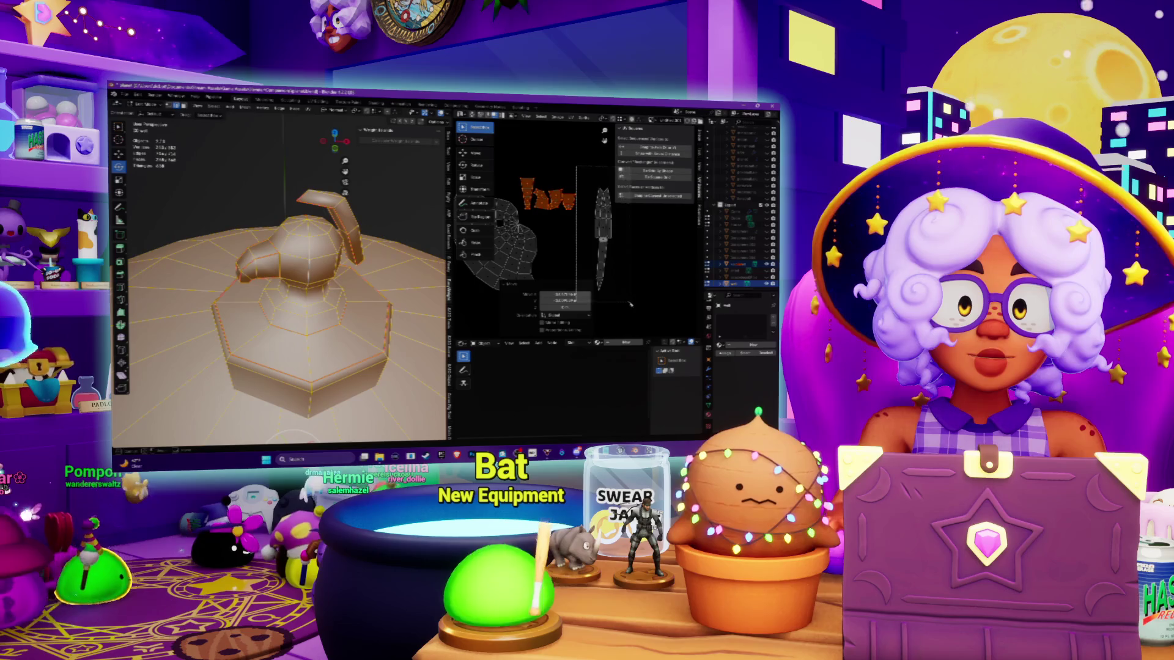
{"action": "scroll", "coordinate": [526, 232], "scroll_direction": "up", "scroll_amount": 5}
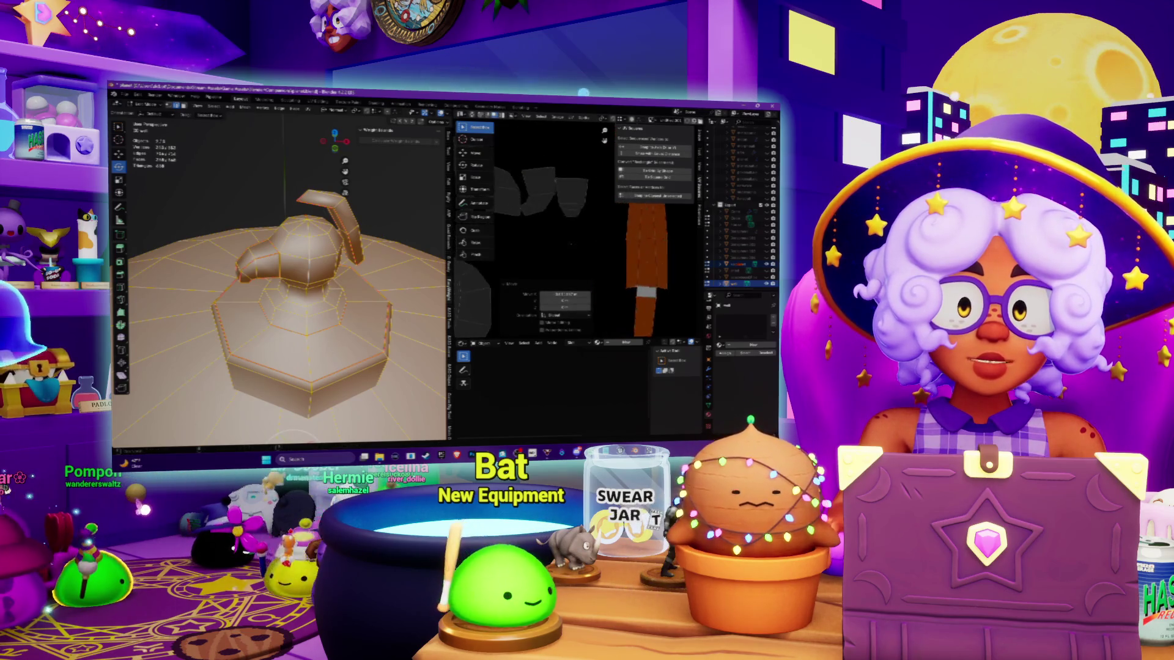
{"action": "middle_click_drag", "start_coordinate": [613, 176], "coordinate": [589, 185]}
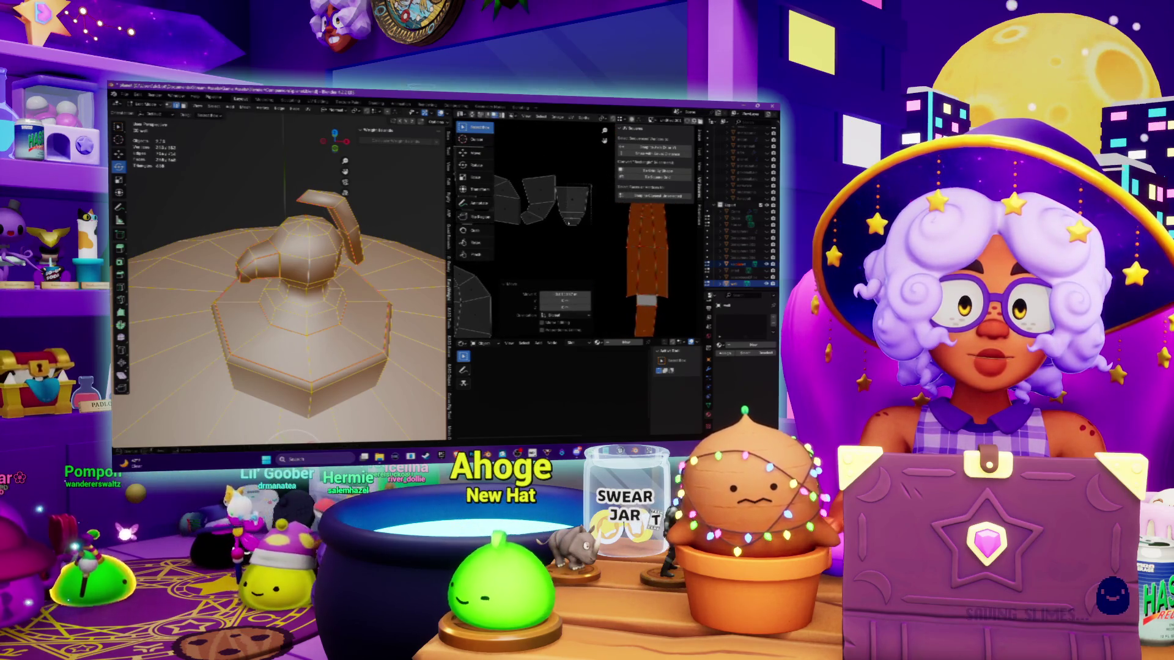
{"action": "left_click", "coordinate": [569, 217]}
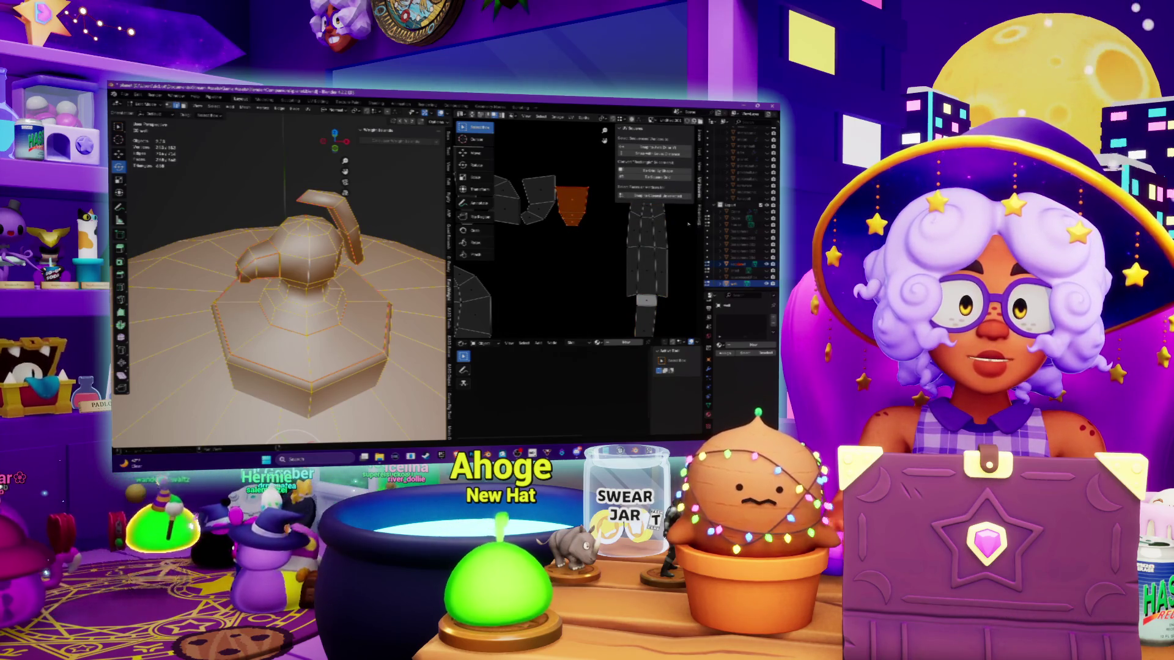
{"action": "scroll", "coordinate": [595, 237], "scroll_direction": "down", "scroll_amount": 2}
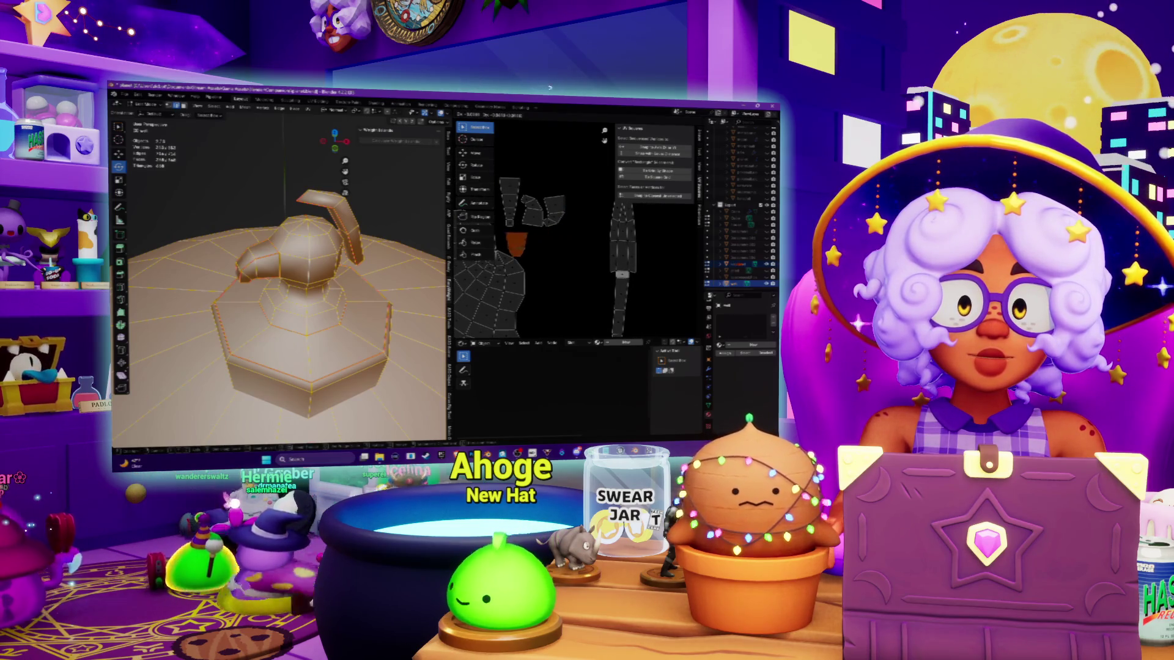
{"action": "scroll", "coordinate": [547, 247], "scroll_direction": "down", "scroll_amount": 2}
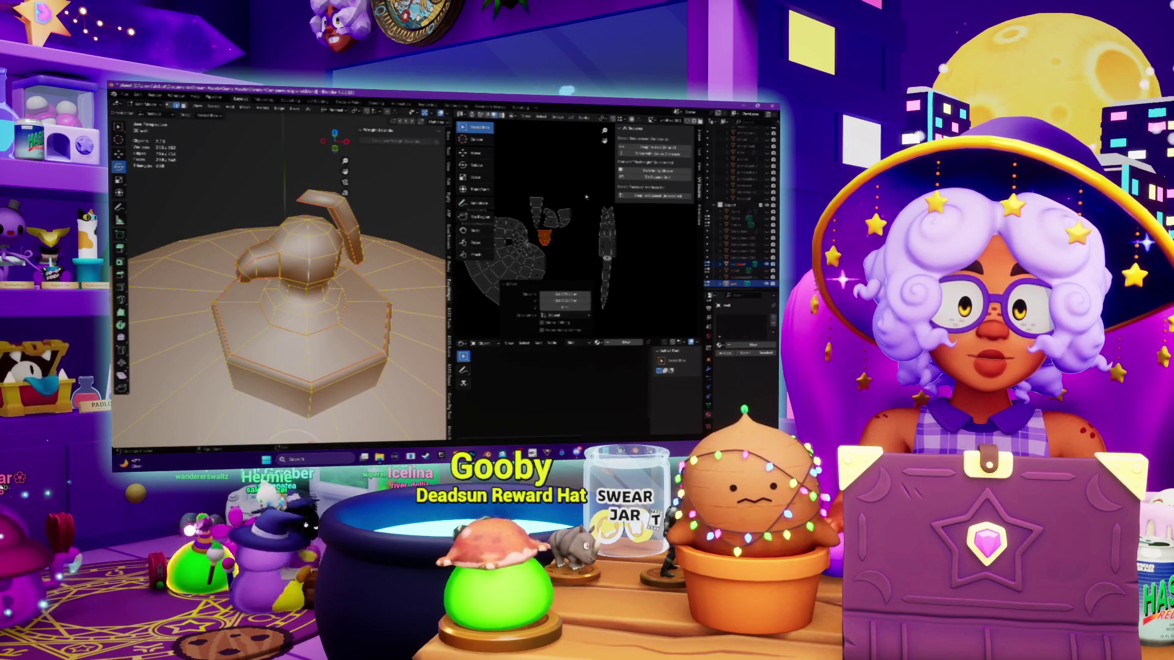
{"action": "left_click_drag", "start_coordinate": [621, 311], "coordinate": [619, 309]}
{"action": "key", "text": "g"}
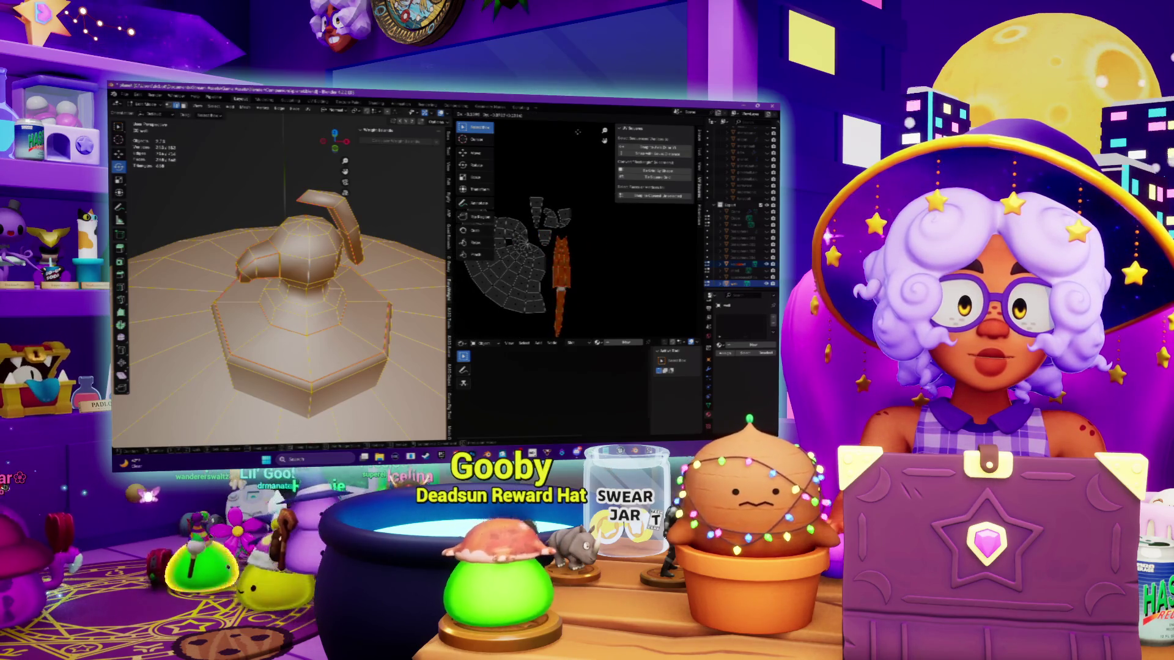
{"action": "scroll", "coordinate": [561, 155], "scroll_direction": "down", "scroll_amount": 3}
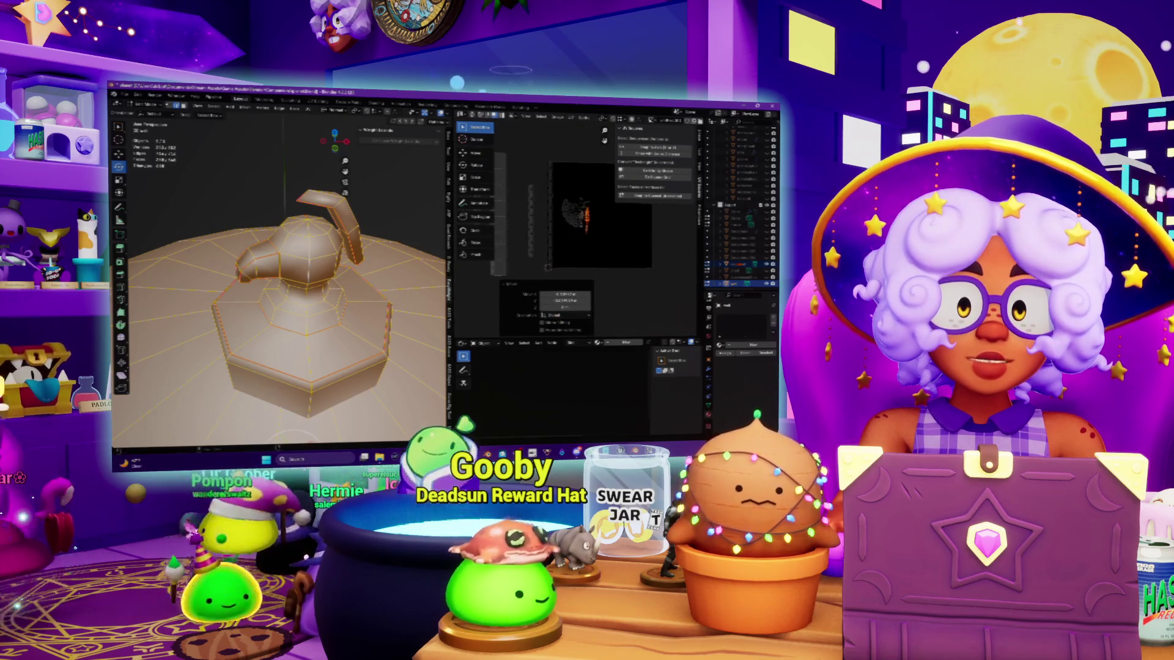
Step: Select all UV islands and move them above the image area
{"action": "middle_click_drag", "start_coordinate": [599, 209], "coordinate": [587, 218]}
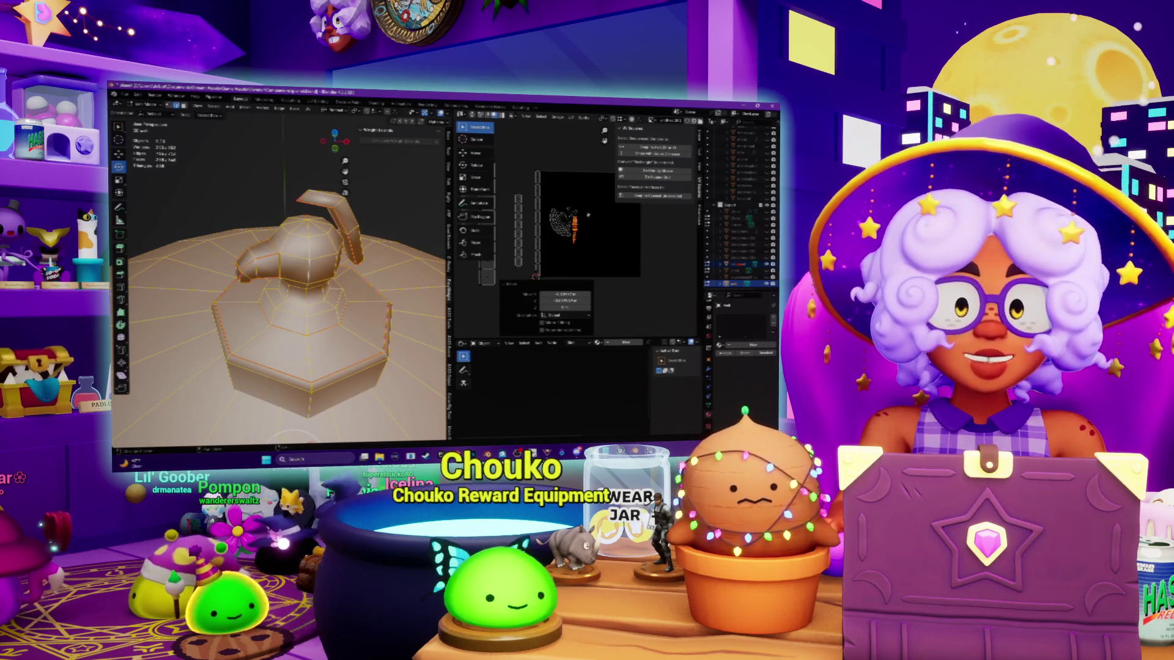
{"action": "key", "text": "a"}
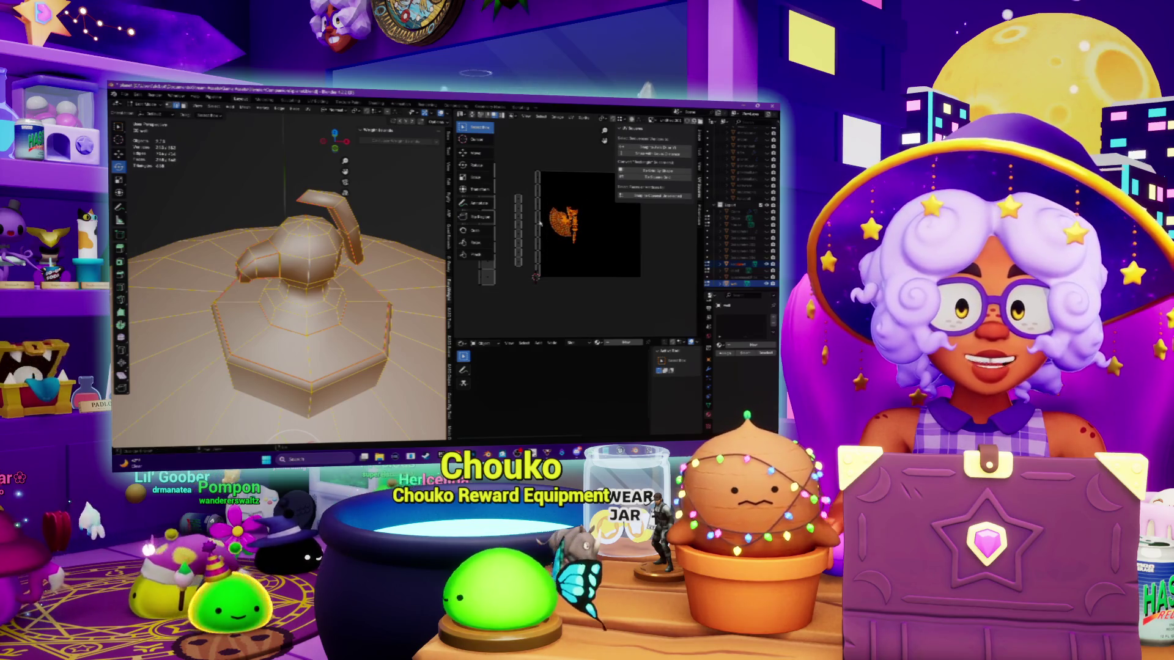
{"action": "scroll", "coordinate": [292, 427], "scroll_direction": "down", "scroll_amount": 3}
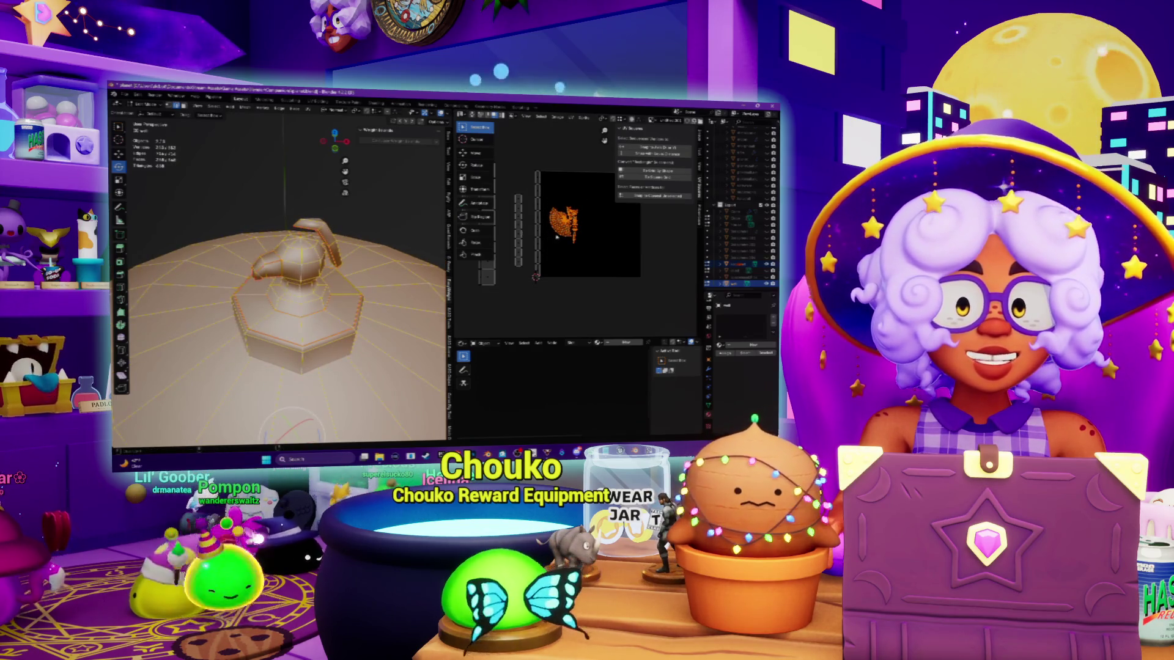
{"action": "middle_click_drag", "start_coordinate": [557, 237], "coordinate": [561, 280]}
{"action": "mouse_move", "coordinate": [571, 279]}
{"action": "left_mouse_down"}
{"action": "mouse_move", "coordinate": [562, 183]}
{"action": "mouse_move", "coordinate": [556, 199]}
{"action": "left_mouse_up"}
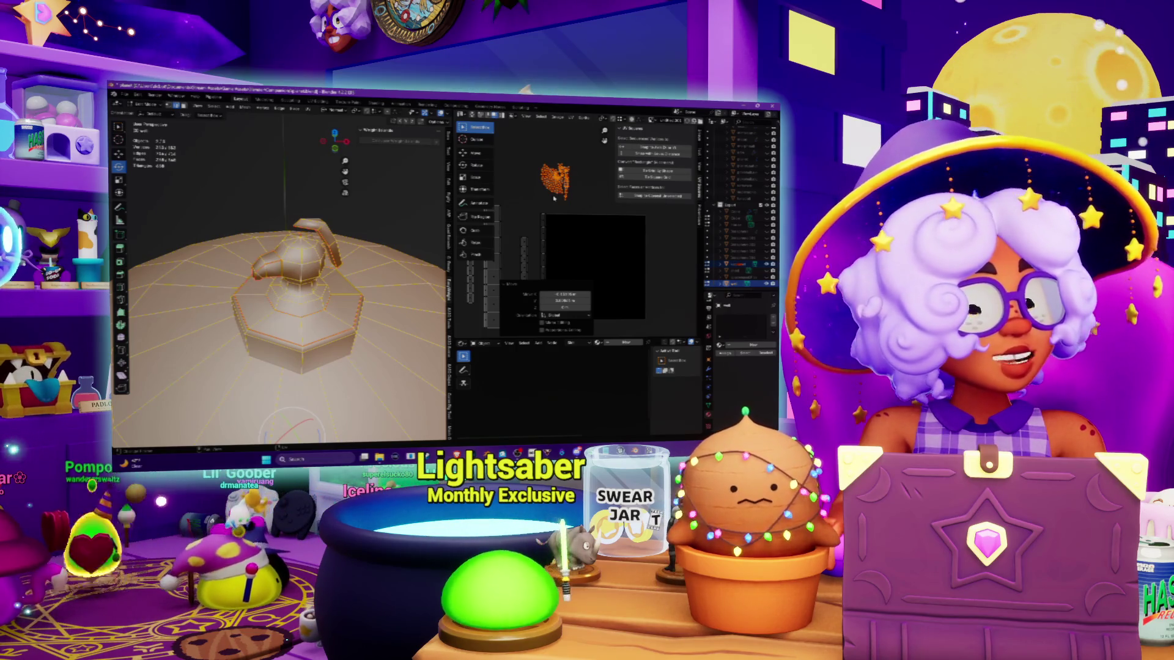
{"action": "scroll", "coordinate": [556, 201], "scroll_direction": "up", "scroll_amount": 1}
{"action": "key", "text": "g"}
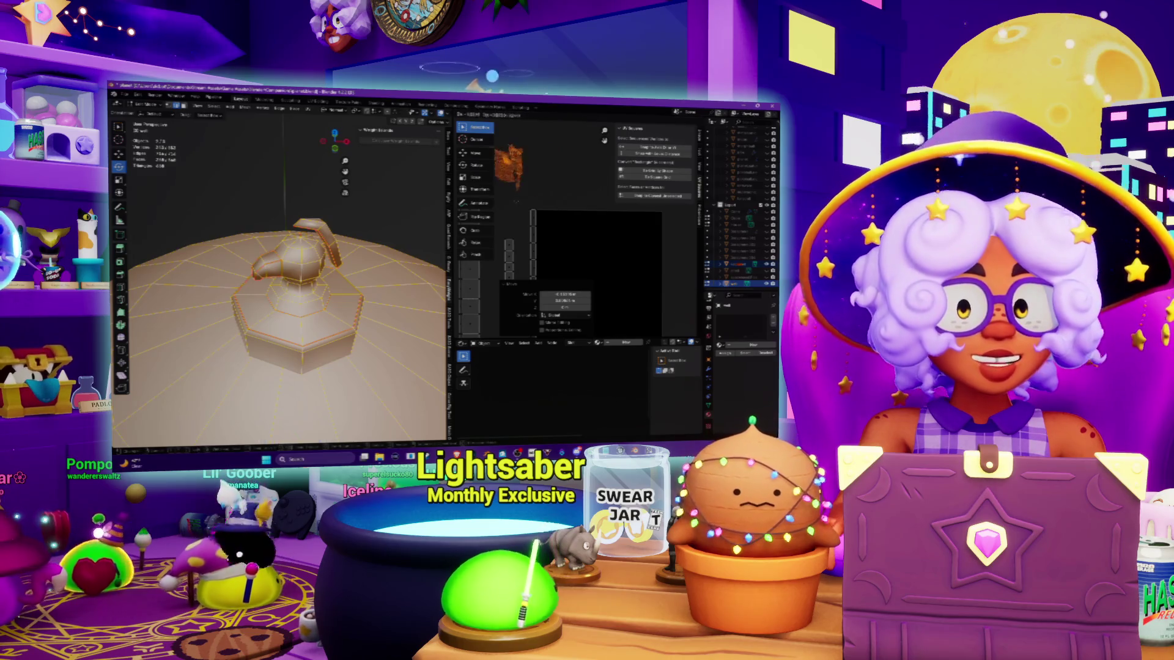
Step: Frame the UV layout and widen the UV editor across most of the screen
{"action": "middle_click_drag", "start_coordinate": [288, 287], "coordinate": [342, 257]}
{"action": "scroll", "coordinate": [544, 136], "scroll_direction": "down", "scroll_amount": 4}
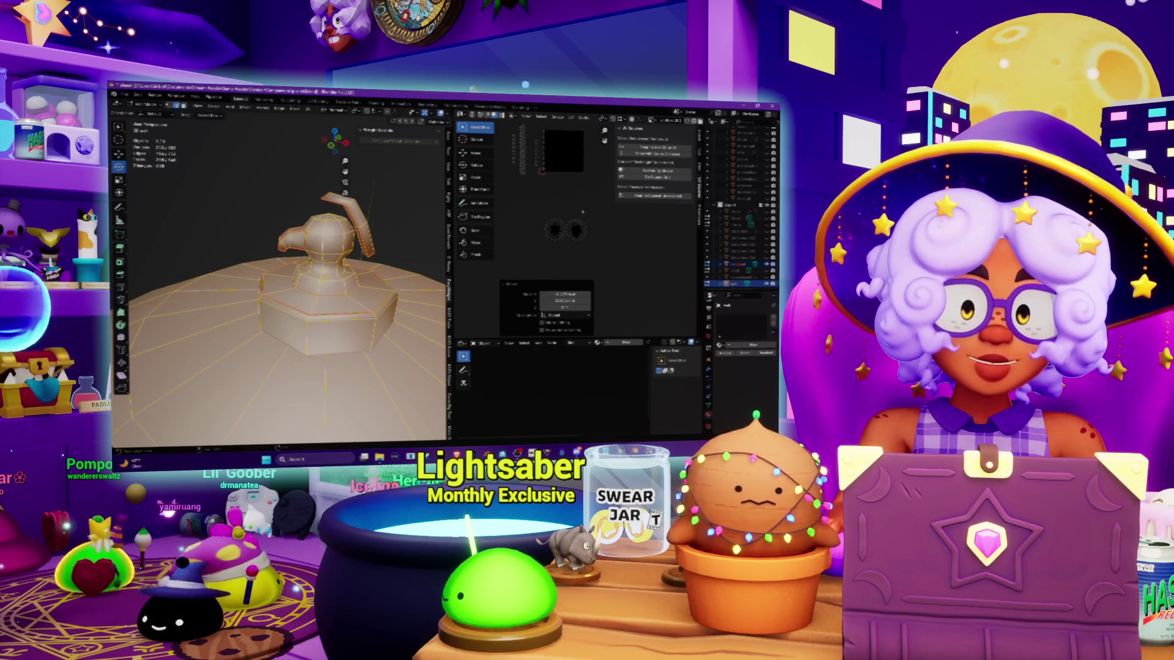
{"action": "key", "text": "Home"}
{"action": "scroll", "coordinate": [560, 227], "scroll_direction": "down", "scroll_amount": 6}
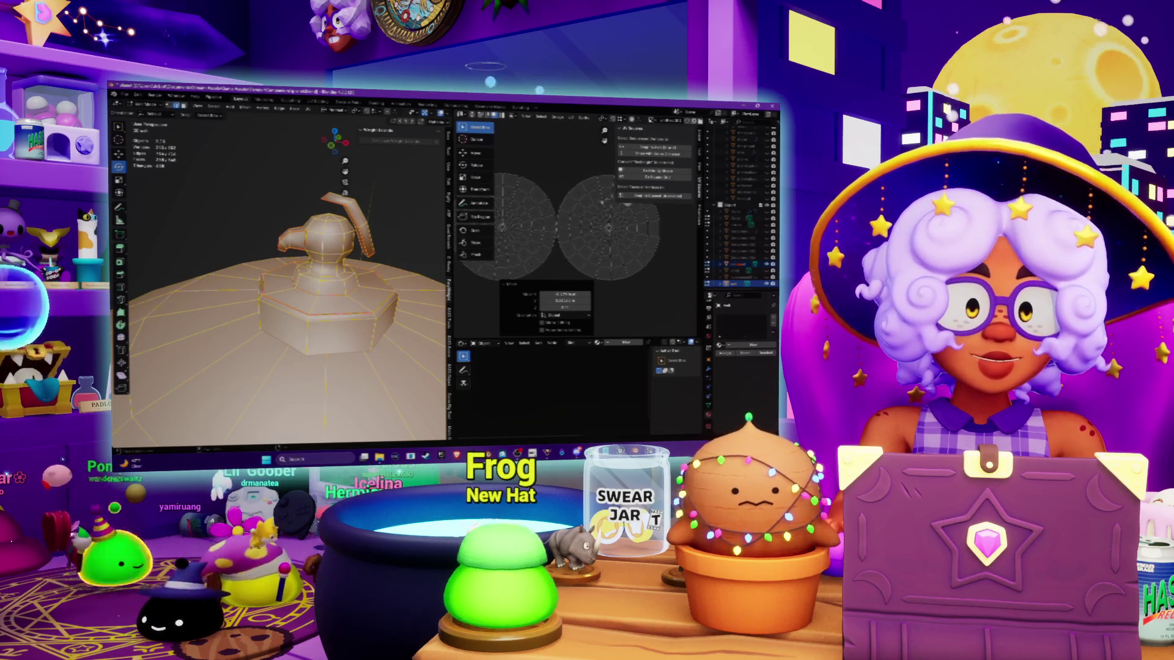
{"action": "middle_click_drag", "start_coordinate": [513, 289], "coordinate": [502, 307]}
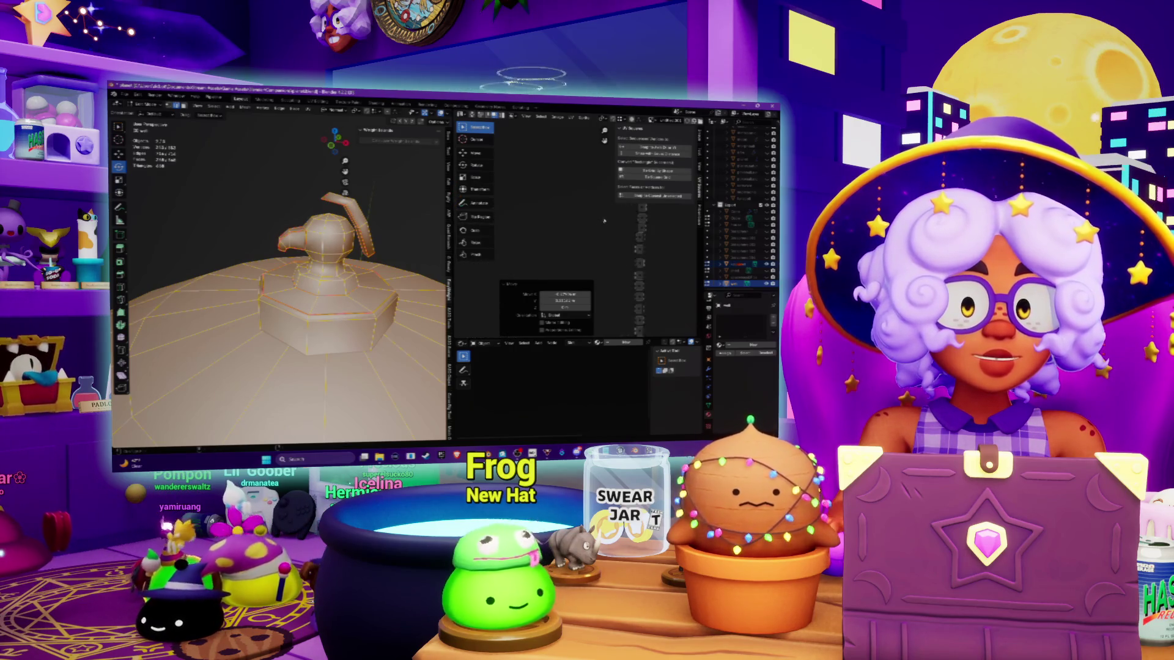
{"action": "scroll", "coordinate": [578, 236], "scroll_direction": "up", "scroll_amount": 2}
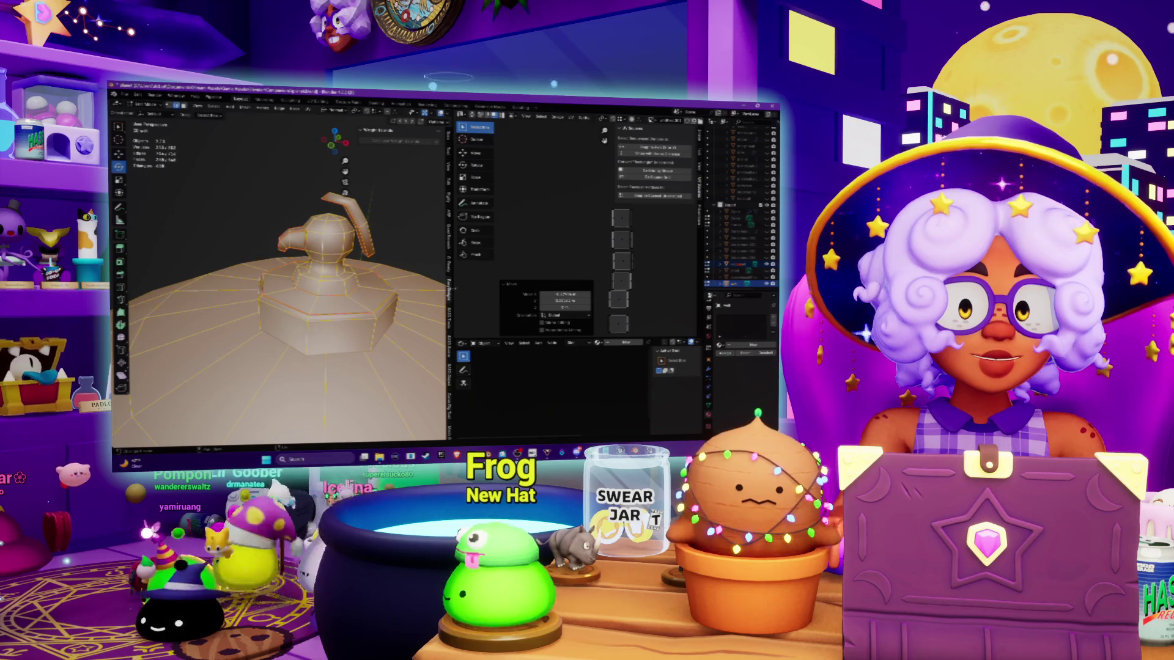
{"action": "left_click_drag", "start_coordinate": [451, 287], "coordinate": [293, 287]}
{"action": "scroll", "coordinate": [539, 216], "scroll_direction": "up", "scroll_amount": 2}
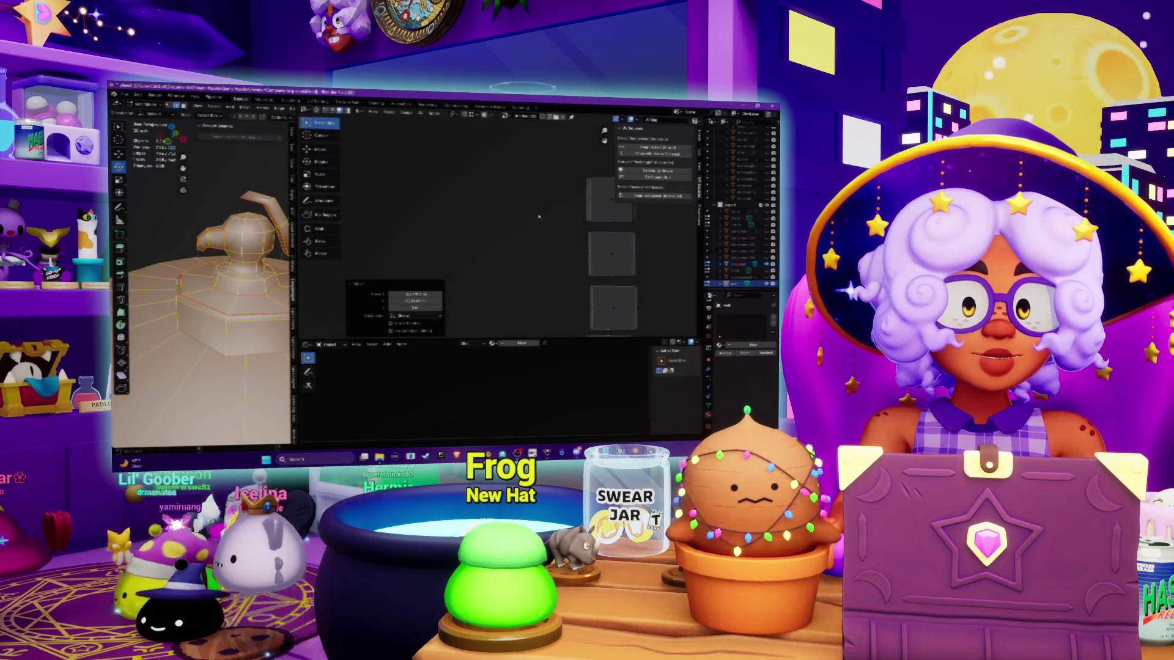
Step: Stack the top square island onto the second island, then the orange island onto the grey one
{"action": "middle_click_drag", "start_coordinate": [539, 217], "coordinate": [517, 216]}
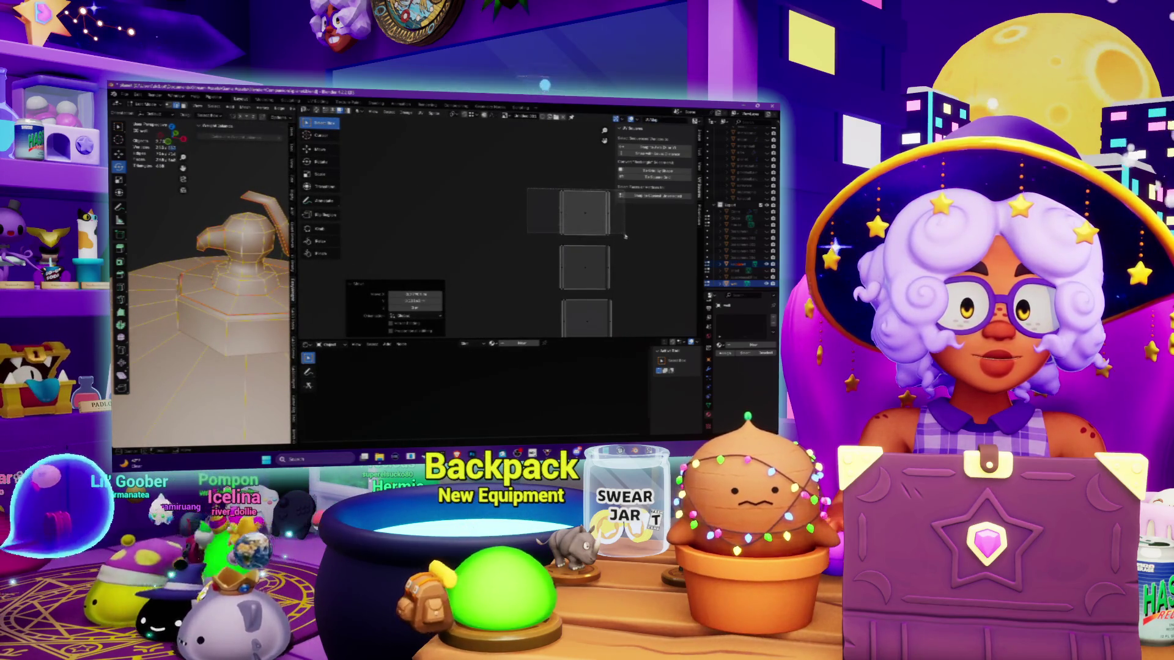
{"action": "left_click_drag", "start_coordinate": [625, 236], "coordinate": [625, 236]}
{"action": "key", "text": "g"}
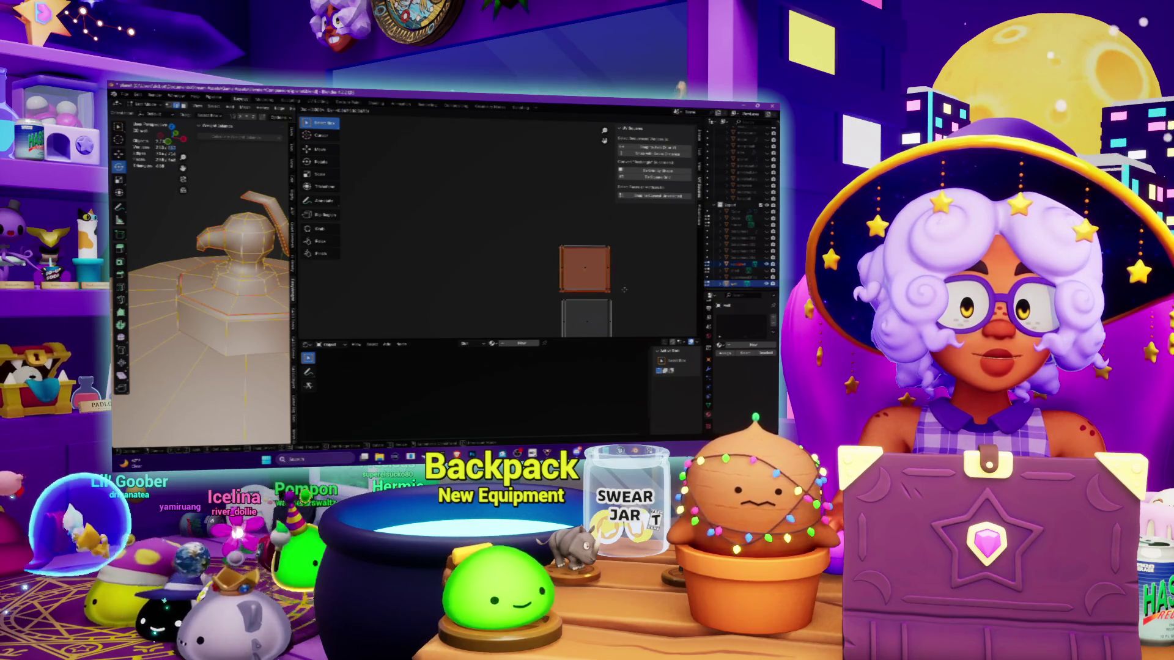
{"action": "left_click", "coordinate": [624, 289]}
{"action": "middle_click_drag", "start_coordinate": [614, 265], "coordinate": [555, 217]}
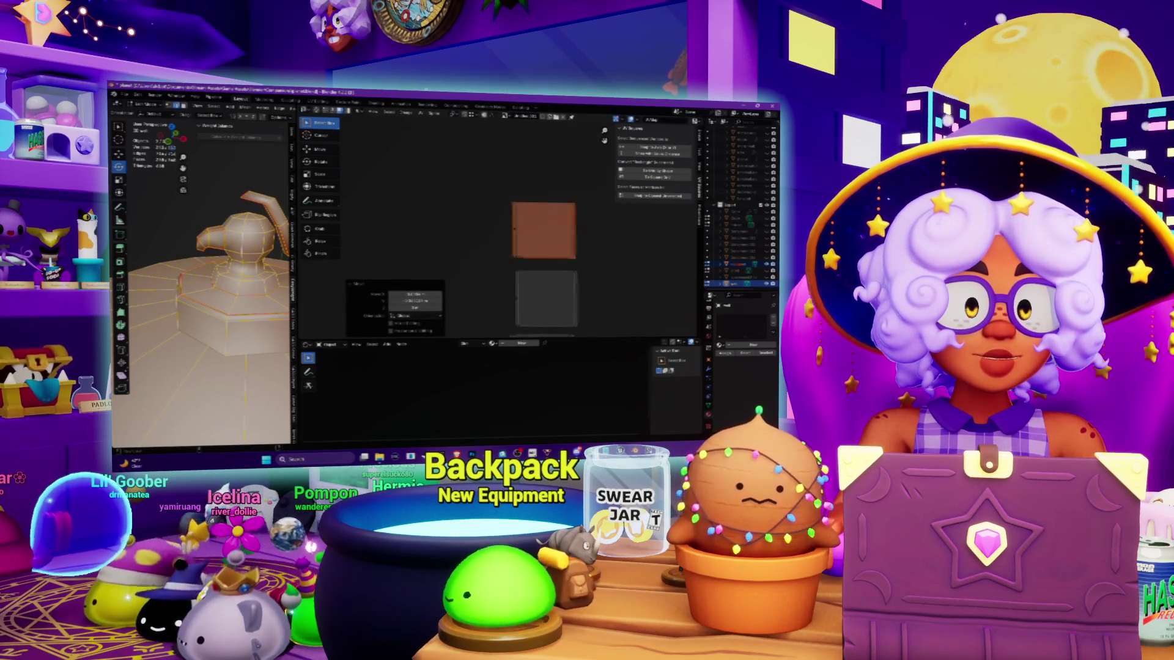
{"action": "left_click_drag", "start_coordinate": [596, 268], "coordinate": [596, 267]}
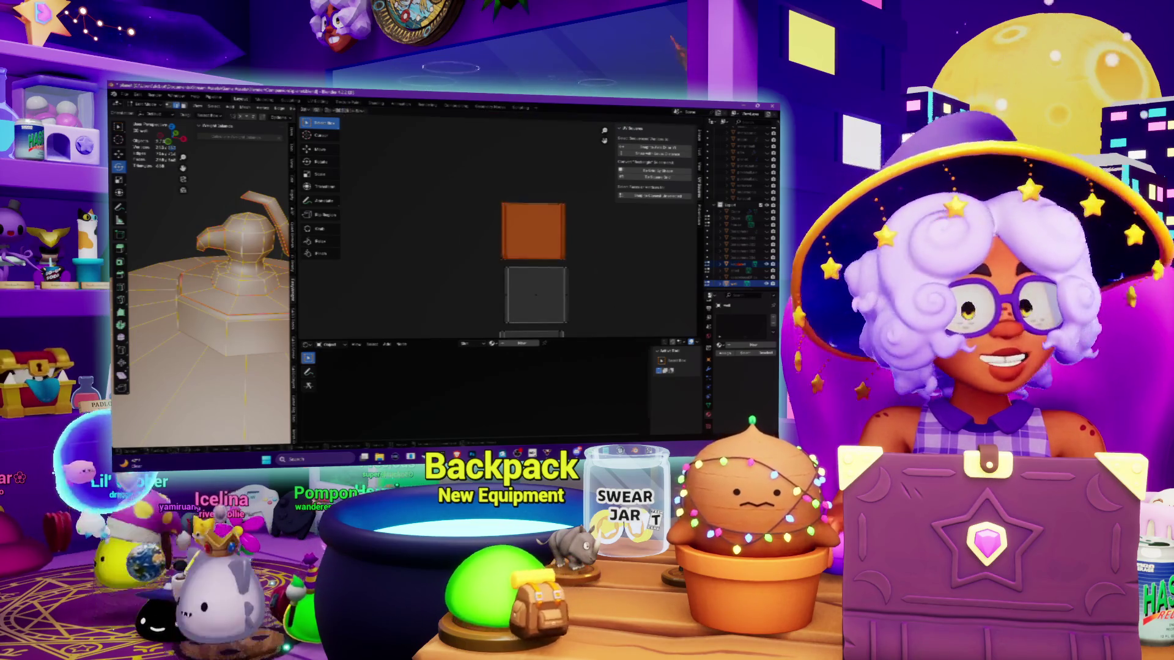
{"action": "key", "text": "g"}
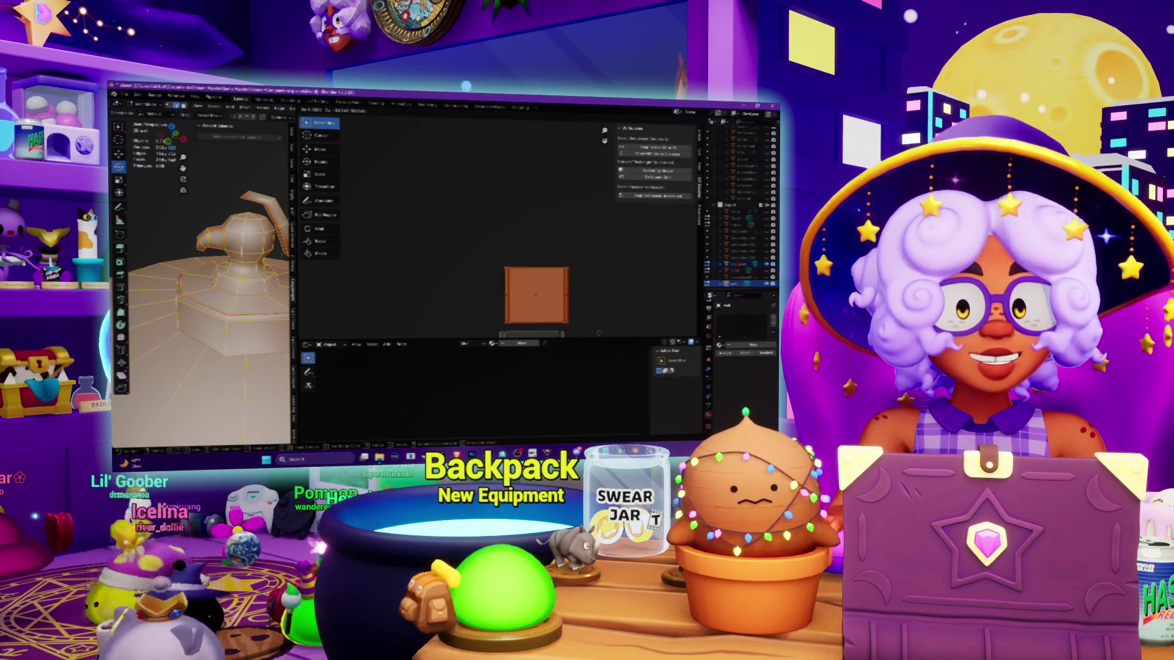
{"action": "left_click", "coordinate": [599, 333]}
Step: Move the top square island down, then reselect the orange island and shift it up
{"action": "middle_click_drag", "start_coordinate": [559, 292], "coordinate": [524, 221]}
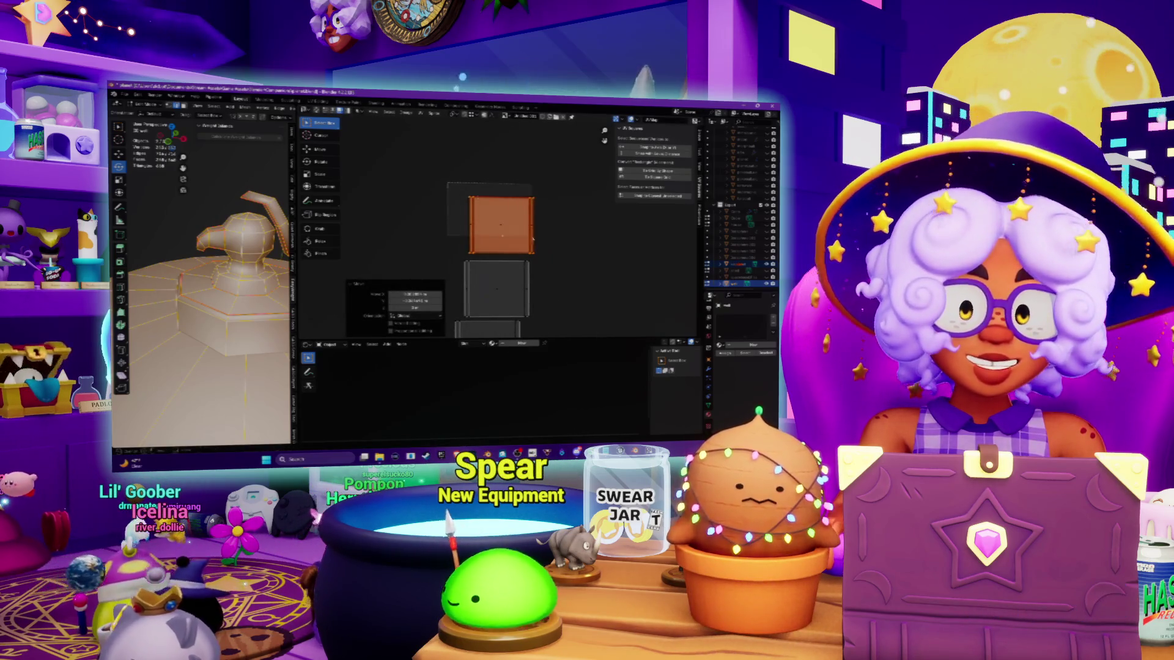
{"action": "left_click_drag", "start_coordinate": [555, 257], "coordinate": [555, 257]}
{"action": "key", "text": "g"}
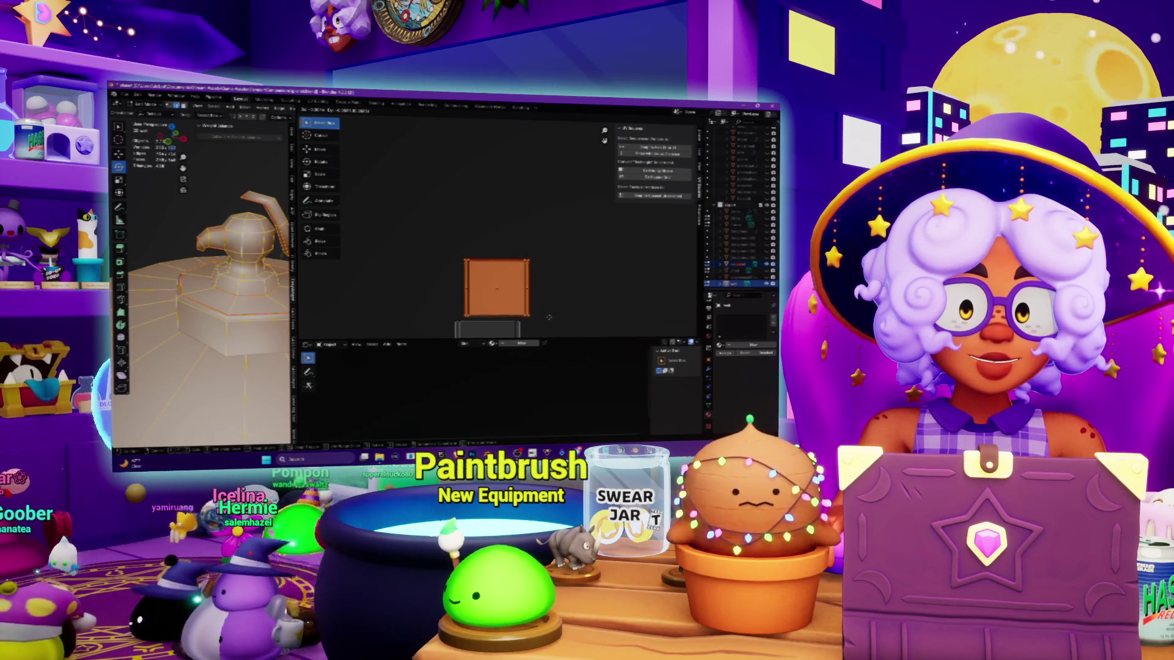
{"action": "left_click", "coordinate": [549, 317]}
{"action": "key", "text": "g"}
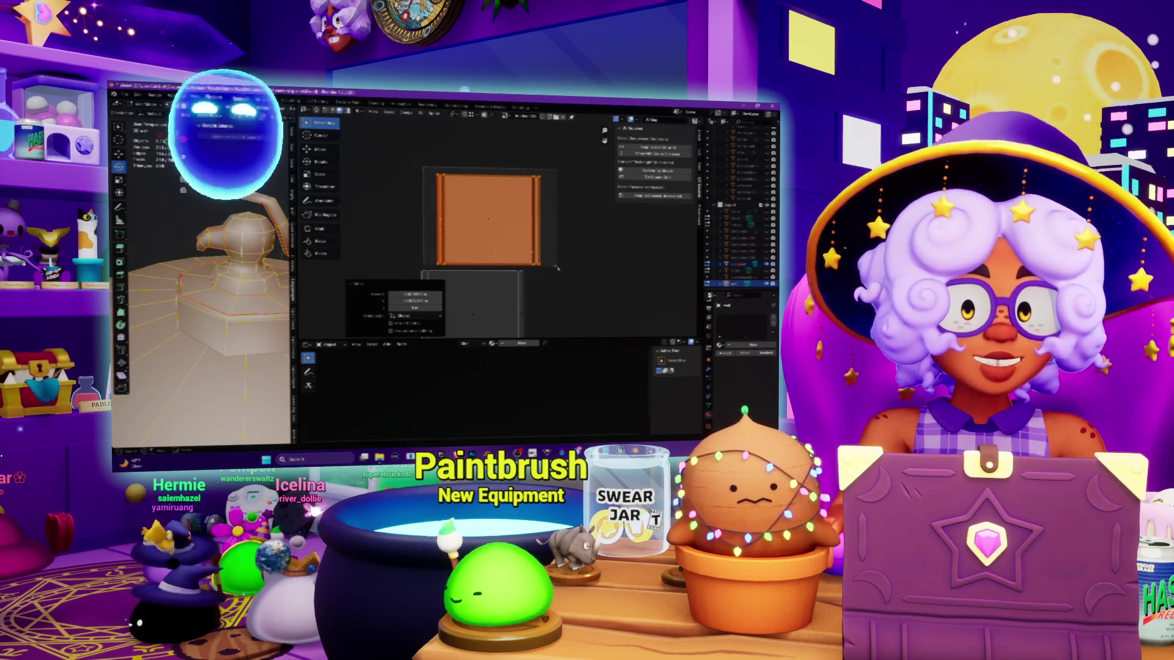
{"action": "key", "text": "g"}
{"action": "key", "text": "g"}
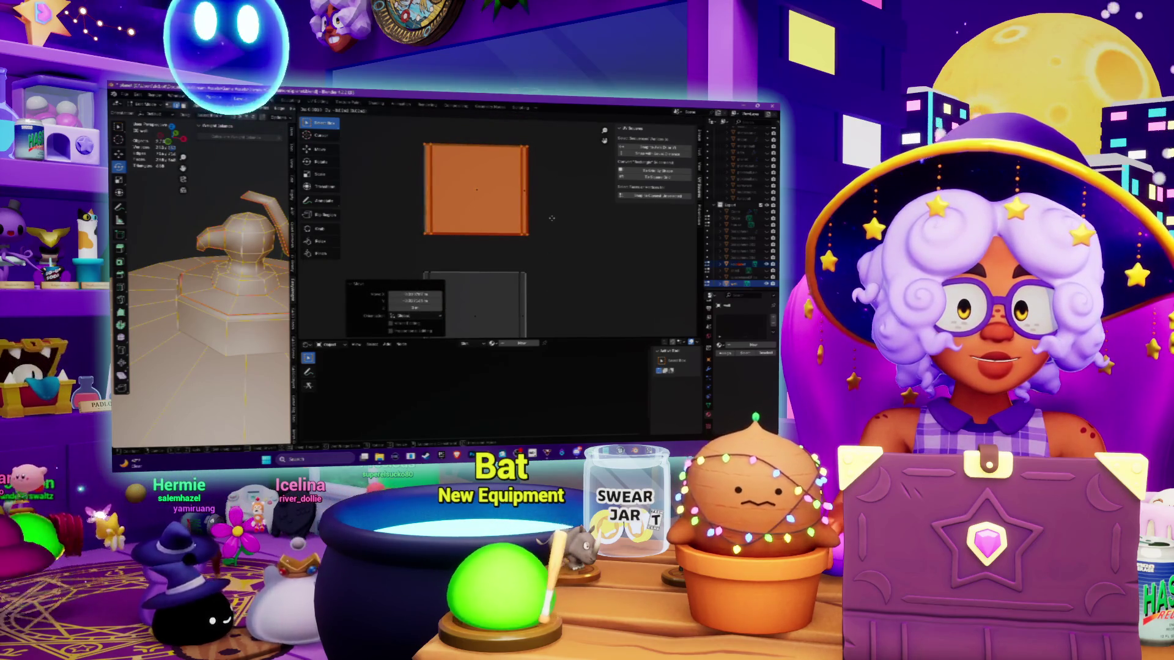
{"action": "left_click_drag", "start_coordinate": [545, 147], "coordinate": [414, 212]}
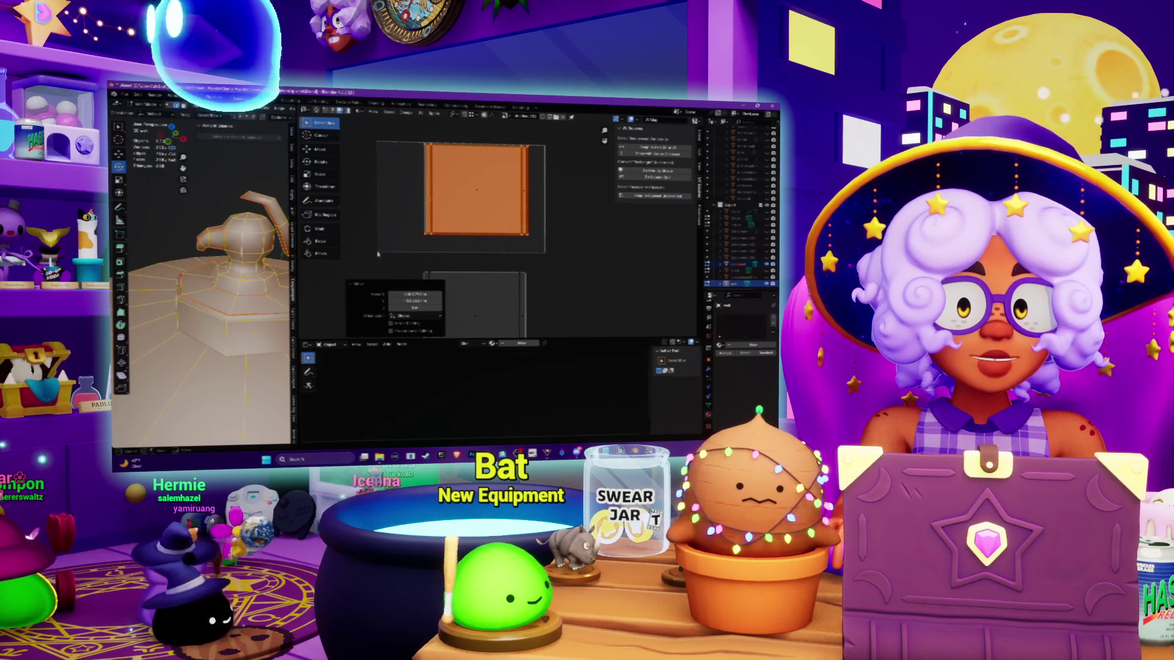
{"action": "left_click_drag", "start_coordinate": [377, 253], "coordinate": [377, 253]}
{"action": "key", "text": "g"}
{"action": "left_click", "coordinate": [442, 335]}
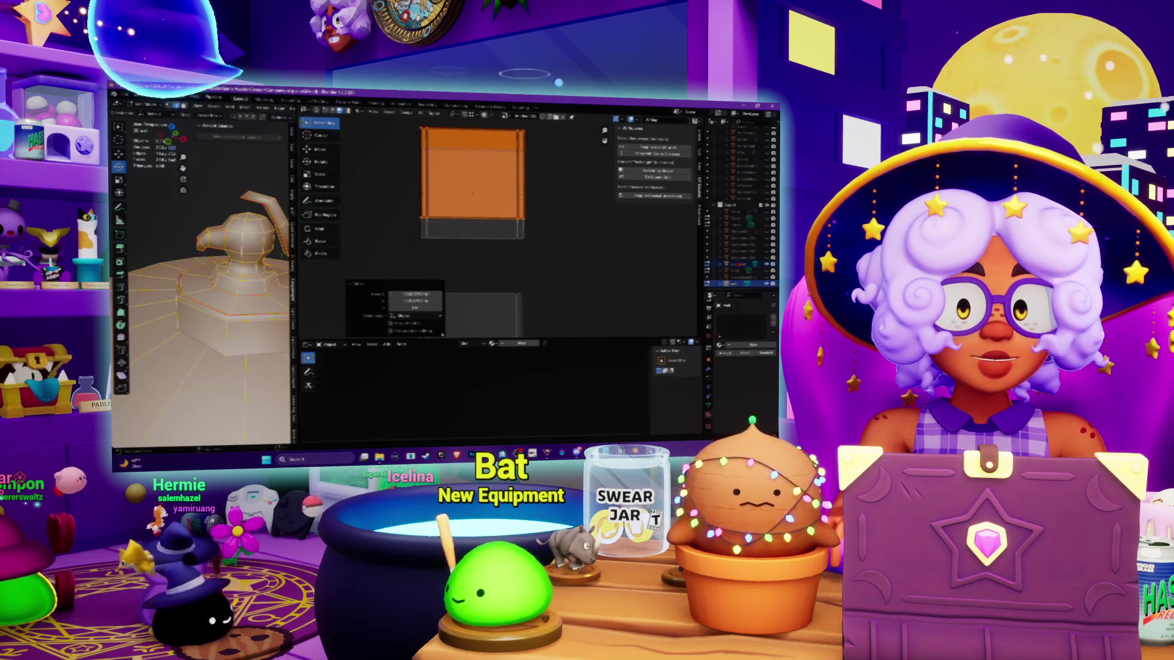
Step: Reposition the orange island lower, down toward the grey island
{"action": "key", "text": "g"}
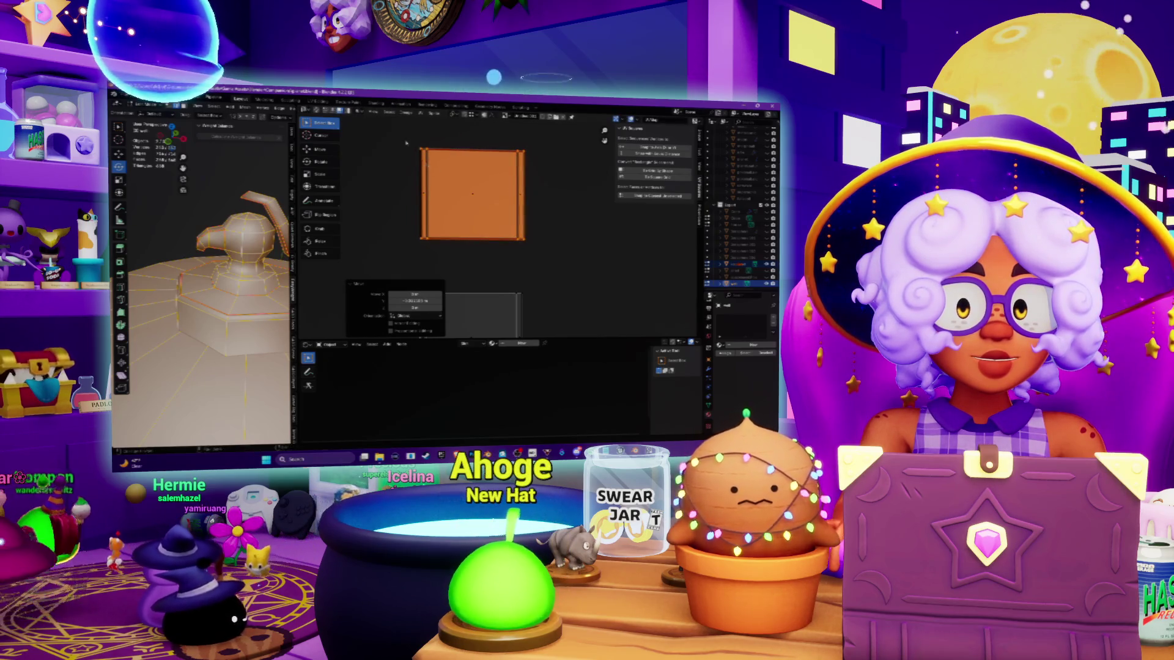
{"action": "key", "text": "g"}
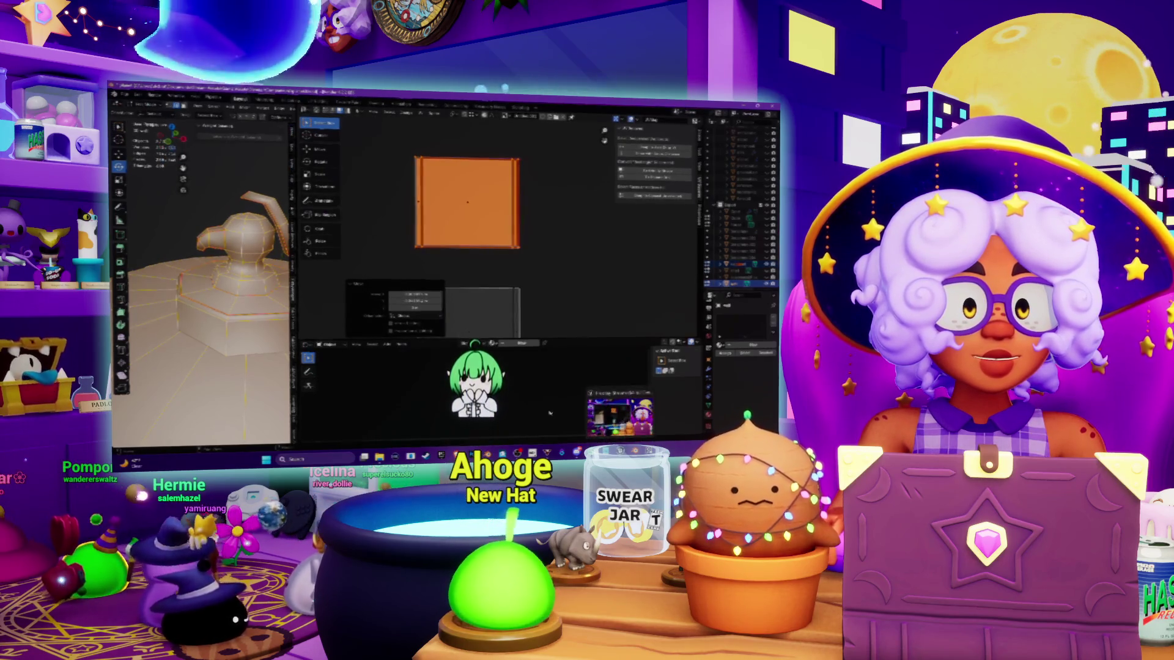
{"action": "left_click", "coordinate": [536, 257]}
{"action": "left_click", "coordinate": [542, 296]}
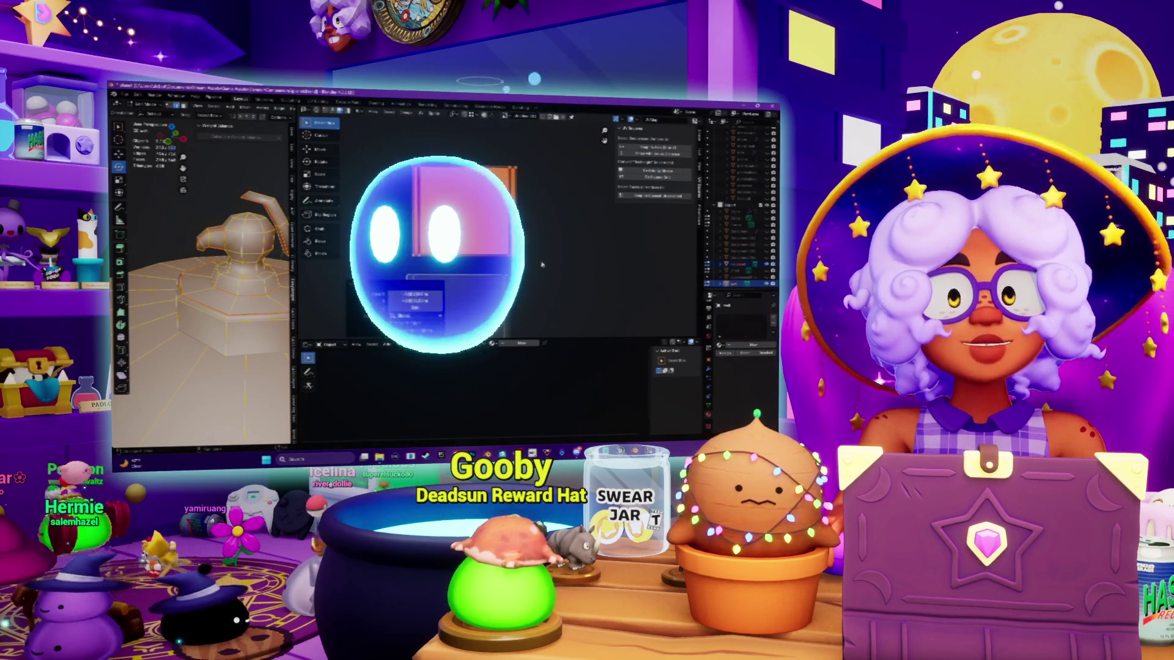
{"action": "key", "text": "g"}
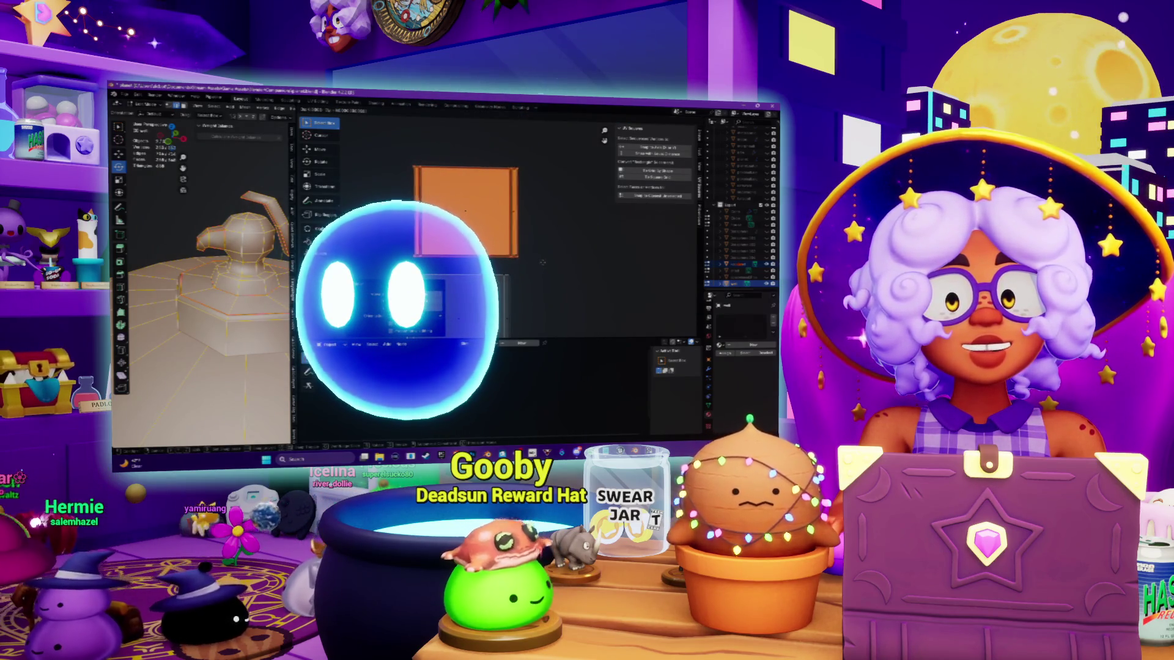
{"action": "left_click", "coordinate": [542, 263]}
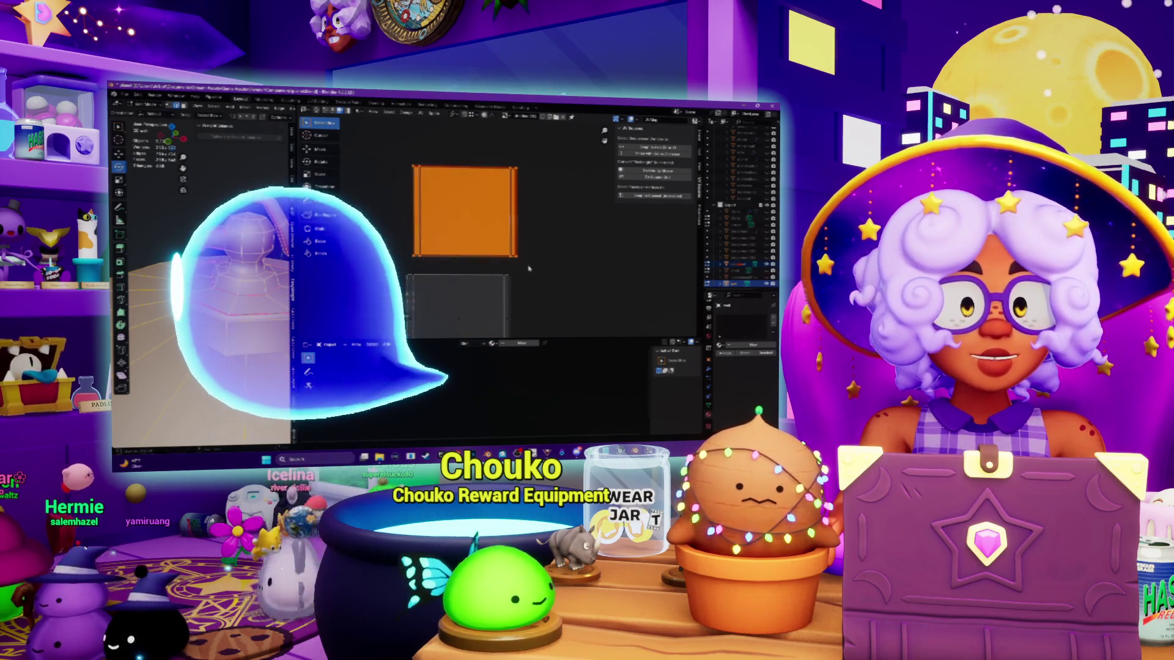
{"action": "scroll", "coordinate": [529, 269], "scroll_direction": "down", "scroll_amount": 3}
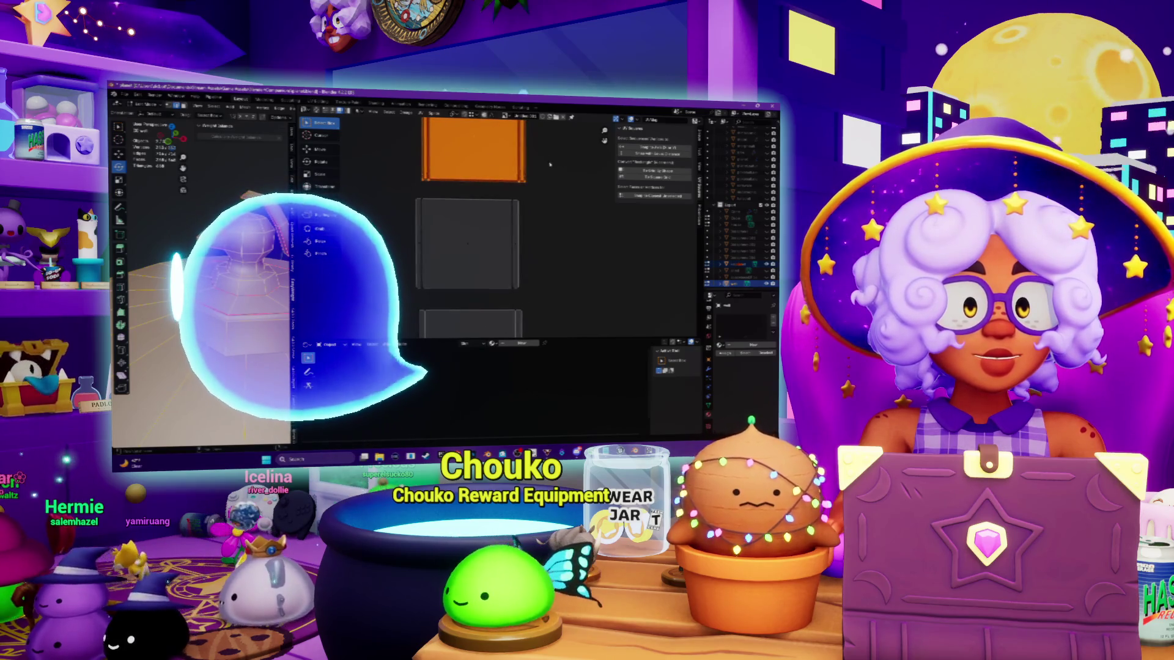
{"action": "key", "text": "g"}
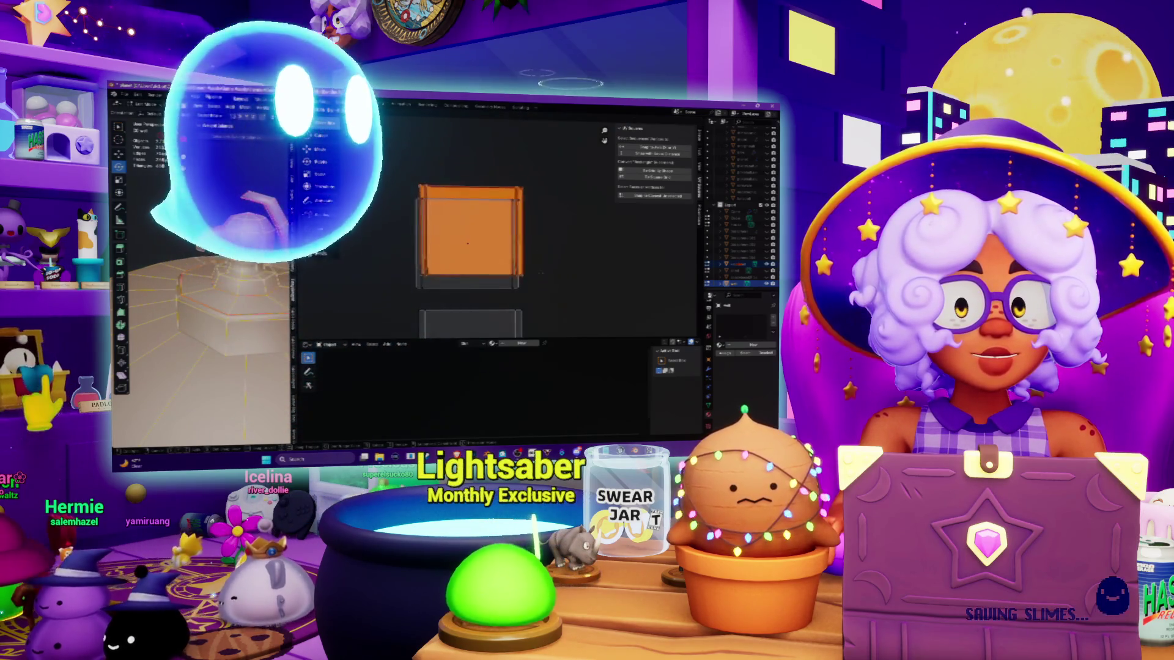
{"action": "left_click", "coordinate": [536, 284]}
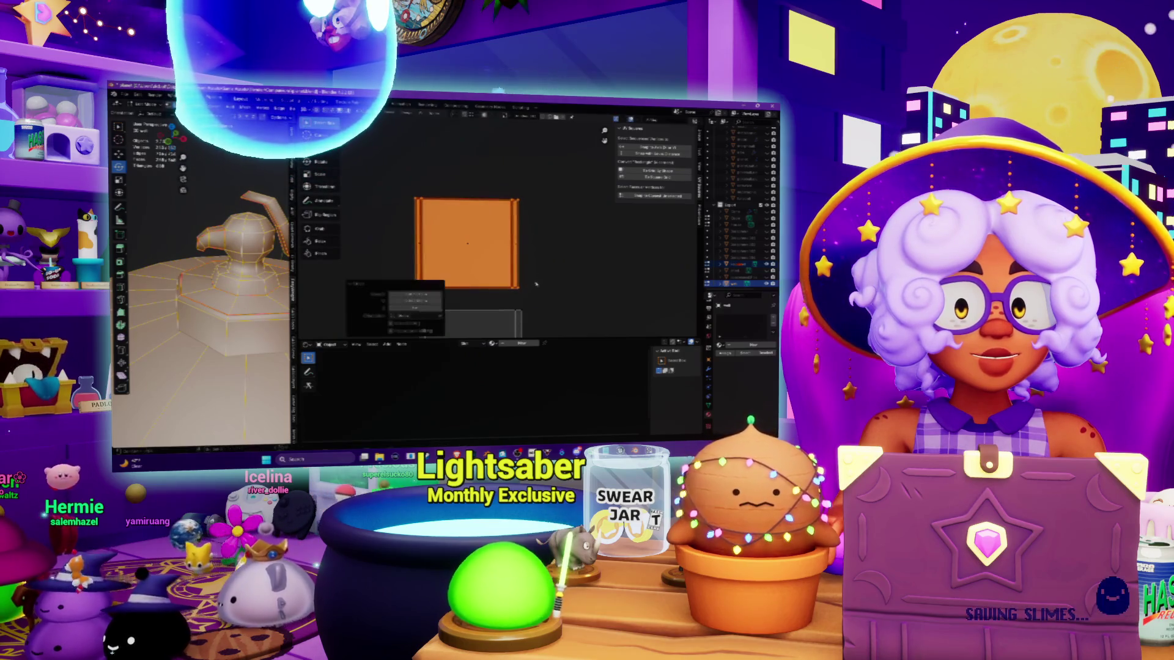
{"action": "key", "text": "g"}
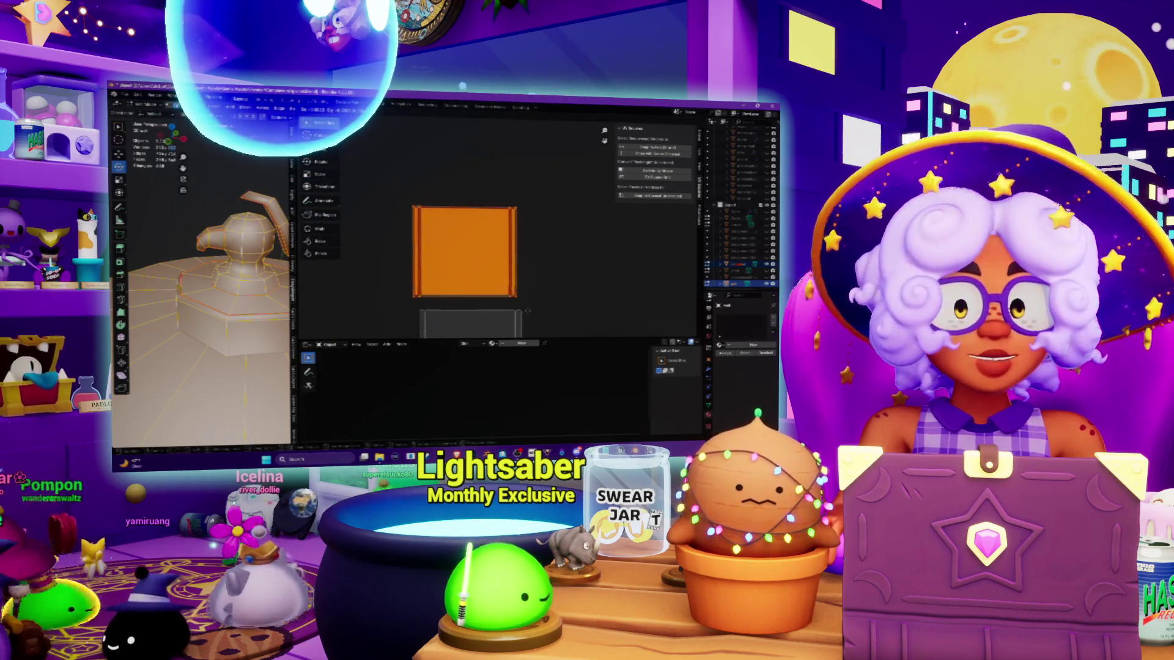
Step: Fine-tune the orange island's placement until it sits just above the grey island
{"action": "key", "text": "g"}
{"action": "left_click", "coordinate": [539, 239]}
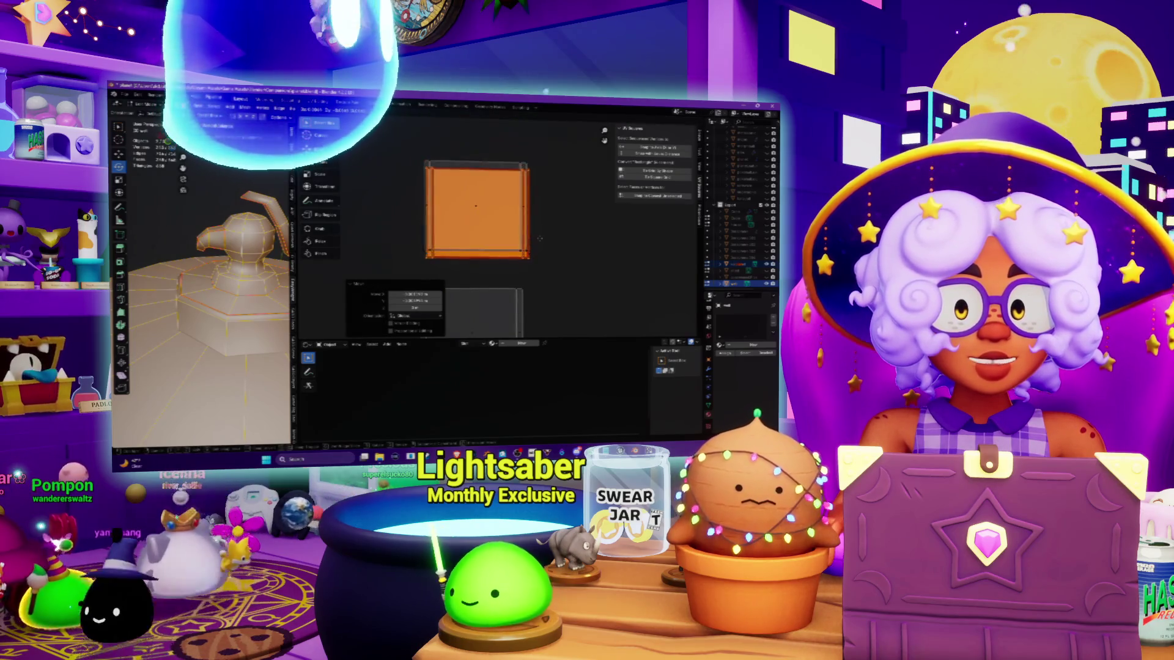
{"action": "key", "text": "g"}
{"action": "left_click", "coordinate": [538, 230]}
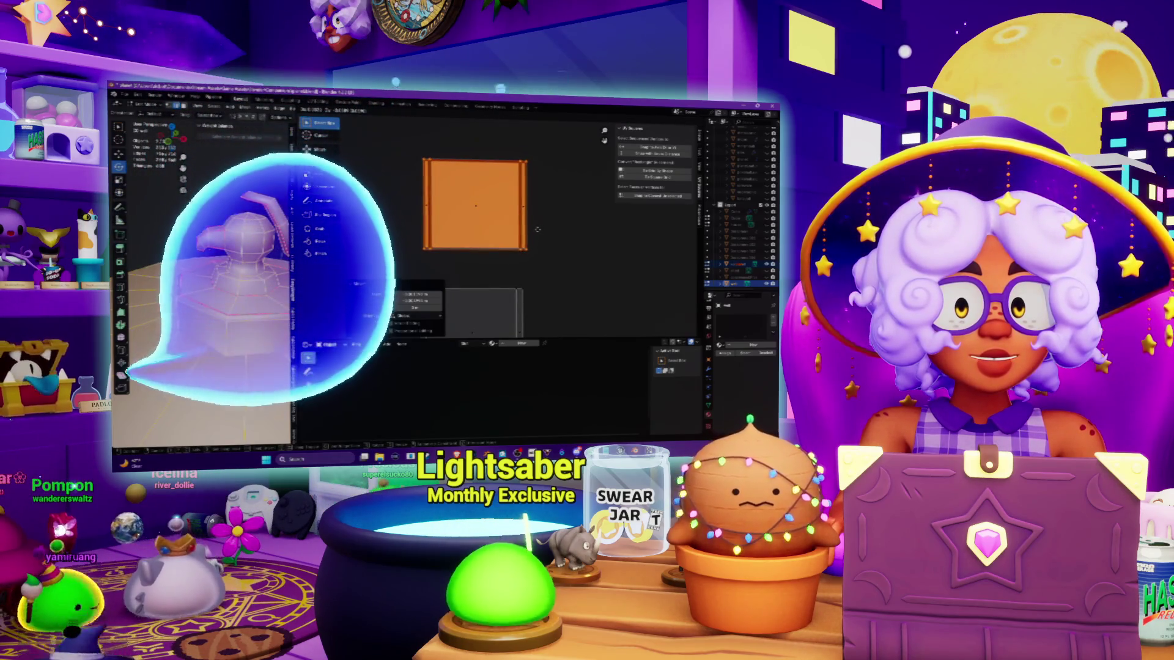
{"action": "key", "text": "g"}
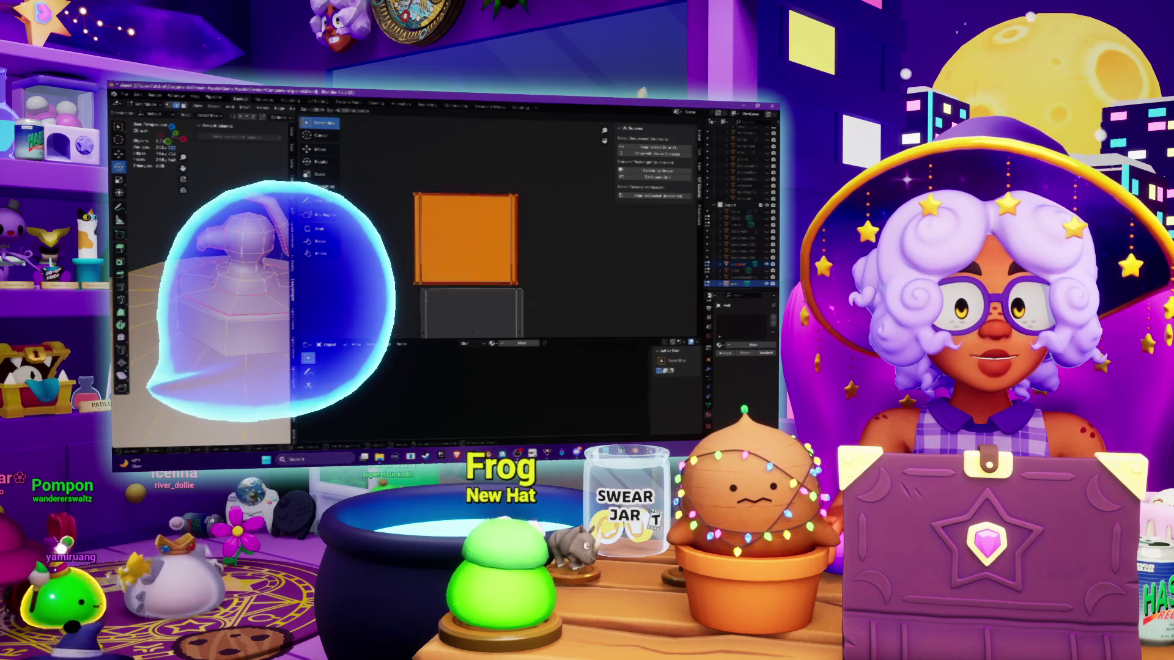
{"action": "key", "text": "Return"}
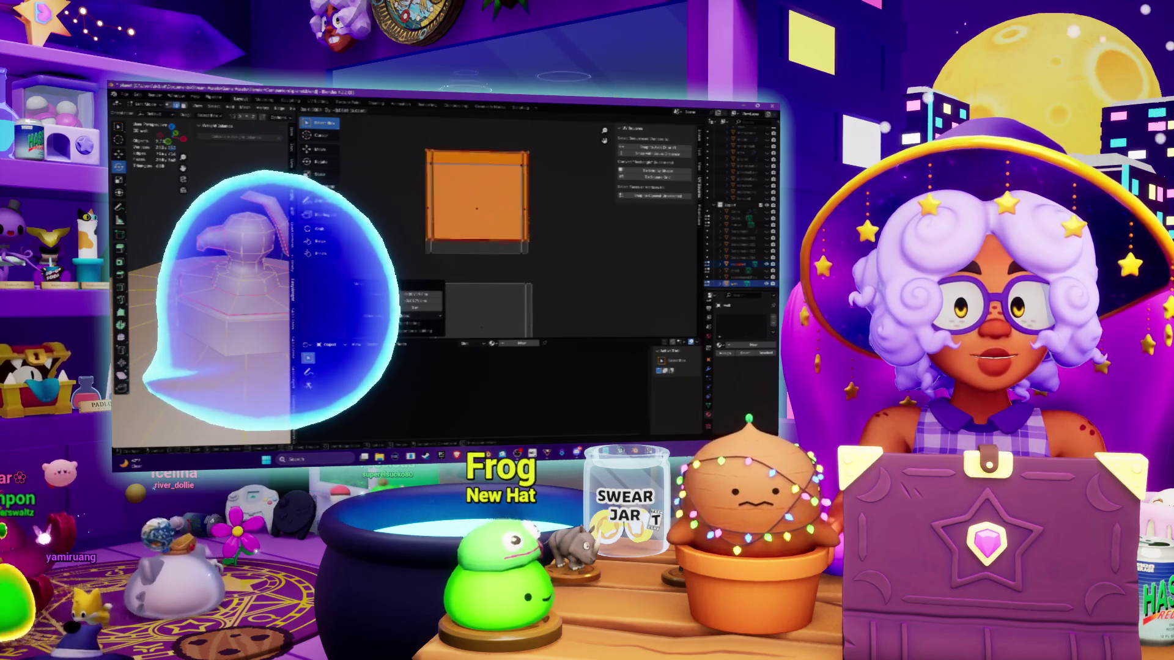
{"action": "key", "text": "g"}
{"action": "left_click", "coordinate": [546, 253]}
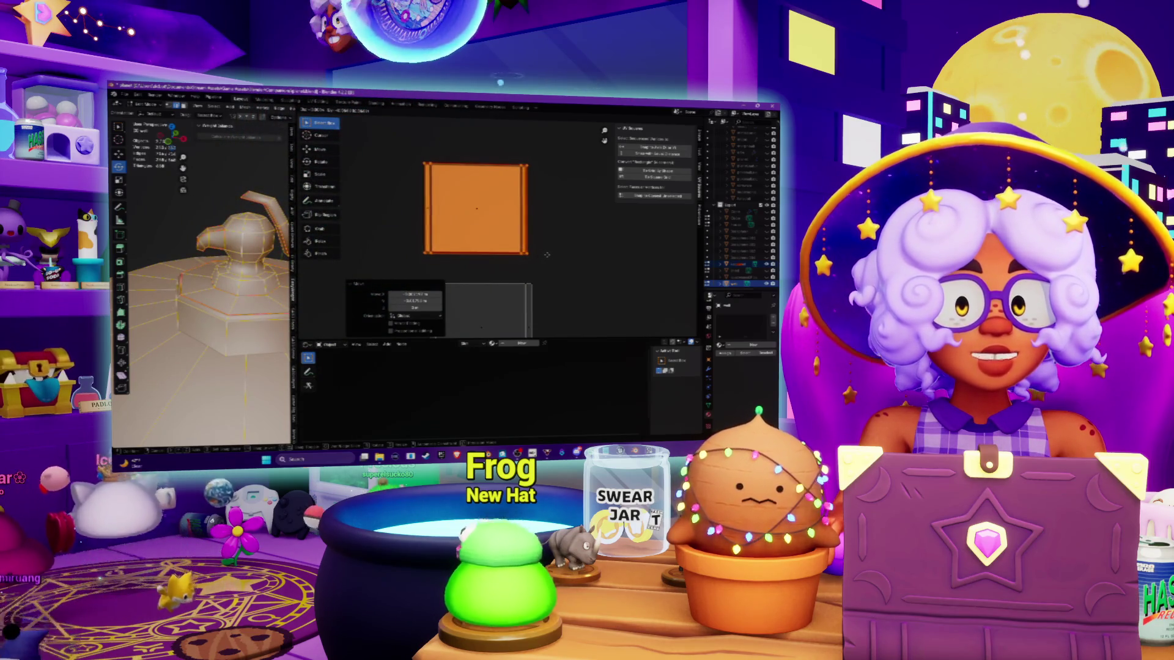
{"action": "left_click", "coordinate": [547, 253]}
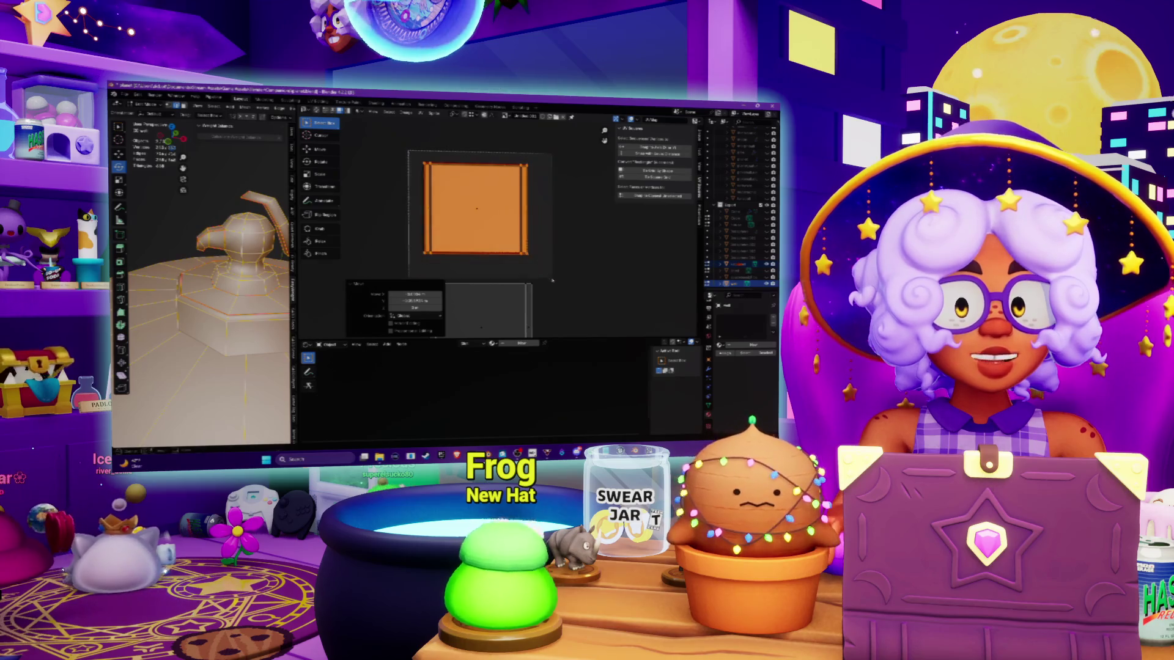
Step: Duplicate the orange island twice with Shift+D and position the copies around the grey island
{"action": "key", "text": "shift+d"}
{"action": "key", "text": "g"}
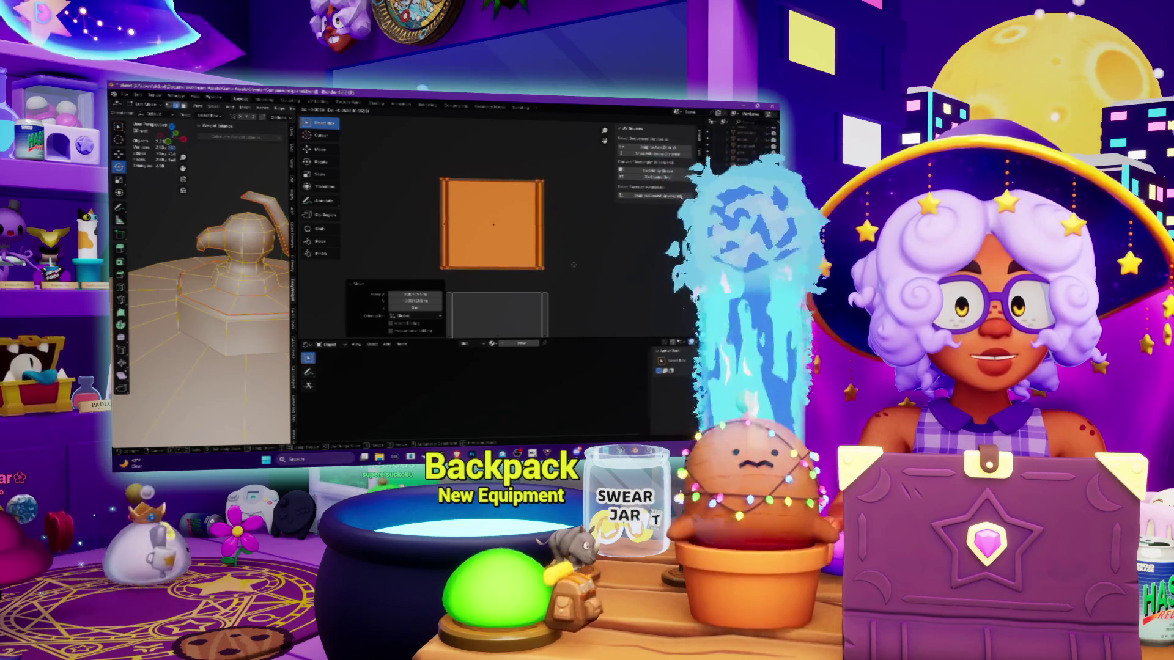
{"action": "left_click", "coordinate": [575, 264]}
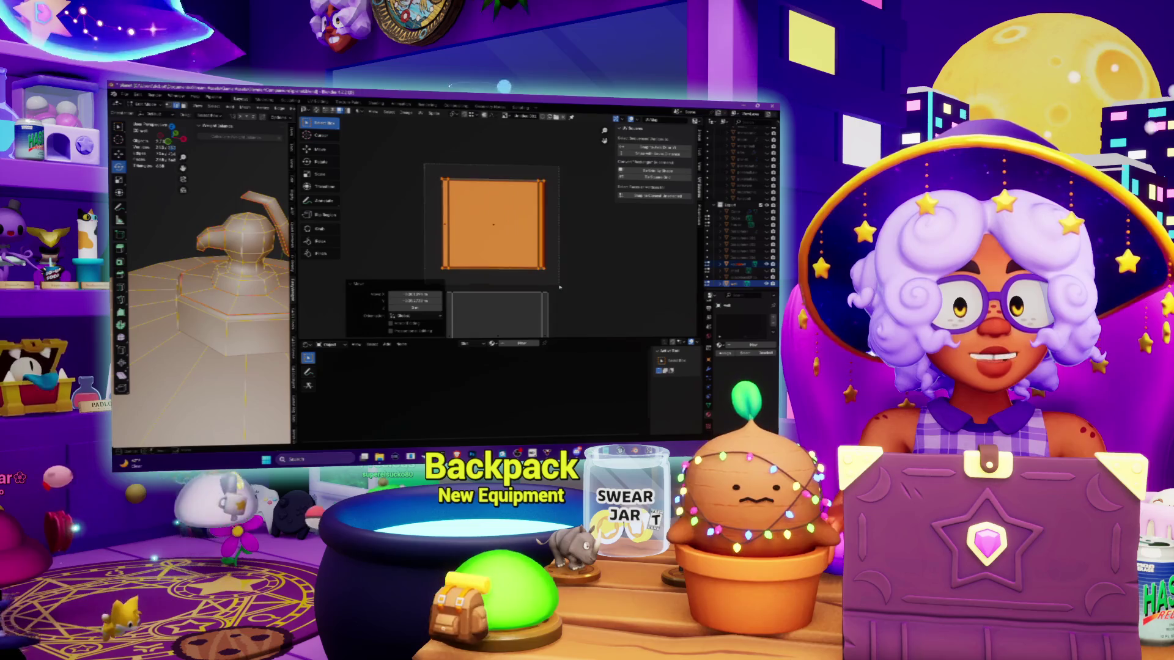
{"action": "key", "text": "shift+d"}
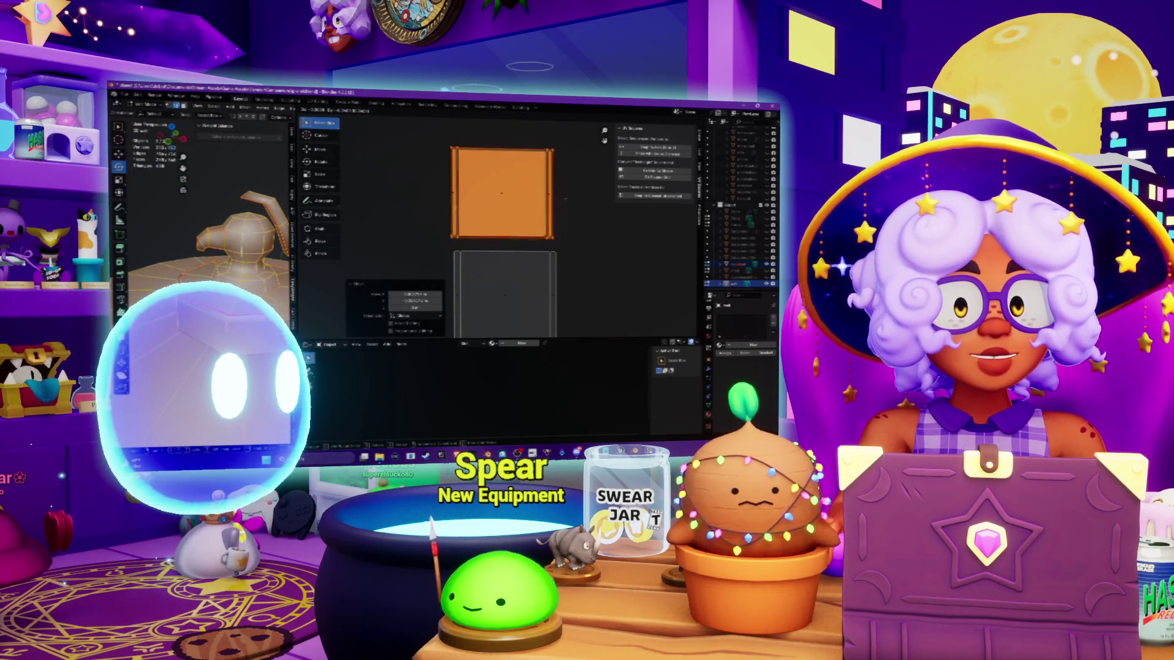
{"action": "left_click", "coordinate": [565, 197]}
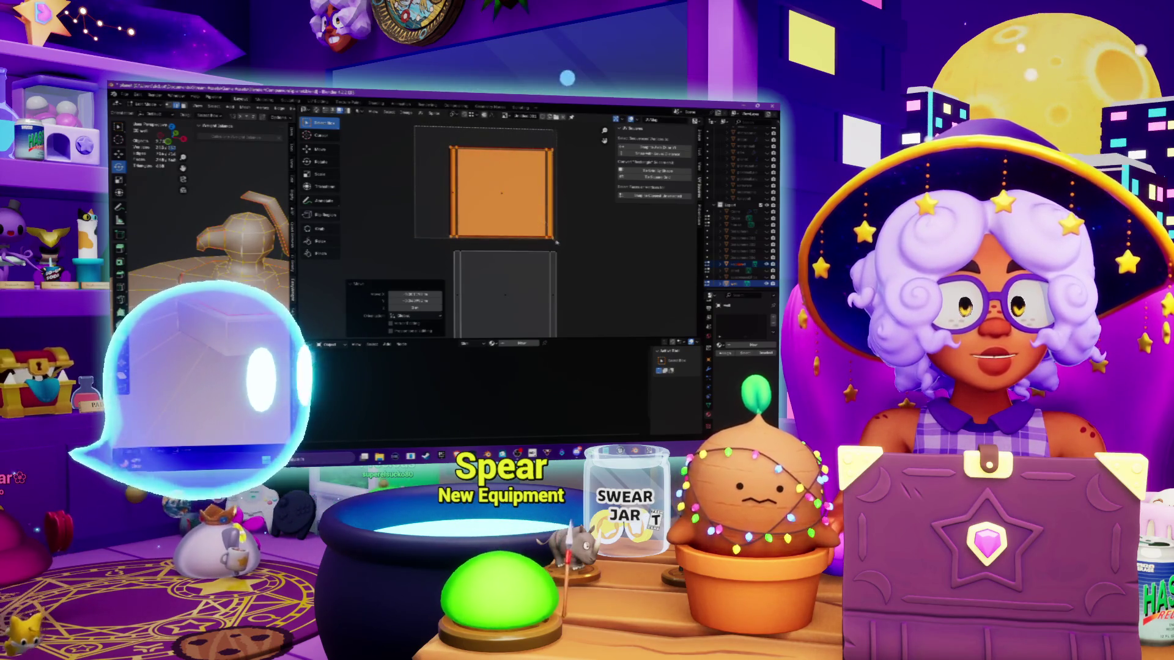
{"action": "key", "text": "g"}
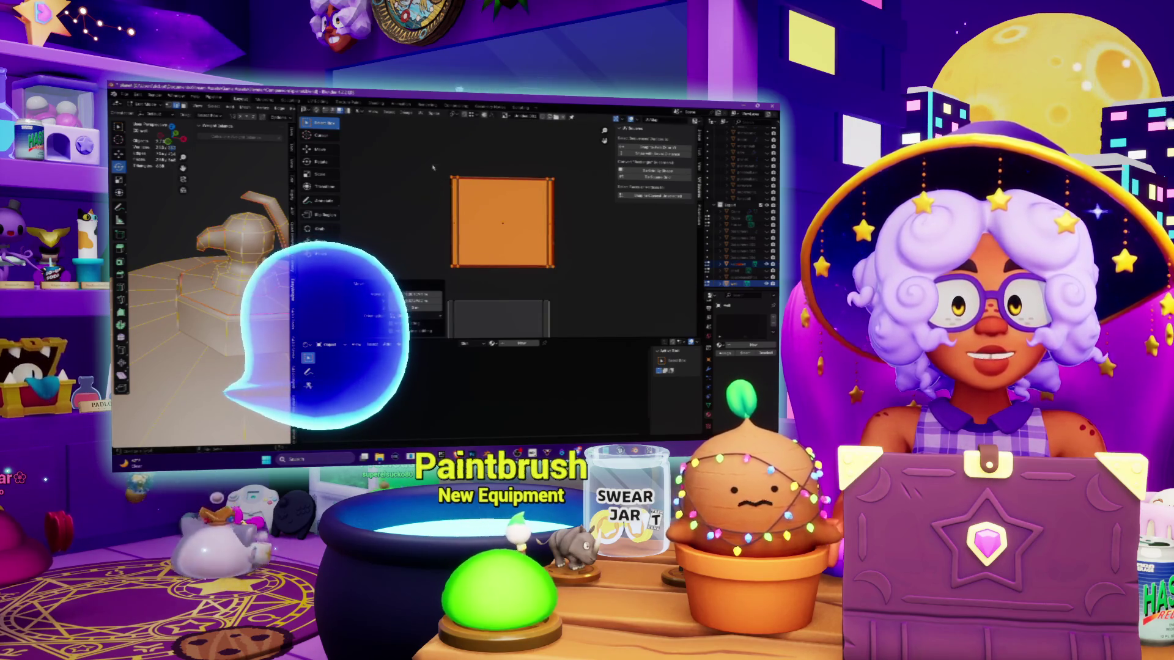
{"action": "left_click", "coordinate": [568, 268]}
{"action": "key", "text": "g"}
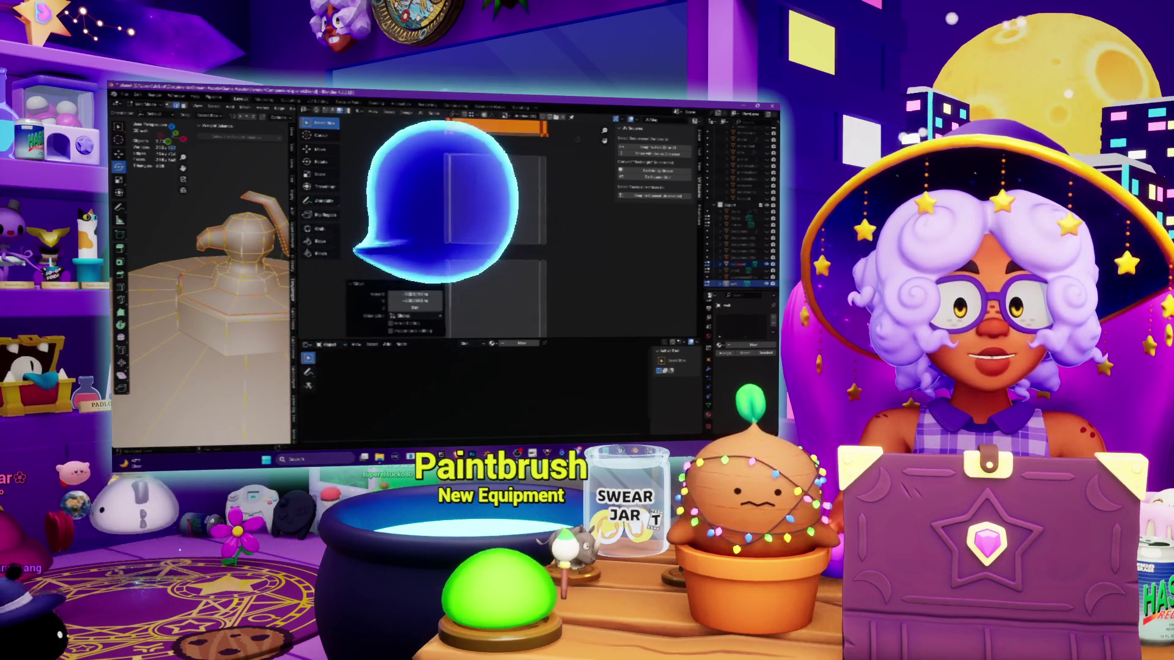
{"action": "left_click", "coordinate": [576, 245]}
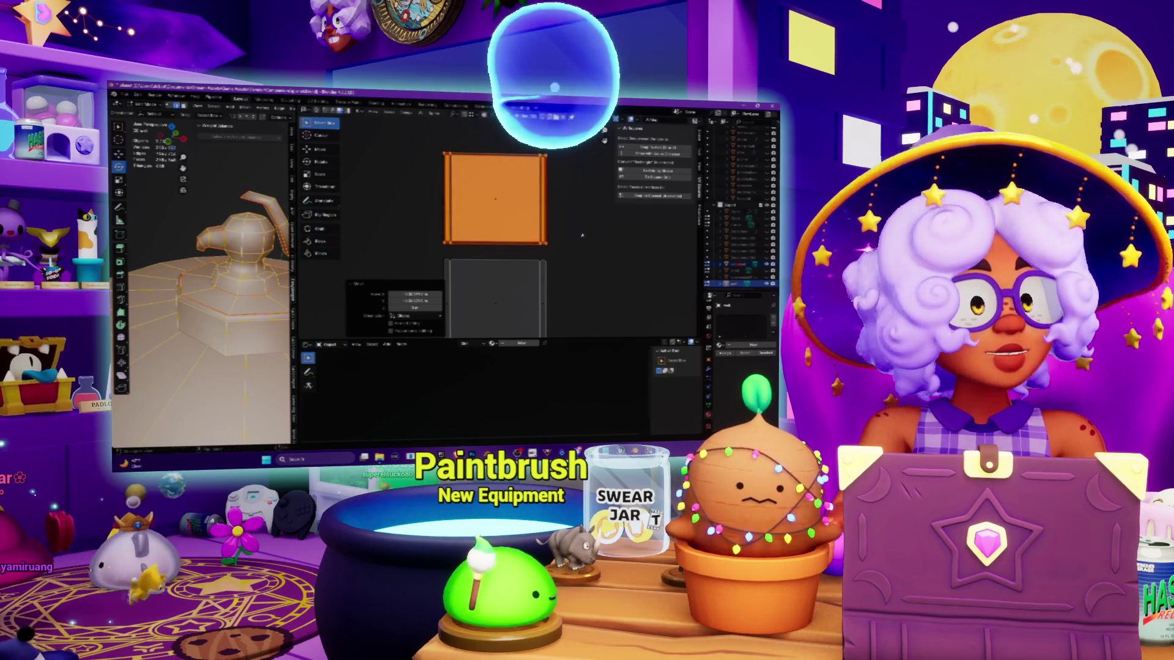
{"action": "mouse_move", "coordinate": [649, 456]}
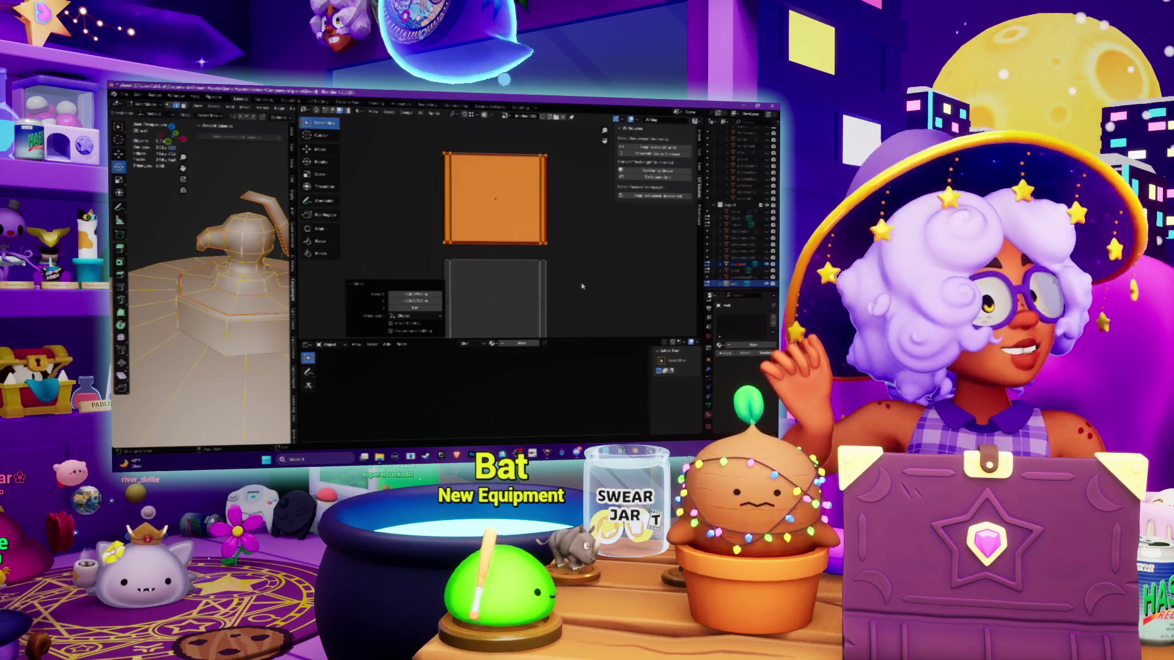
Step: Pan the UV view, then drag the orange island up off the grey square
{"action": "mouse_move", "coordinate": [563, 245]}
{"action": "middle_mouse_down"}
{"action": "mouse_move", "coordinate": [576, 127]}
{"action": "mouse_move", "coordinate": [572, 258]}
{"action": "mouse_move", "coordinate": [562, 198]}
{"action": "mouse_move", "coordinate": [562, 236]}
{"action": "middle_mouse_up"}
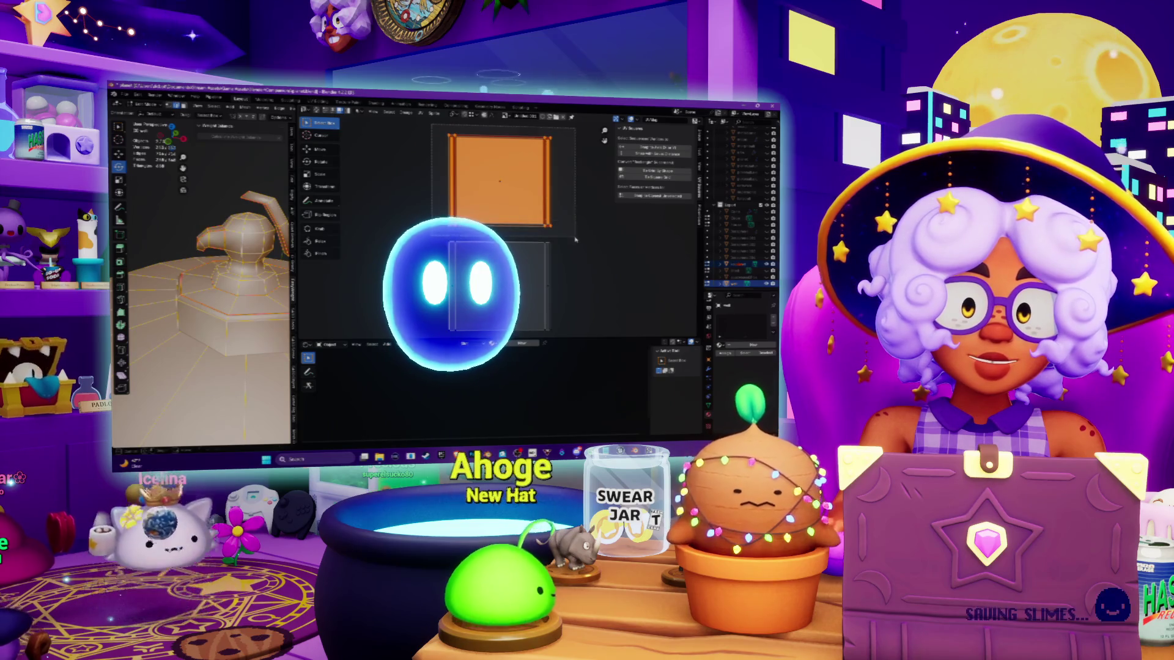
{"action": "middle_click_drag", "start_coordinate": [438, 135], "coordinate": [442, 232]}
{"action": "middle_click_drag", "start_coordinate": [499, 286], "coordinate": [496, 296]}
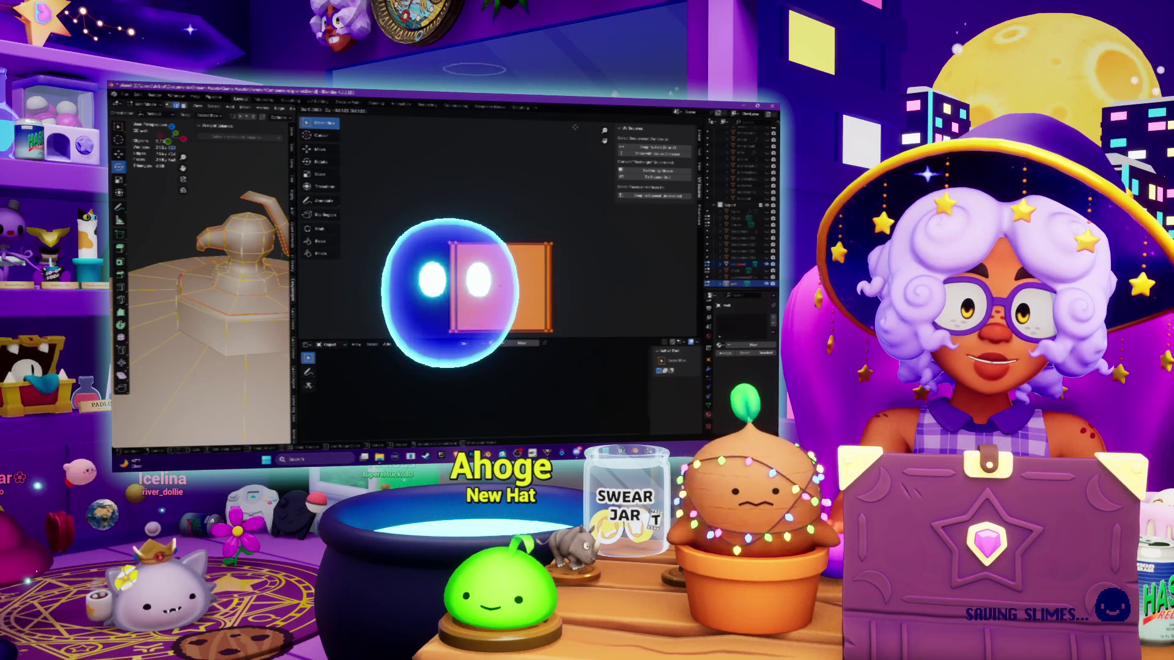
{"action": "left_click_drag", "start_coordinate": [519, 276], "coordinate": [524, 214]}
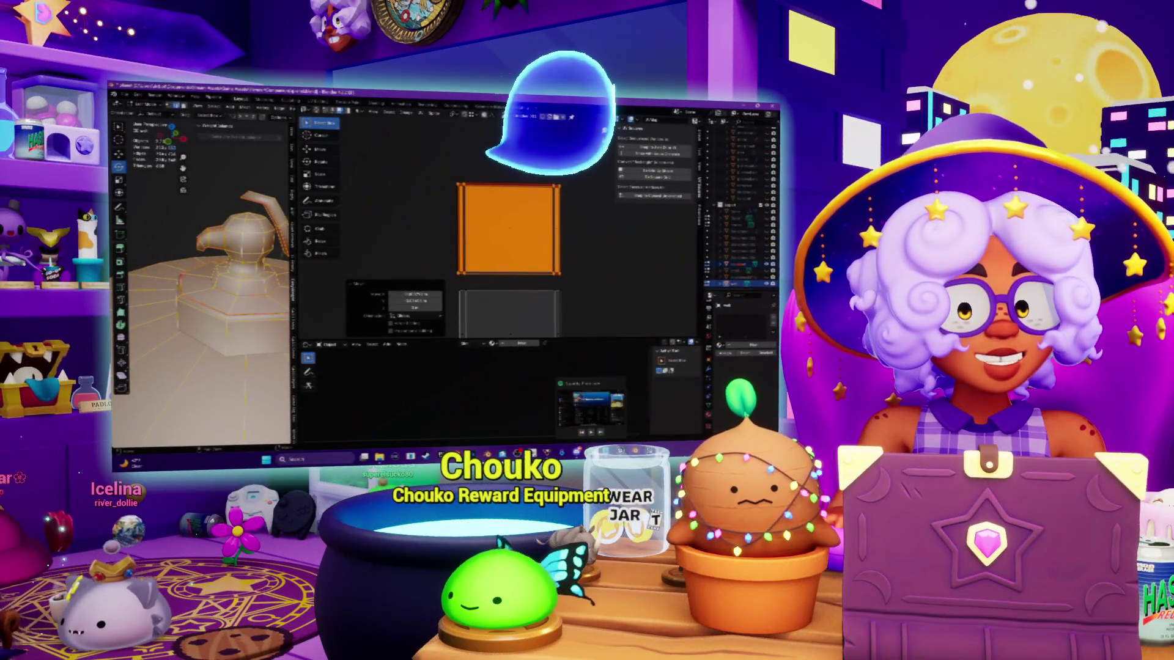
{"action": "left_click", "coordinate": [590, 401]}
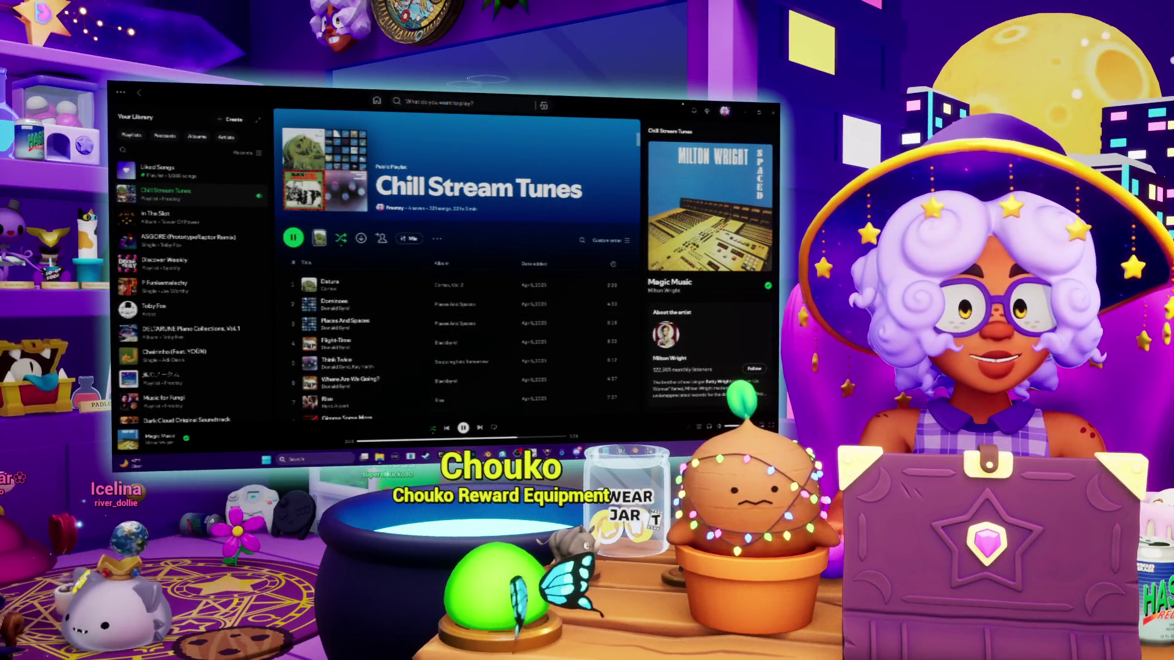
{"action": "left_click", "coordinate": [744, 115]}
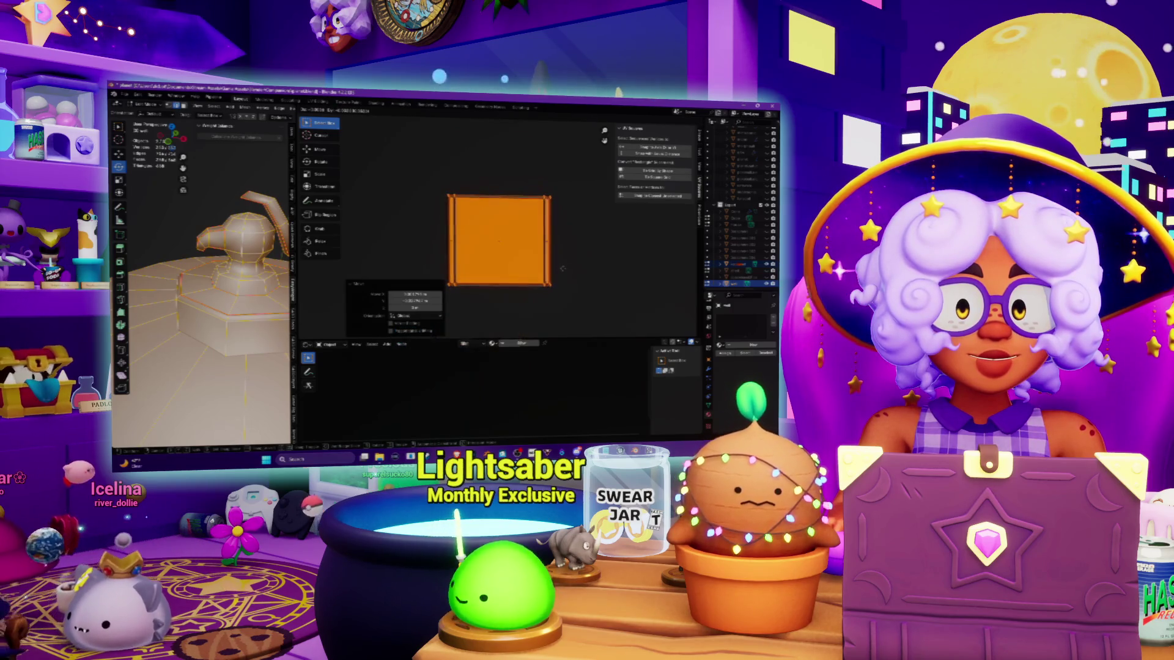
Step: Zoom the UV editor, then orbit and zoom the 3D view lower and closer onto the sphere
{"action": "scroll", "coordinate": [538, 256], "scroll_direction": "down", "scroll_amount": 8}
{"action": "scroll", "coordinate": [465, 226], "scroll_direction": "up", "scroll_amount": 9}
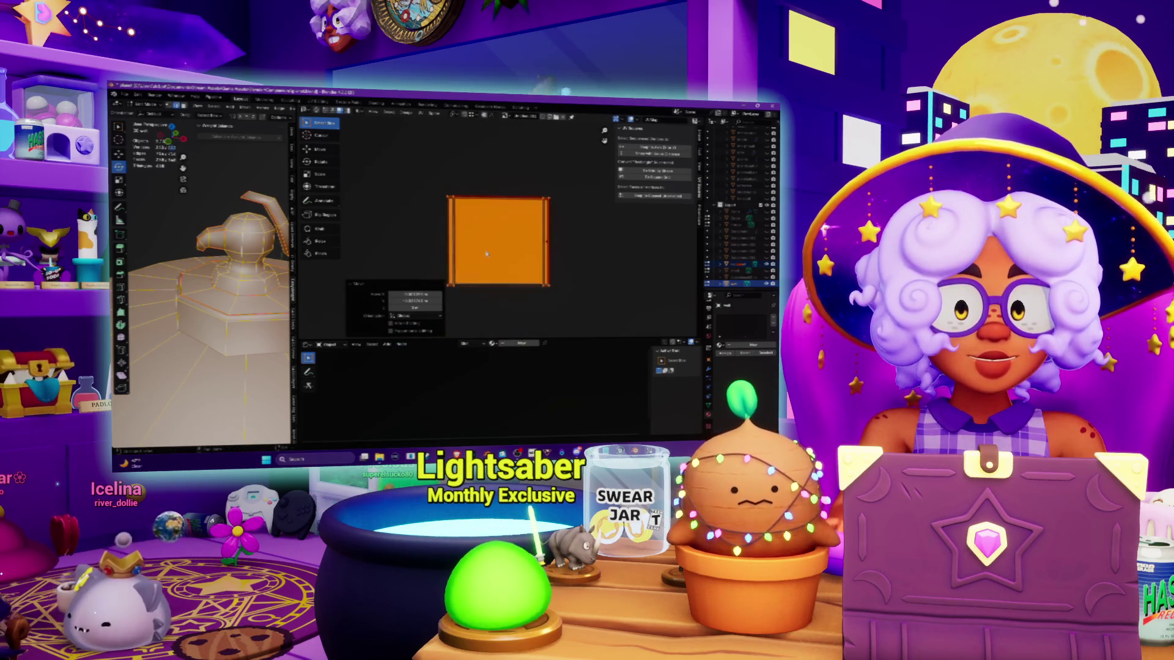
{"action": "middle_click_drag", "start_coordinate": [412, 202], "coordinate": [439, 171]}
{"action": "mouse_move", "coordinate": [201, 275]}
{"action": "middle_mouse_down"}
{"action": "mouse_move", "coordinate": [202, 232]}
{"action": "mouse_move", "coordinate": [202, 305]}
{"action": "middle_mouse_up"}
{"action": "scroll", "coordinate": [202, 275], "scroll_direction": "up", "scroll_amount": 4}
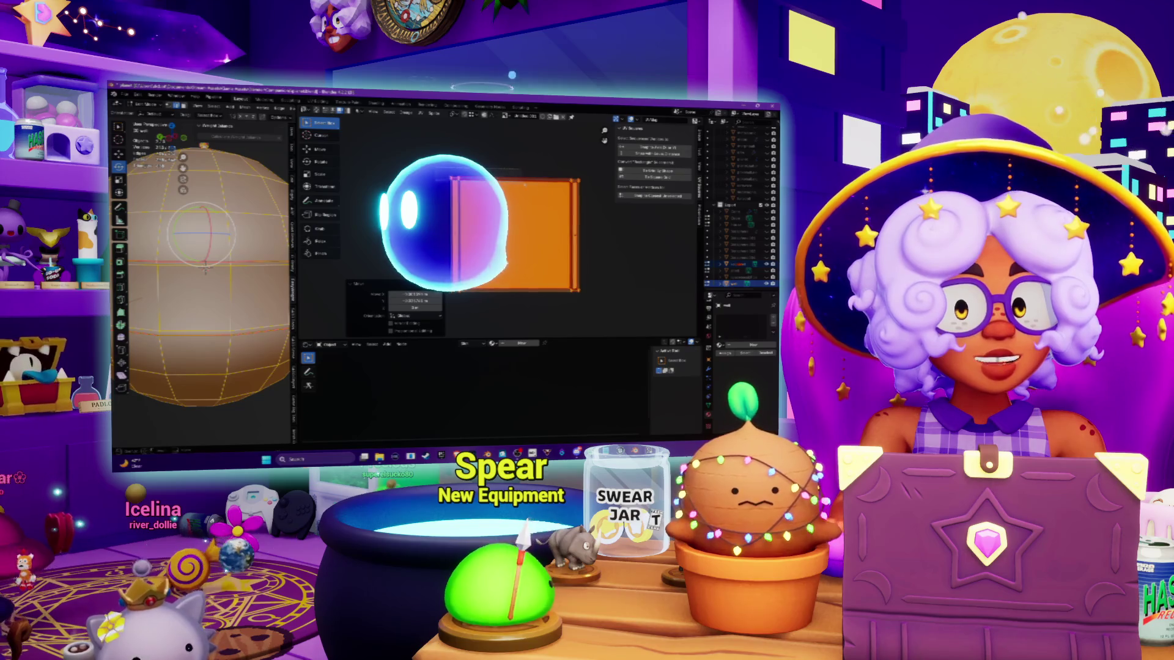
Step: Straighten the band island by scaling its selected top and bottom edges flat to 0
{"action": "key", "text": "alt+a"}
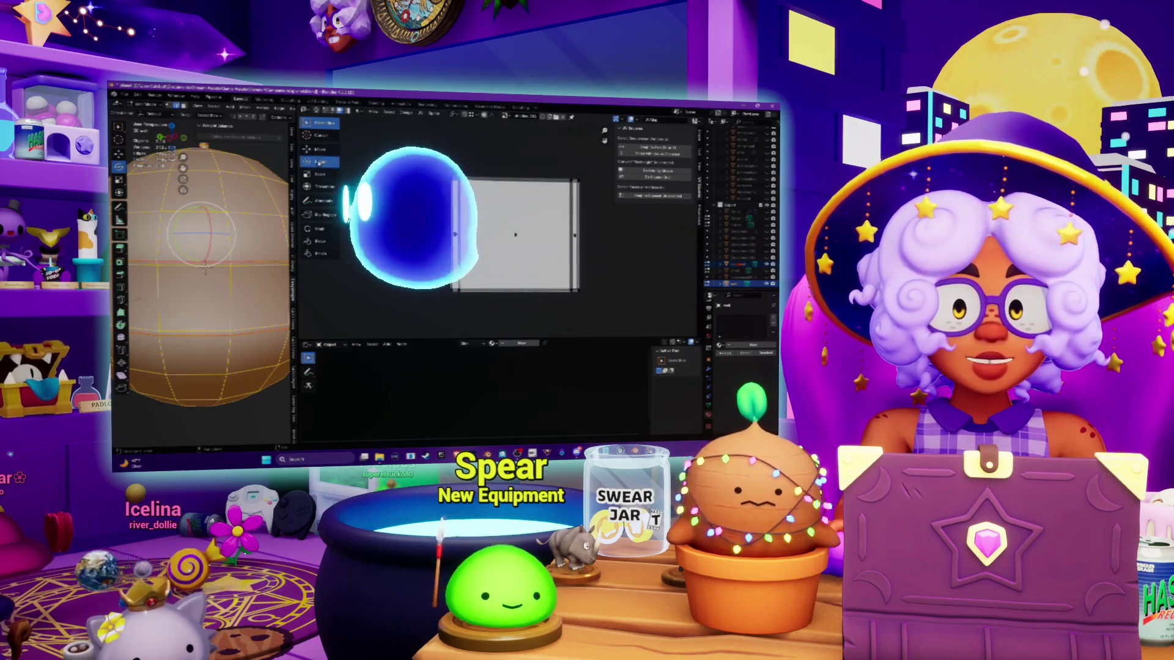
{"action": "left_click", "coordinate": [319, 162]}
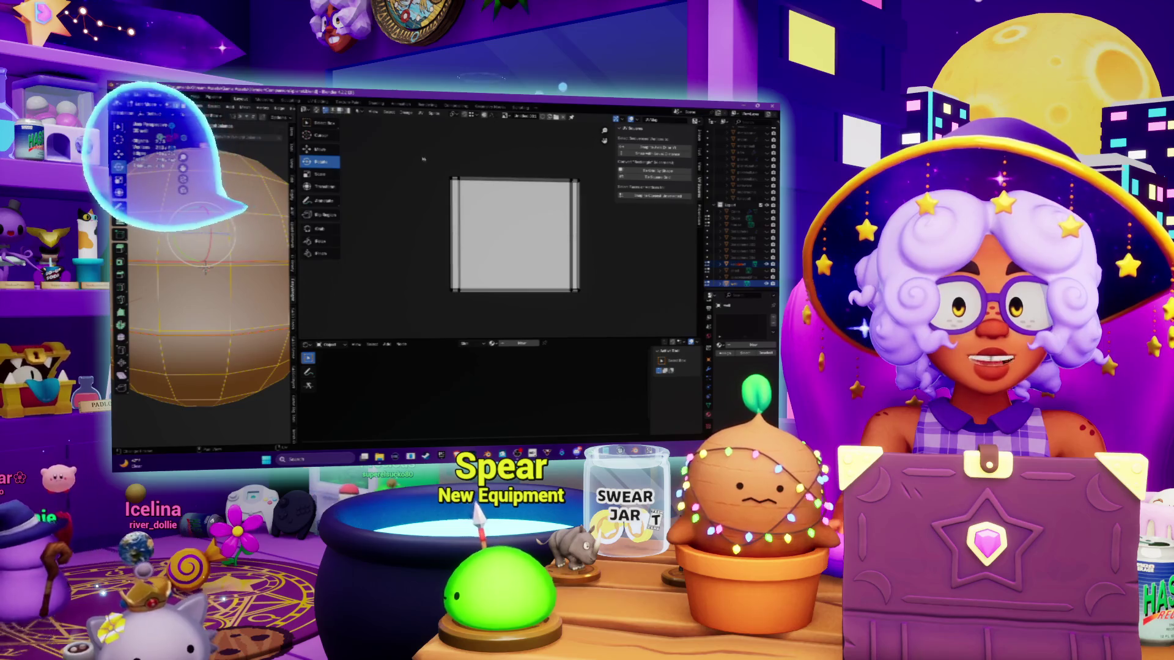
{"action": "left_click", "coordinate": [514, 180]}
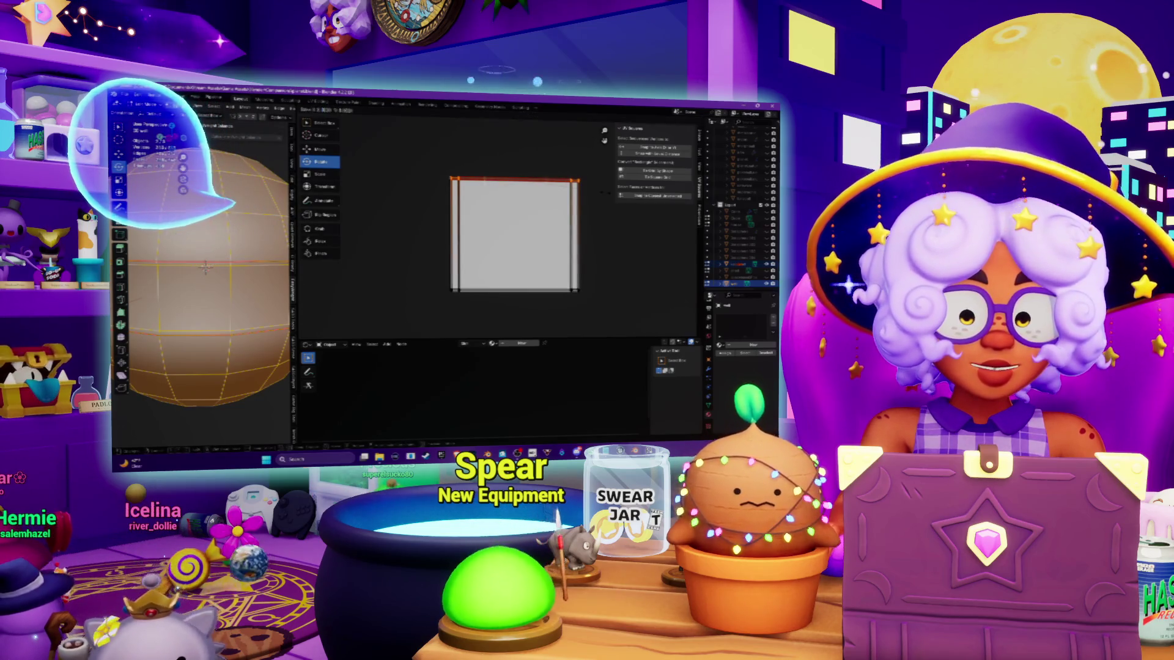
{"action": "key", "text": "s"}
{"action": "key", "text": "Return"}
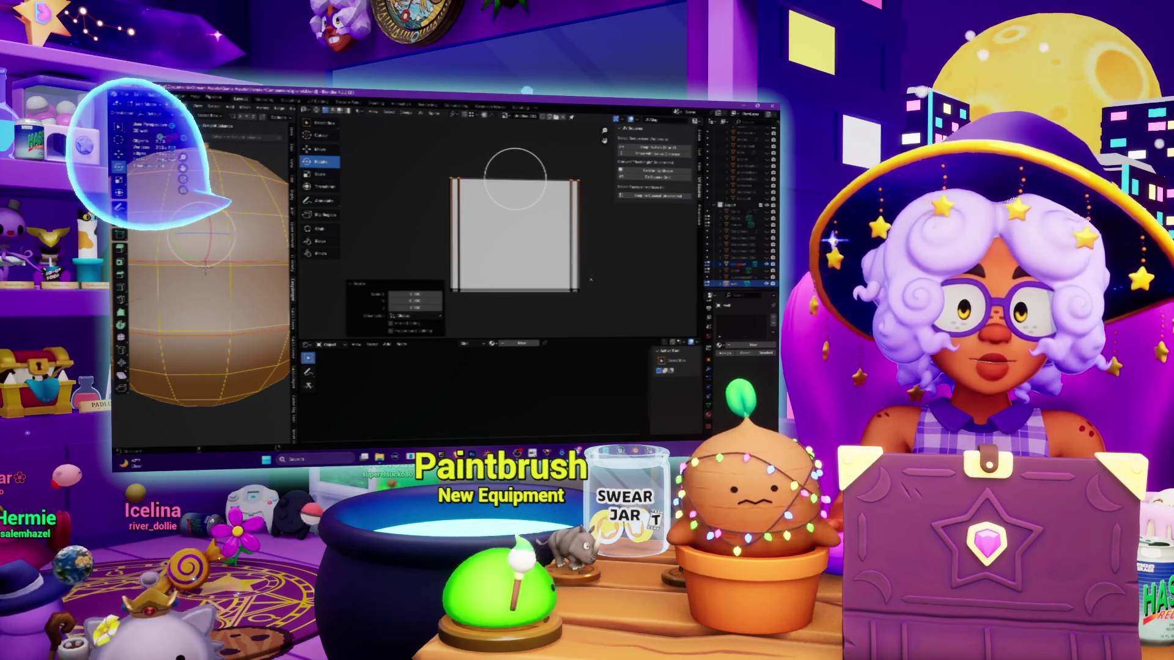
{"action": "key", "text": "r"}
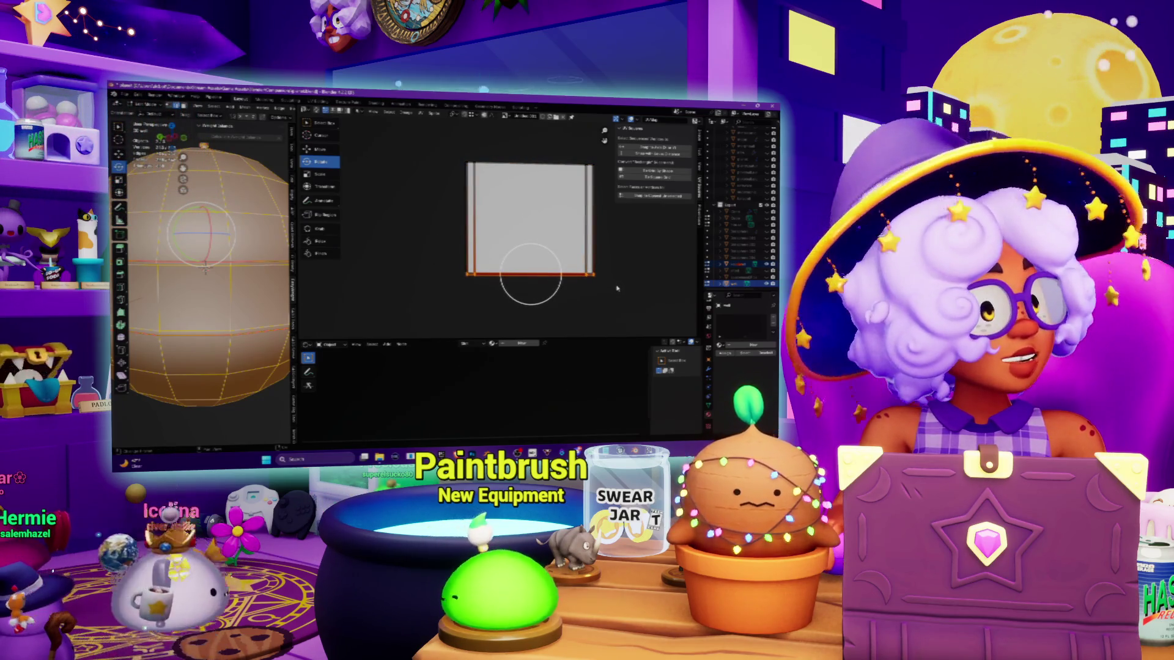
{"action": "key", "text": "0"}
{"action": "key", "text": "Return"}
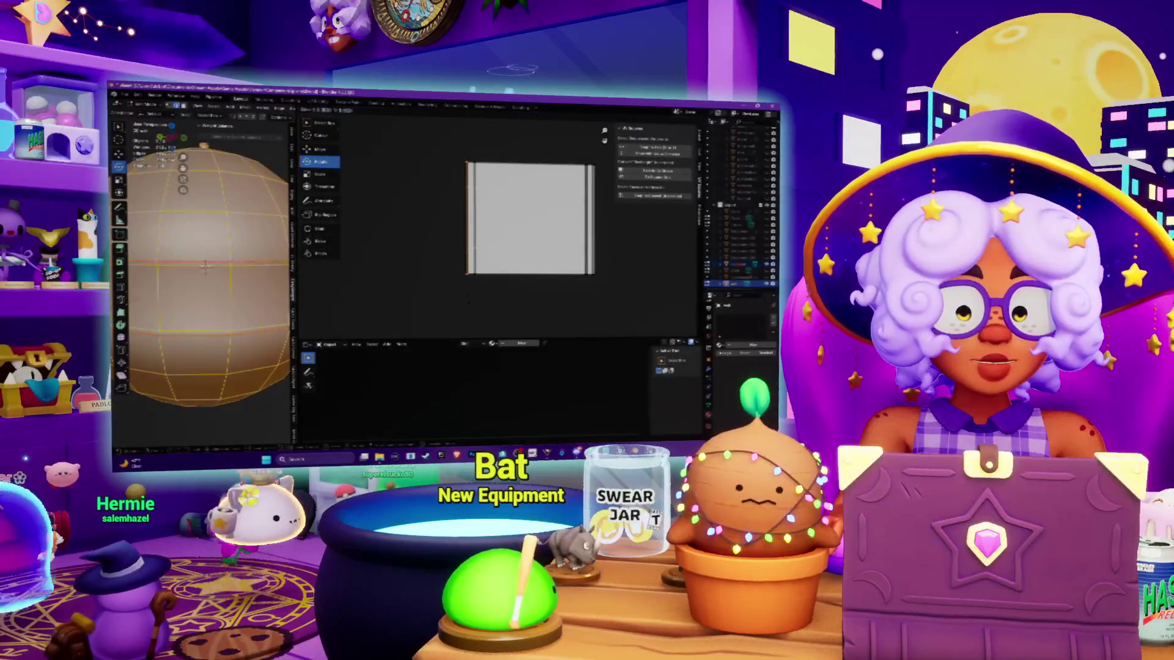
{"action": "left_click", "coordinate": [469, 300]}
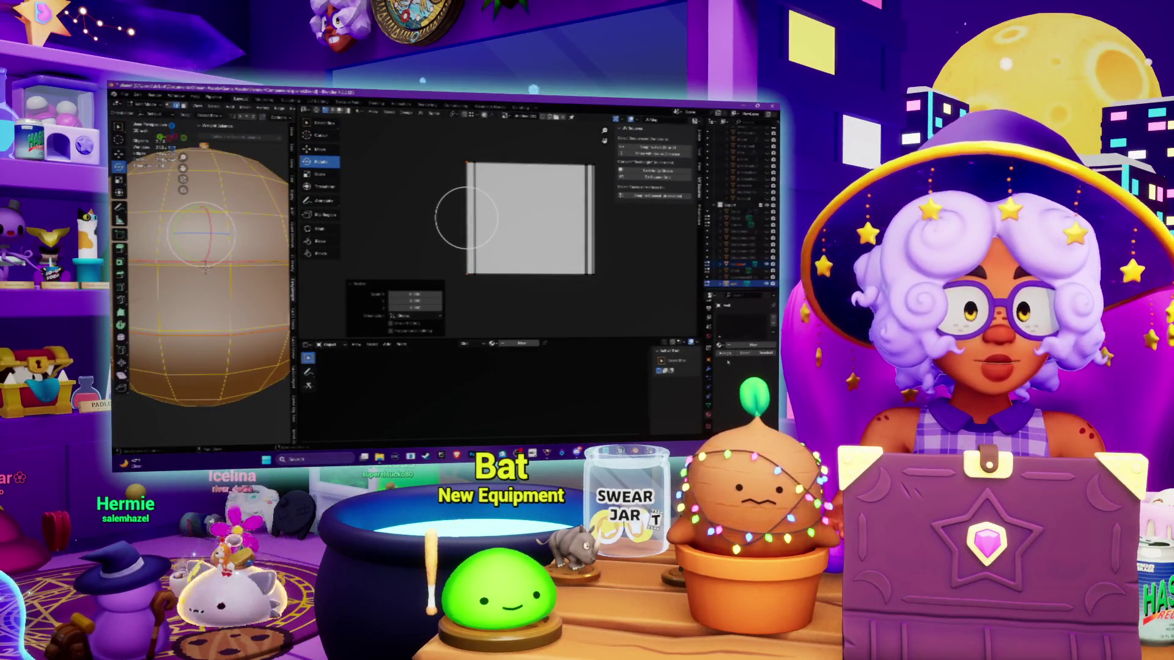
Step: Reposition the island's left and right edges and rotate the right-edge vertices
{"action": "left_click", "coordinate": [473, 294]}
{"action": "key", "text": "g"}
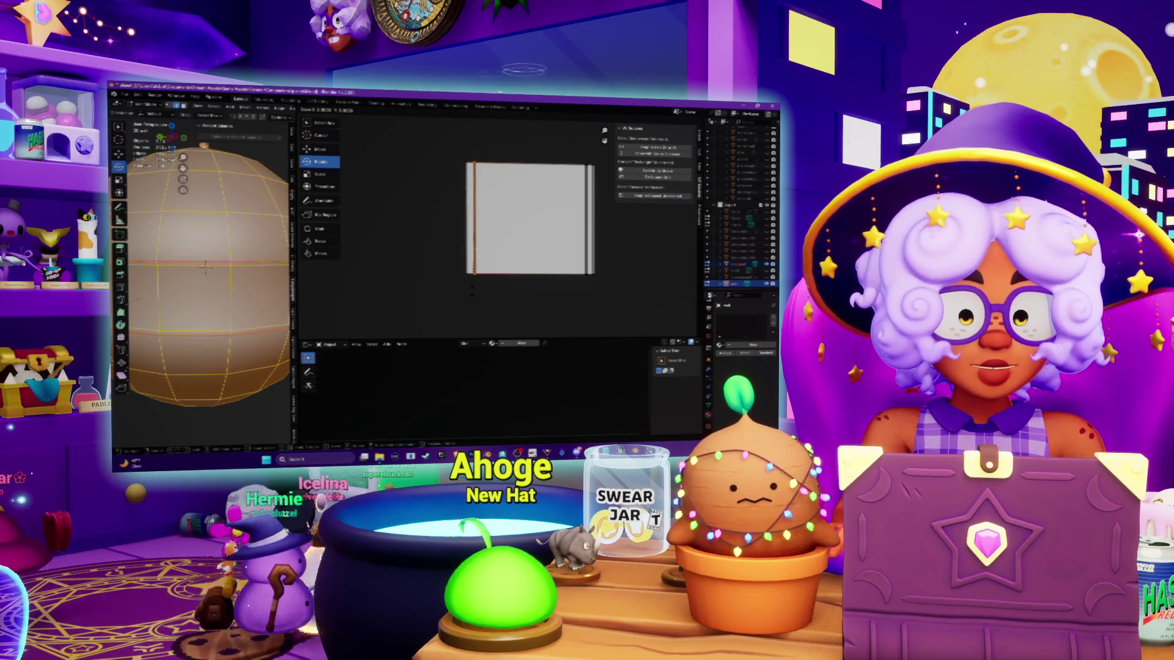
{"action": "left_click", "coordinate": [473, 294]}
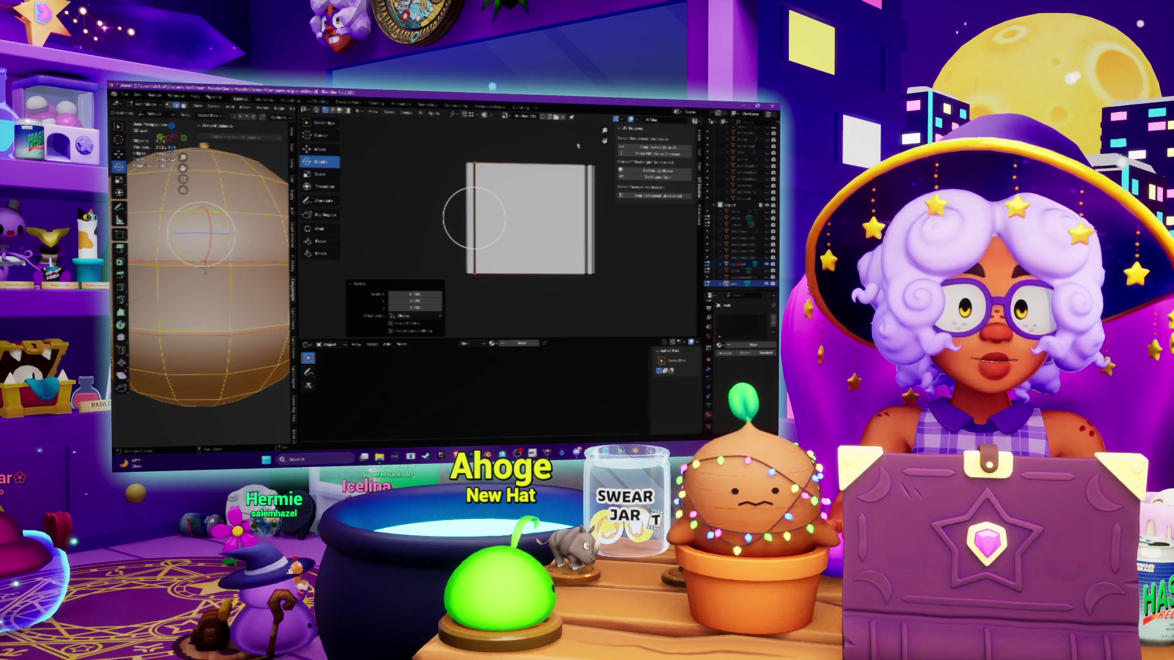
{"action": "left_click", "coordinate": [590, 293]}
{"action": "key", "text": "g"}
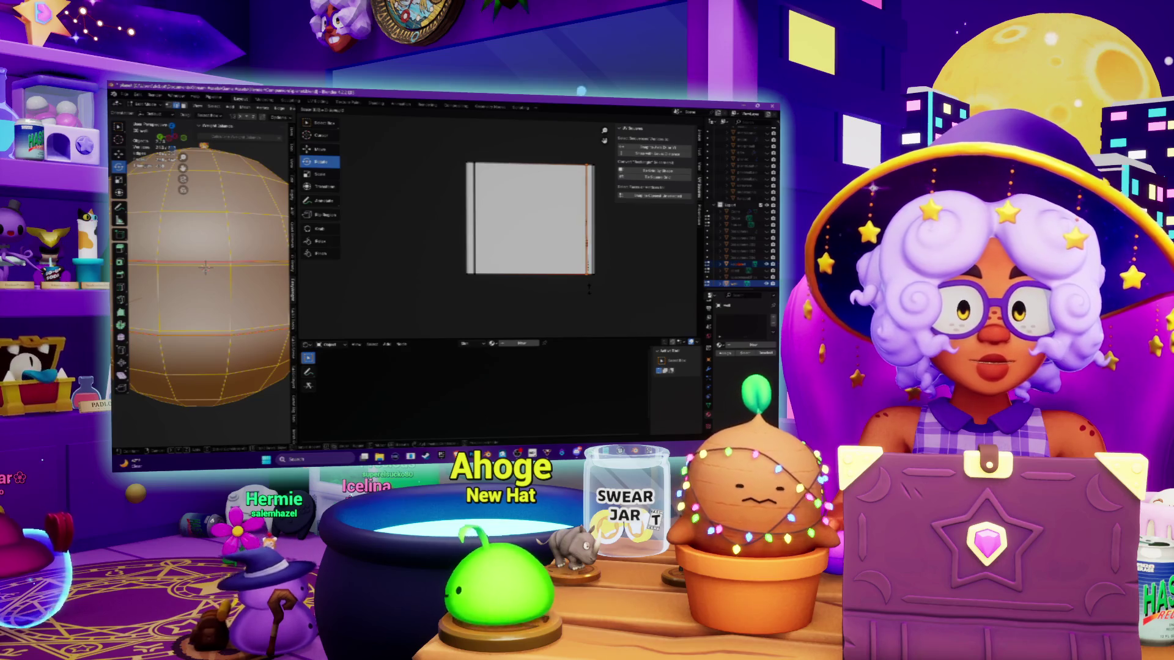
{"action": "left_click", "coordinate": [590, 288]}
{"action": "middle_click_drag", "start_coordinate": [573, 159], "coordinate": [515, 149]}
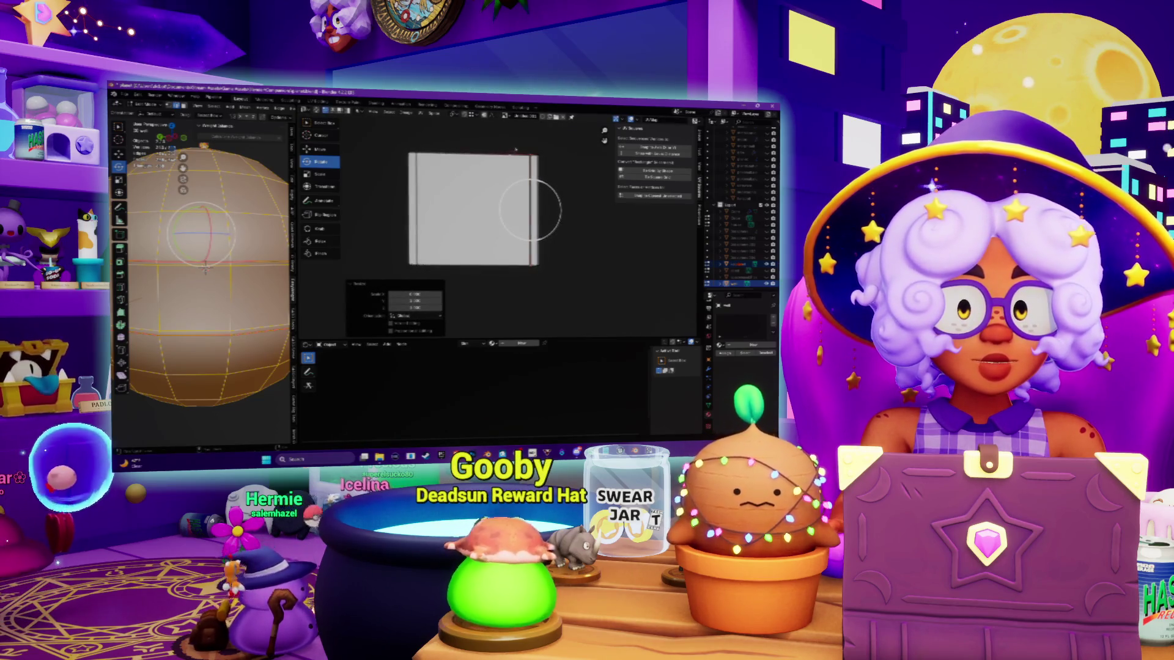
{"action": "left_click_drag", "start_coordinate": [532, 287], "coordinate": [533, 286]}
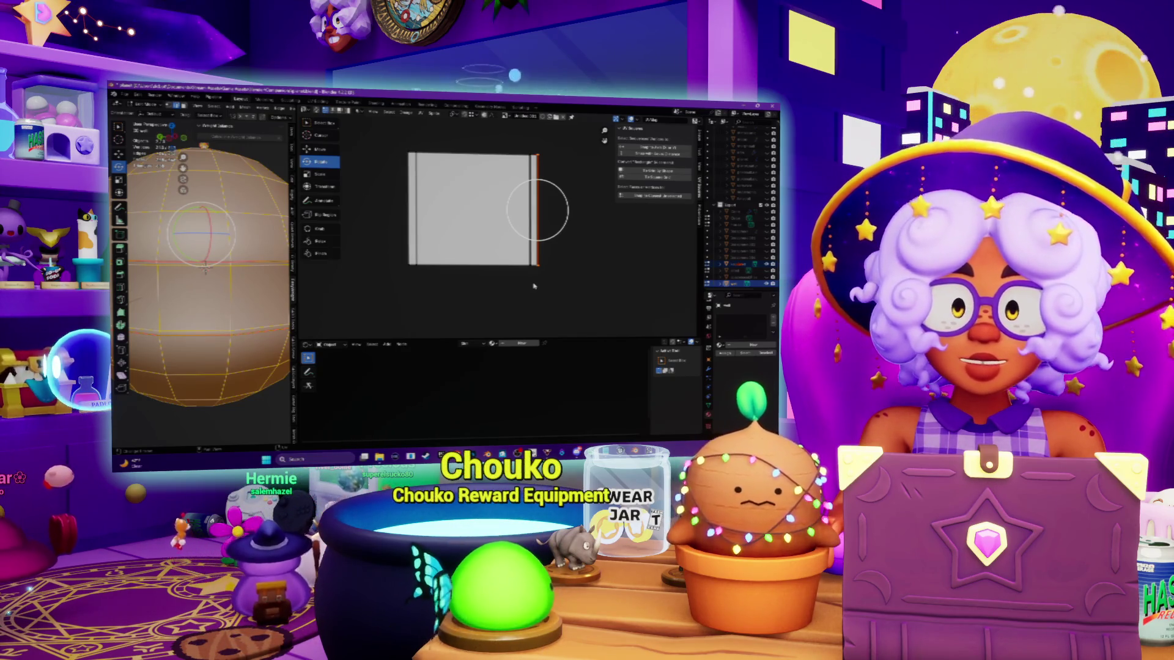
{"action": "key", "text": "r"}
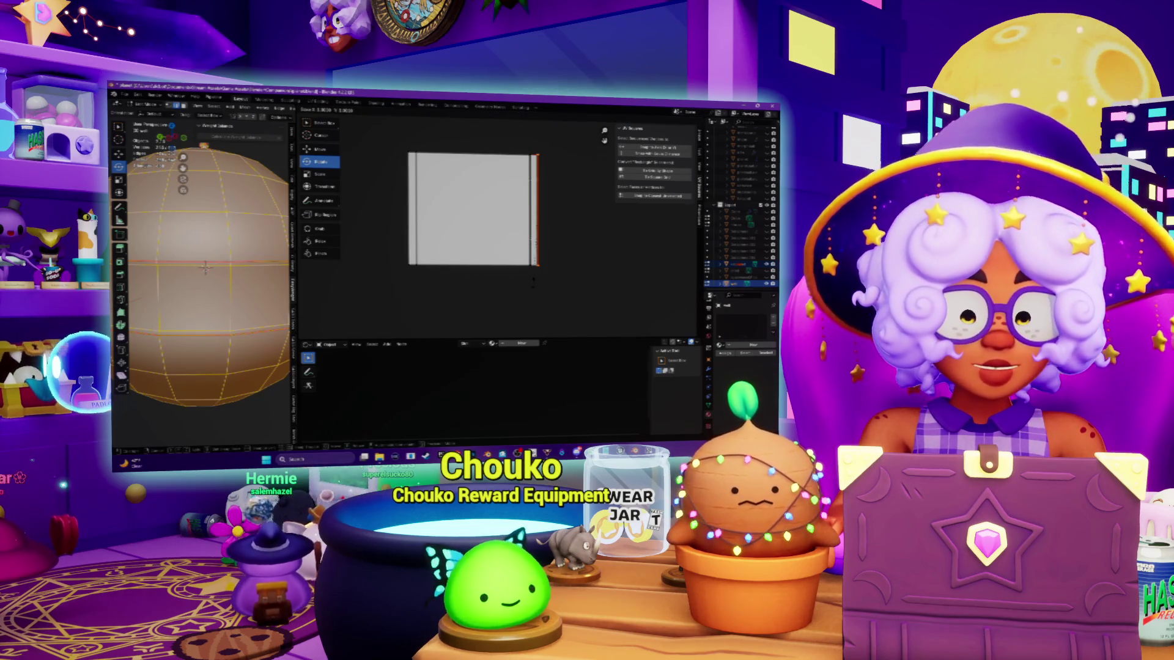
{"action": "left_click", "coordinate": [533, 282]}
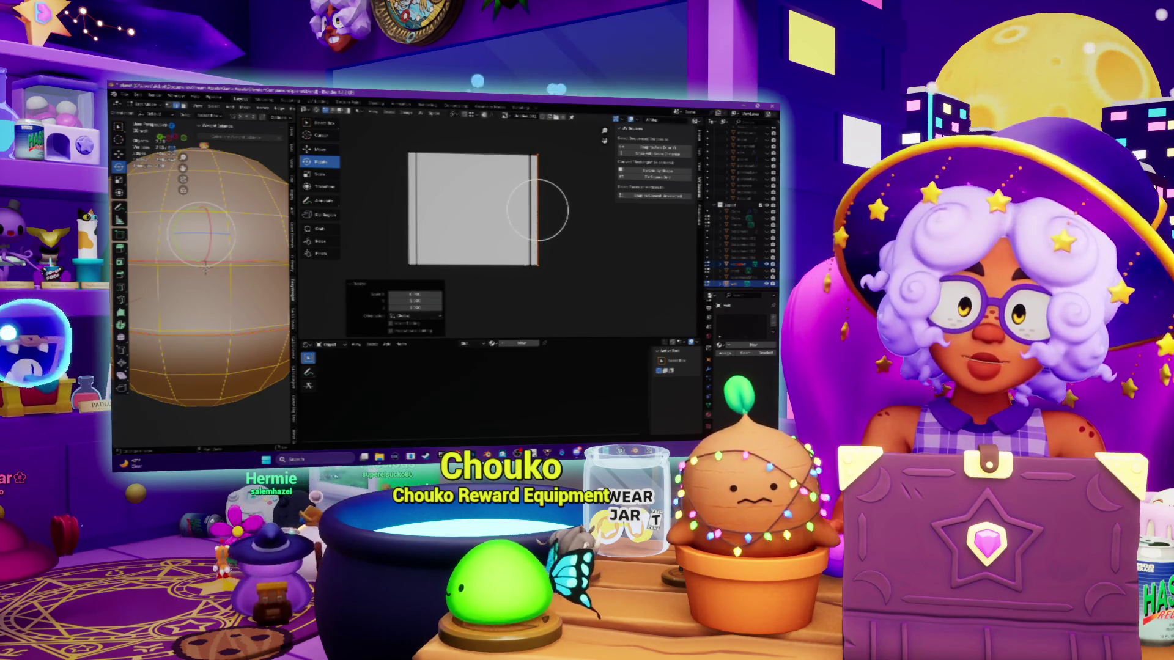
Step: Zoom out and move the band island and the small square island into the UV space
{"action": "scroll", "coordinate": [454, 190], "scroll_direction": "down", "scroll_amount": 6}
{"action": "scroll", "coordinate": [505, 227], "scroll_direction": "down", "scroll_amount": 4}
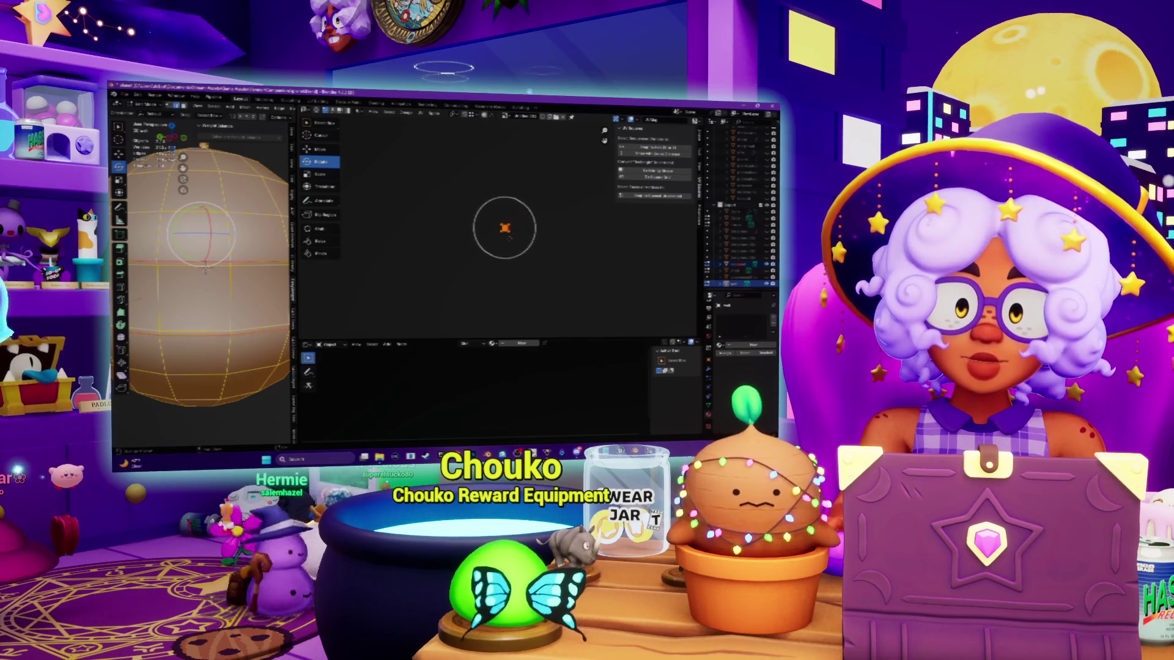
{"action": "key", "text": "g"}
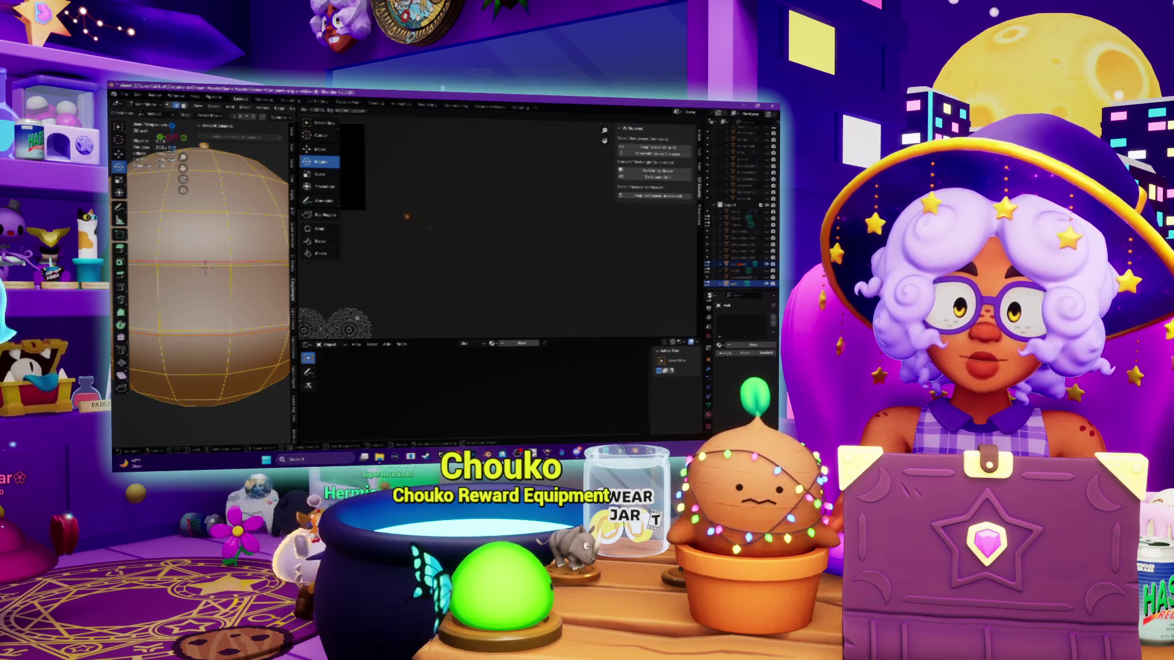
{"action": "left_click", "coordinate": [390, 213]}
{"action": "scroll", "coordinate": [390, 213], "scroll_direction": "up", "scroll_amount": 5}
{"action": "key", "text": "g"}
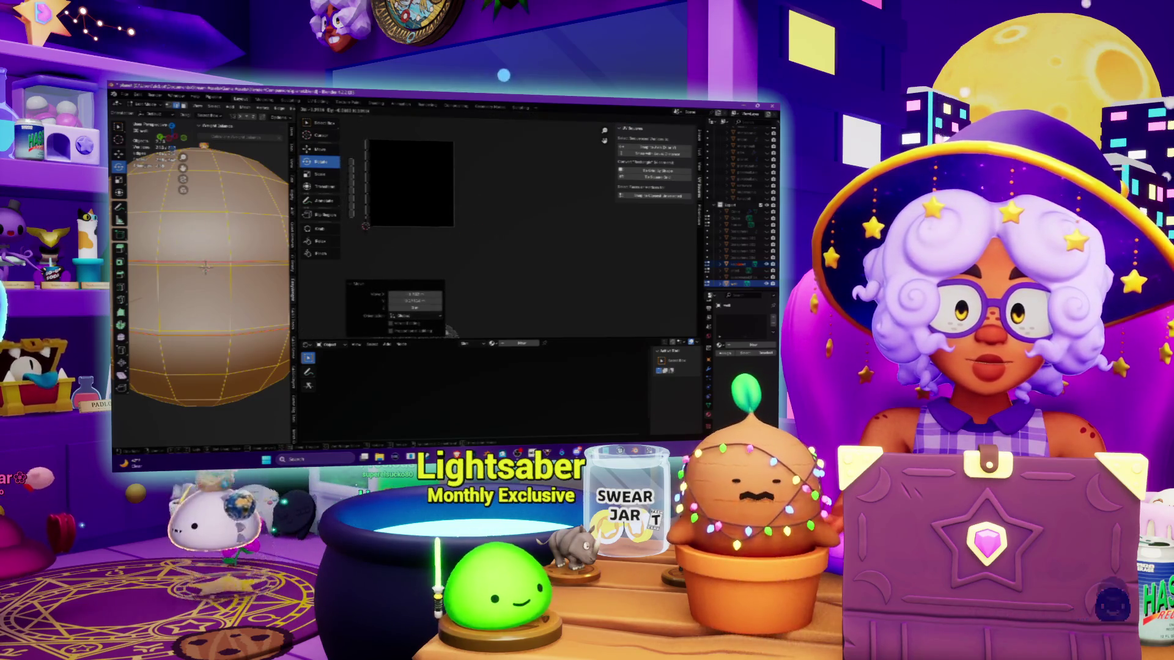
{"action": "key", "text": "Return"}
{"action": "scroll", "coordinate": [438, 238], "scroll_direction": "up", "scroll_amount": 2}
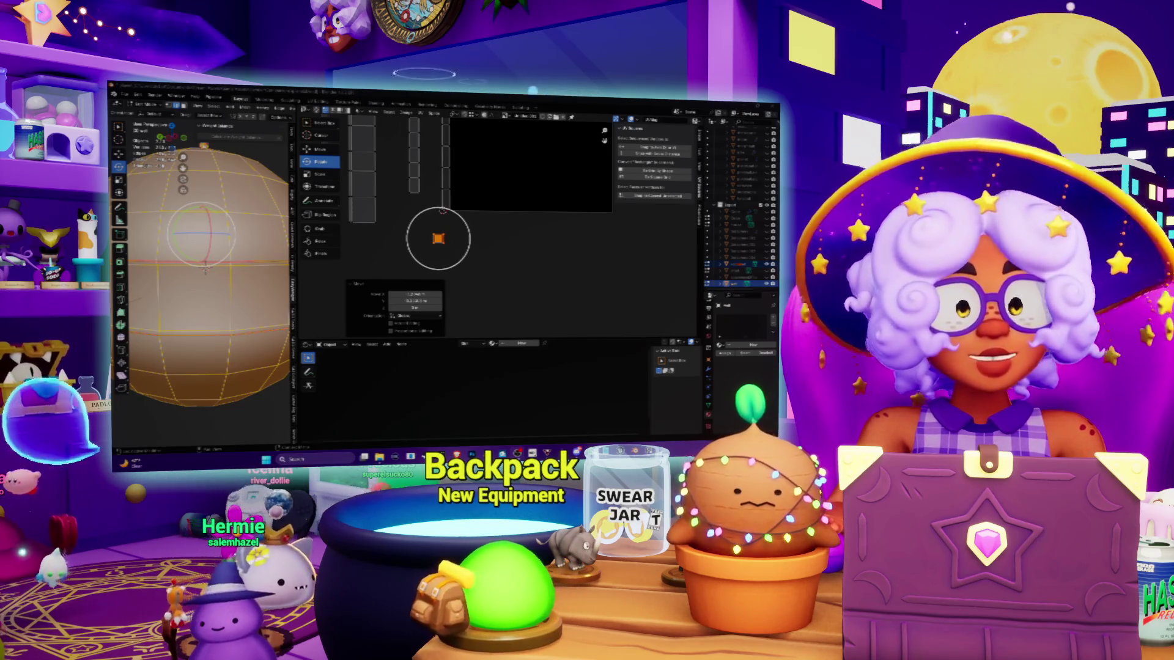
{"action": "scroll", "coordinate": [533, 262], "scroll_direction": "down", "scroll_amount": 2}
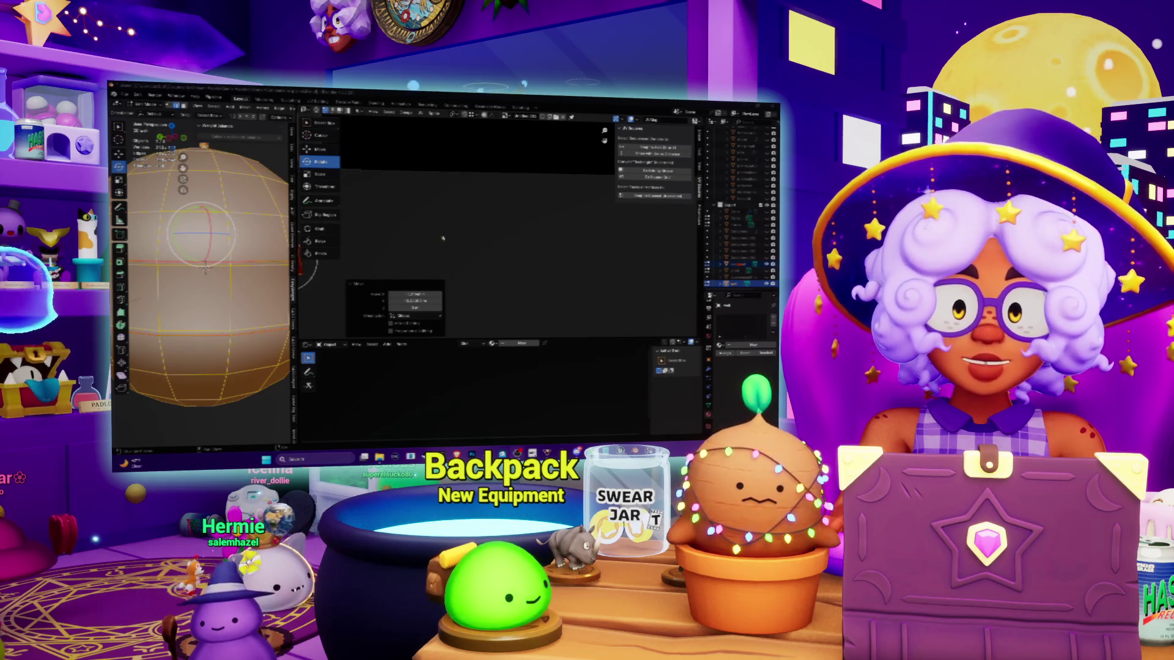
{"action": "key", "text": "g"}
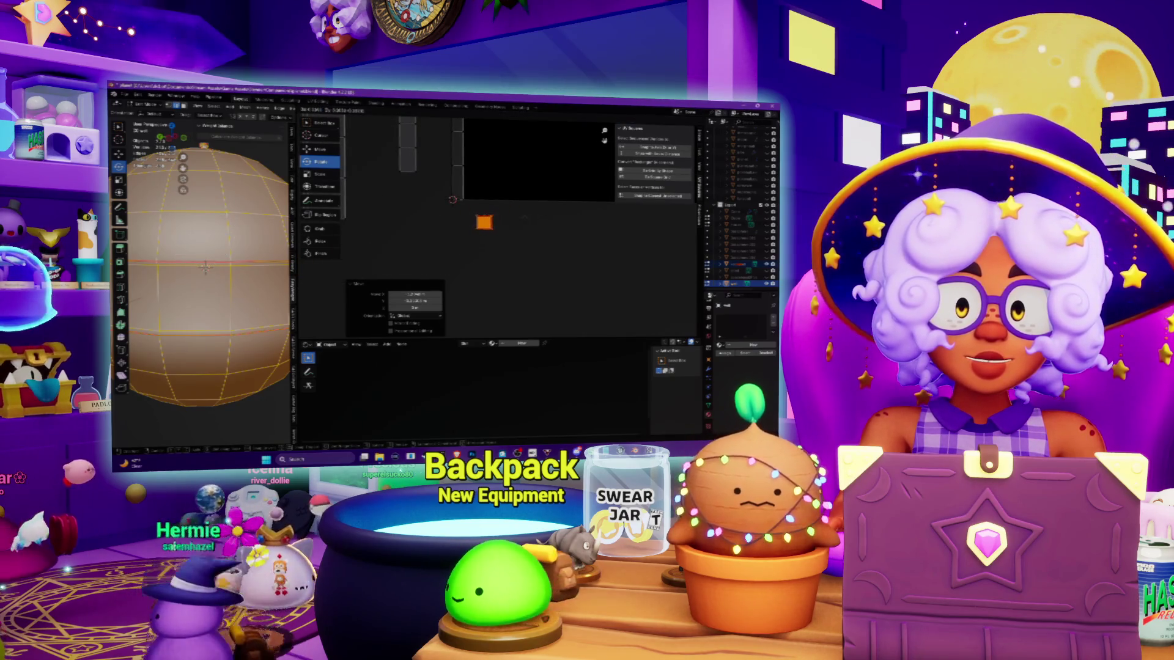
{"action": "left_click", "coordinate": [524, 218]}
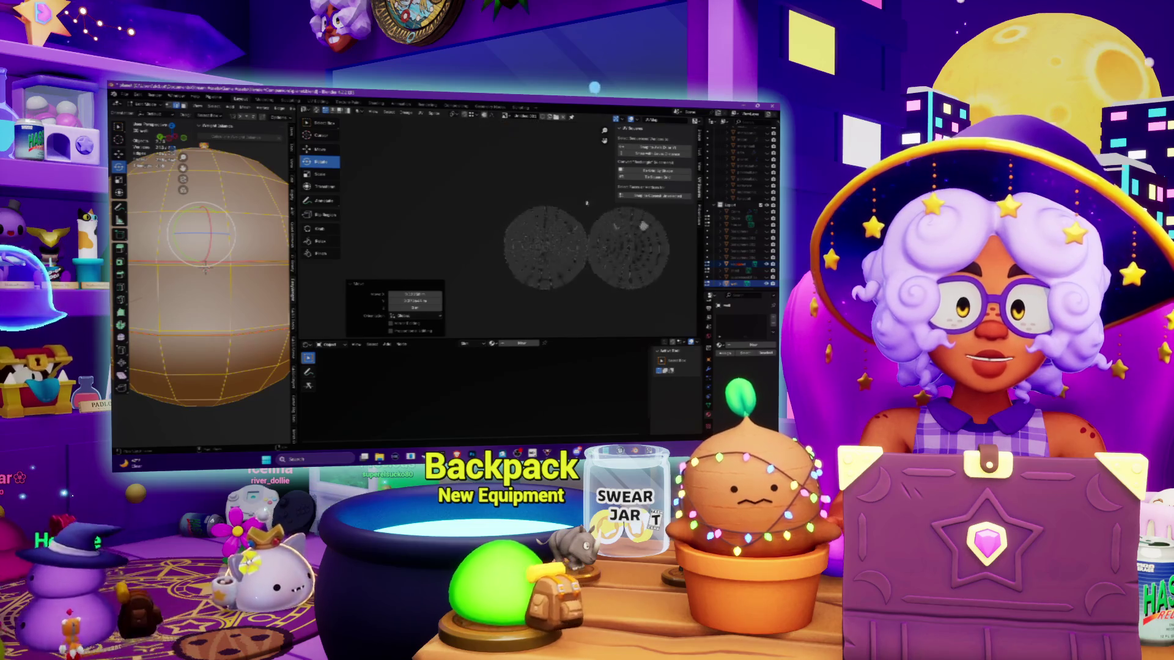
Step: Close in on the circular islands, undo, and slide the selected piece to the right
{"action": "scroll", "coordinate": [588, 203], "scroll_direction": "up", "scroll_amount": 1}
{"action": "middle_click_drag", "start_coordinate": [587, 203], "coordinate": [506, 183]}
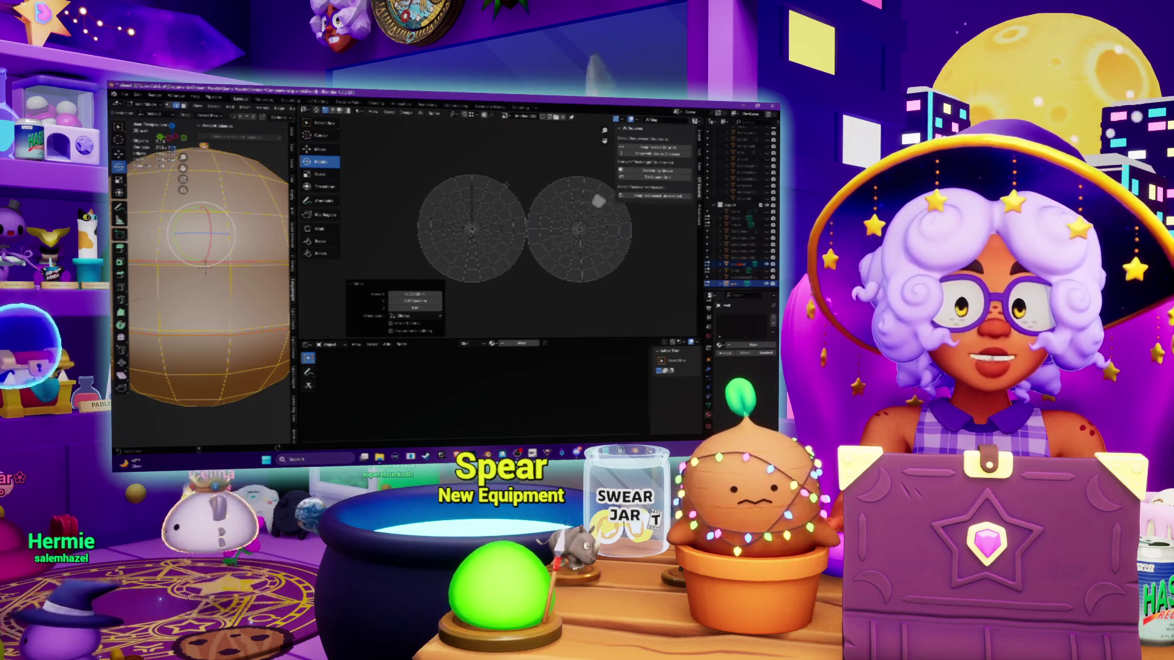
{"action": "scroll", "coordinate": [483, 184], "scroll_direction": "down", "scroll_amount": 3}
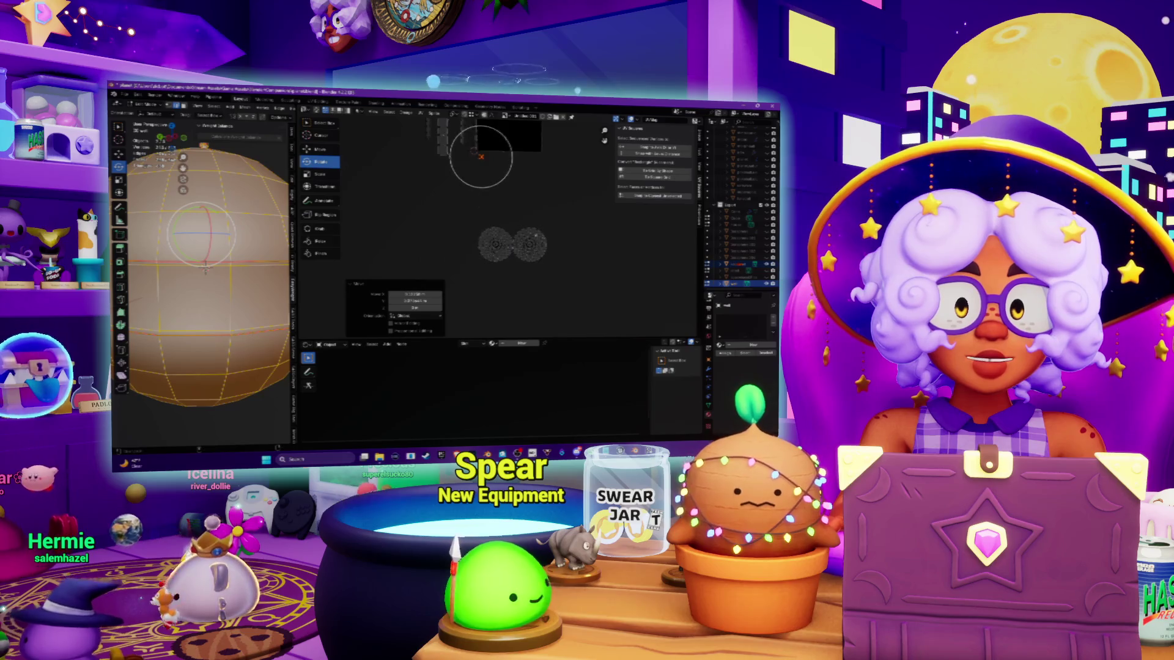
{"action": "key", "text": "ctrl+z"}
{"action": "scroll", "coordinate": [484, 291], "scroll_direction": "up", "scroll_amount": 2}
{"action": "key", "text": "g"}
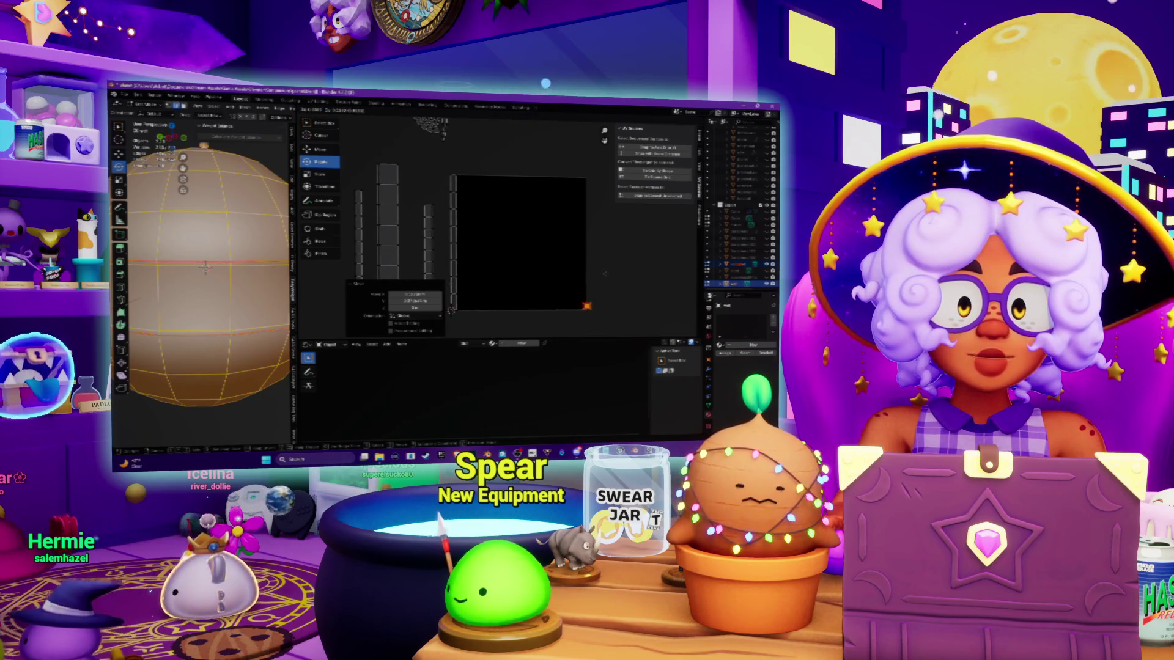
{"action": "left_click", "coordinate": [613, 274]}
{"action": "scroll", "coordinate": [244, 296], "scroll_direction": "down", "scroll_amount": 3}
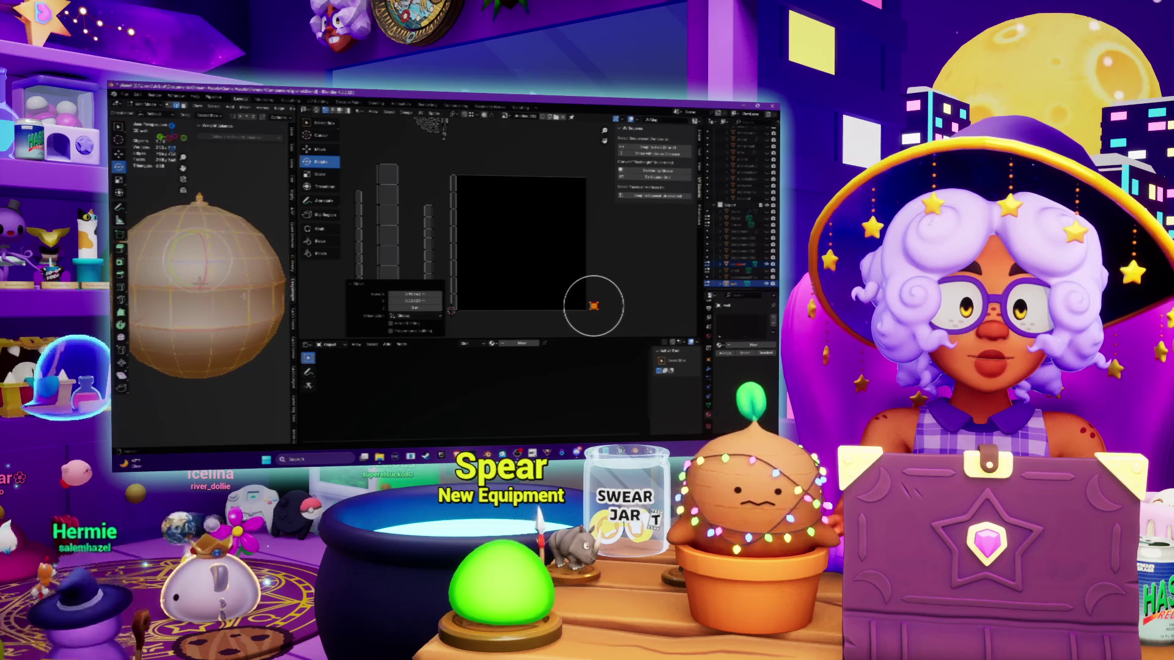
{"action": "mouse_move", "coordinate": [244, 296]}
{"action": "middle_mouse_down"}
{"action": "mouse_move", "coordinate": [253, 311]}
{"action": "mouse_move", "coordinate": [241, 300]}
{"action": "mouse_move", "coordinate": [209, 349]}
{"action": "mouse_move", "coordinate": [245, 306]}
{"action": "middle_mouse_up"}
Step: Box-select the UV strip islands while checking the sphere's equator seams in the 3D view
{"action": "scroll", "coordinate": [396, 240], "scroll_direction": "down", "scroll_amount": 3}
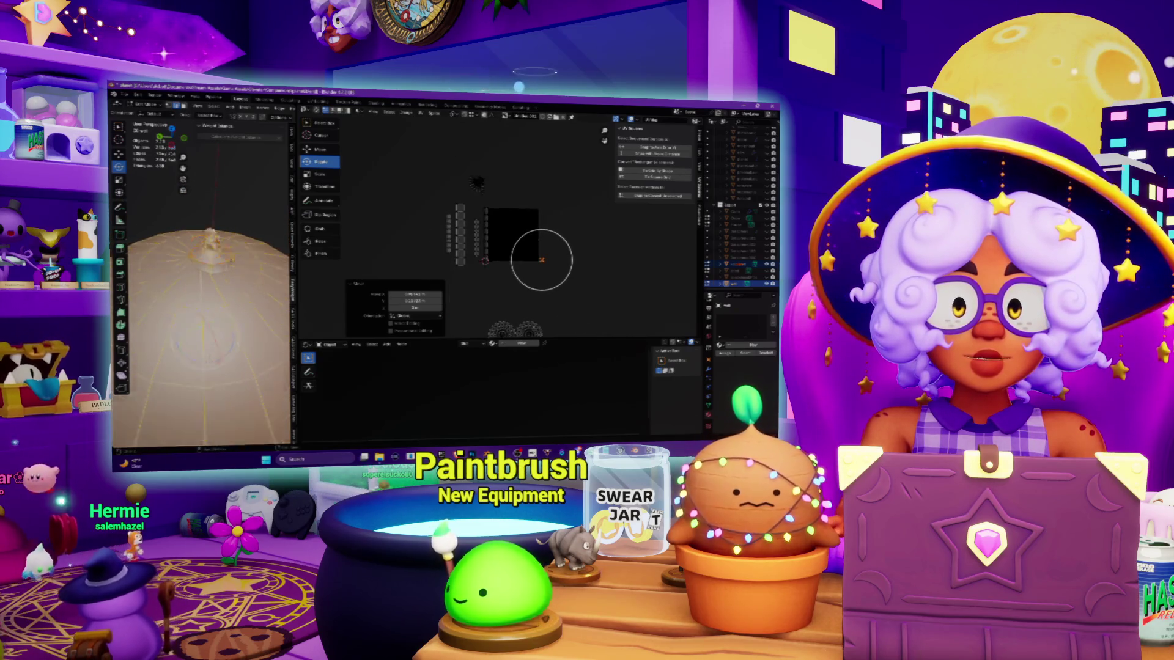
{"action": "left_click", "coordinate": [456, 234]}
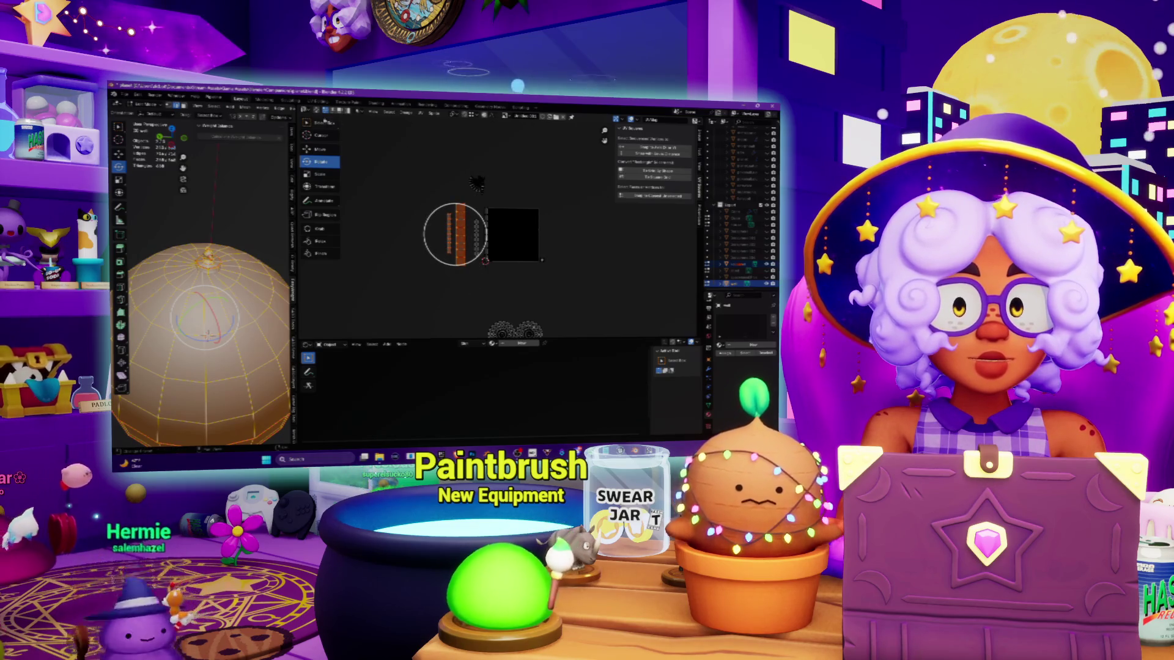
{"action": "key", "text": "a"}
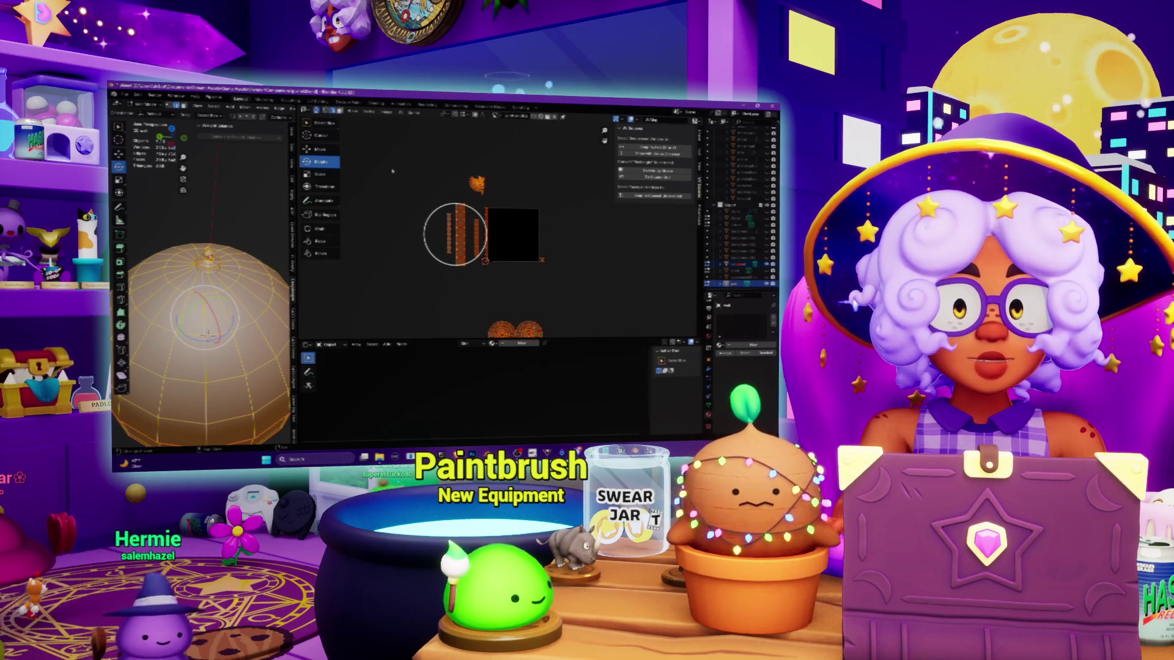
{"action": "left_click", "coordinate": [432, 291]}
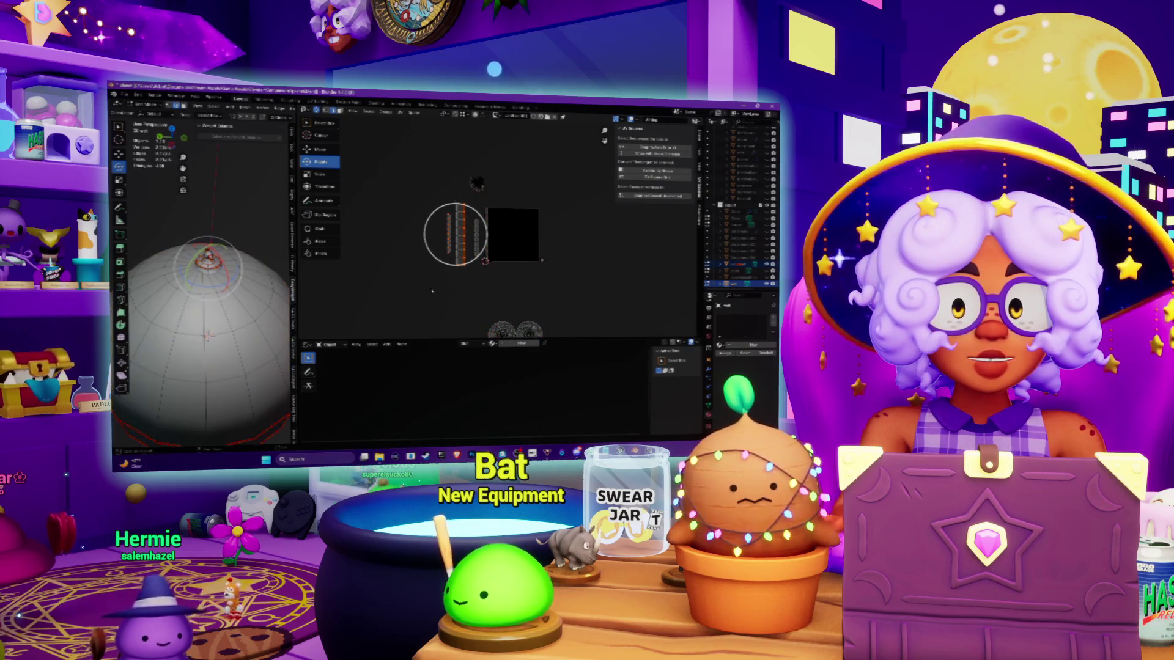
{"action": "mouse_move", "coordinate": [201, 275]}
{"action": "middle_mouse_down"}
{"action": "mouse_move", "coordinate": [202, 245]}
{"action": "mouse_move", "coordinate": [177, 257]}
{"action": "middle_mouse_up"}
{"action": "scroll", "coordinate": [202, 245], "scroll_direction": "down", "scroll_amount": 2}
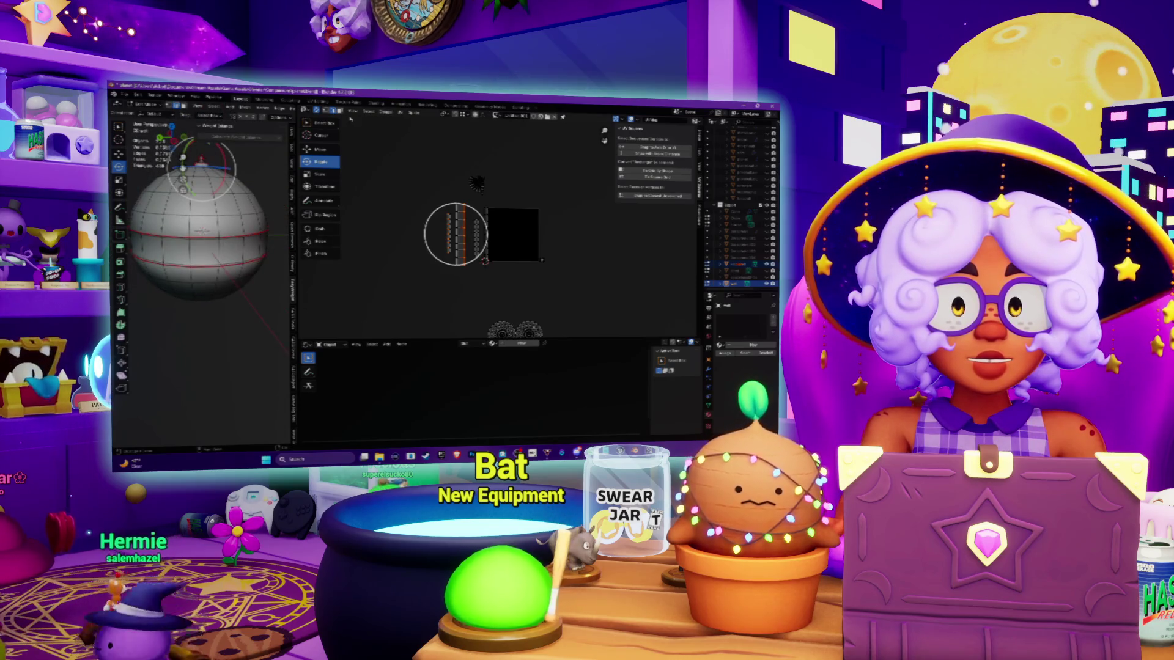
{"action": "left_click_drag", "start_coordinate": [426, 196], "coordinate": [472, 282]}
{"action": "scroll", "coordinate": [266, 184], "scroll_direction": "up", "scroll_amount": 5}
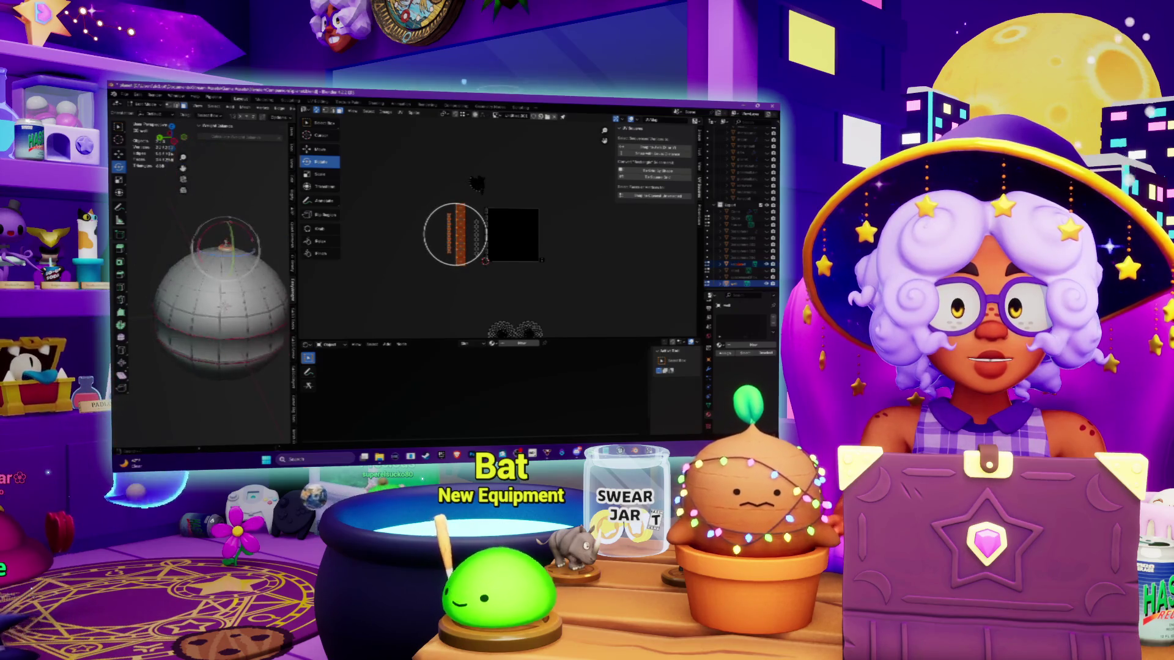
Step: Grow the selection, move the selected islands, and widen the 3D viewport over the dome
{"action": "mouse_move", "coordinate": [266, 185]}
{"action": "middle_mouse_down"}
{"action": "mouse_move", "coordinate": [224, 414]}
{"action": "mouse_move", "coordinate": [178, 289]}
{"action": "middle_mouse_up"}
{"action": "key", "text": "ctrl+KP_Add"}
{"action": "key", "text": "ctrl+KP_Add"}
{"action": "key", "text": "ctrl+KP_Add"}
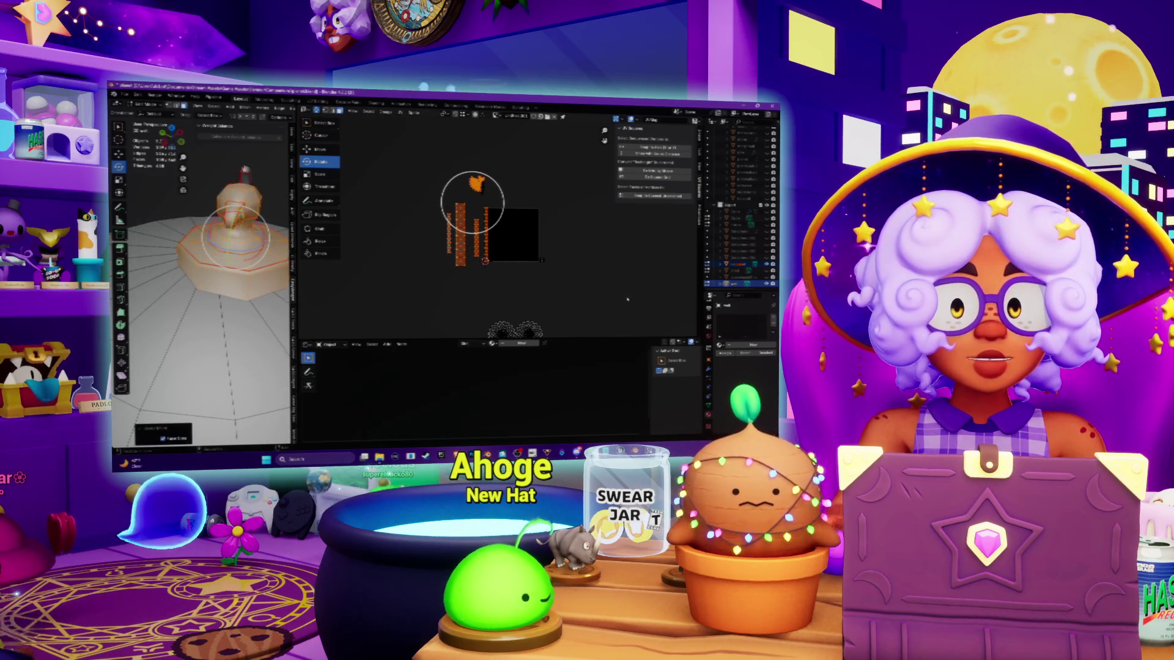
{"action": "scroll", "coordinate": [403, 195], "scroll_direction": "up", "scroll_amount": 5}
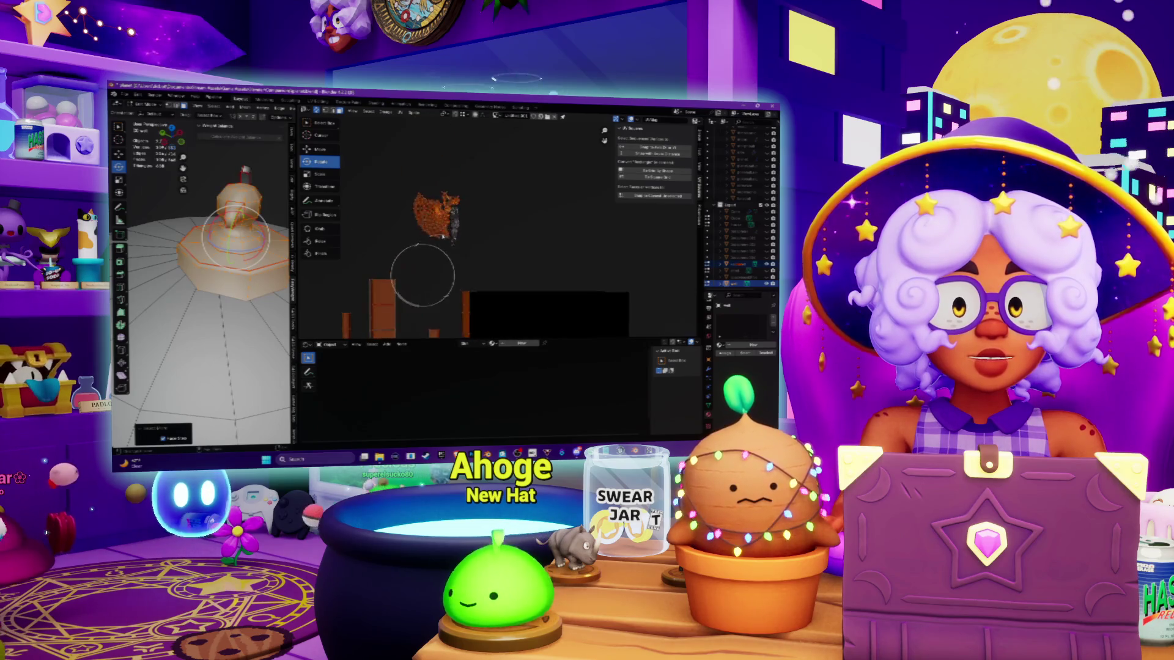
{"action": "key", "text": "g"}
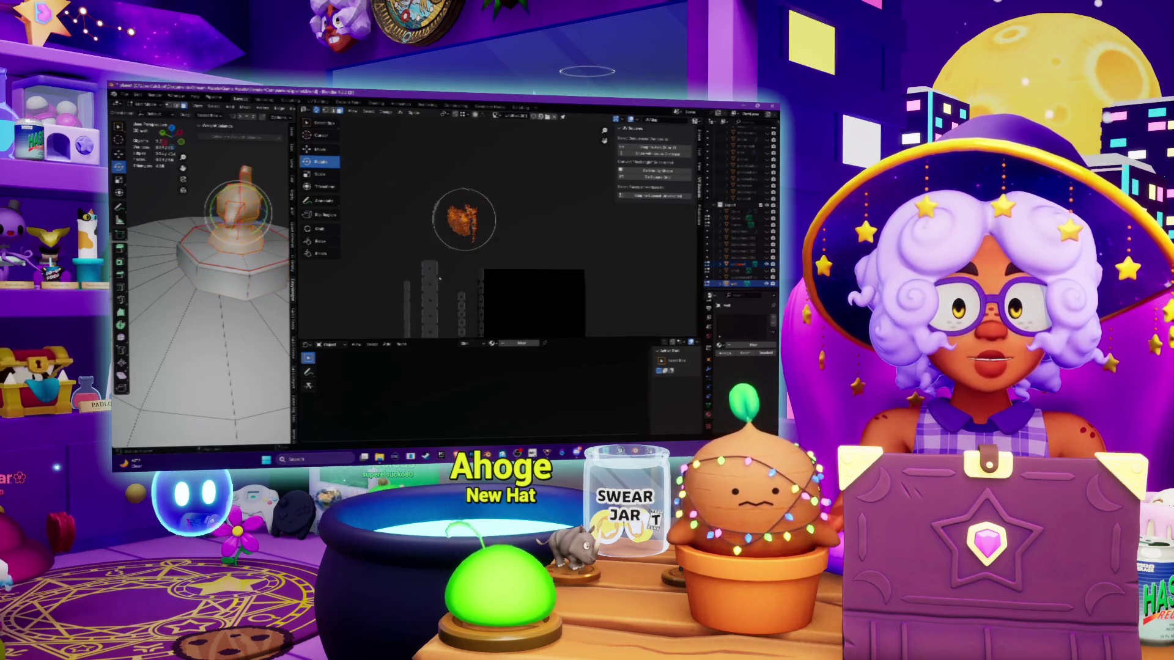
{"action": "scroll", "coordinate": [428, 245], "scroll_direction": "down", "scroll_amount": 4}
{"action": "left_click", "coordinate": [369, 300]}
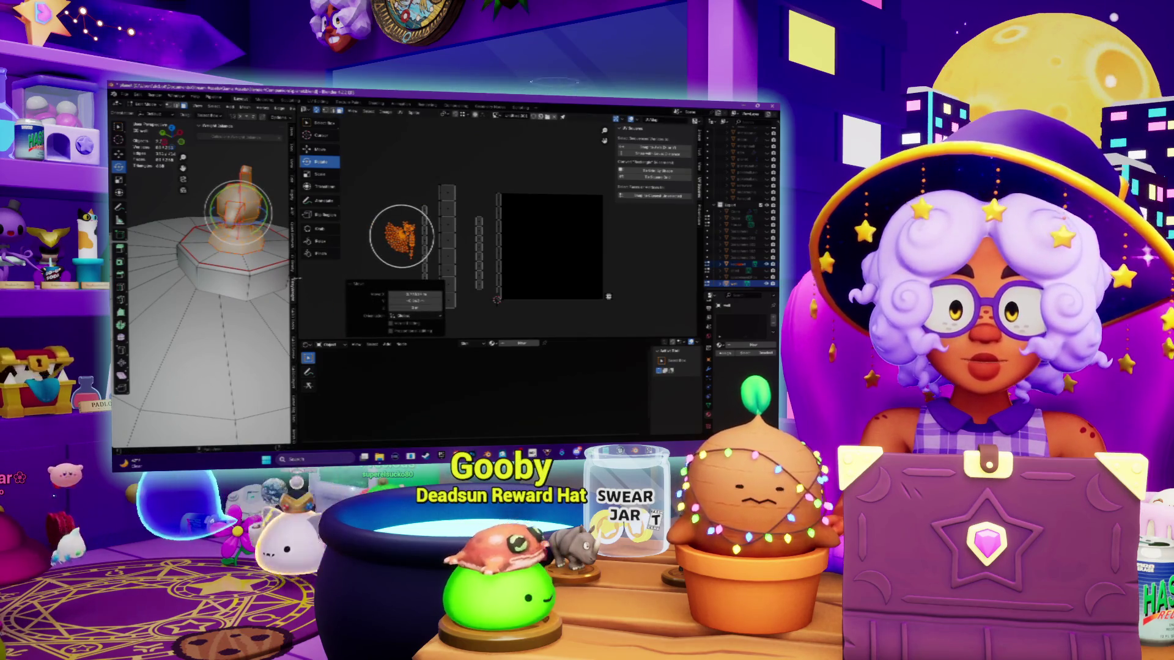
{"action": "left_click_drag", "start_coordinate": [296, 279], "coordinate": [435, 279]}
{"action": "middle_click_drag", "start_coordinate": [367, 287], "coordinate": [352, 245]}
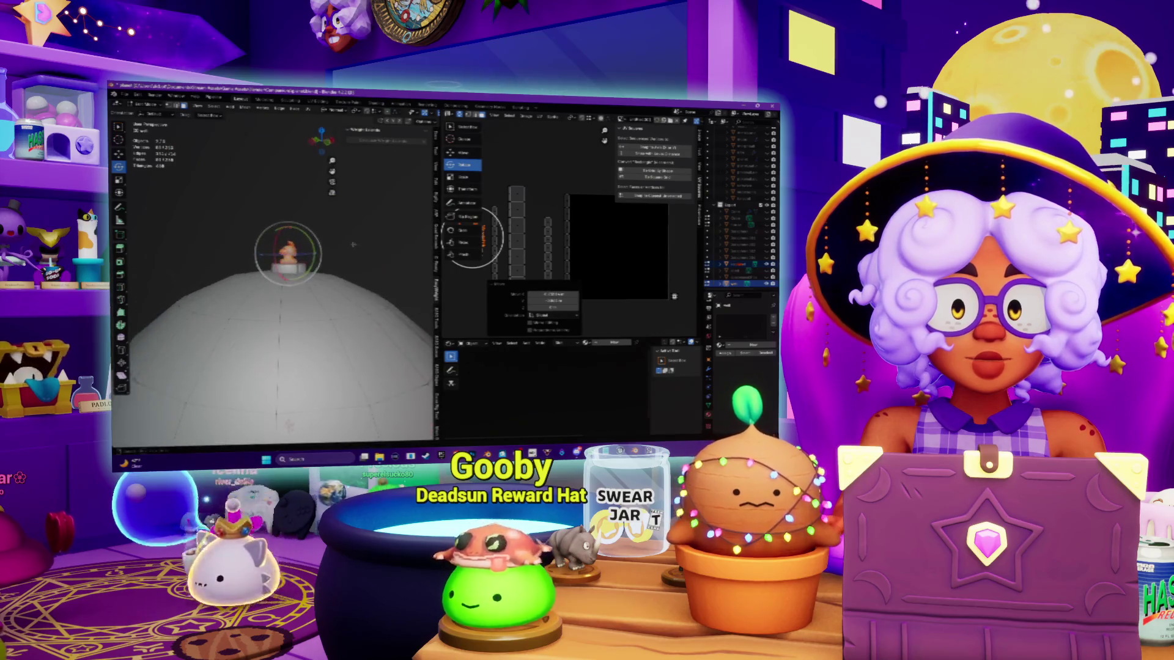
Step: Assign the existing material matching 'ba' to the sphere
{"action": "scroll", "coordinate": [353, 244], "scroll_direction": "down", "scroll_amount": 5}
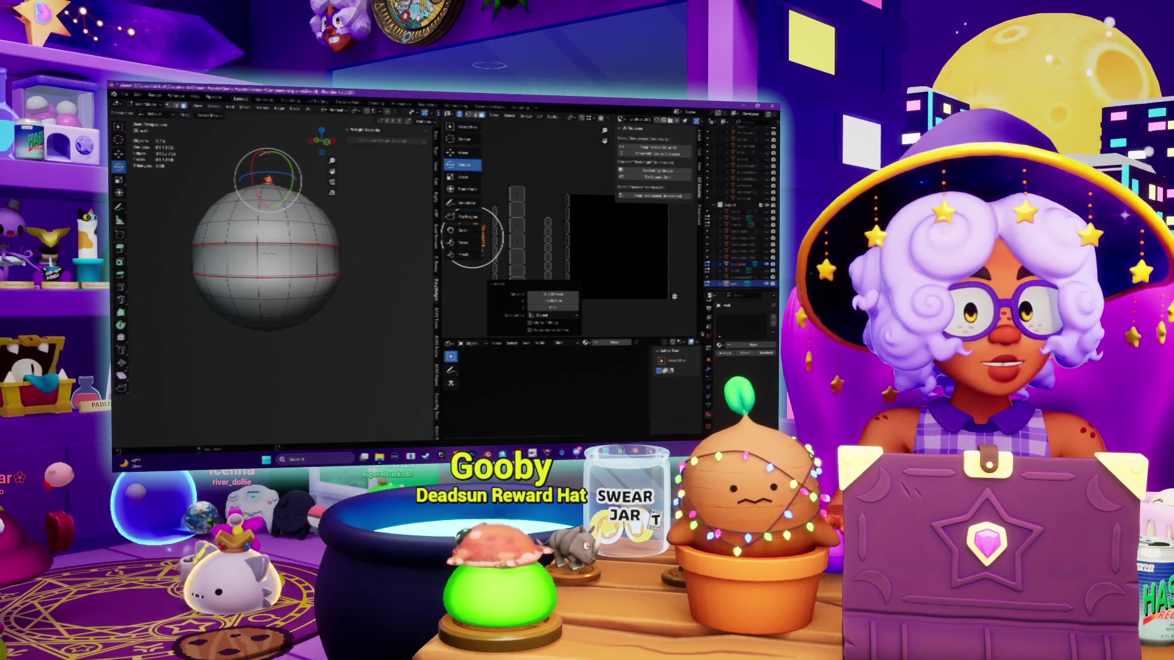
{"action": "left_click_drag", "start_coordinate": [702, 269], "coordinate": [561, 269]}
{"action": "left_click", "coordinate": [584, 348]}
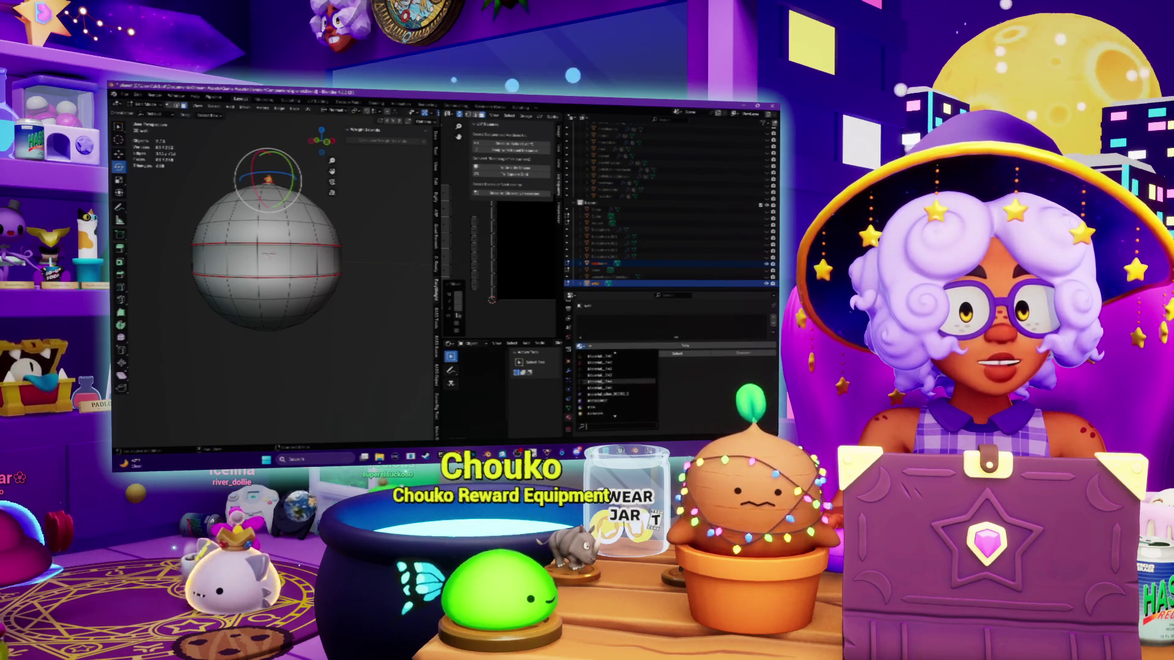
{"action": "scroll", "coordinate": [615, 386], "scroll_direction": "up", "scroll_amount": 3}
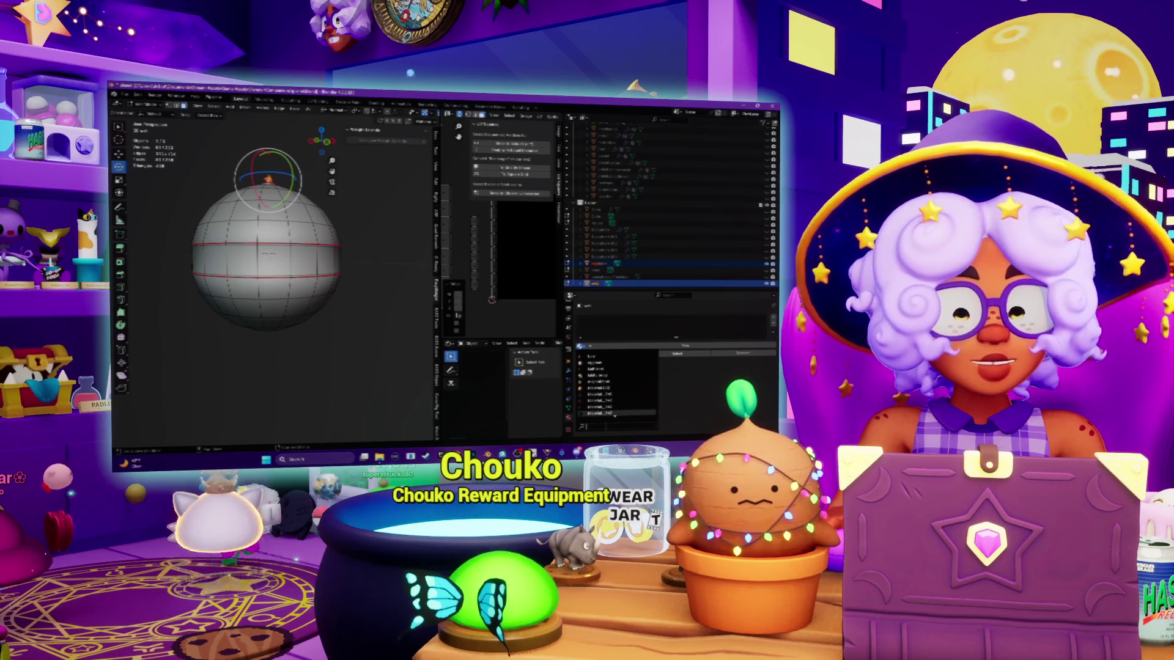
{"action": "type", "text": "ba"}
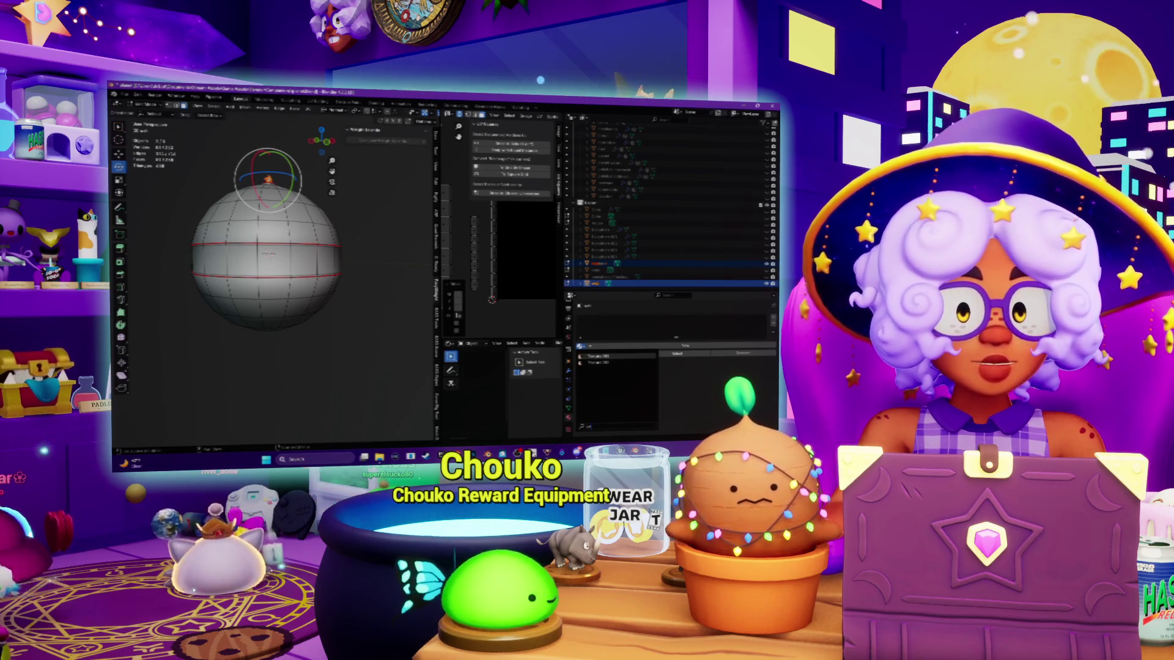
{"action": "key", "text": "Return"}
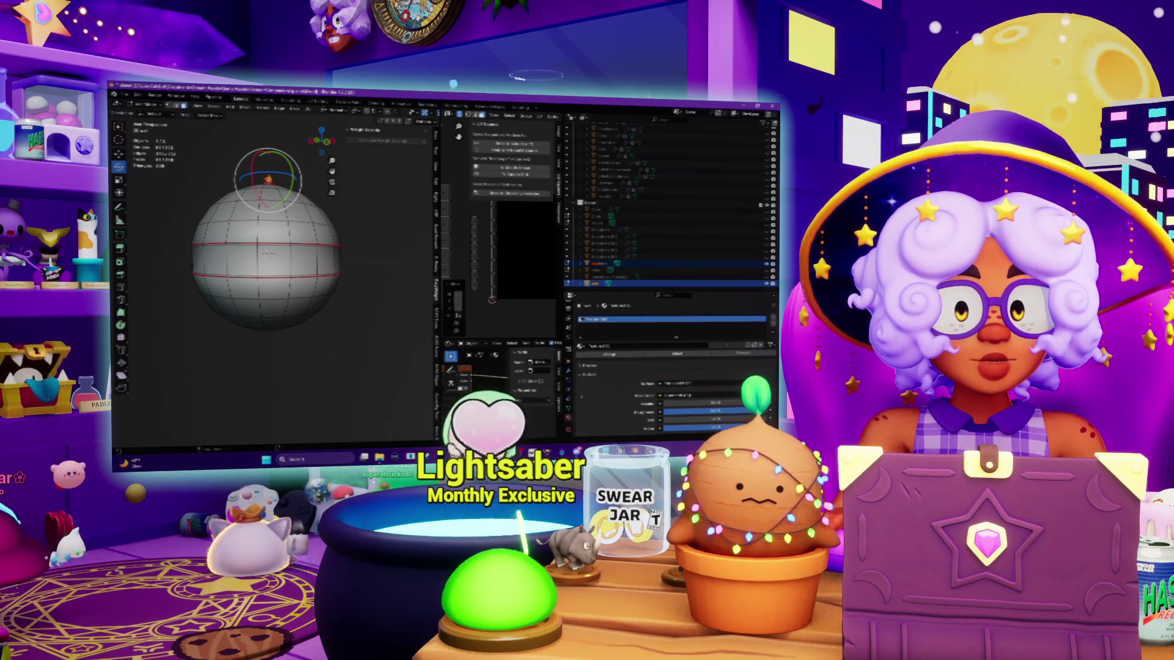
Step: Set viewport lighting to Flat and enlarge the UV and node editors
{"action": "mouse_move", "coordinate": [436, 245]}
{"action": "left_mouse_down"}
{"action": "mouse_move", "coordinate": [409, 245]}
{"action": "mouse_move", "coordinate": [503, 245]}
{"action": "left_mouse_up"}
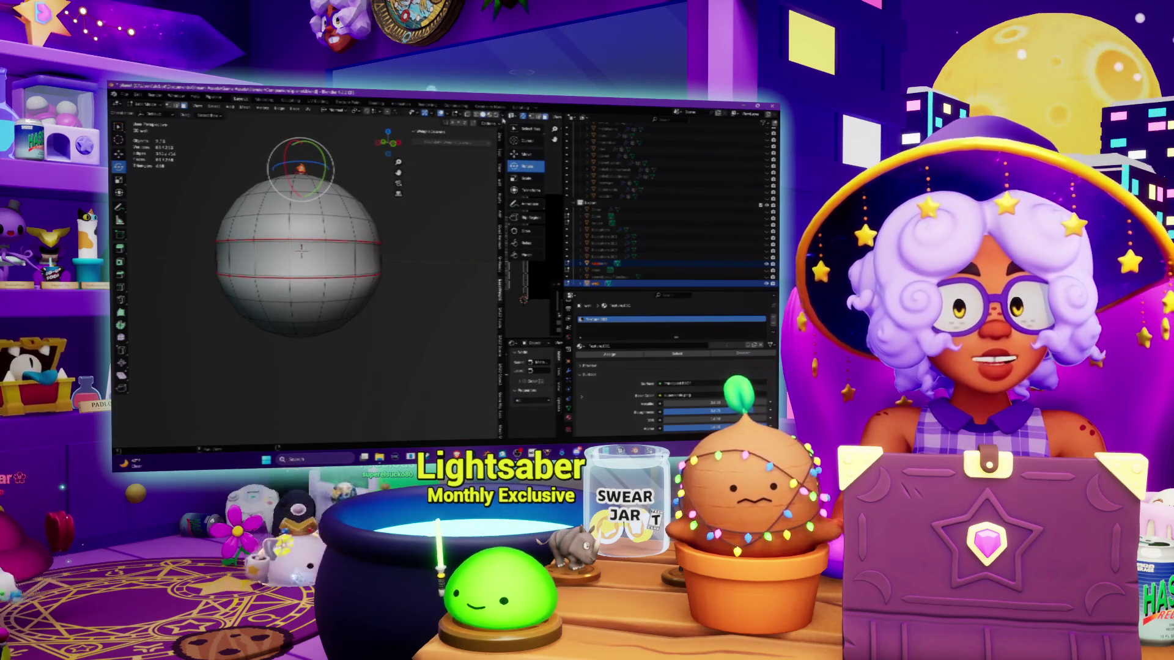
{"action": "left_click", "coordinate": [503, 119]}
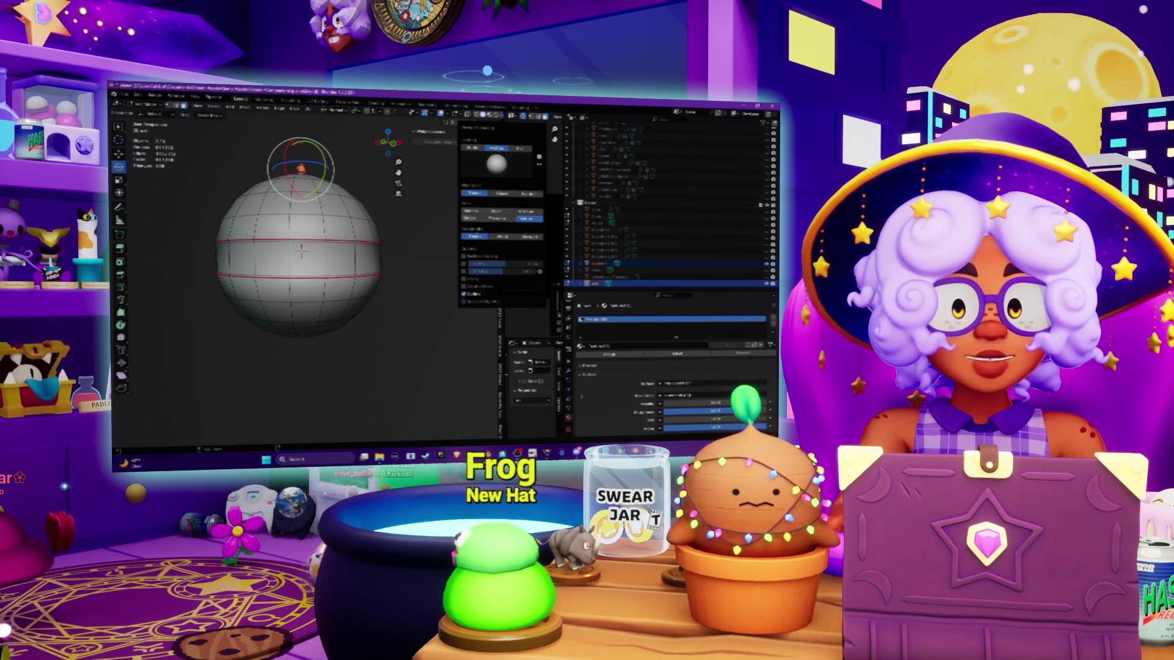
{"action": "left_click", "coordinate": [520, 149]}
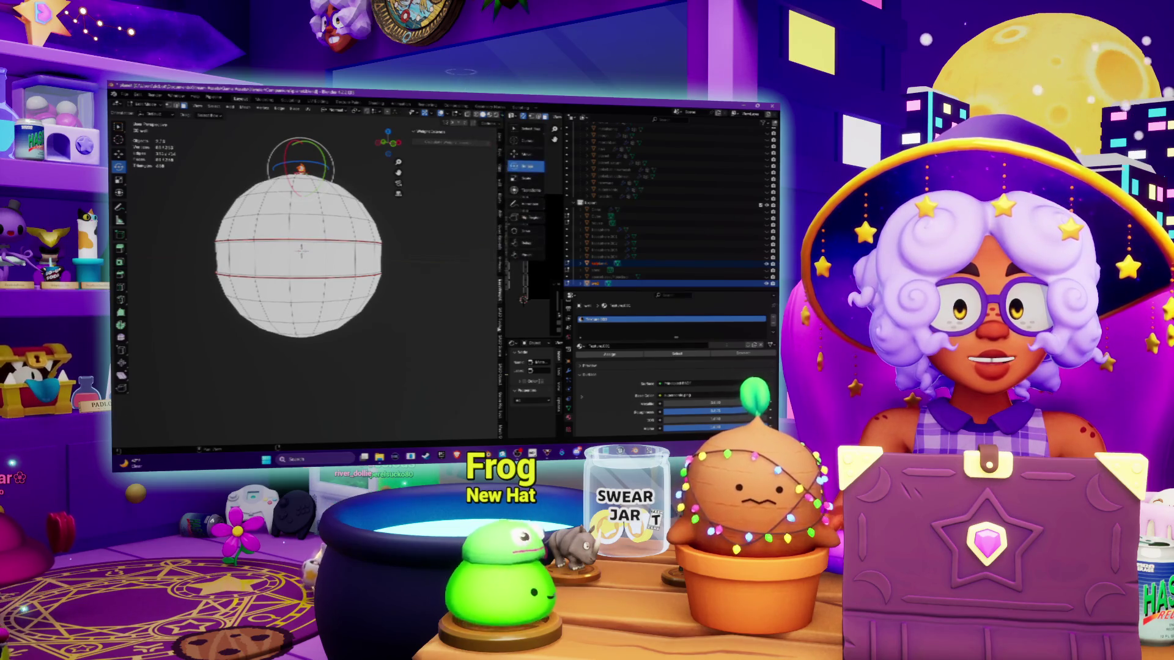
{"action": "left_click_drag", "start_coordinate": [500, 245], "coordinate": [387, 244]}
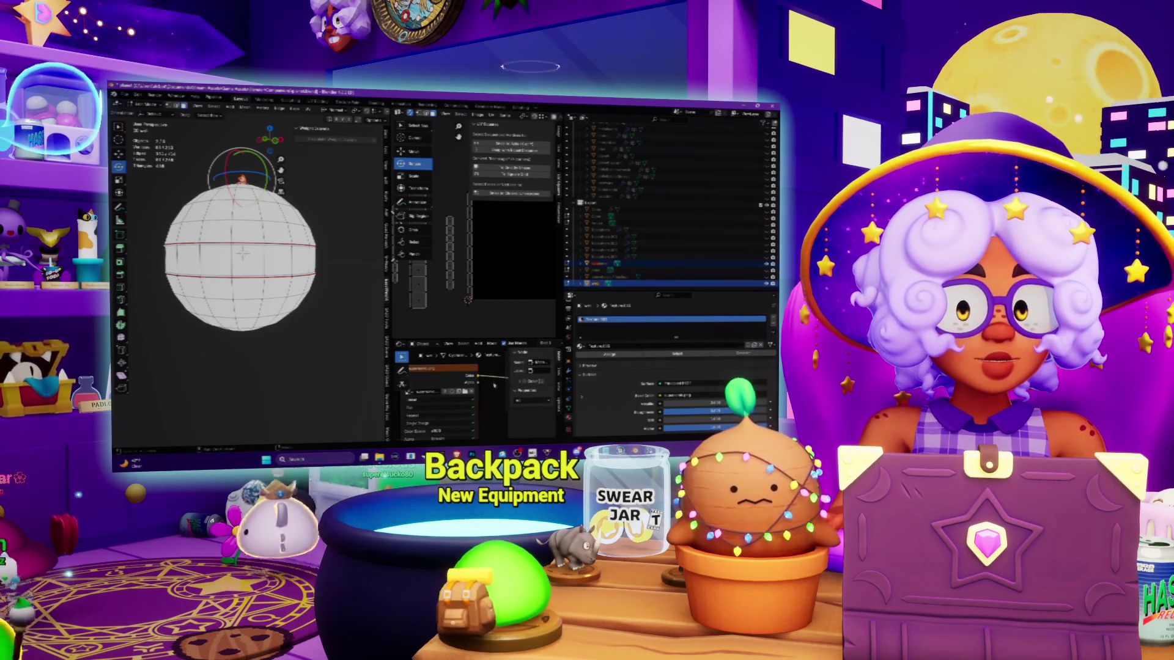
Step: Browse the C: drive to the Stream Assets folders and load the texture image into the Image Texture node
{"action": "left_click", "coordinate": [466, 394]}
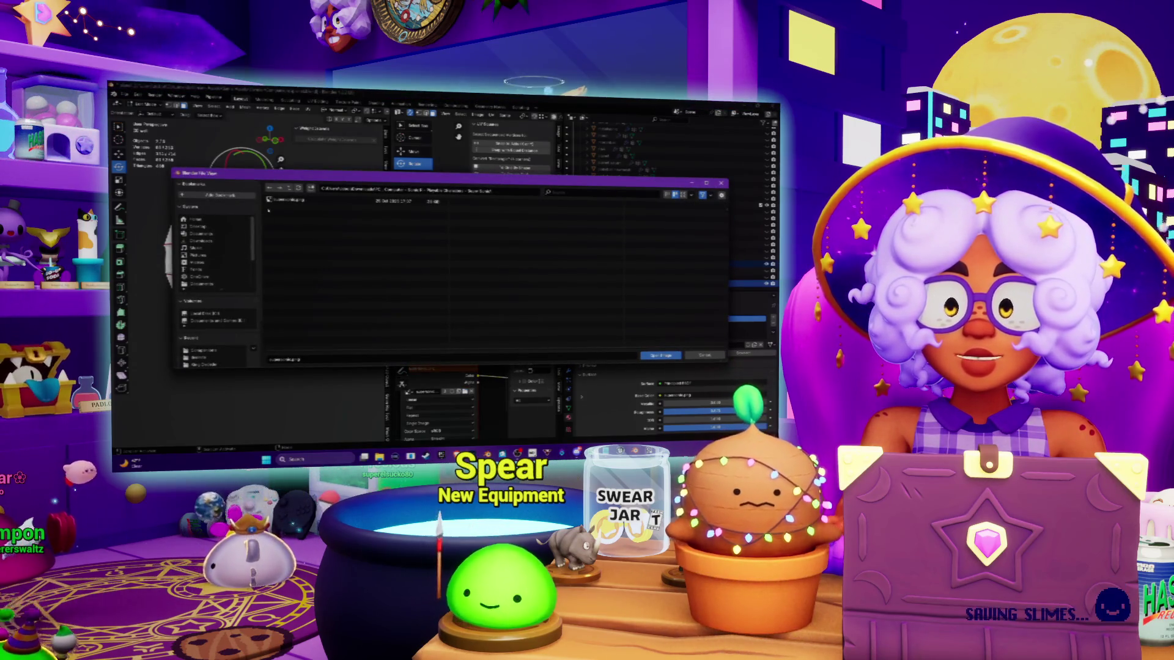
{"action": "left_click", "coordinate": [210, 316]}
{"action": "scroll", "coordinate": [210, 317], "scroll_direction": "down", "scroll_amount": 3}
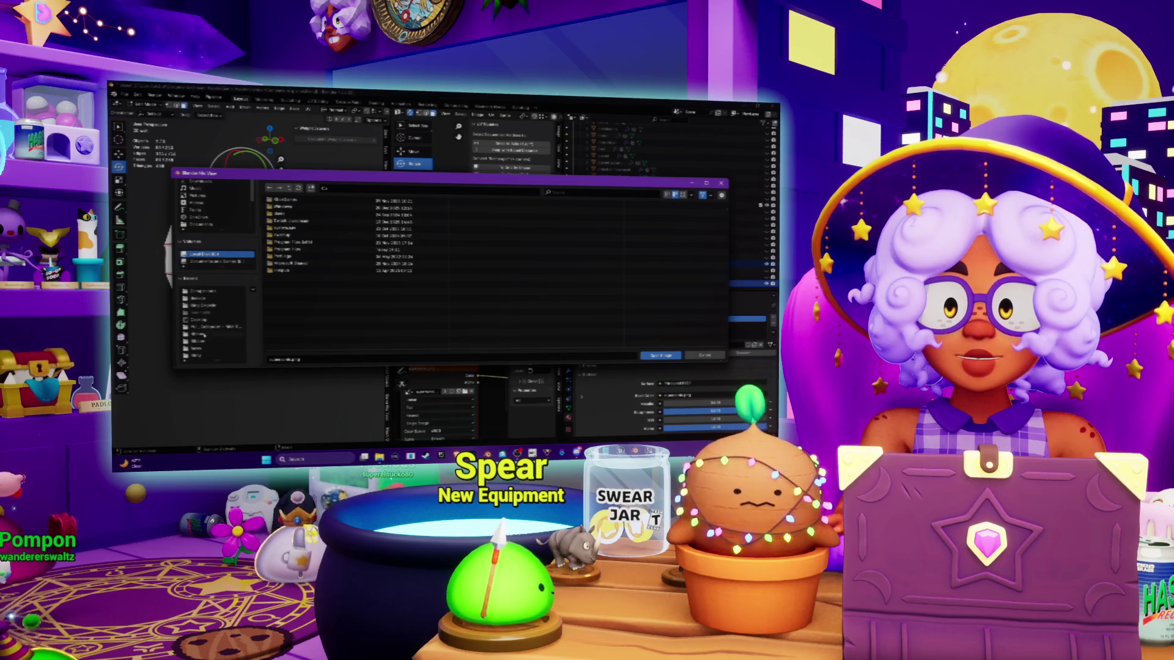
{"action": "left_click", "coordinate": [201, 293]}
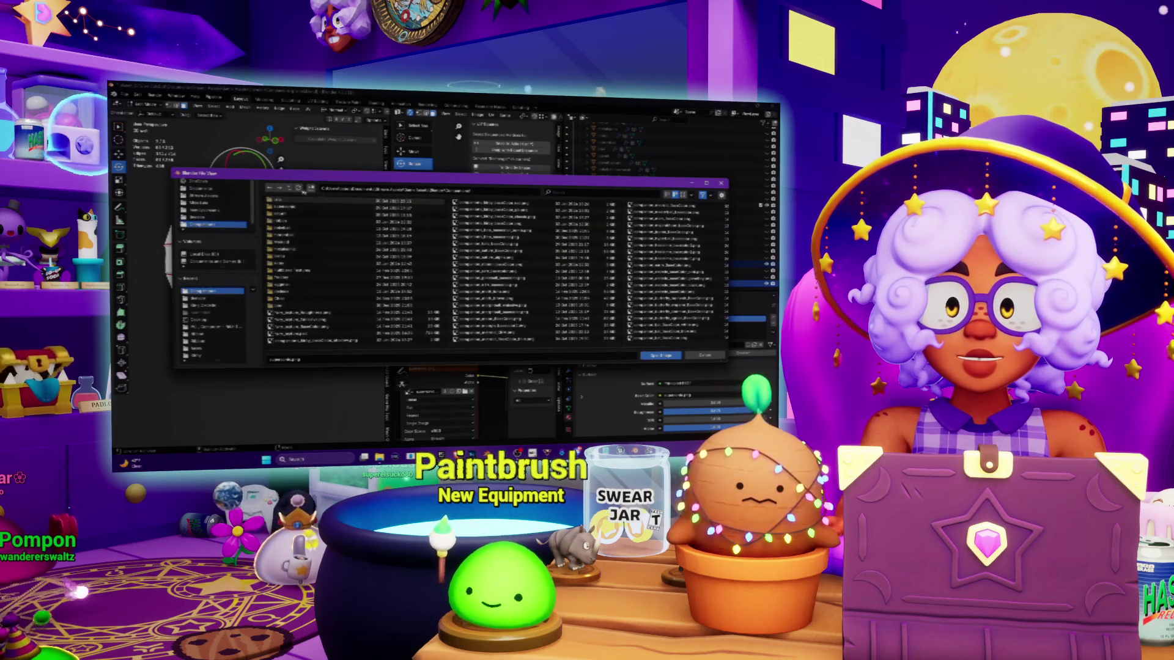
{"action": "key", "text": "BackSpace"}
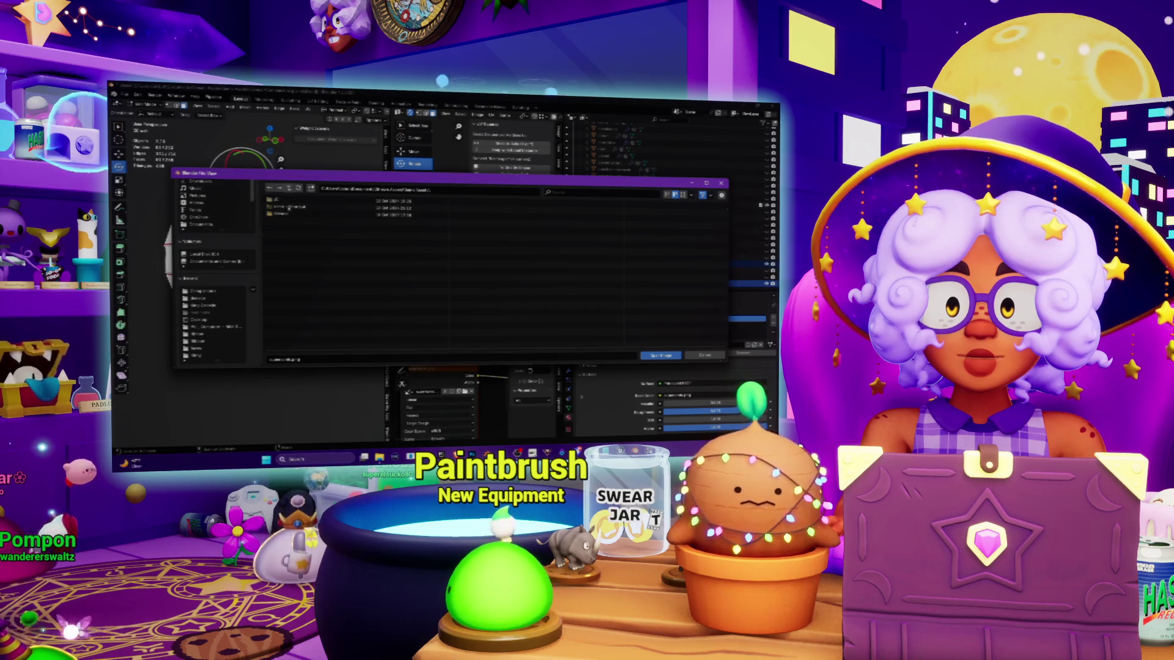
{"action": "key", "text": "BackSpace"}
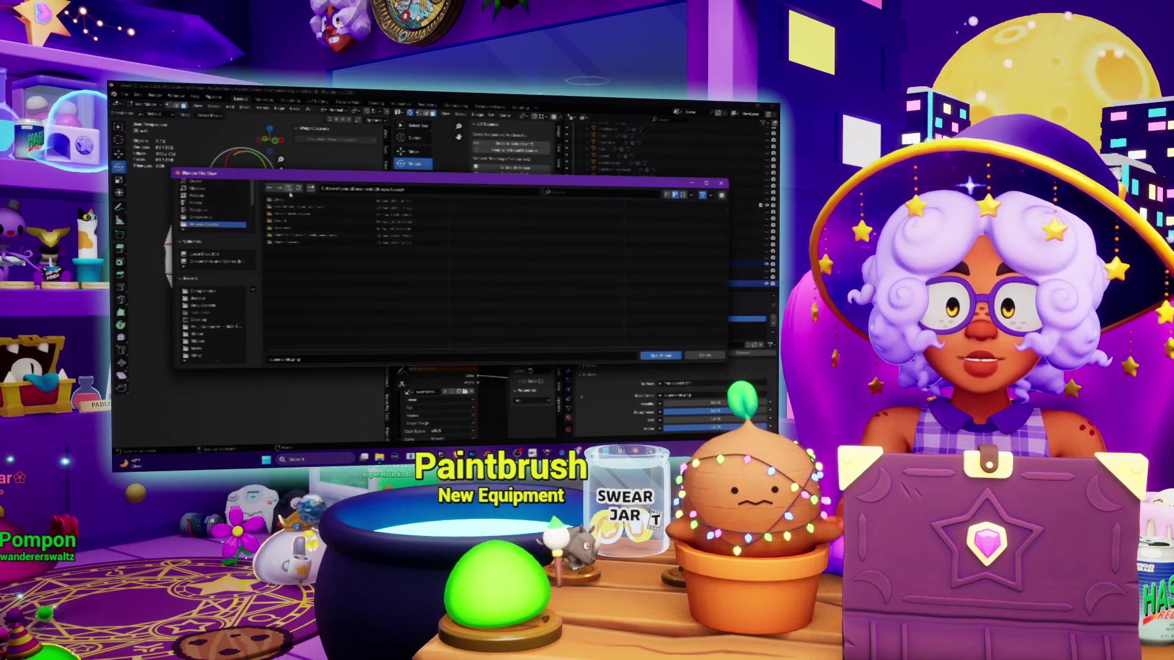
{"action": "double_click", "coordinate": [283, 243]}
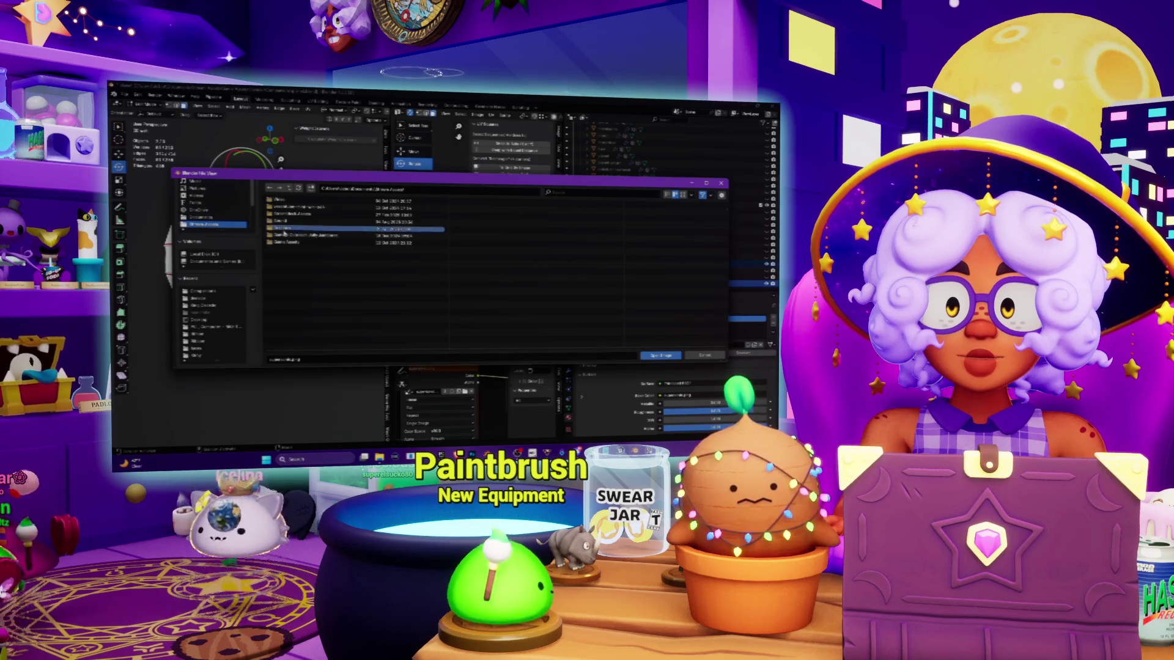
{"action": "left_click", "coordinate": [292, 190]}
{"action": "double_click", "coordinate": [276, 244]}
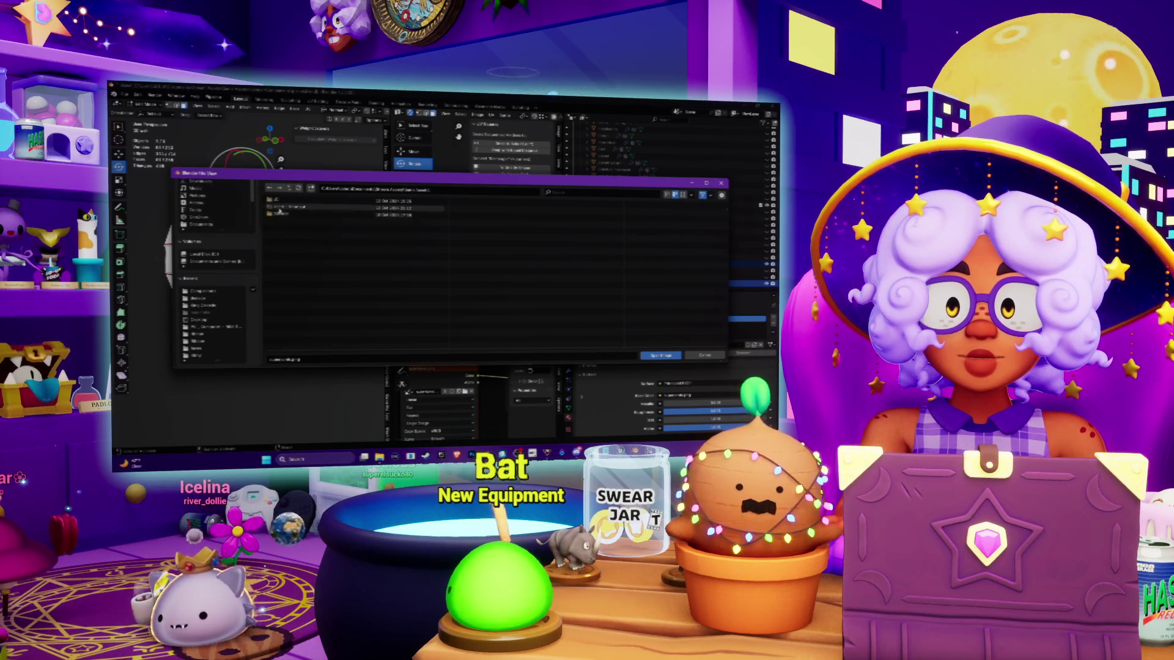
{"action": "double_click", "coordinate": [281, 215]}
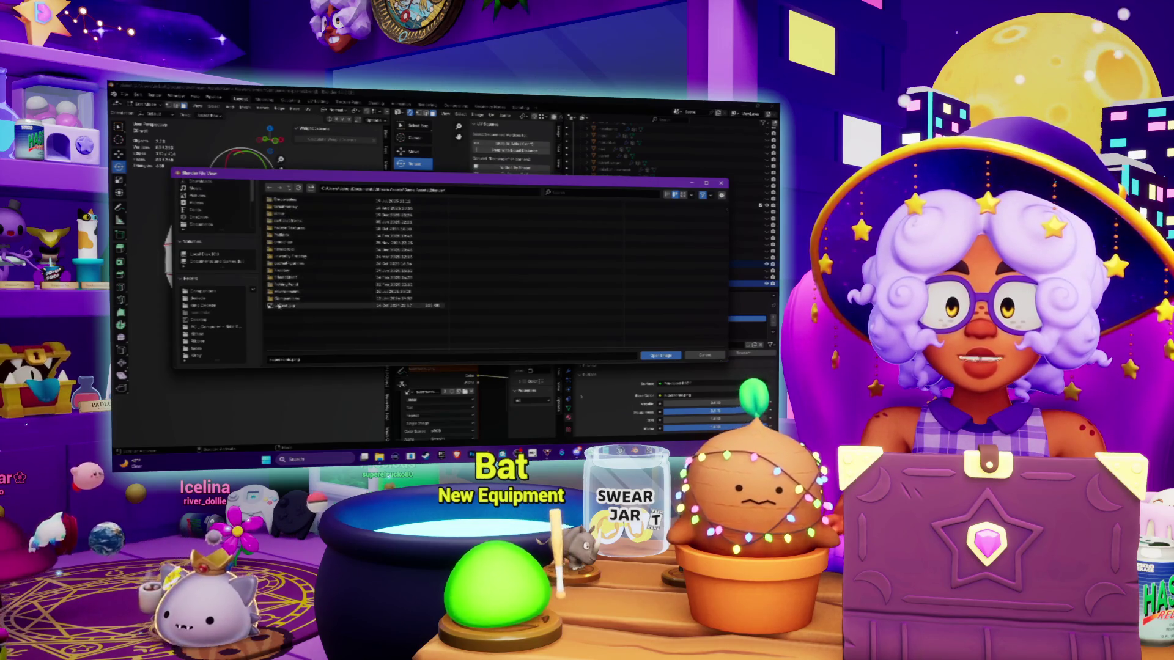
{"action": "double_click", "coordinate": [278, 305]}
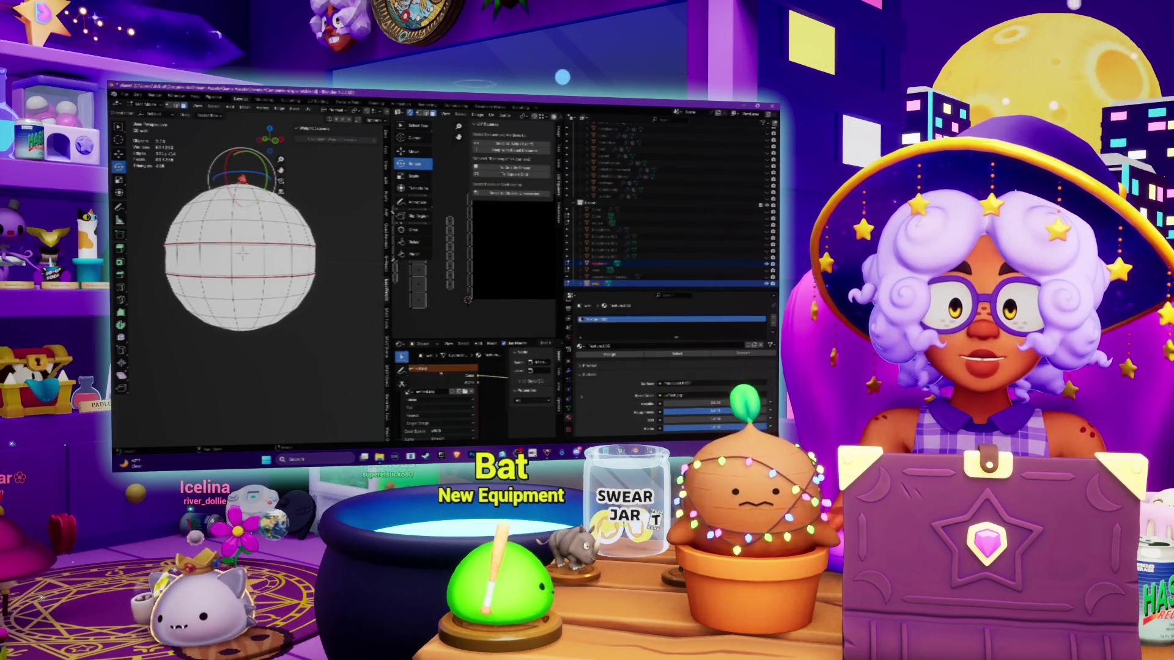
Step: Select a range of the slime's objects together in the outliner
{"action": "scroll", "coordinate": [472, 392], "scroll_direction": "down", "scroll_amount": 2}
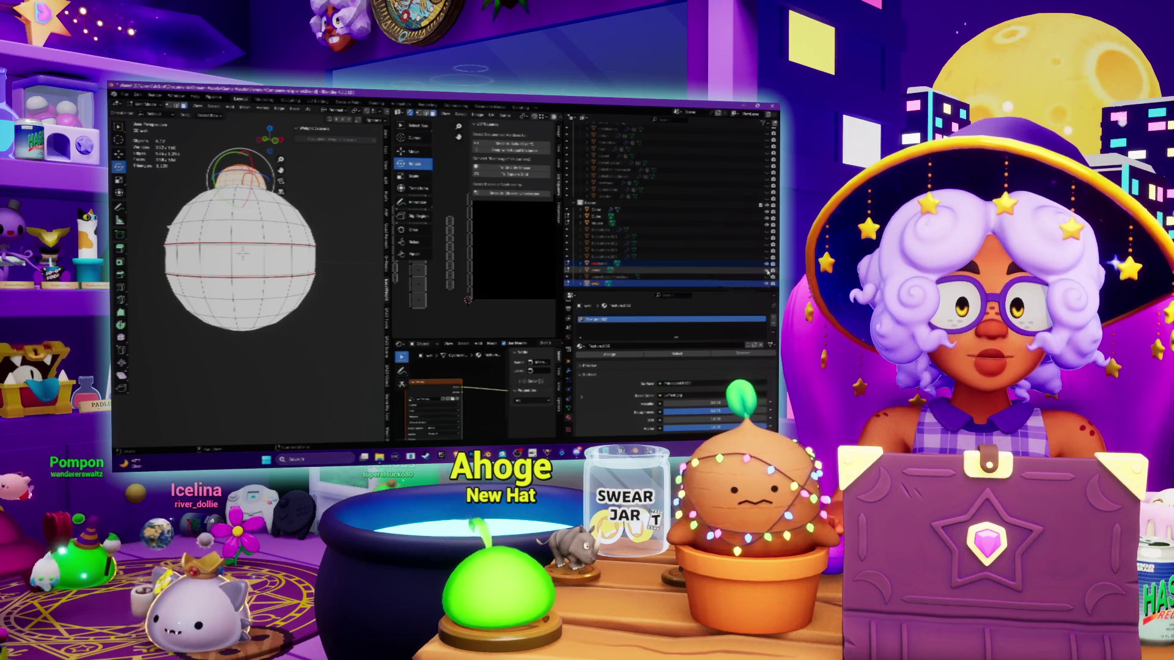
{"action": "left_click", "coordinate": [598, 217]}
{"action": "left_click", "coordinate": [596, 270], "text": "ctrl"}
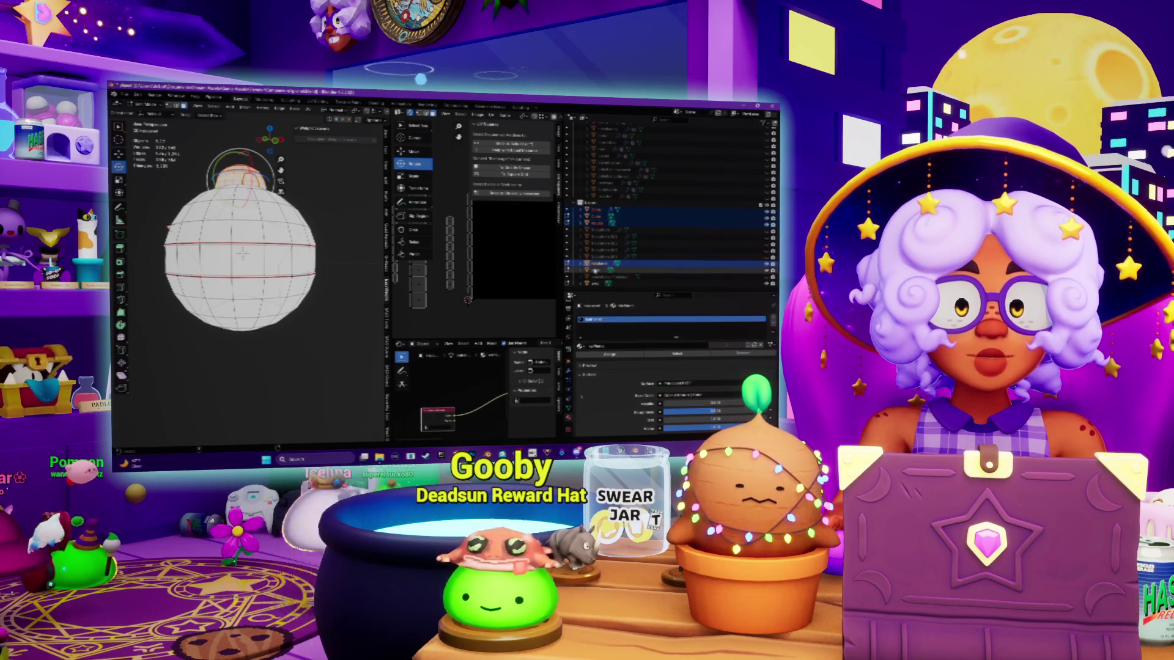
{"action": "left_click", "coordinate": [596, 283], "text": "ctrl"}
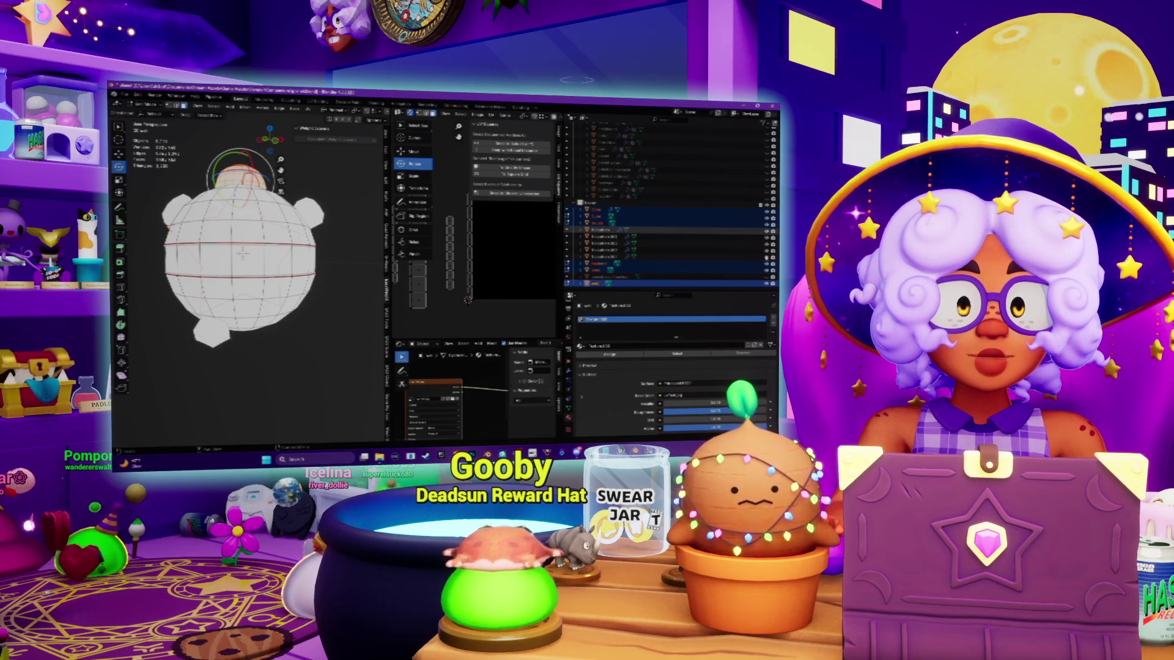
{"action": "left_click", "coordinate": [602, 230], "text": "ctrl"}
{"action": "left_click", "coordinate": [604, 263], "text": "ctrl"}
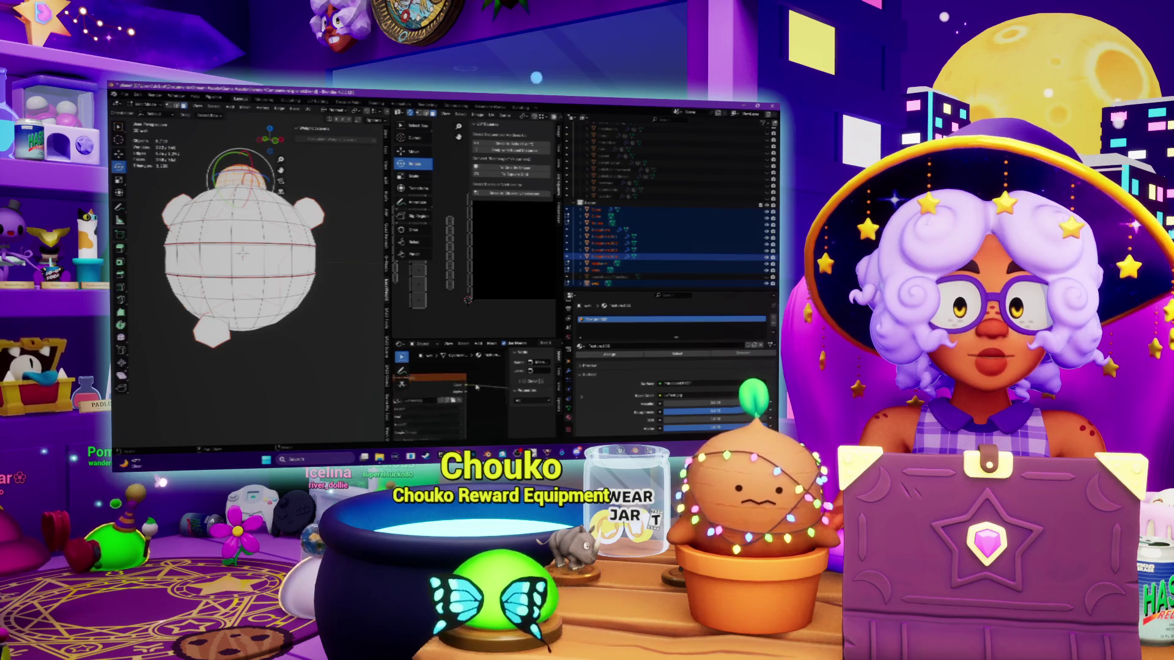
Step: Select all, pull back to view the whole model, and switch to Object Mode
{"action": "scroll", "coordinate": [476, 387], "scroll_direction": "up", "scroll_amount": 2}
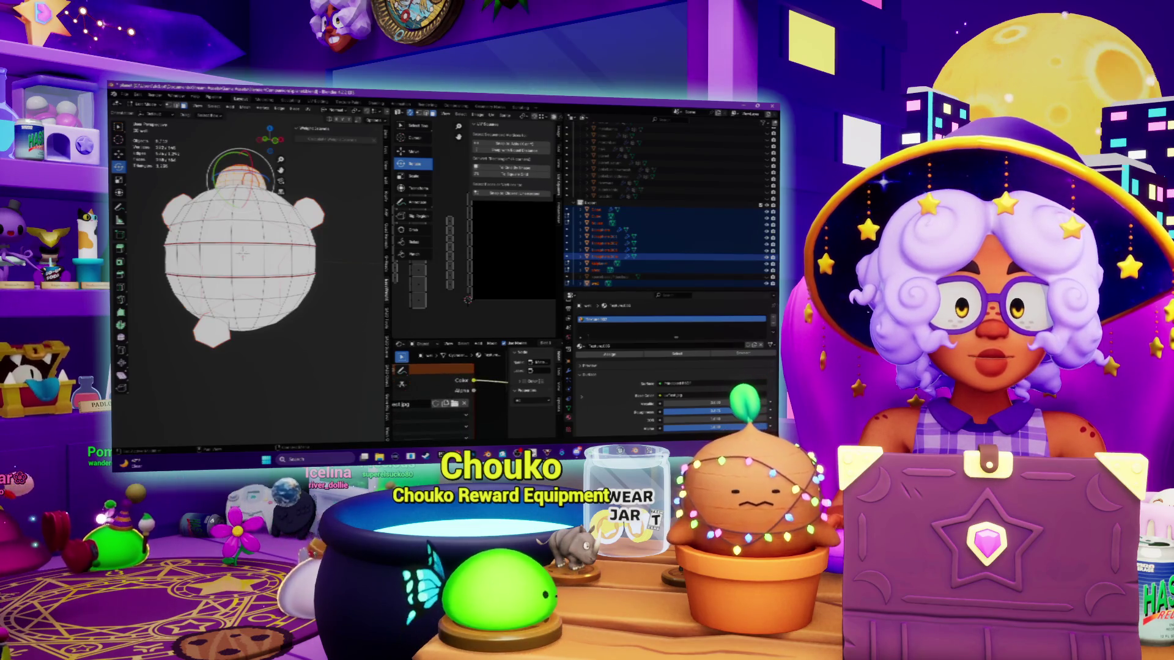
{"action": "key", "text": "a"}
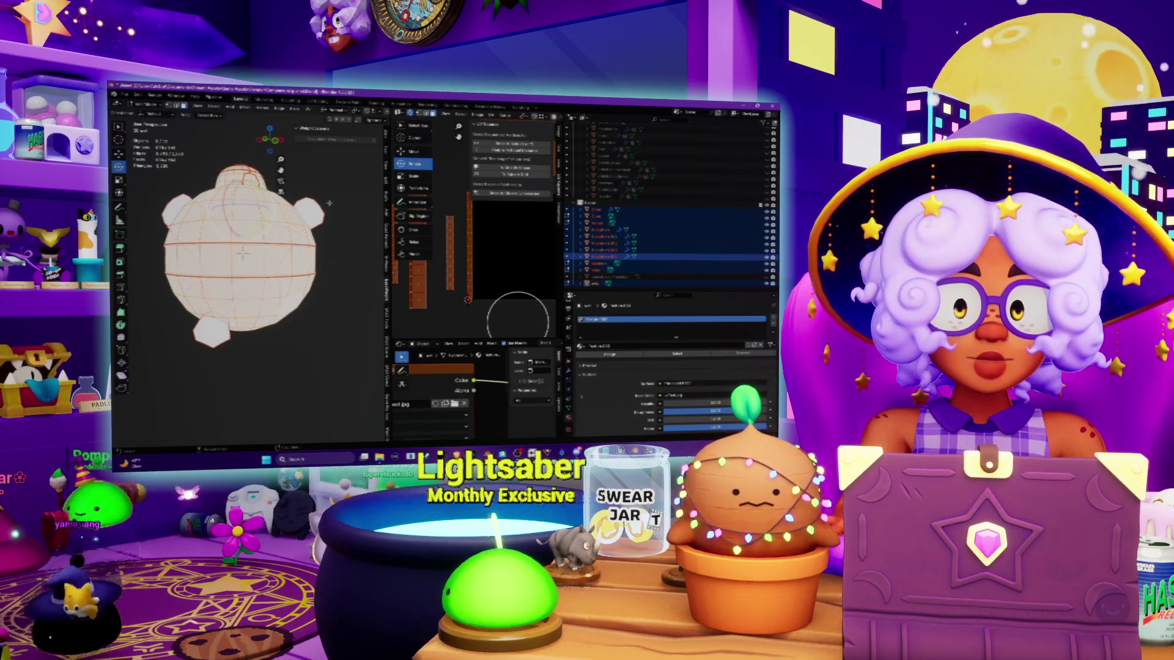
{"action": "middle_click_drag", "start_coordinate": [325, 180], "coordinate": [306, 196]}
{"action": "scroll", "coordinate": [251, 251], "scroll_direction": "up", "scroll_amount": 2}
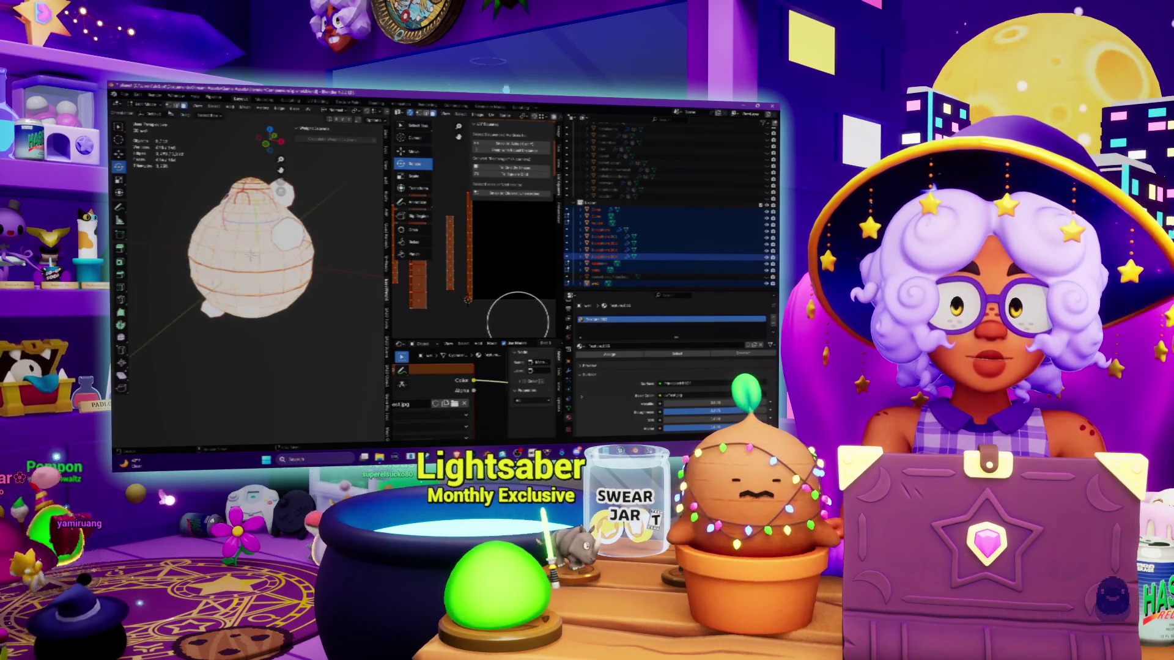
{"action": "left_click", "coordinate": [152, 106]}
{"action": "left_click", "coordinate": [158, 114]}
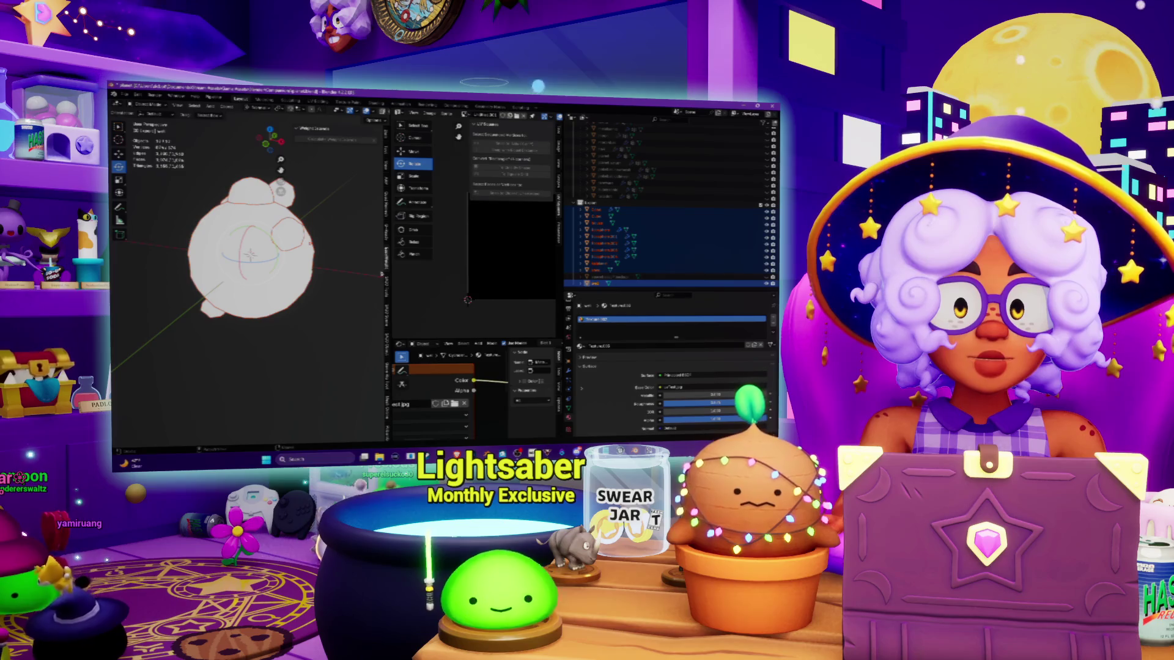
Step: Widen the viewport, check the UVs in Edit Mode, then return to Object Mode
{"action": "scroll", "coordinate": [436, 362], "scroll_direction": "down", "scroll_amount": 2}
{"action": "scroll", "coordinate": [496, 392], "scroll_direction": "down", "scroll_amount": 3}
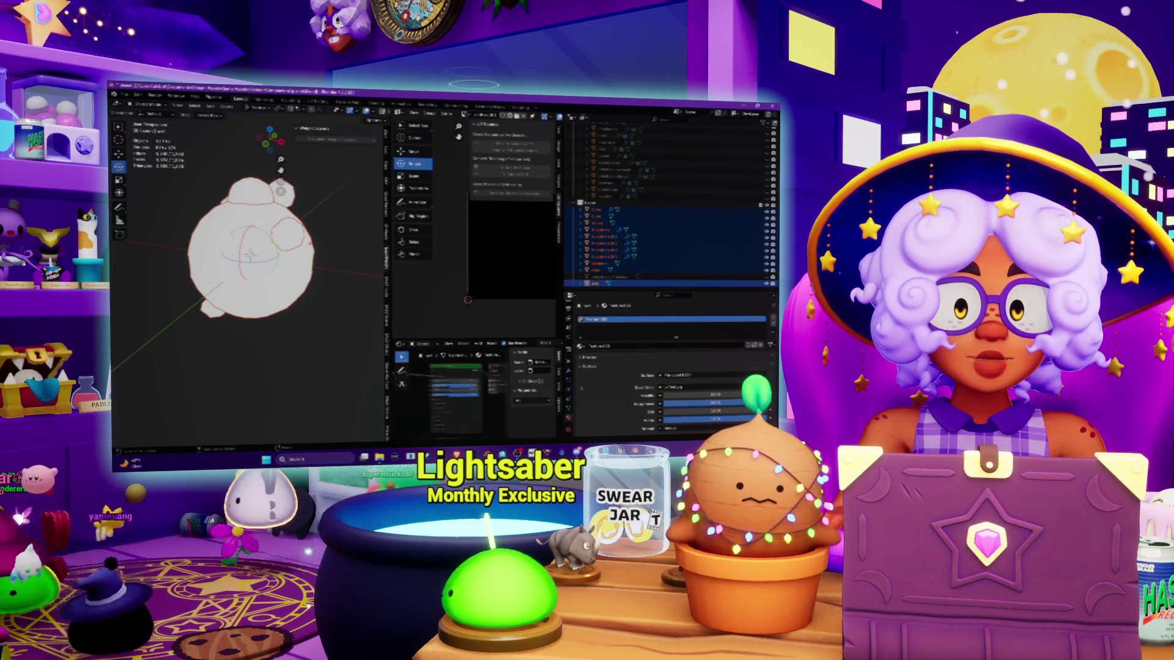
{"action": "scroll", "coordinate": [461, 386], "scroll_direction": "up", "scroll_amount": 1}
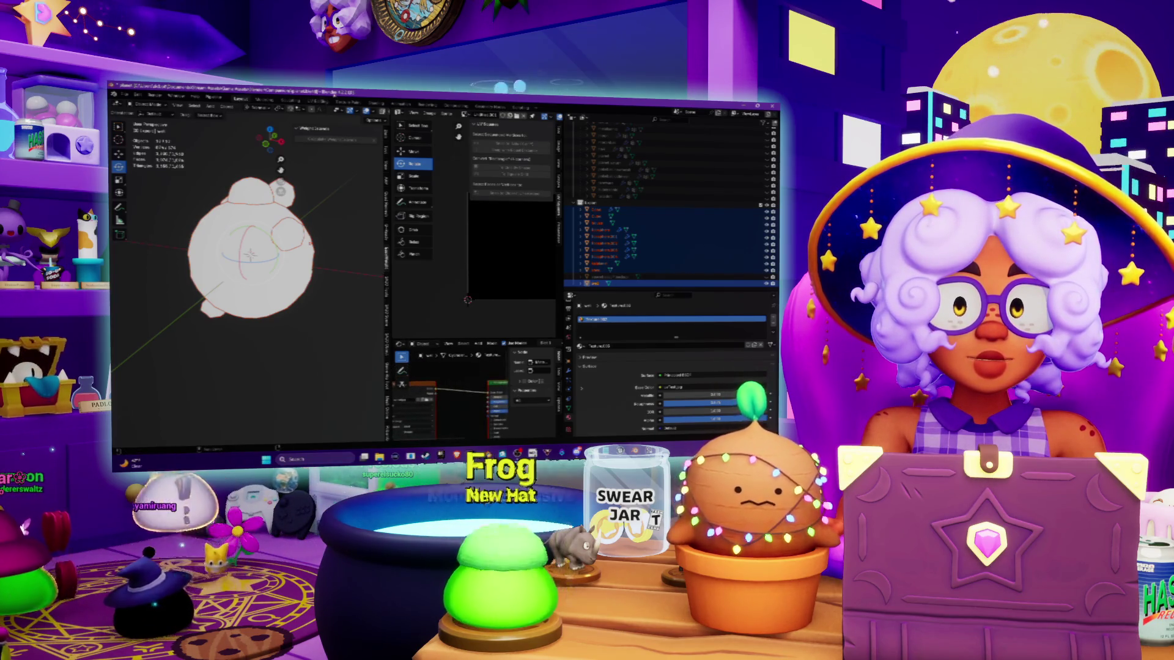
{"action": "left_click_drag", "start_coordinate": [392, 275], "coordinate": [404, 275]}
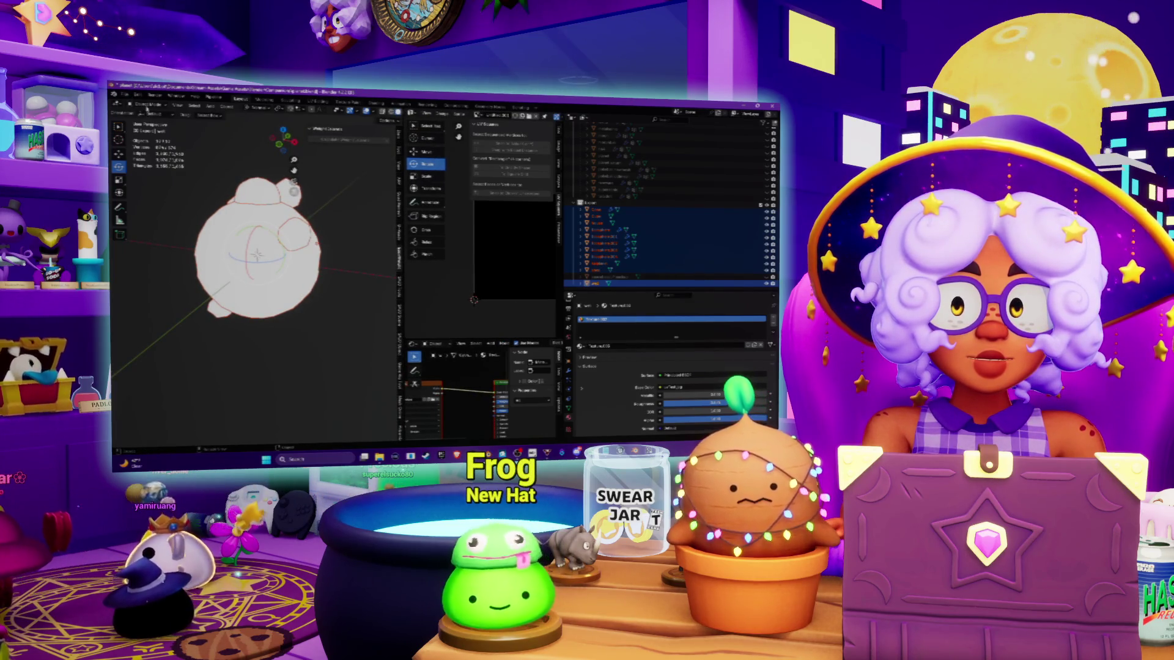
{"action": "left_click", "coordinate": [146, 113]}
{"action": "left_click", "coordinate": [150, 121]}
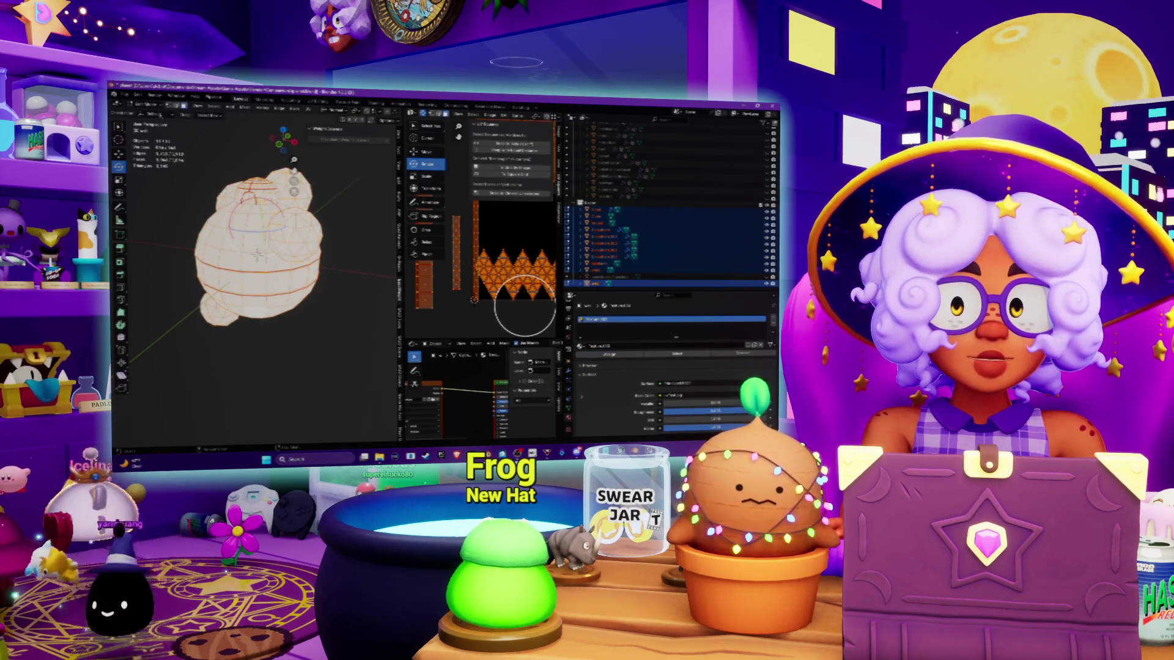
{"action": "left_click", "coordinate": [147, 108]}
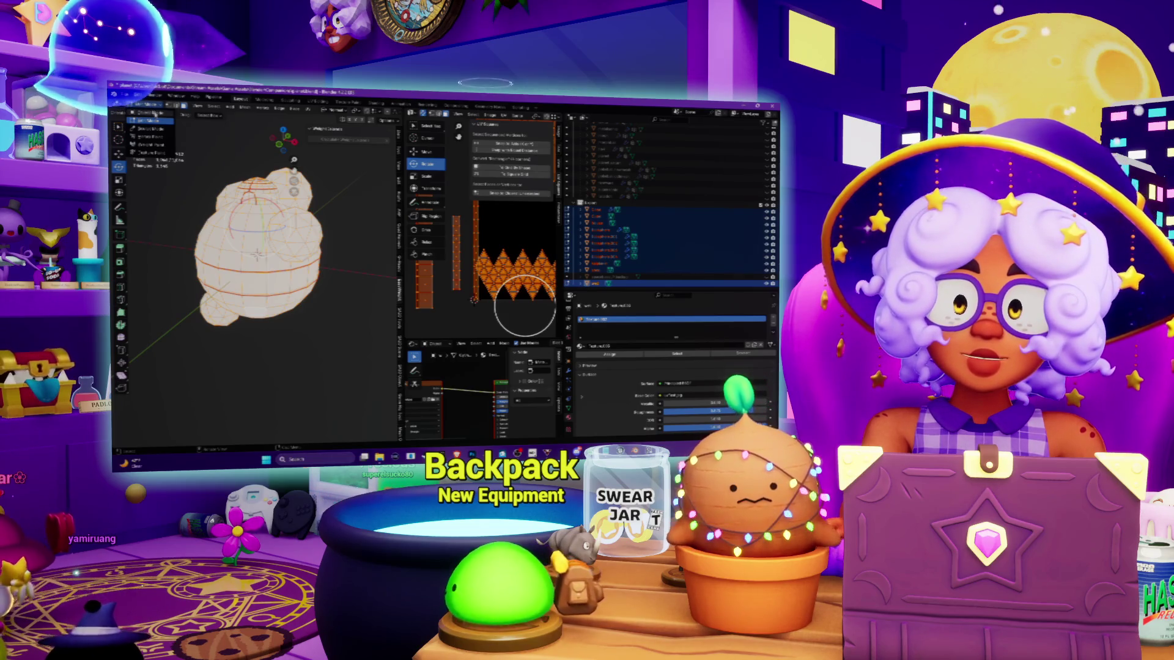
{"action": "left_click", "coordinate": [148, 120]}
{"action": "key", "text": "ctrl+Page_Down"}
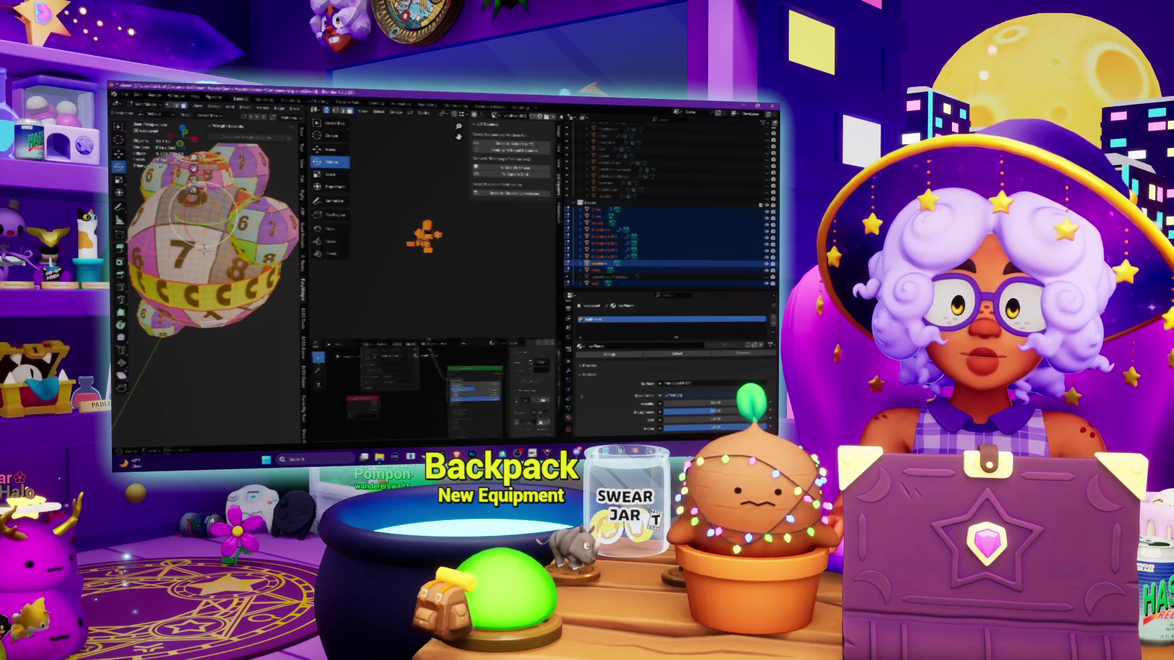
Step: Pick the sphere in the outliner and hide the zig-zag islands from the UV view
{"action": "middle_click_drag", "start_coordinate": [354, 323], "coordinate": [440, 289]}
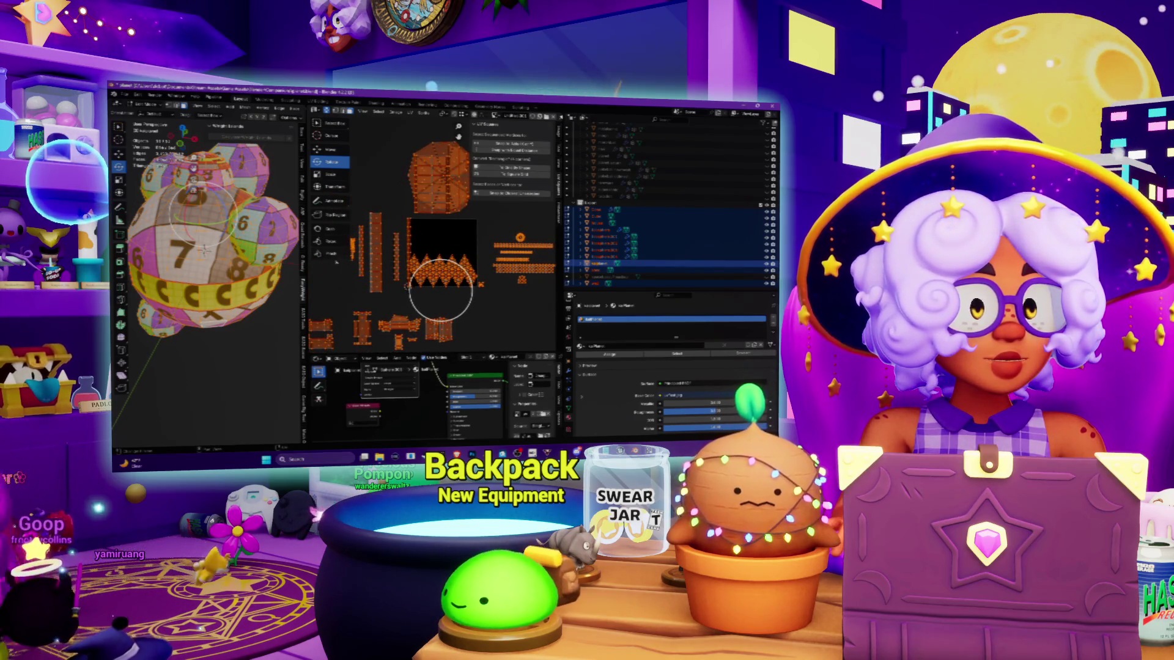
{"action": "mouse_move", "coordinate": [208, 257]}
{"action": "middle_mouse_down"}
{"action": "mouse_move", "coordinate": [232, 251]}
{"action": "mouse_move", "coordinate": [215, 243]}
{"action": "middle_mouse_up"}
{"action": "scroll", "coordinate": [219, 226], "scroll_direction": "down", "scroll_amount": 2}
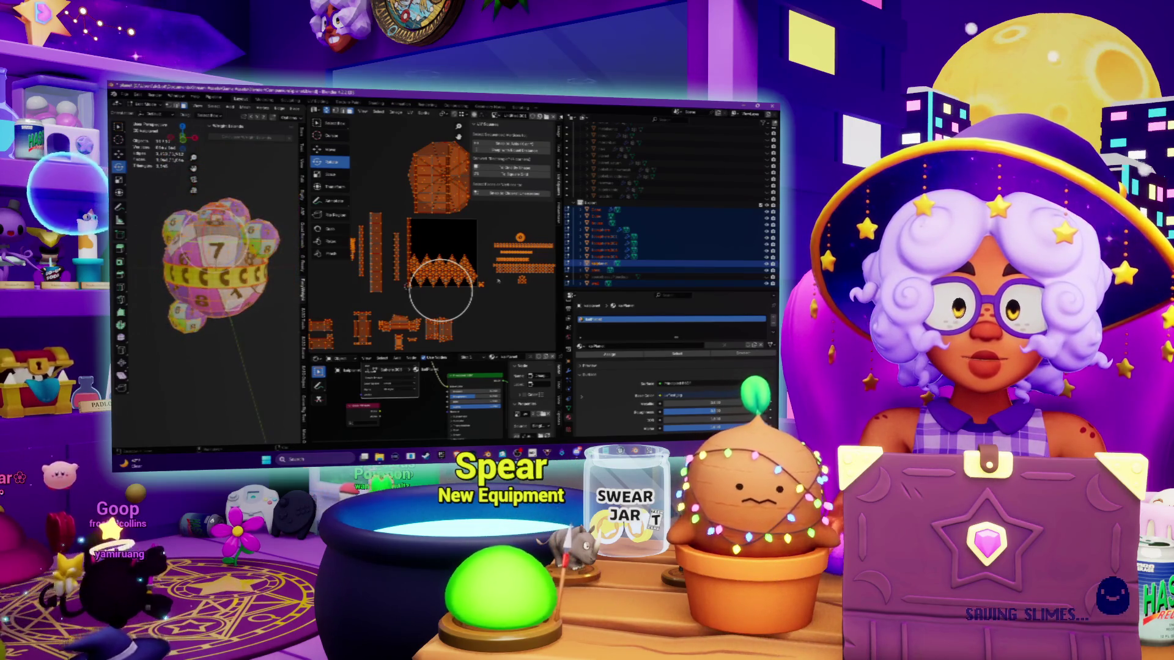
{"action": "left_click", "coordinate": [611, 230]}
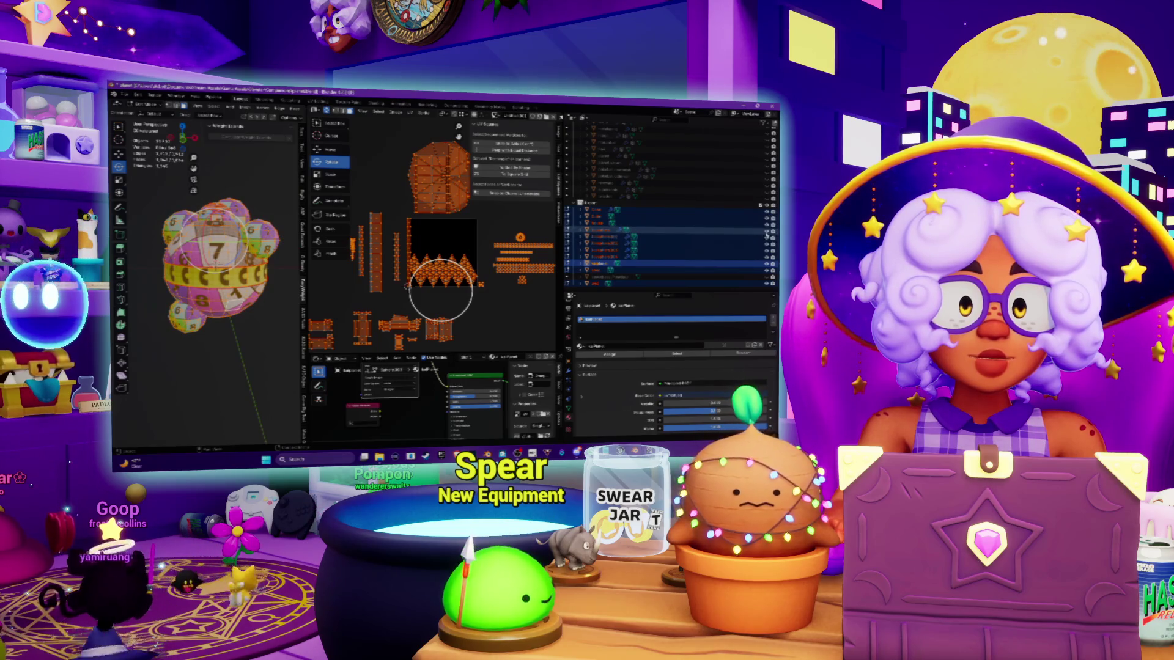
{"action": "left_click", "coordinate": [611, 257]}
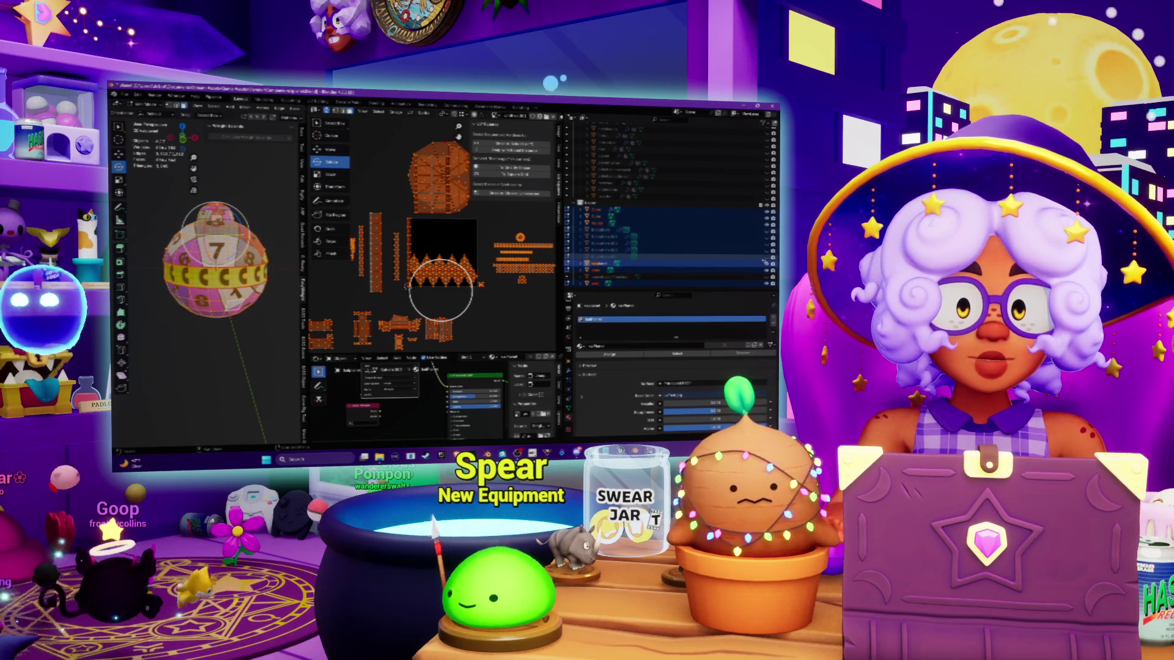
{"action": "key", "text": "h"}
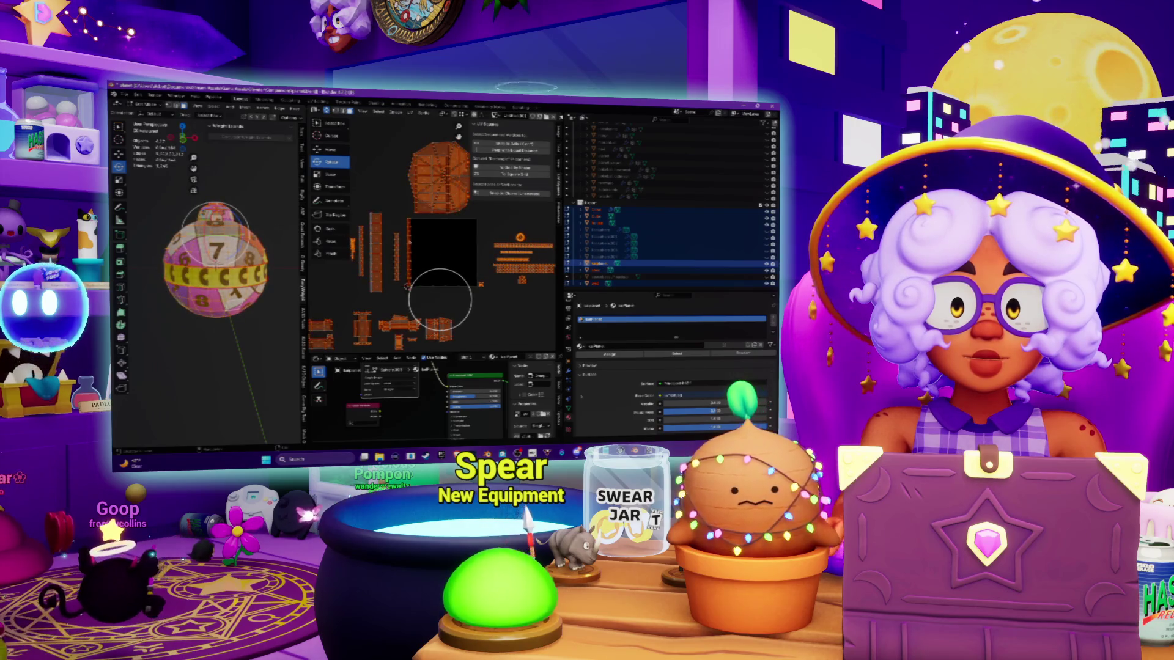
{"action": "scroll", "coordinate": [420, 214], "scroll_direction": "up", "scroll_amount": 3}
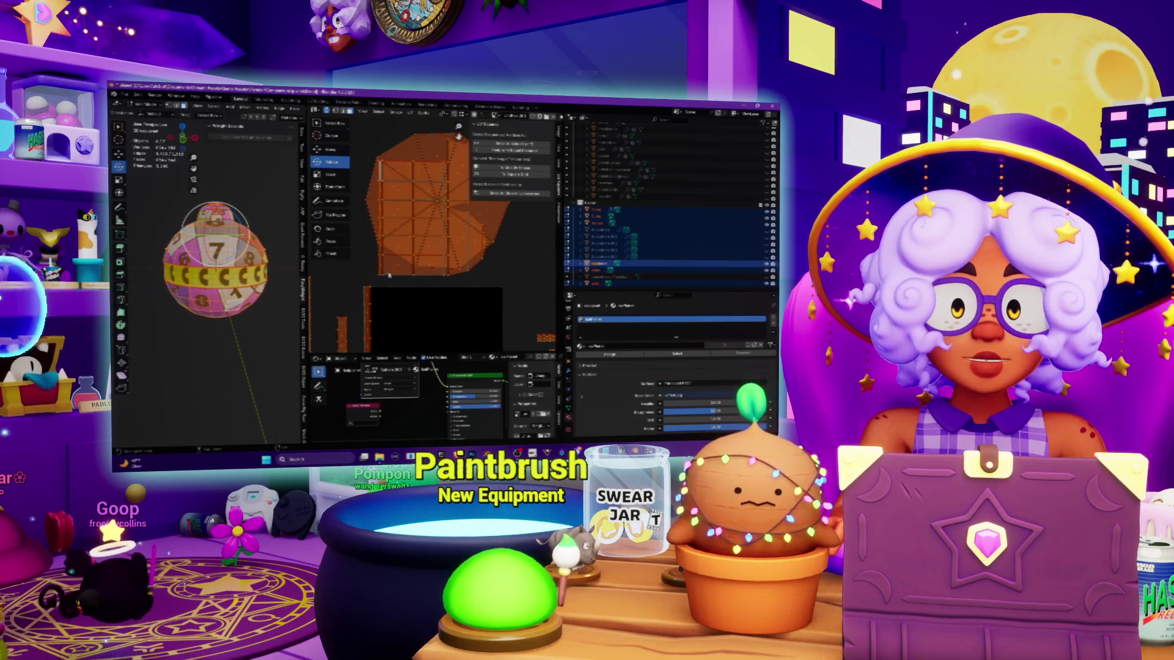
Step: Clear the selection and circle-select most faces of the fan-shaped UV island
{"action": "key", "text": "alt+a"}
{"action": "key", "text": "c"}
{"action": "left_click", "coordinate": [410, 163]}
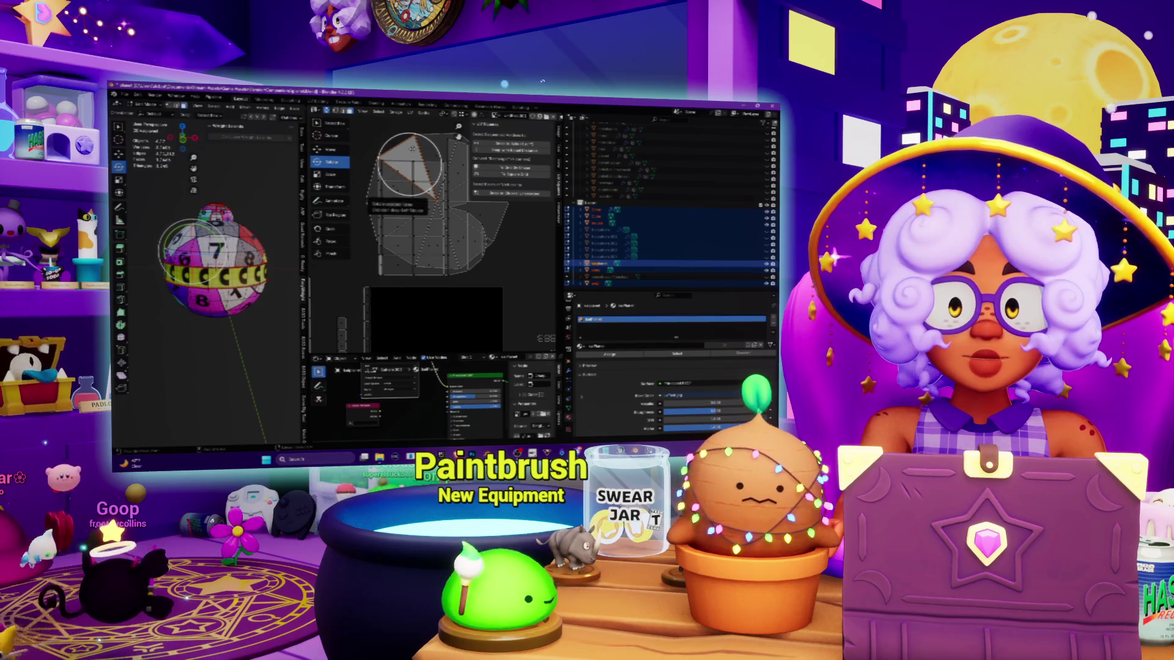
{"action": "left_click_drag", "start_coordinate": [411, 162], "coordinate": [437, 200]}
{"action": "middle_click_drag", "start_coordinate": [263, 216], "coordinate": [269, 213]}
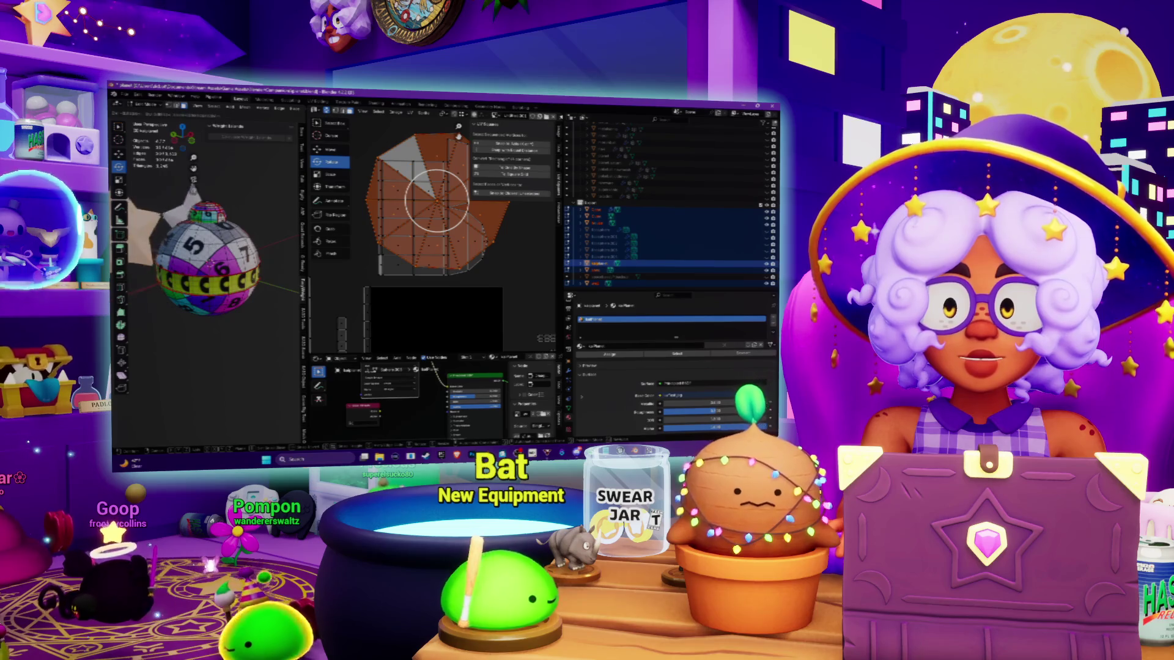
{"action": "middle_click_drag", "start_coordinate": [270, 213], "coordinate": [294, 223]}
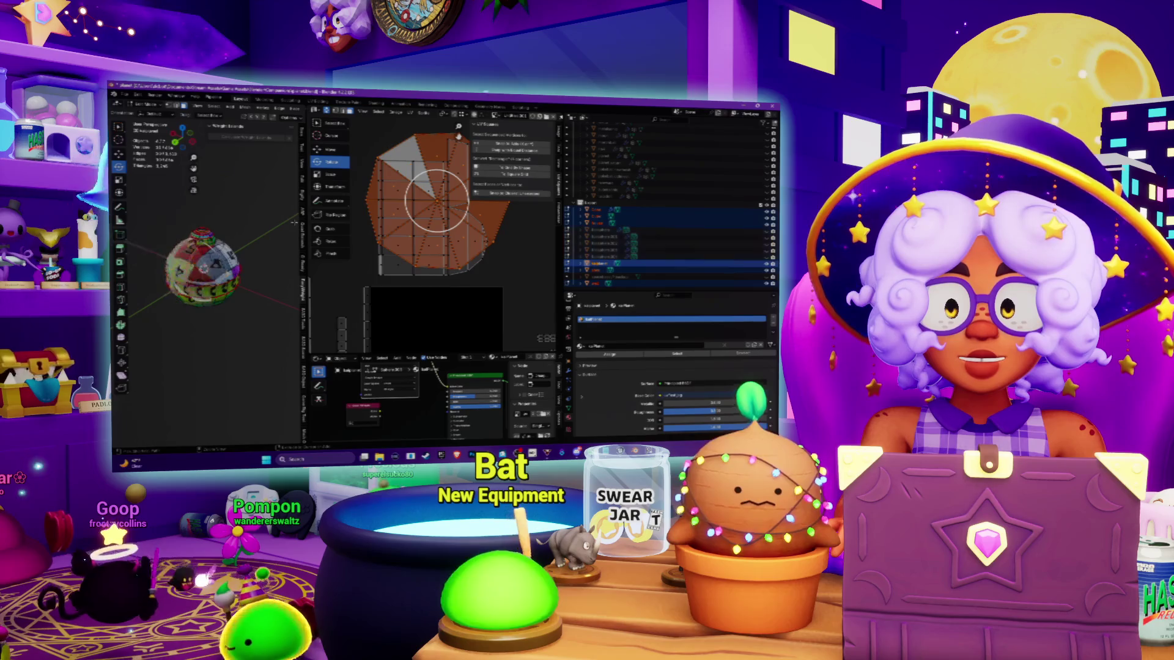
{"action": "left_click", "coordinate": [745, 211]}
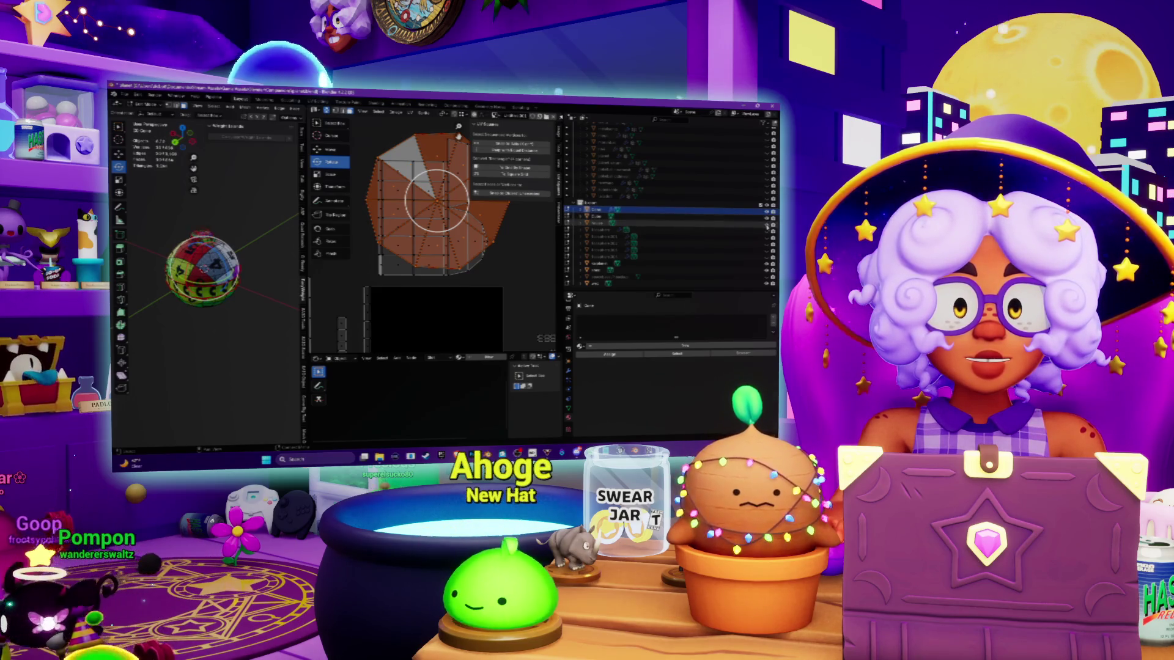
Step: Bring back the hidden star, then delete the star and the sphere's top piece
{"action": "scroll", "coordinate": [666, 202], "scroll_direction": "up", "scroll_amount": 5}
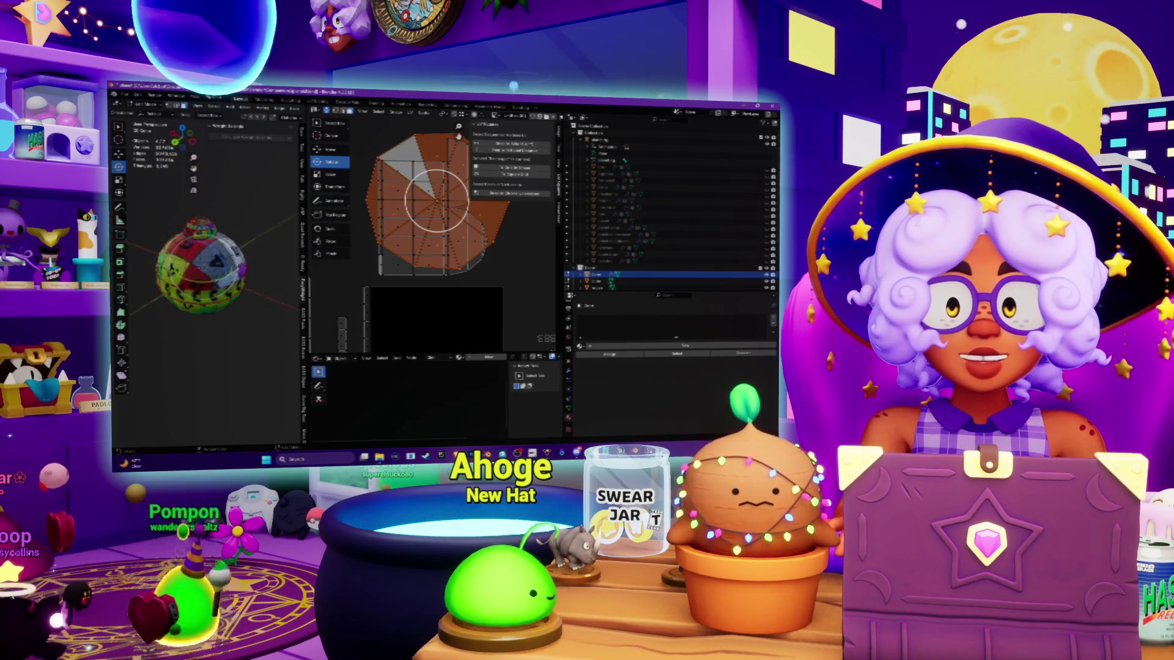
{"action": "key", "text": "r"}
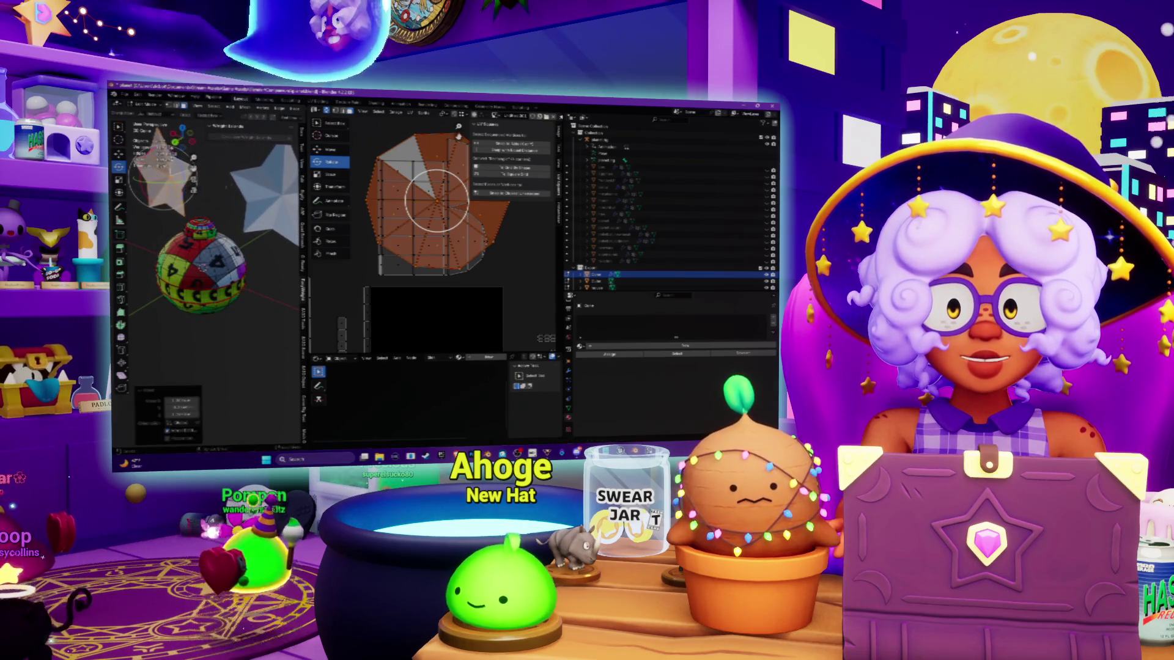
{"action": "scroll", "coordinate": [667, 201], "scroll_direction": "down", "scroll_amount": 5}
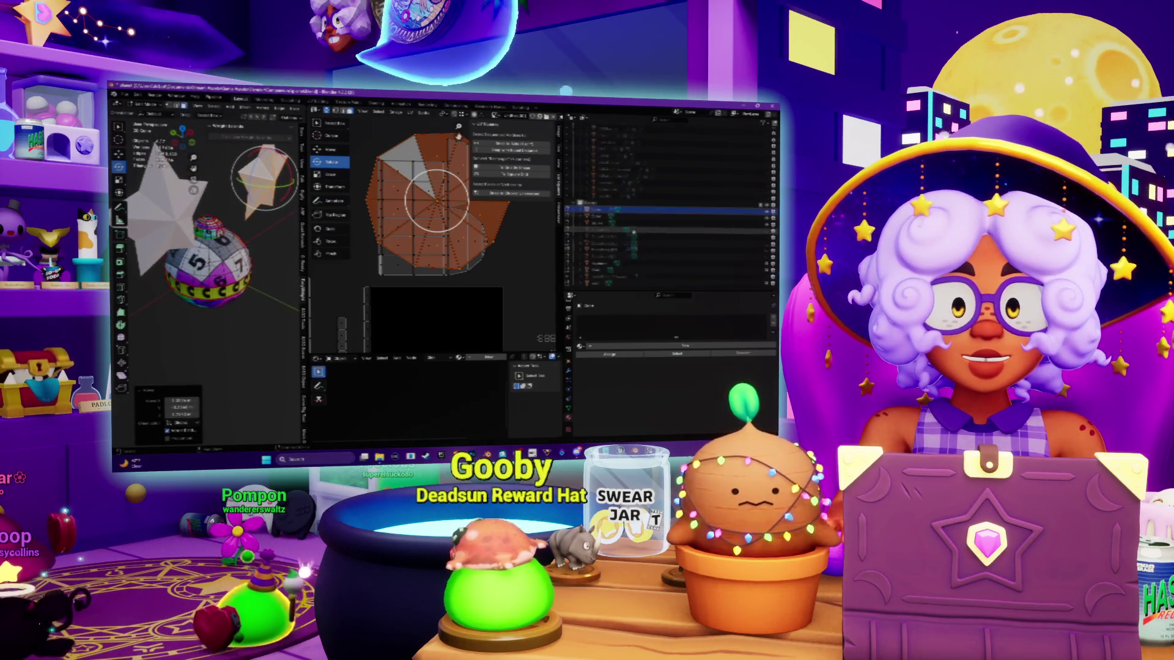
{"action": "key", "text": "Delete"}
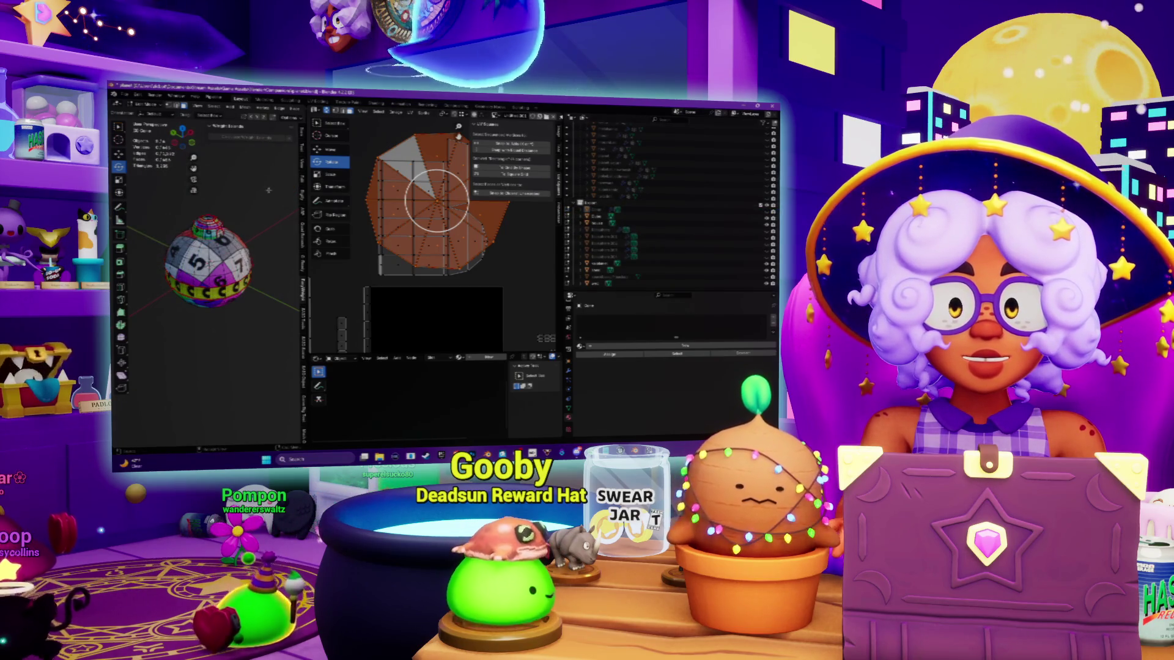
{"action": "left_click", "coordinate": [208, 221]}
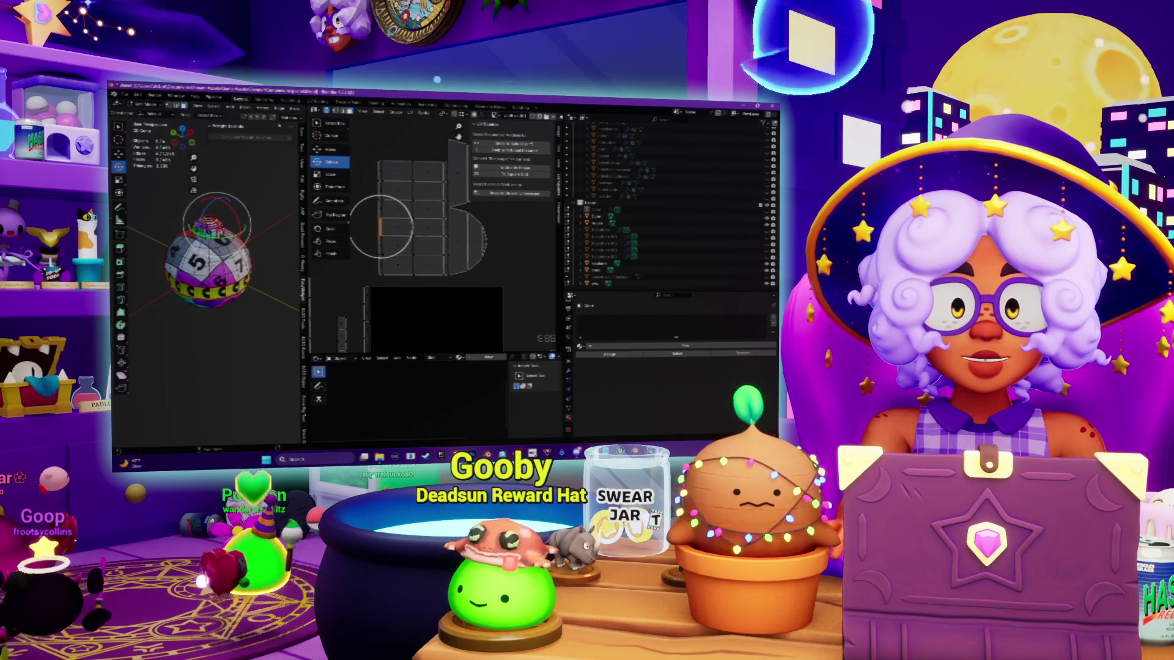
{"action": "key", "text": "Delete"}
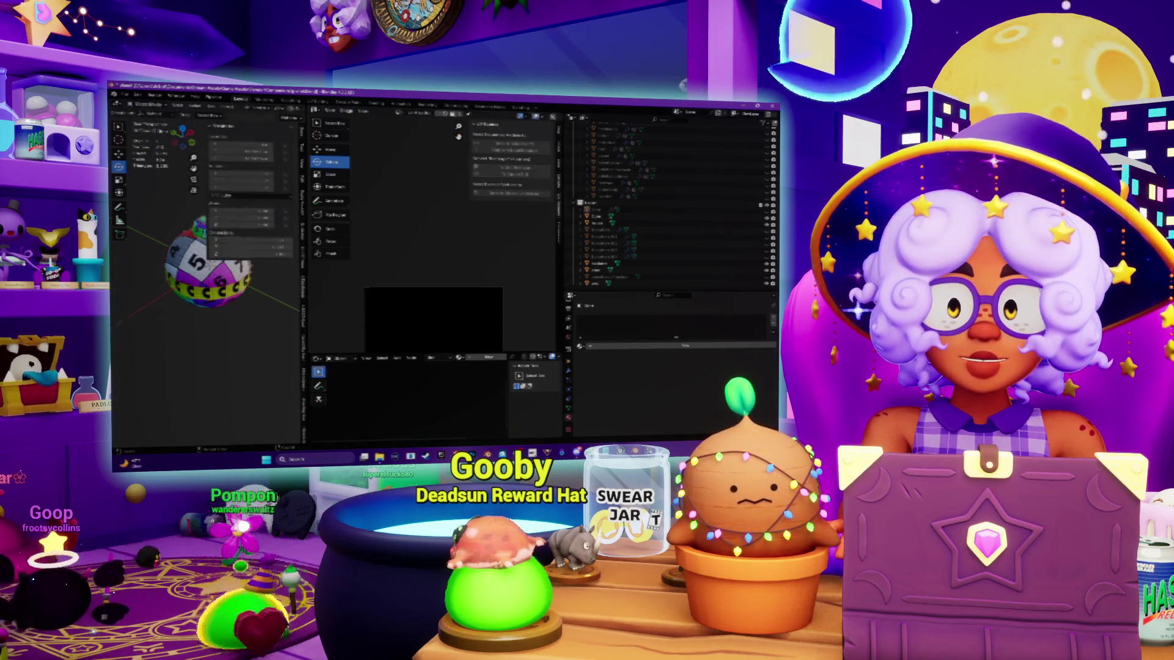
Step: Select several objects in the outliner, then bring the Spotify playlist to the front
{"action": "left_click", "coordinate": [597, 211]}
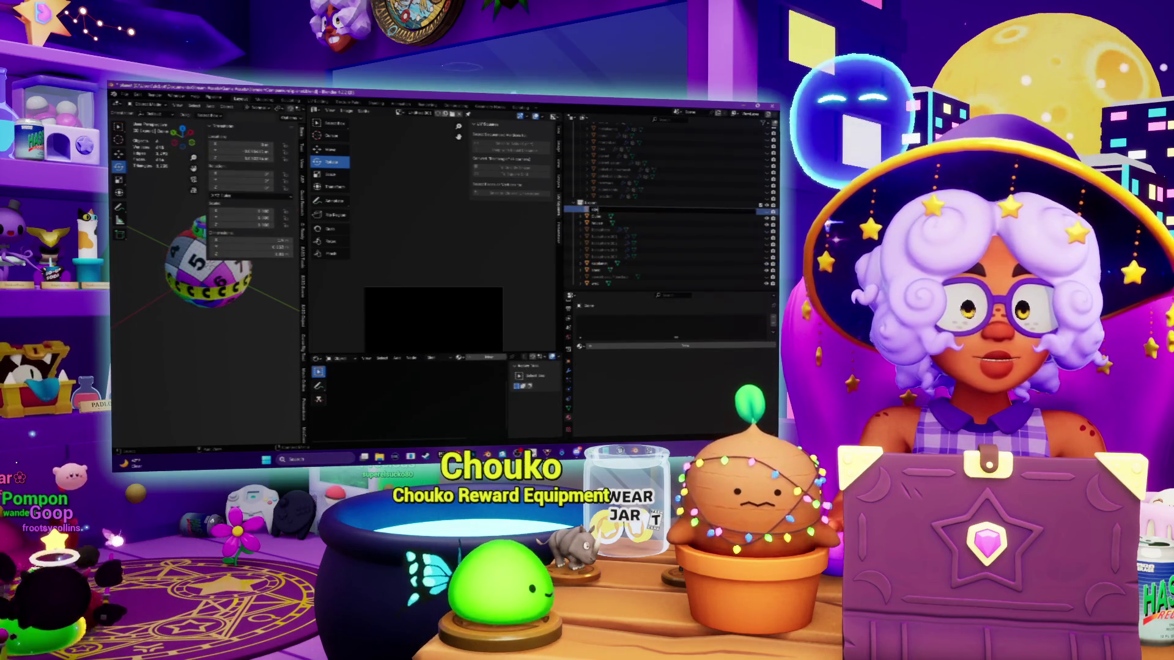
{"action": "left_click", "coordinate": [597, 277]}
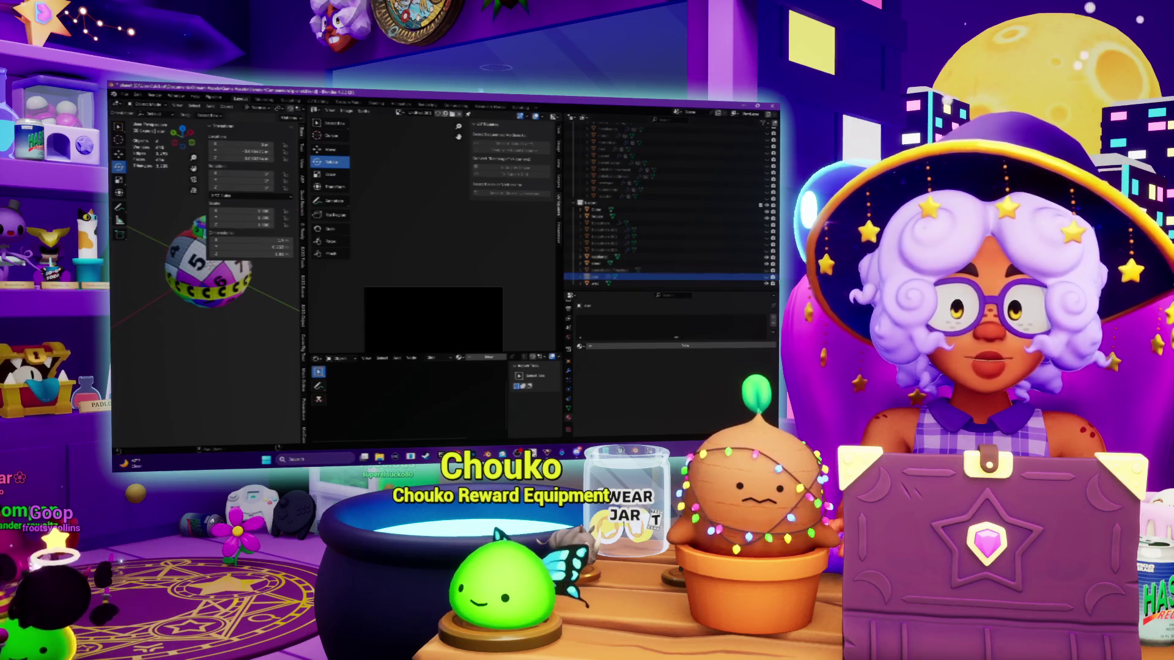
{"action": "key", "text": "a"}
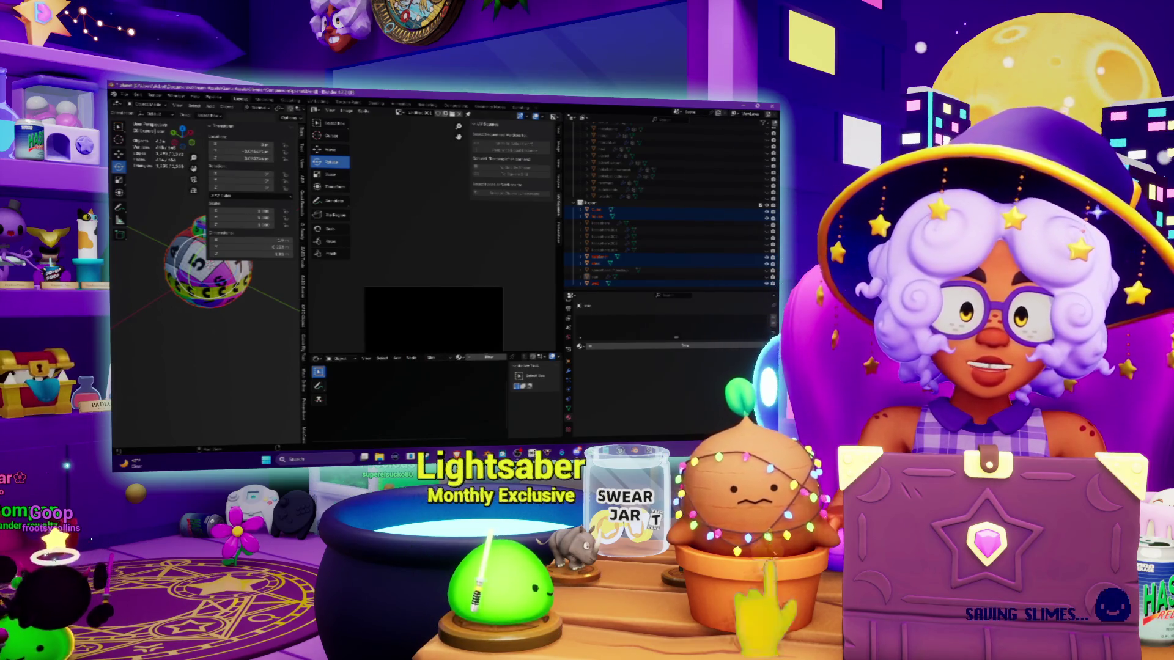
{"action": "key", "text": "alt+Tab"}
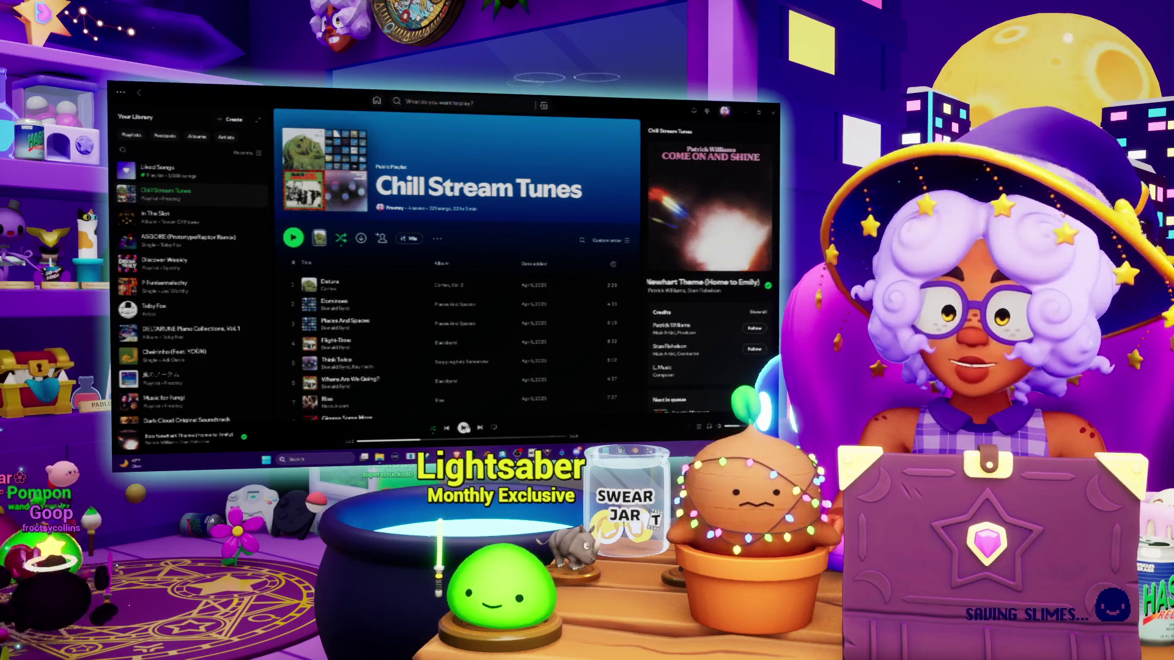
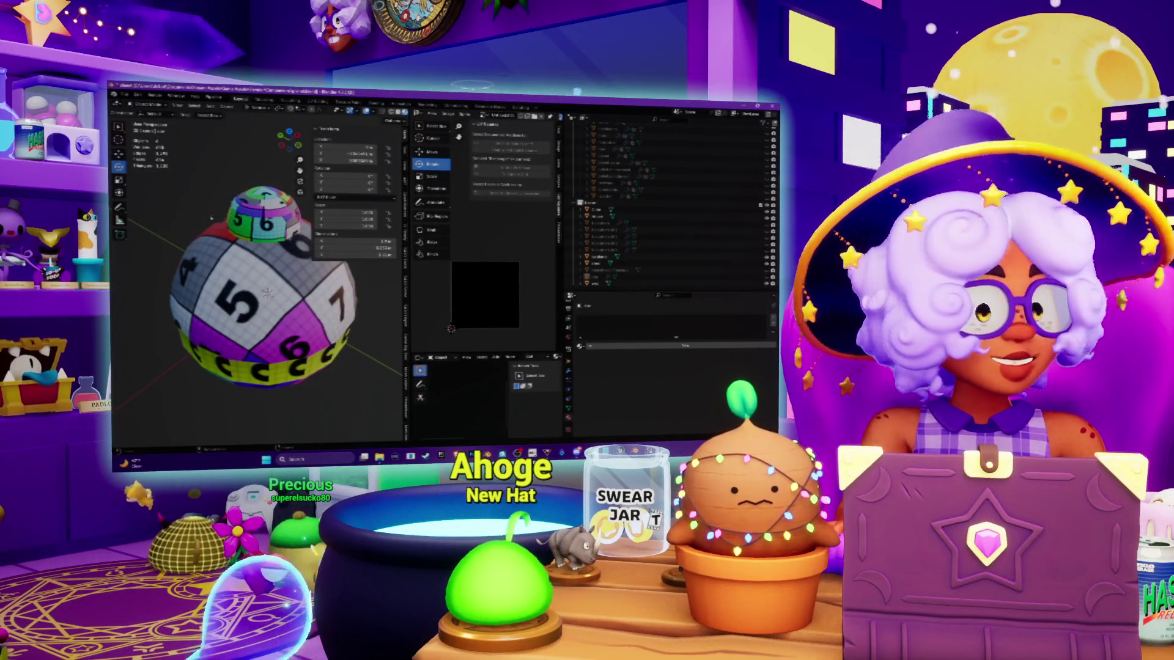
Step: Select the small hat object, then select every object in the scene with A
{"action": "middle_click_drag", "start_coordinate": [225, 236], "coordinate": [186, 230]}
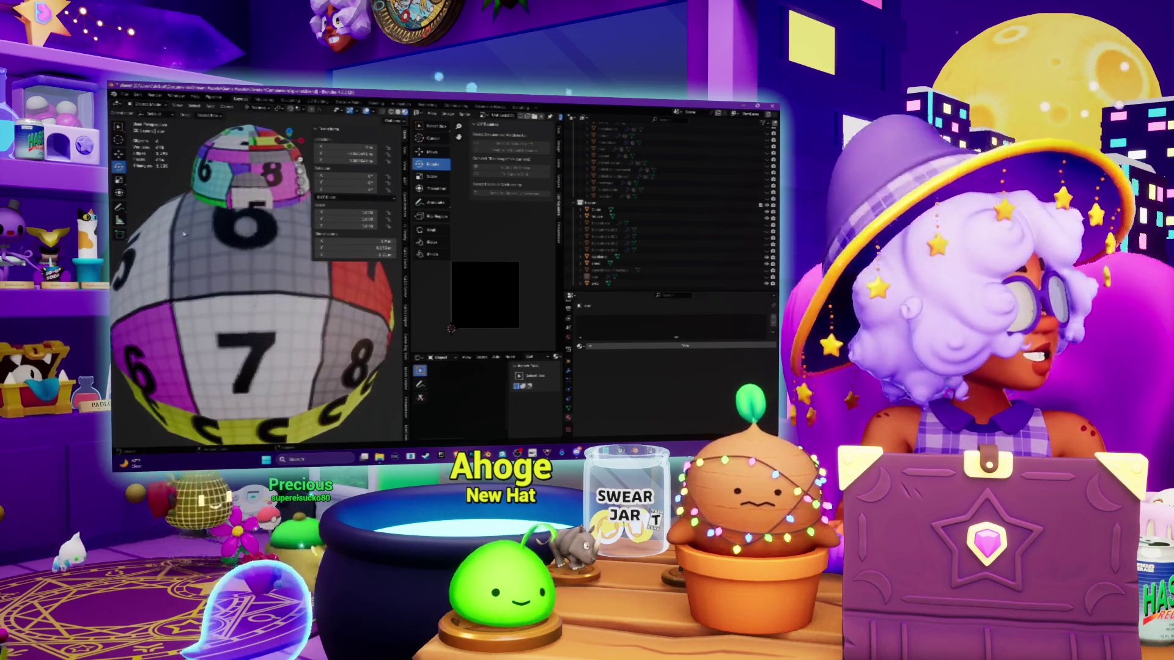
{"action": "scroll", "coordinate": [187, 231], "scroll_direction": "up", "scroll_amount": 6}
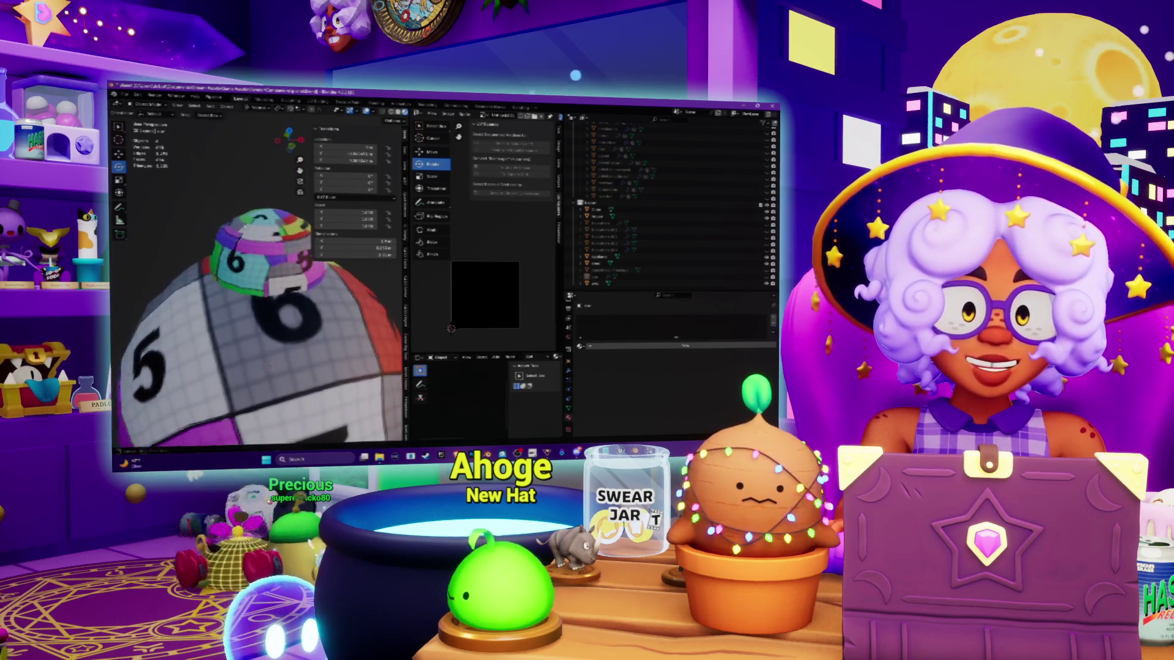
{"action": "left_click", "coordinate": [257, 221]}
{"action": "middle_click_drag", "start_coordinate": [266, 192], "coordinate": [244, 202]}
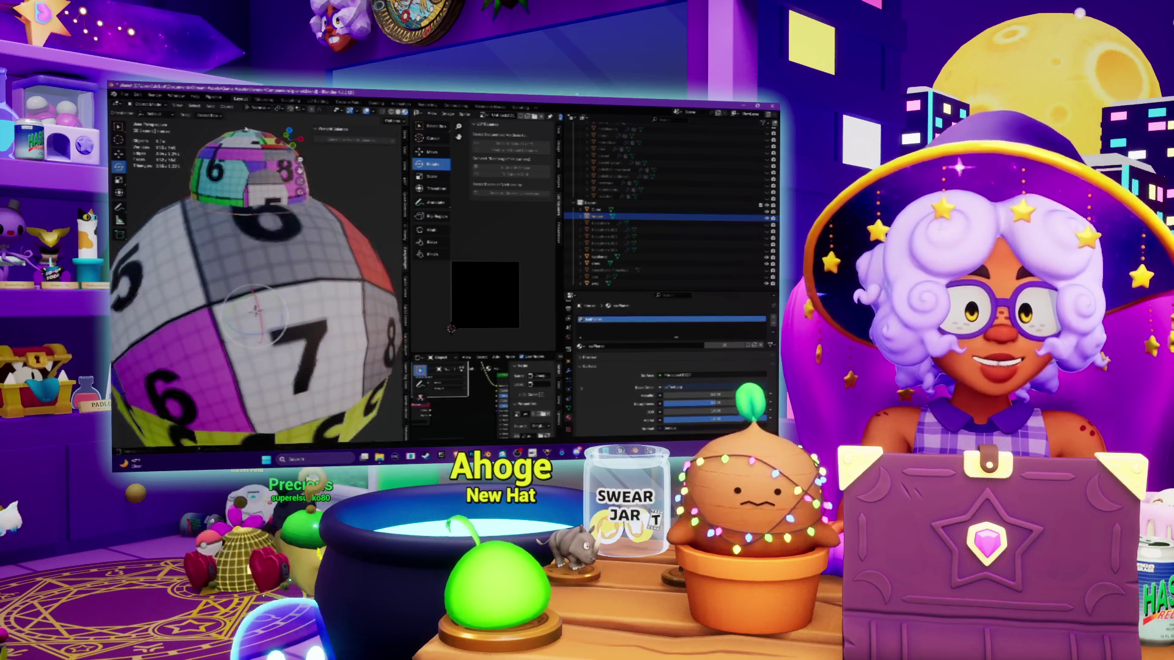
{"action": "scroll", "coordinate": [244, 202], "scroll_direction": "down", "scroll_amount": 4}
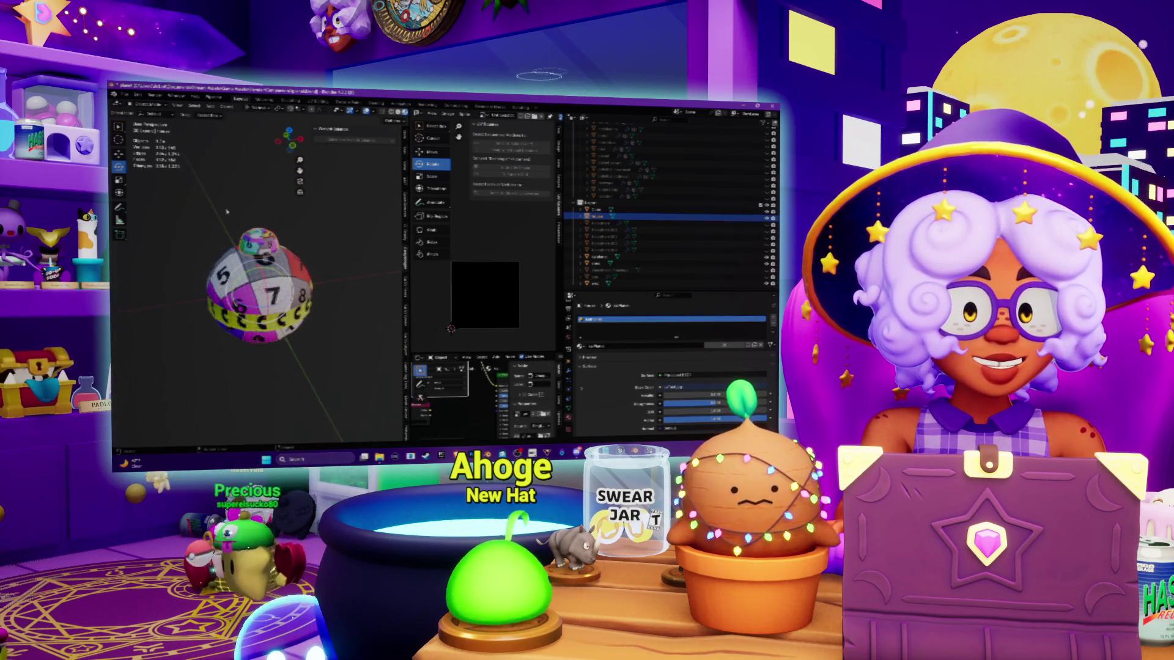
{"action": "key", "text": "a"}
{"action": "scroll", "coordinate": [293, 263], "scroll_direction": "up", "scroll_amount": 2}
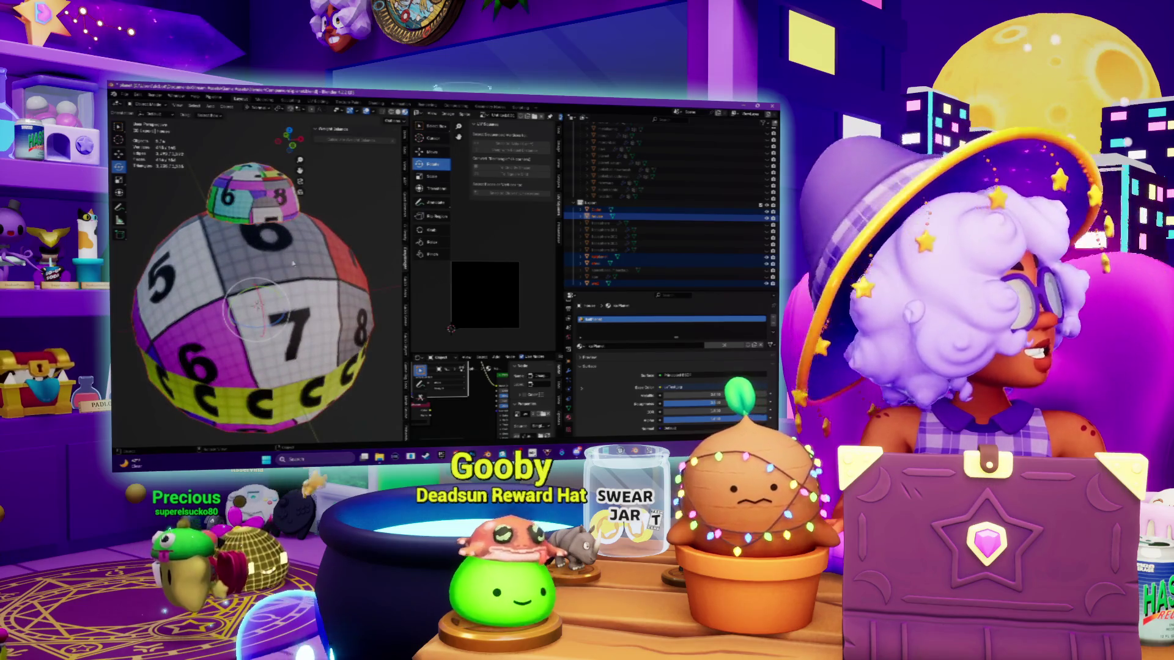
{"action": "middle_click_drag", "start_coordinate": [173, 116], "coordinate": [173, 138]}
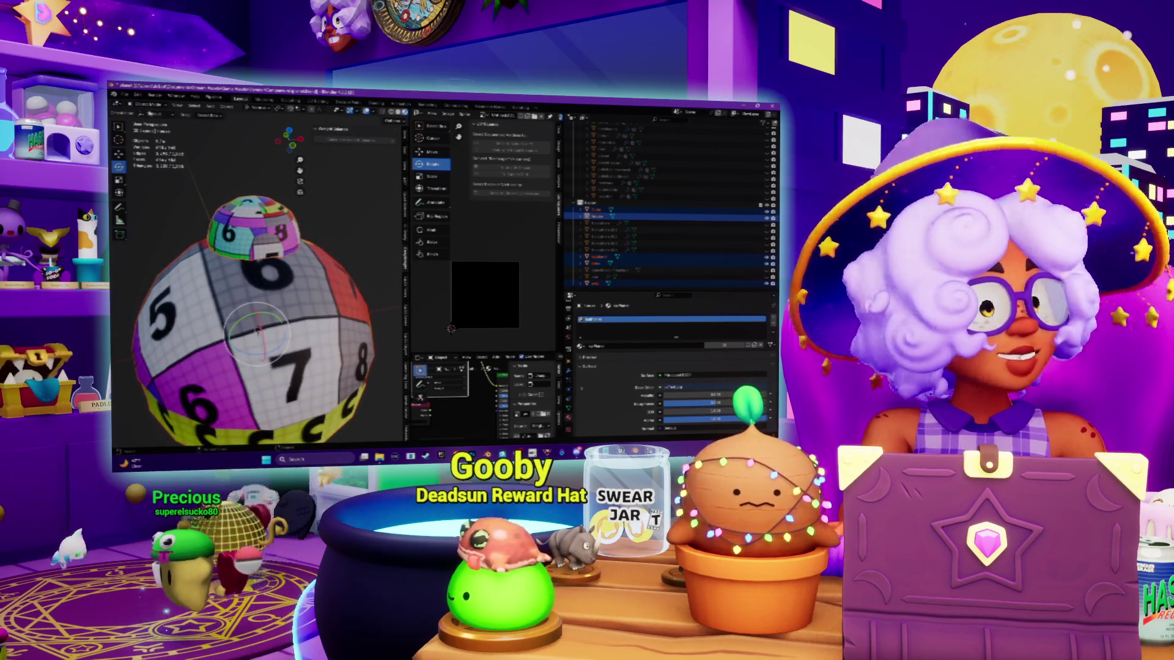
Step: Enter Edit Mode, select the entire mesh, and switch to circle select with C
{"action": "left_click", "coordinate": [145, 107]}
{"action": "left_click", "coordinate": [147, 122]}
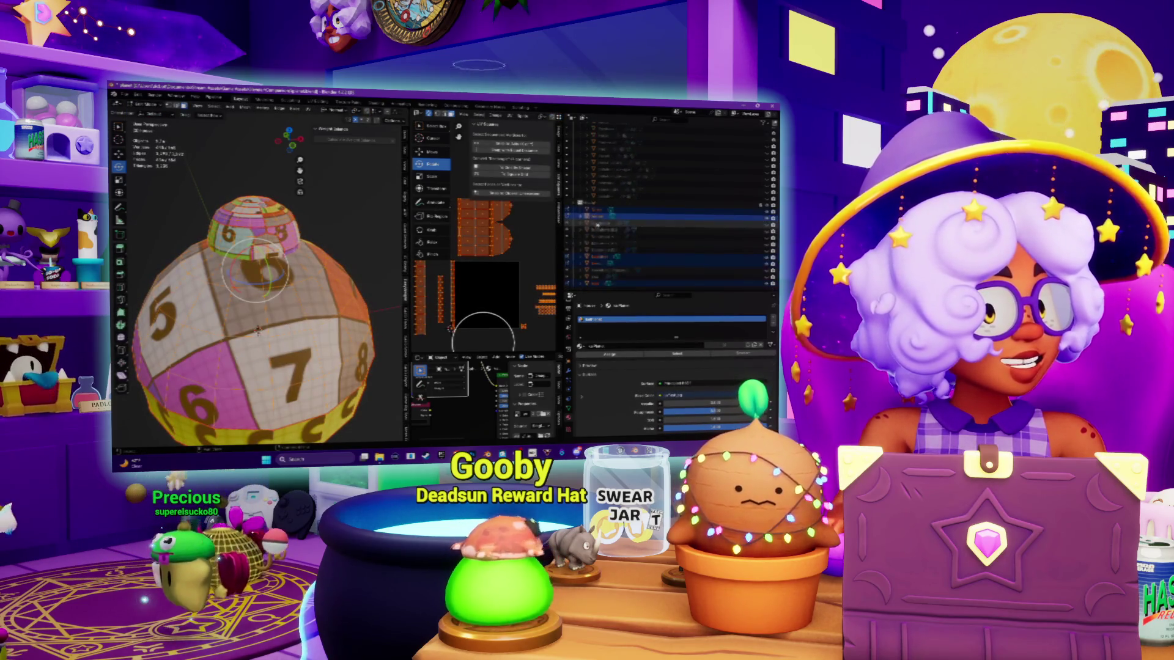
{"action": "key", "text": "alt+a"}
{"action": "scroll", "coordinate": [260, 165], "scroll_direction": "up", "scroll_amount": 3}
{"action": "scroll", "coordinate": [260, 165], "scroll_direction": "down", "scroll_amount": 3}
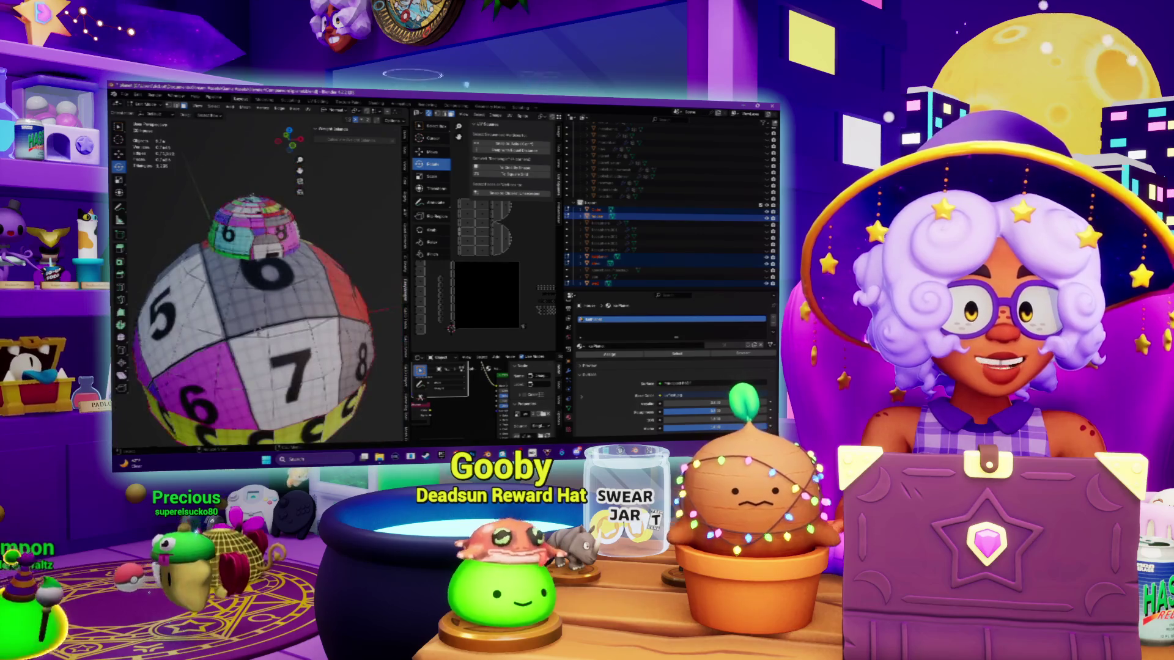
{"action": "middle_click_drag", "start_coordinate": [260, 165], "coordinate": [258, 217]}
{"action": "key", "text": "a"}
{"action": "key", "text": "c"}
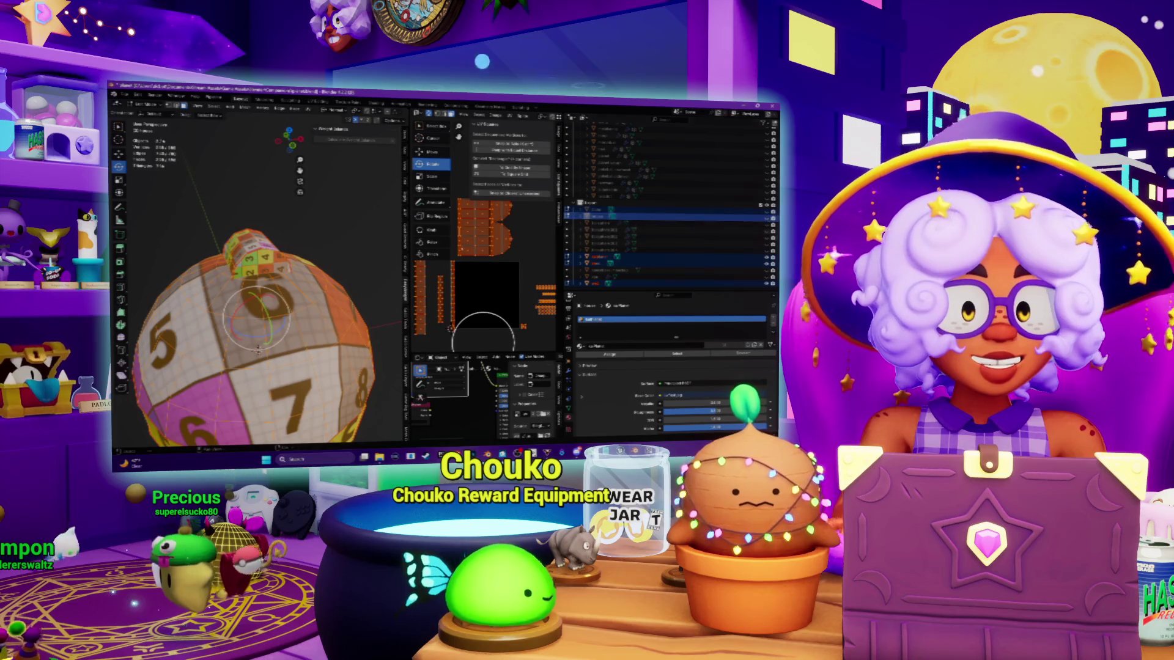
Step: Orbit and zoom around the textured model to inspect it near the pink face
{"action": "scroll", "coordinate": [256, 342], "scroll_direction": "up", "scroll_amount": 3}
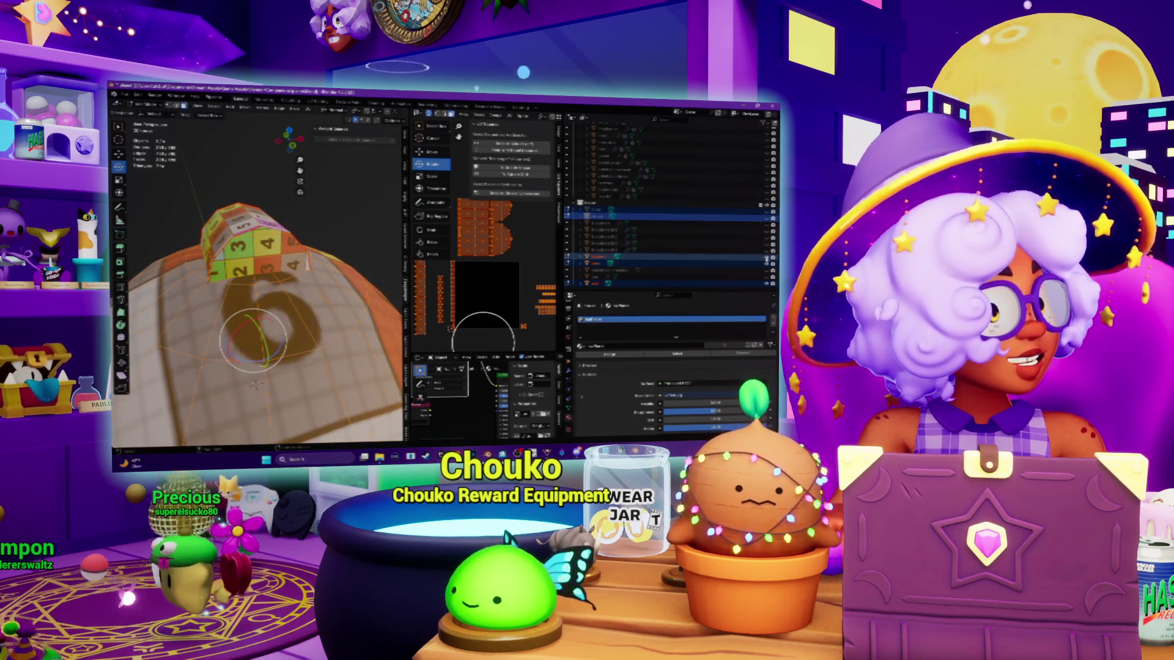
{"action": "scroll", "coordinate": [256, 251], "scroll_direction": "down", "scroll_amount": 4}
{"action": "mouse_move", "coordinate": [247, 244]}
{"action": "middle_mouse_down"}
{"action": "mouse_move", "coordinate": [239, 252]}
{"action": "mouse_move", "coordinate": [232, 183]}
{"action": "mouse_move", "coordinate": [269, 330]}
{"action": "middle_mouse_up"}
{"action": "scroll", "coordinate": [331, 291], "scroll_direction": "up", "scroll_amount": 3}
{"action": "middle_click_drag", "start_coordinate": [331, 291], "coordinate": [323, 269]}
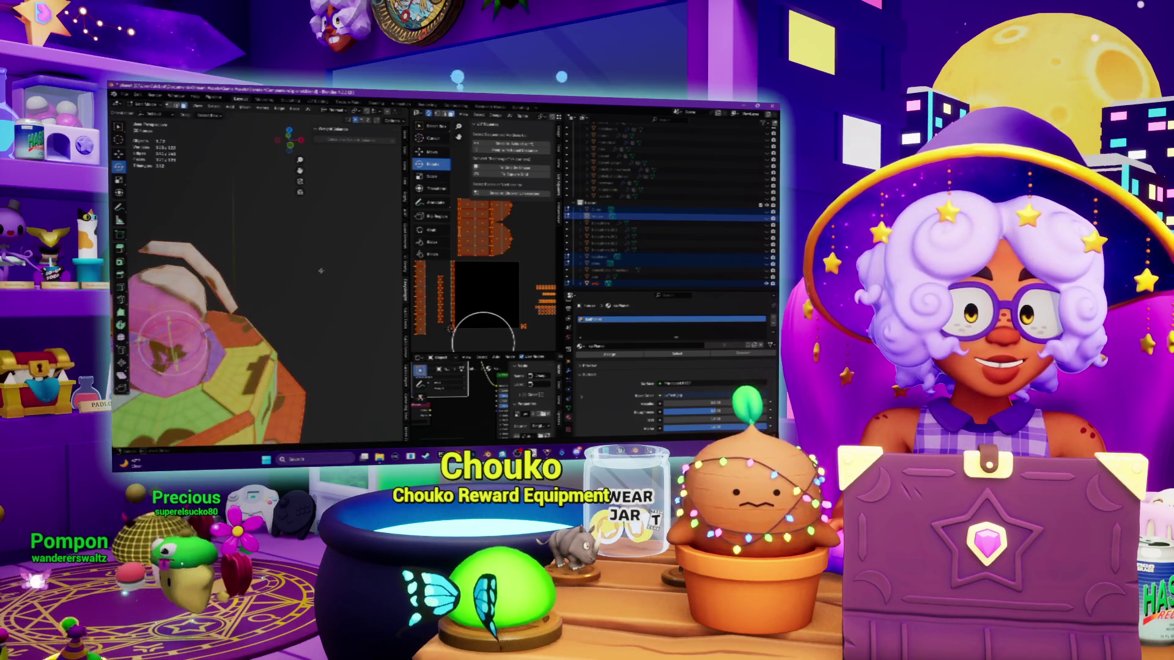
{"action": "scroll", "coordinate": [323, 269], "scroll_direction": "down", "scroll_amount": 5}
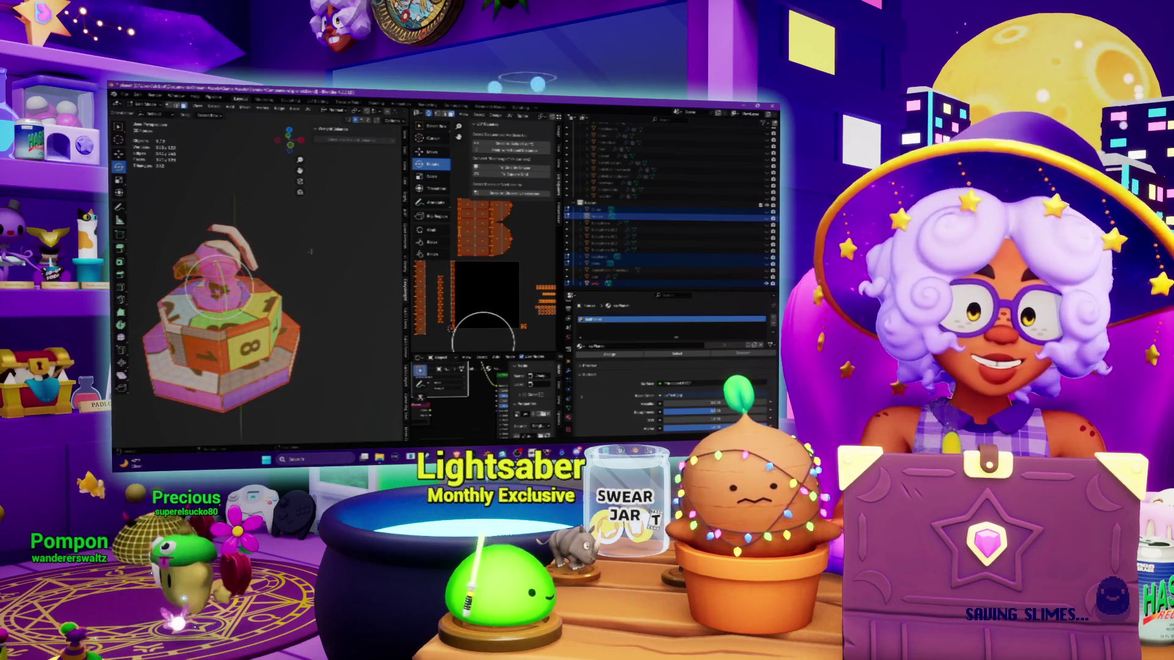
{"action": "middle_click_drag", "start_coordinate": [313, 269], "coordinate": [235, 227]}
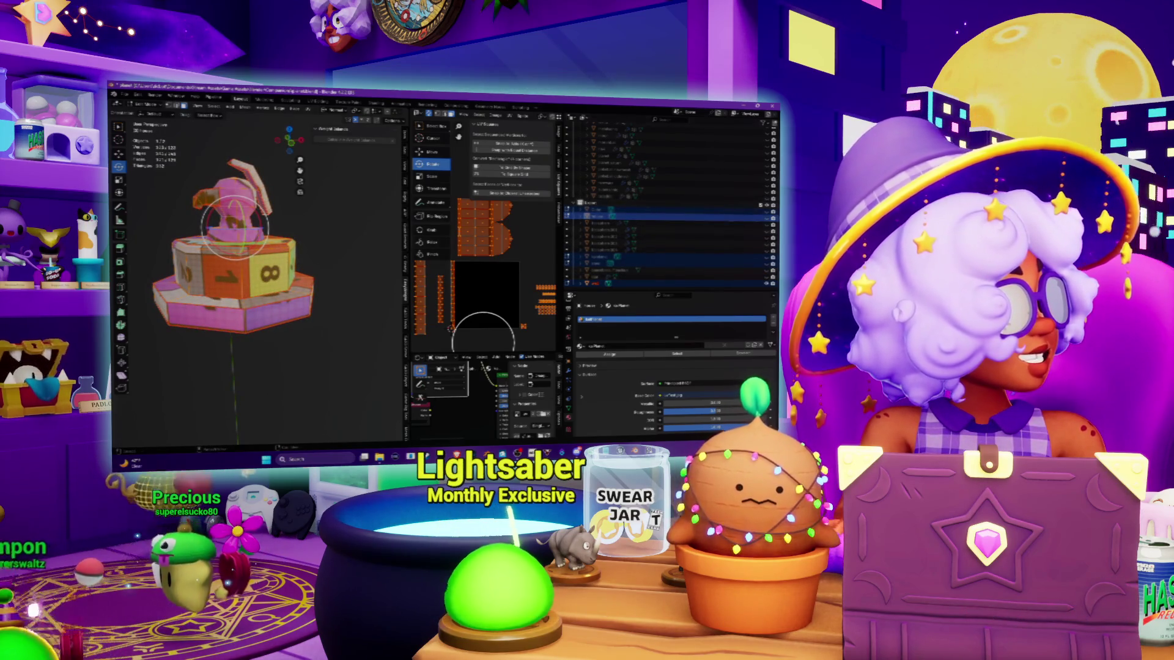
Step: Clear the mesh selection and paint-select the front faces, then undo that selection
{"action": "key", "text": "alt+a"}
{"action": "middle_click_drag", "start_coordinate": [236, 227], "coordinate": [253, 321]}
{"action": "left_click_drag", "start_coordinate": [255, 319], "coordinate": [264, 286]}
{"action": "mouse_move", "coordinate": [264, 284]}
{"action": "middle_mouse_down"}
{"action": "mouse_move", "coordinate": [257, 263]}
{"action": "mouse_move", "coordinate": [257, 278]}
{"action": "middle_mouse_up"}
{"action": "scroll", "coordinate": [244, 238], "scroll_direction": "up", "scroll_amount": 4}
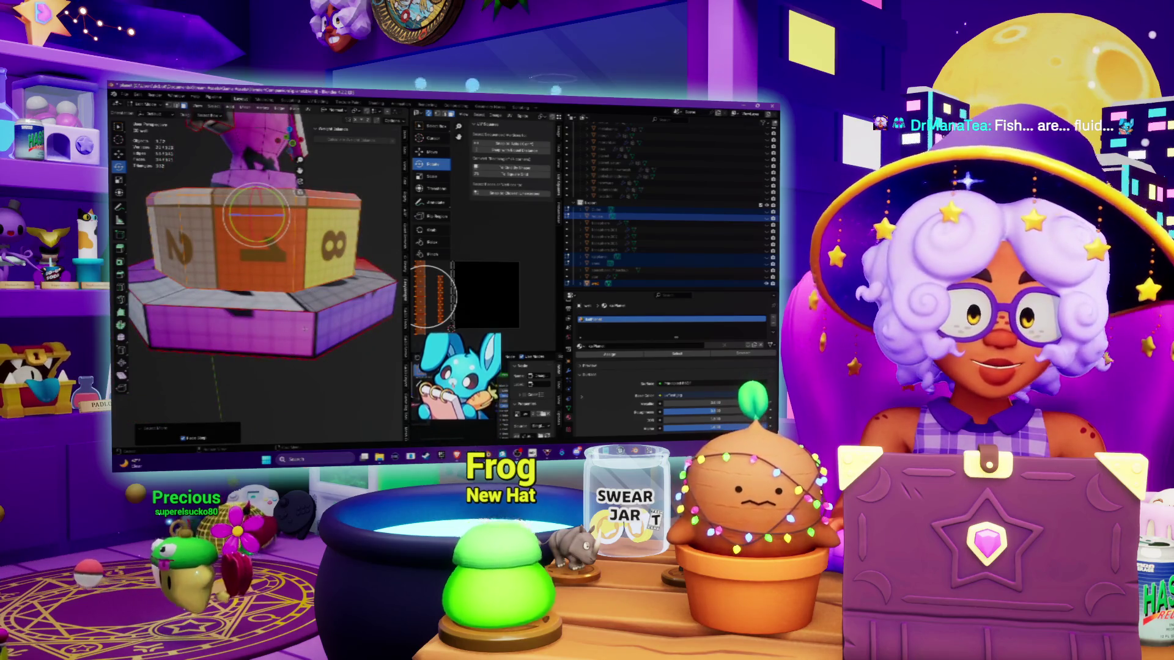
{"action": "key", "text": "ctrl+z"}
Step: Loop-select a side ring of faces on the tier and widen the UV editor
{"action": "mouse_move", "coordinate": [256, 276]}
{"action": "middle_mouse_down"}
{"action": "mouse_move", "coordinate": [288, 286]}
{"action": "mouse_move", "coordinate": [325, 323]}
{"action": "mouse_move", "coordinate": [325, 306]}
{"action": "middle_mouse_up"}
{"action": "left_click", "coordinate": [325, 306], "text": "alt"}
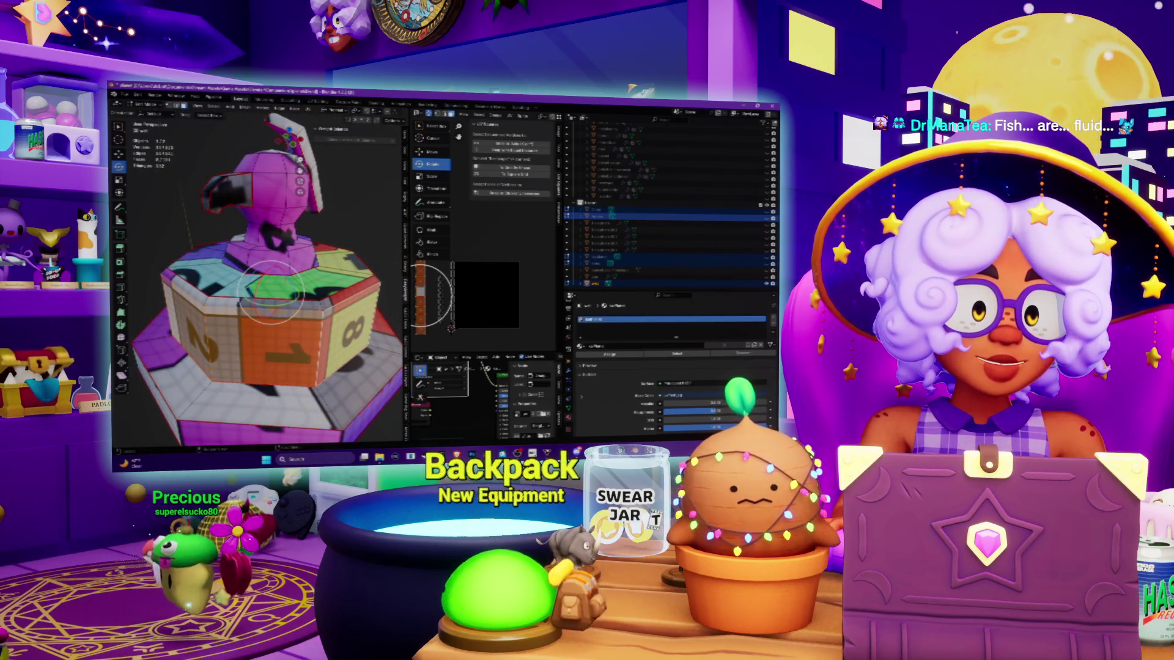
{"action": "left_click", "coordinate": [318, 306], "text": "alt"}
{"action": "left_click", "coordinate": [319, 306], "text": "alt"}
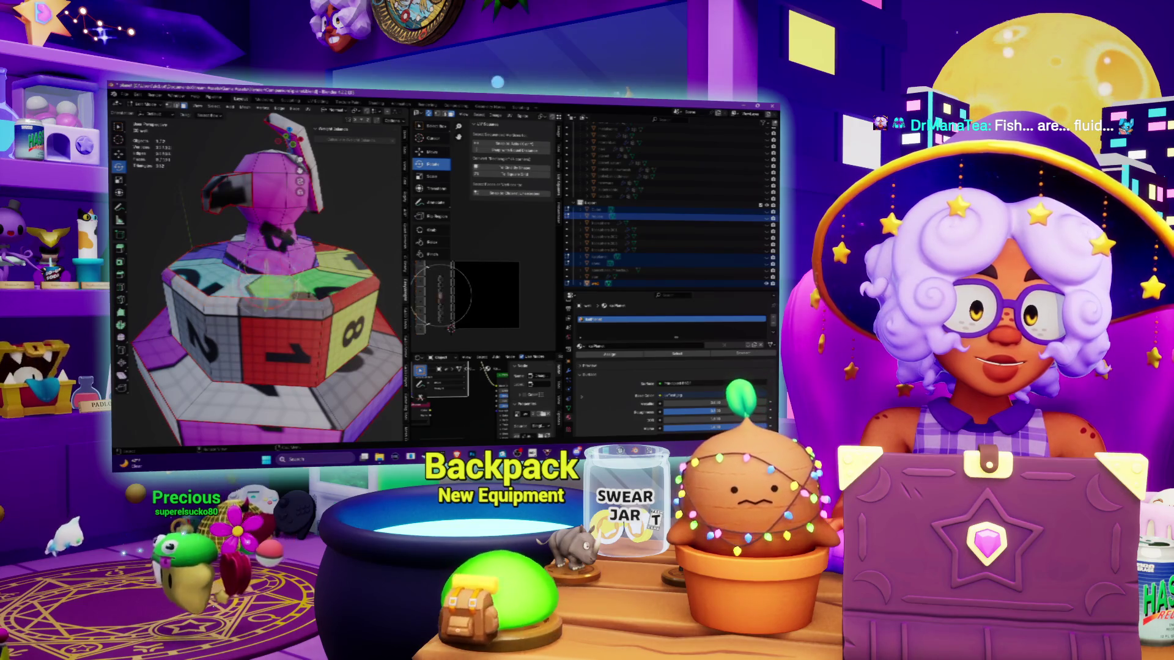
{"action": "middle_click_drag", "start_coordinate": [319, 307], "coordinate": [295, 299]}
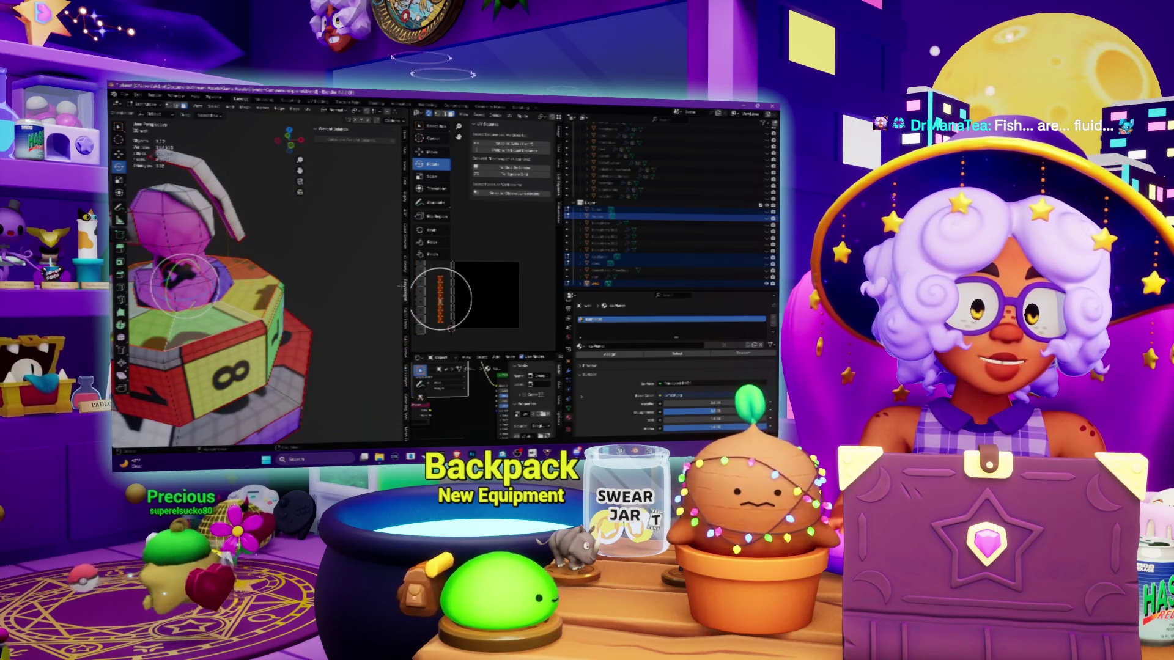
{"action": "scroll", "coordinate": [303, 306], "scroll_direction": "down", "scroll_amount": 5}
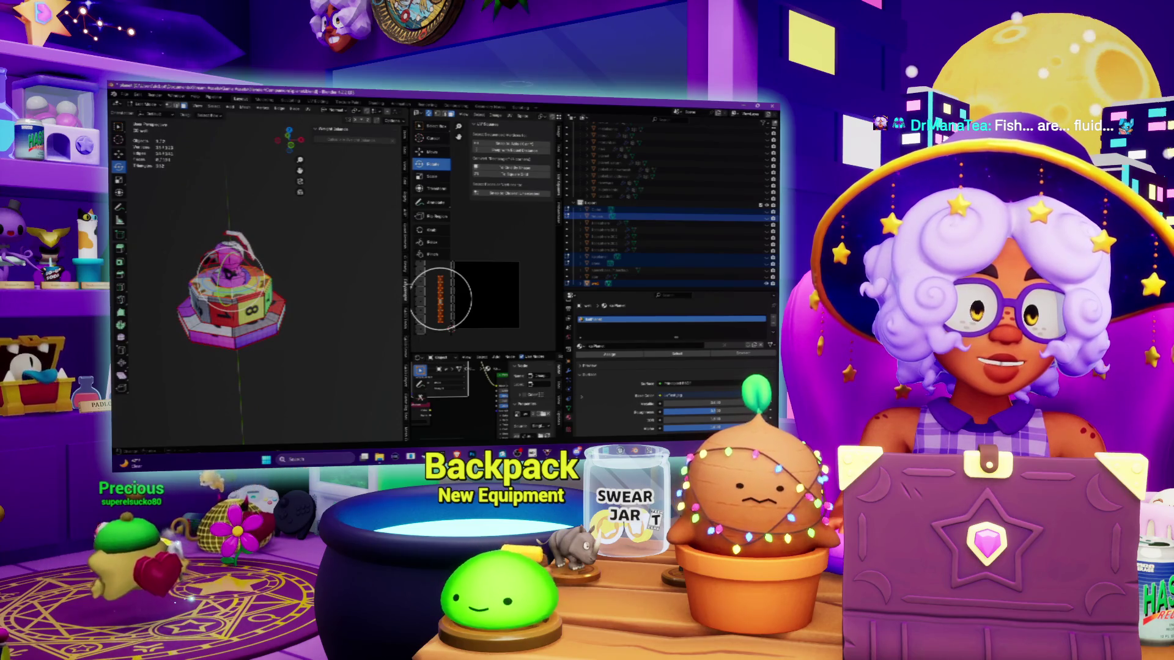
{"action": "left_click_drag", "start_coordinate": [405, 299], "coordinate": [316, 298]}
{"action": "middle_click_drag", "start_coordinate": [248, 300], "coordinate": [269, 288]}
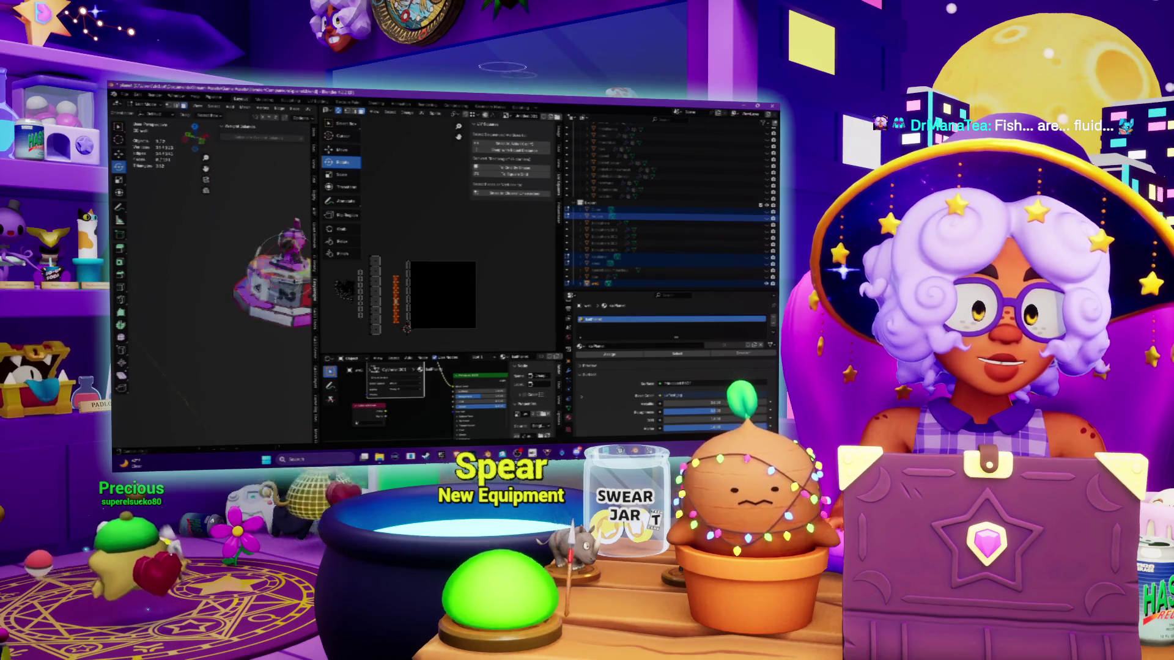
Step: Enlarge the Shader Editor, pan to the Image Texture node, and choose Closest interpolation
{"action": "left_click_drag", "start_coordinate": [447, 353], "coordinate": [446, 238]}
{"action": "middle_click_drag", "start_coordinate": [429, 294], "coordinate": [466, 321]}
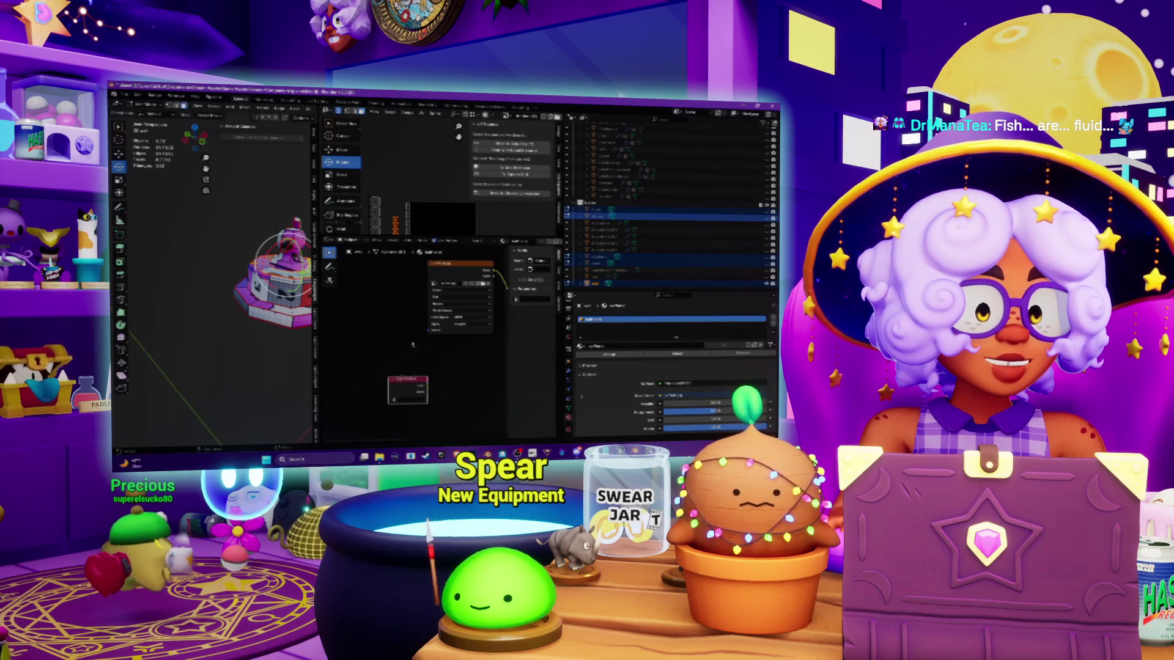
{"action": "middle_click_drag", "start_coordinate": [401, 294], "coordinate": [346, 316]}
{"action": "scroll", "coordinate": [350, 306], "scroll_direction": "up", "scroll_amount": 2}
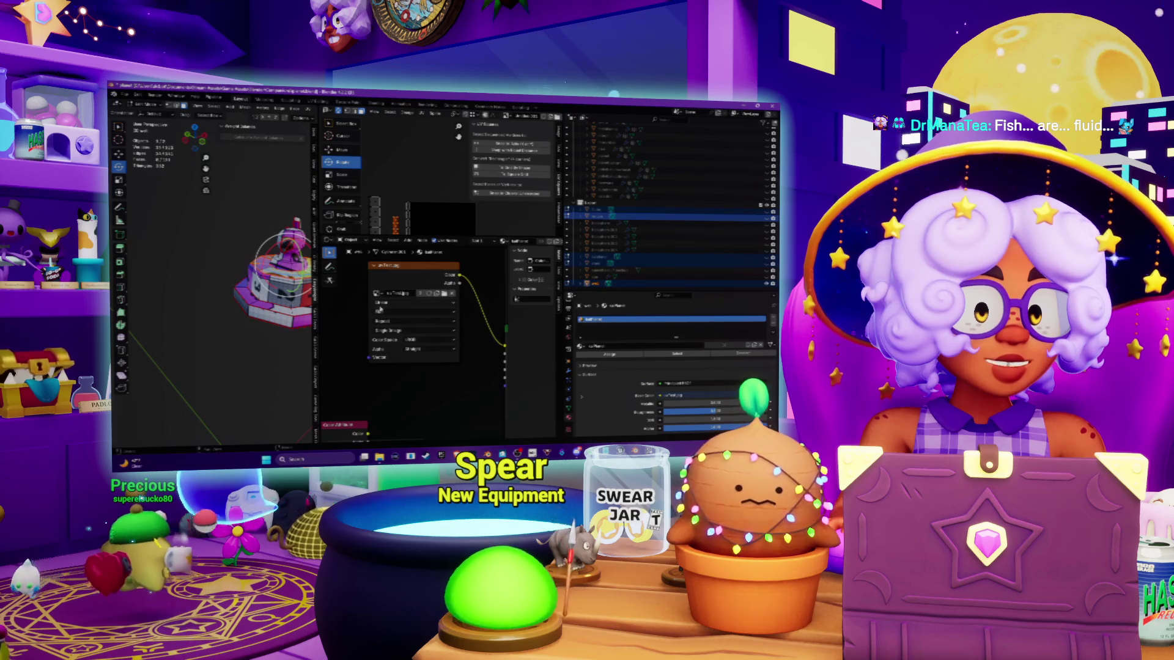
{"action": "left_click", "coordinate": [382, 304]}
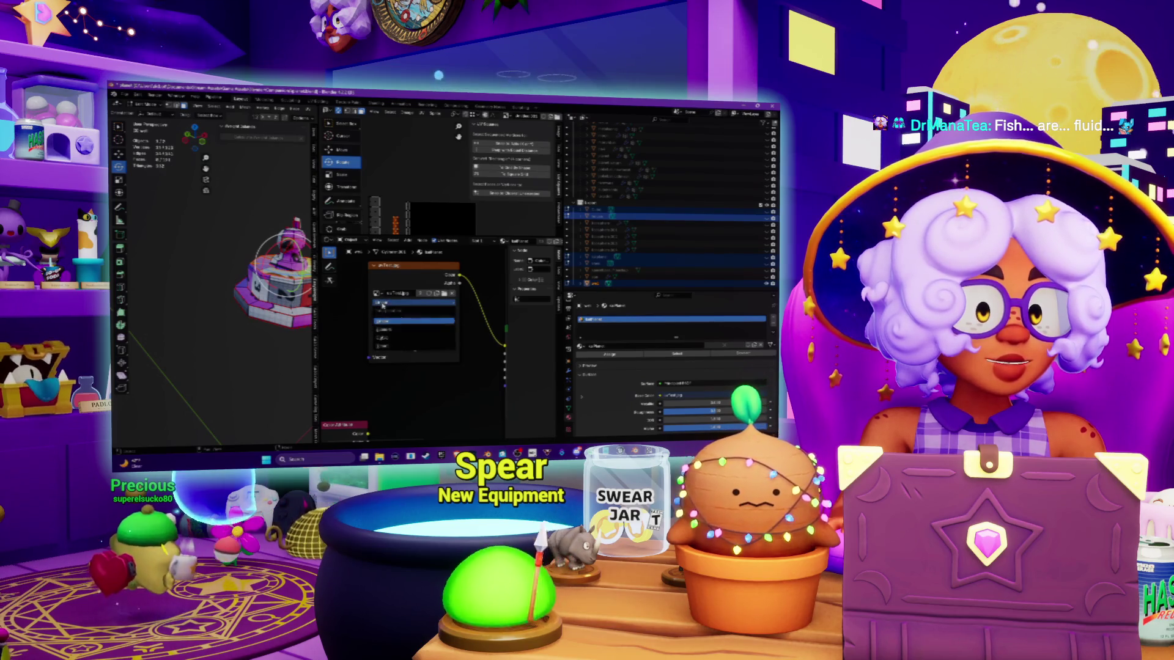
{"action": "left_click", "coordinate": [398, 330]}
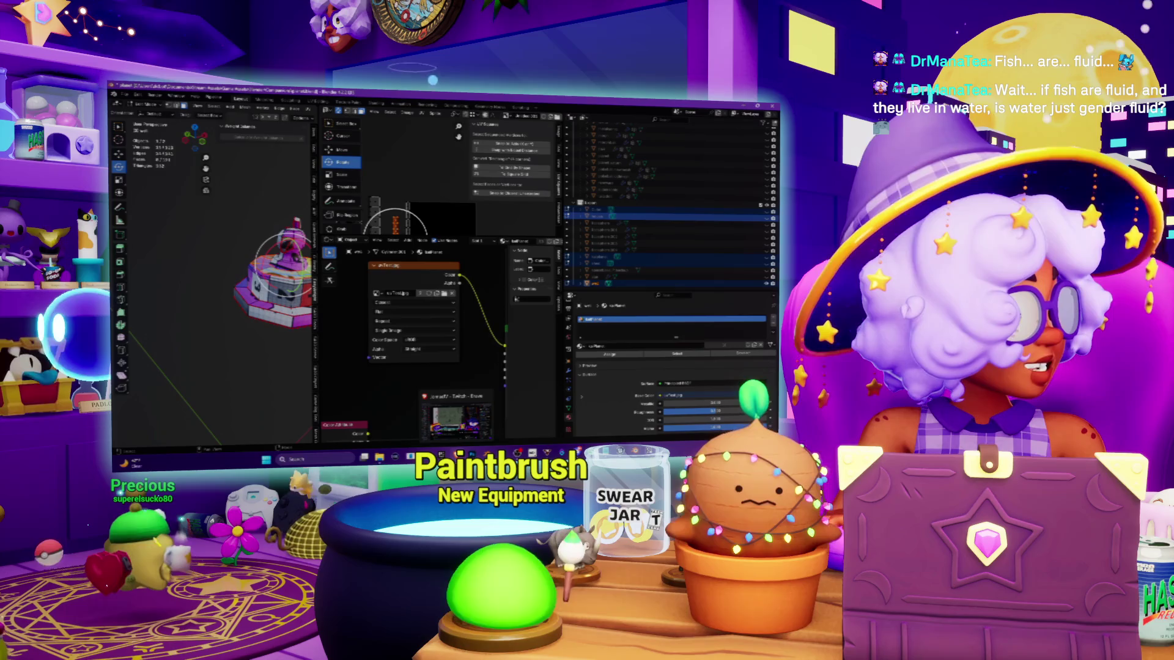
Step: Search Brave for Blender shader images in a new tab, then switch back to Blender
{"action": "left_click", "coordinate": [455, 419]}
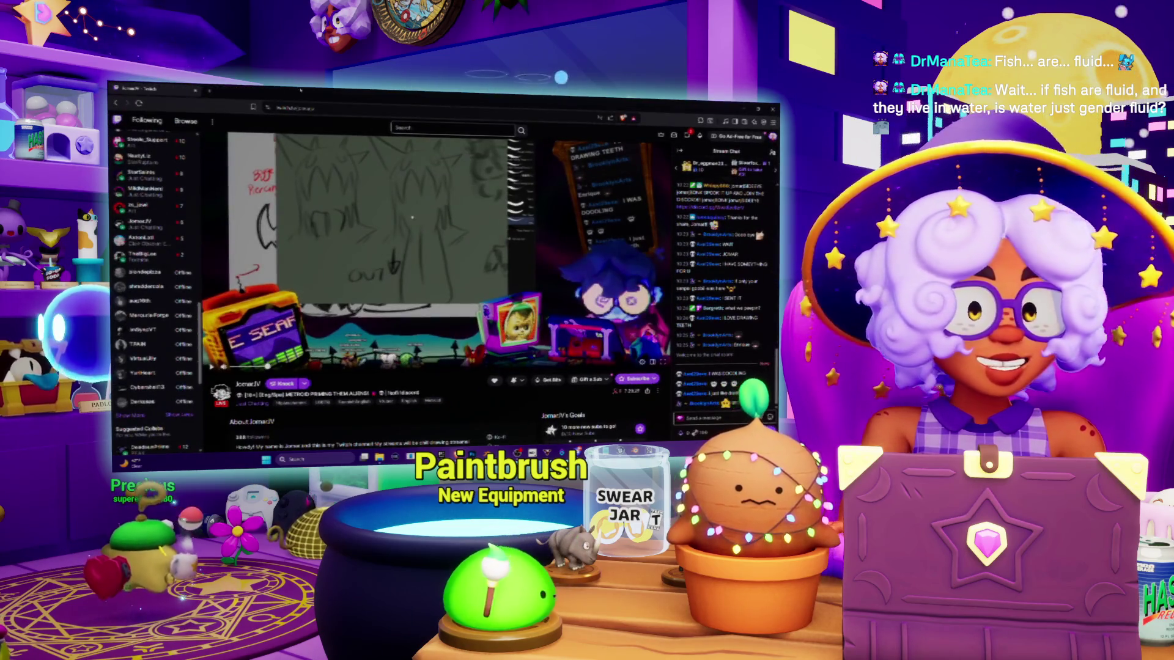
{"action": "left_click", "coordinate": [211, 91]}
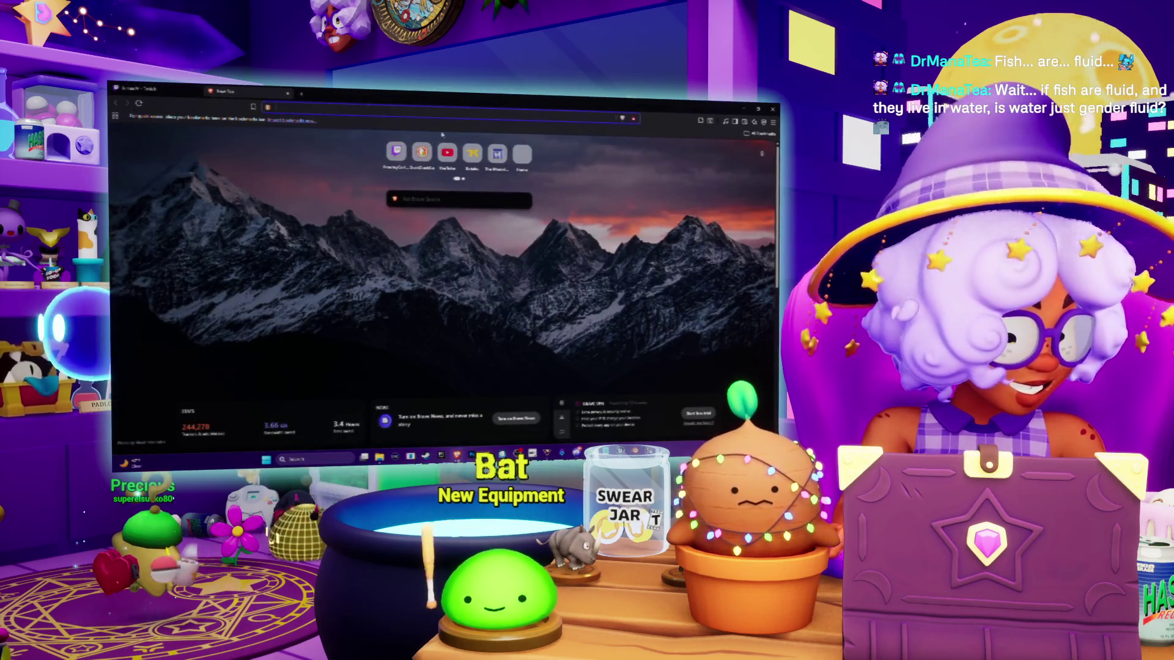
{"action": "type", "text": "blender"}
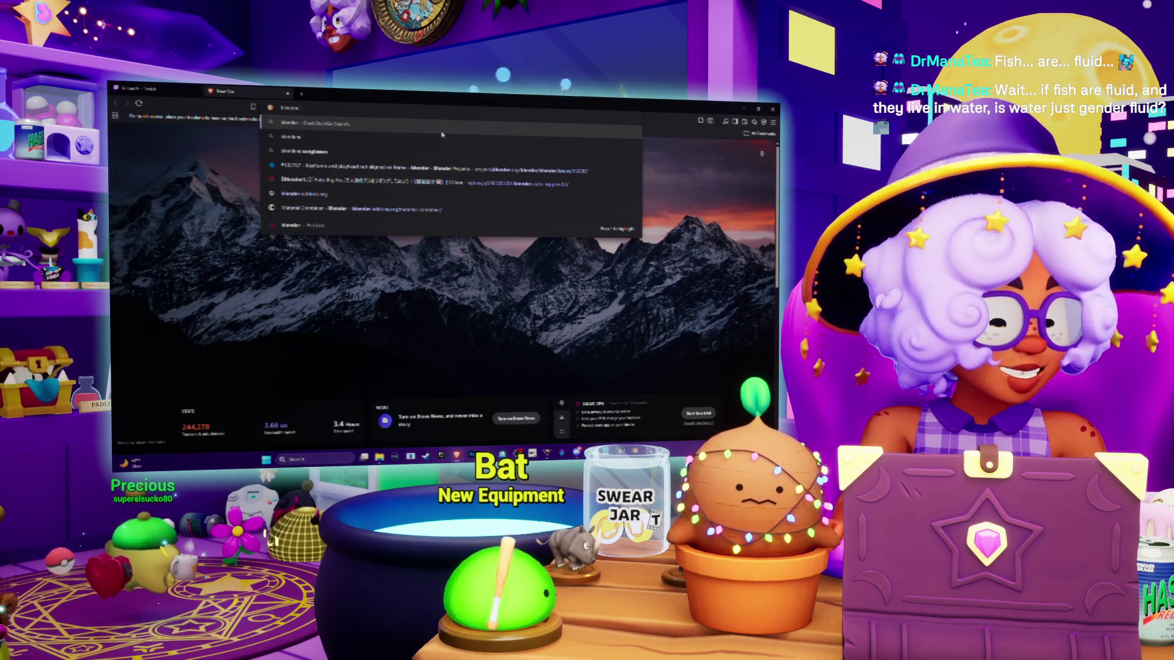
{"action": "type", "text": " ad"}
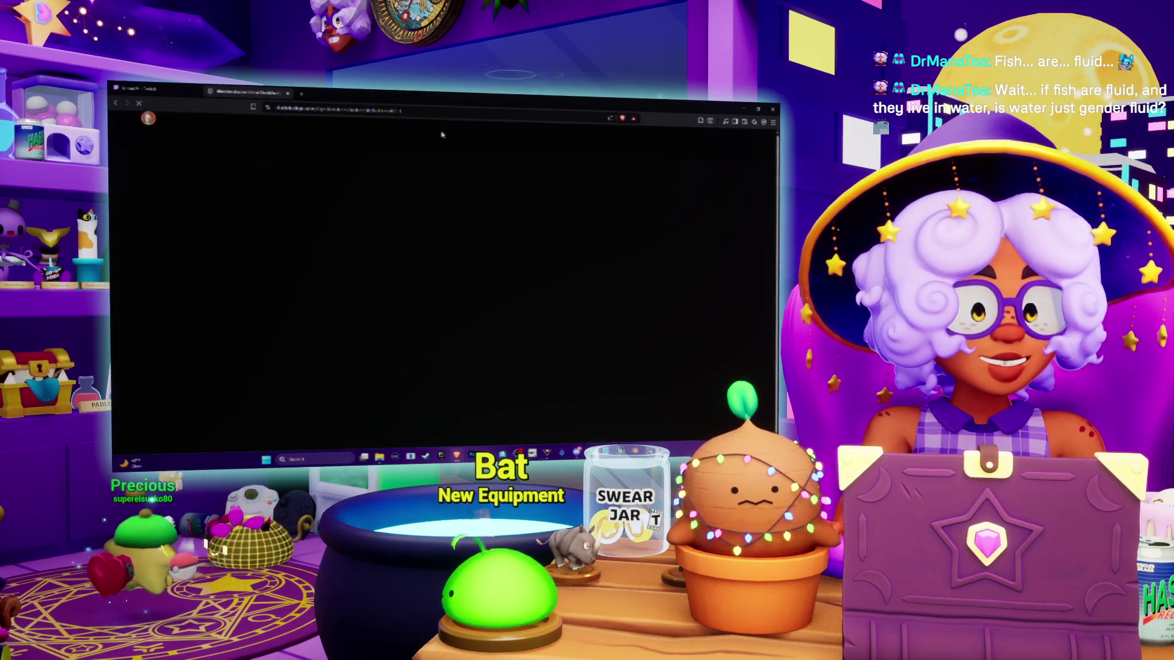
{"action": "scroll", "coordinate": [206, 236], "scroll_direction": "down", "scroll_amount": 2}
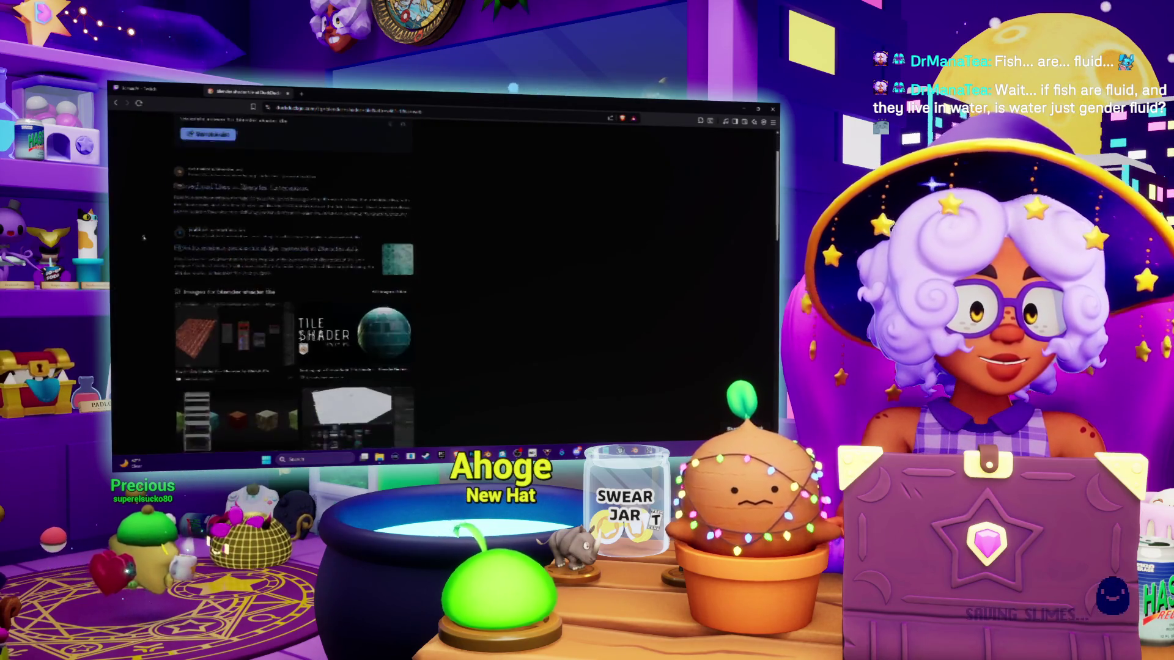
{"action": "left_click", "coordinate": [245, 342]}
{"action": "scroll", "coordinate": [288, 263], "scroll_direction": "down", "scroll_amount": 2}
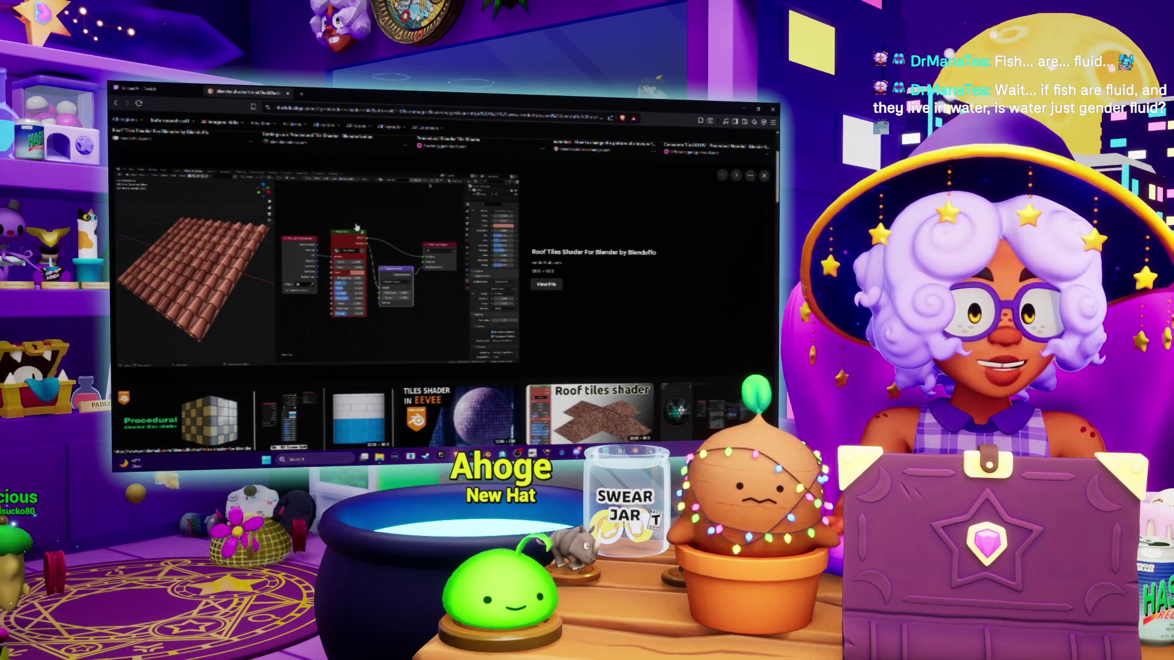
{"action": "key", "text": "alt+Tab"}
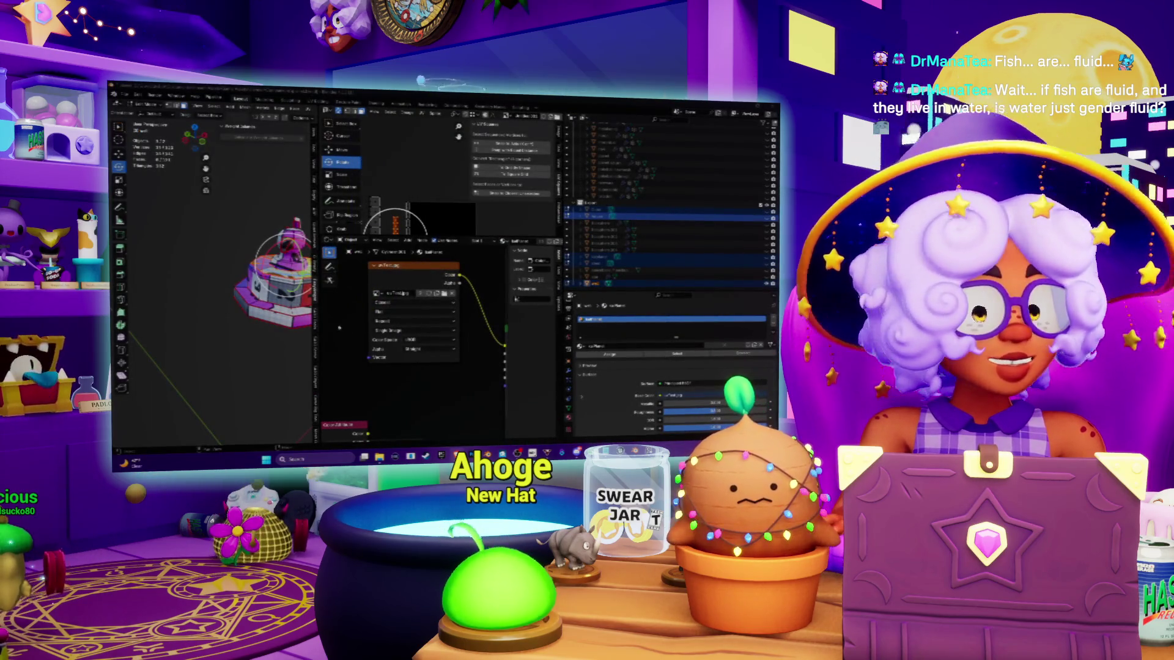
Step: Add a Texture Coordinate node from the Input menu and place it in the node graph
{"action": "key", "text": "shift+a"}
{"action": "key", "text": "Escape"}
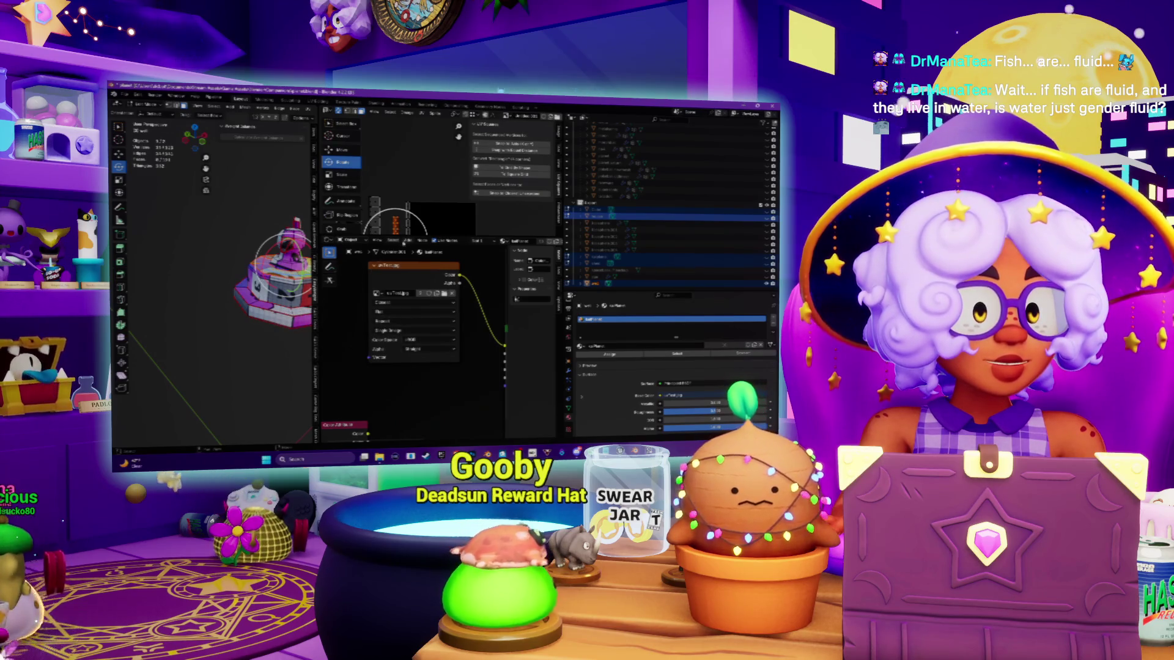
{"action": "mouse_move", "coordinate": [416, 288]}
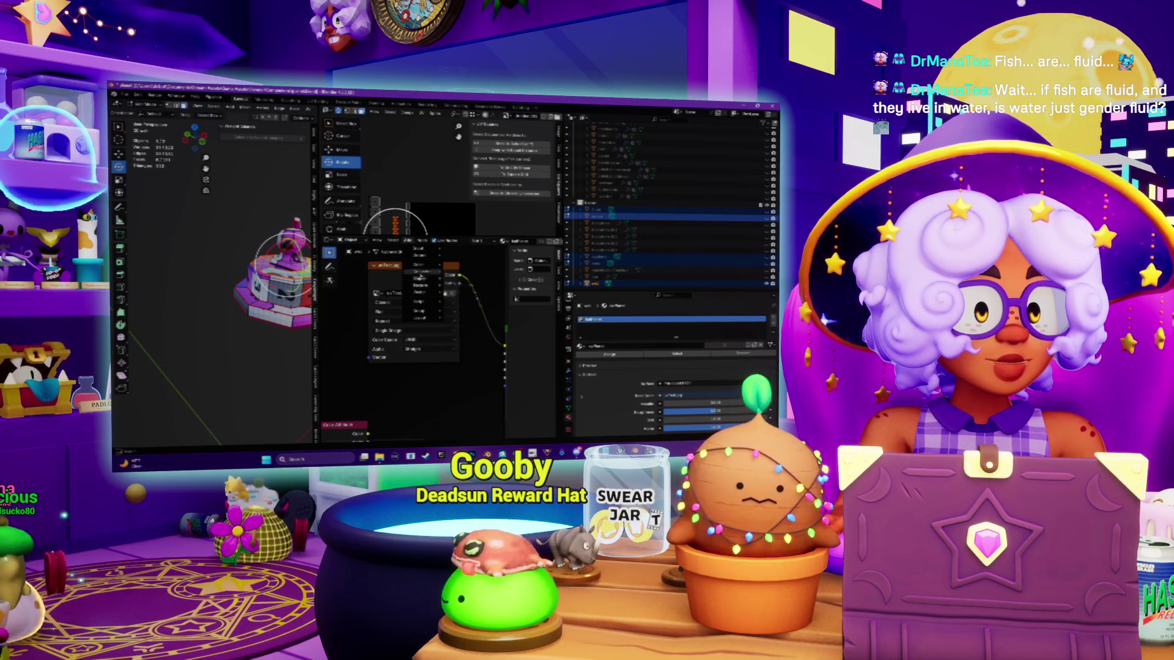
{"action": "mouse_move", "coordinate": [425, 251]}
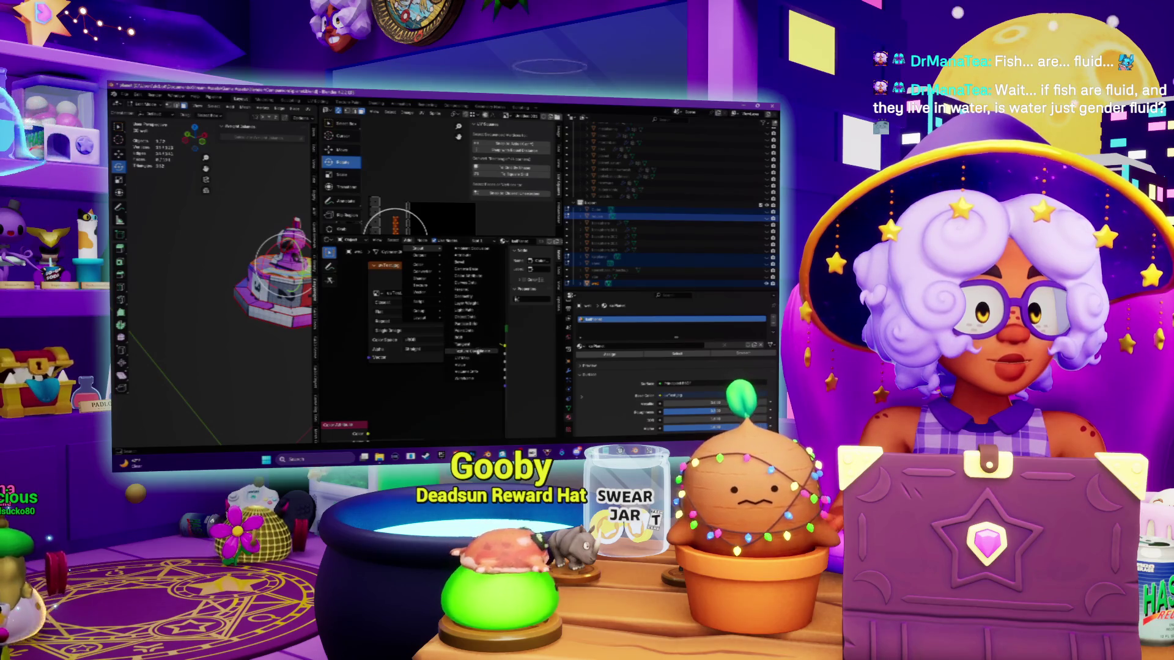
{"action": "left_click", "coordinate": [466, 298]}
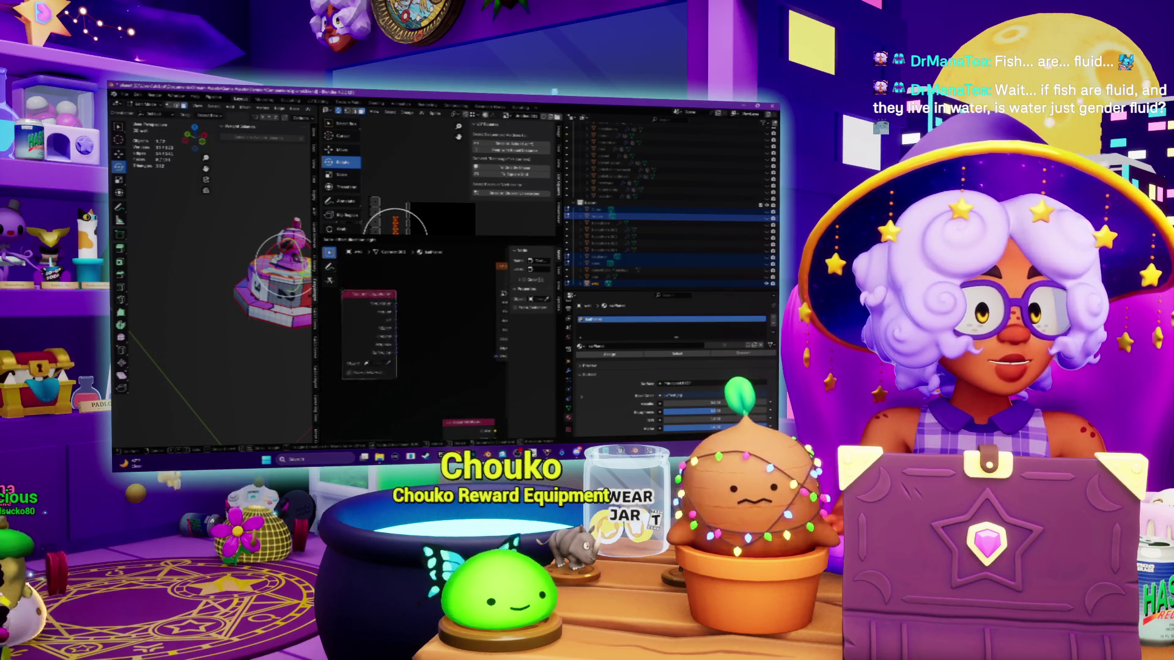
{"action": "left_click", "coordinate": [395, 276]}
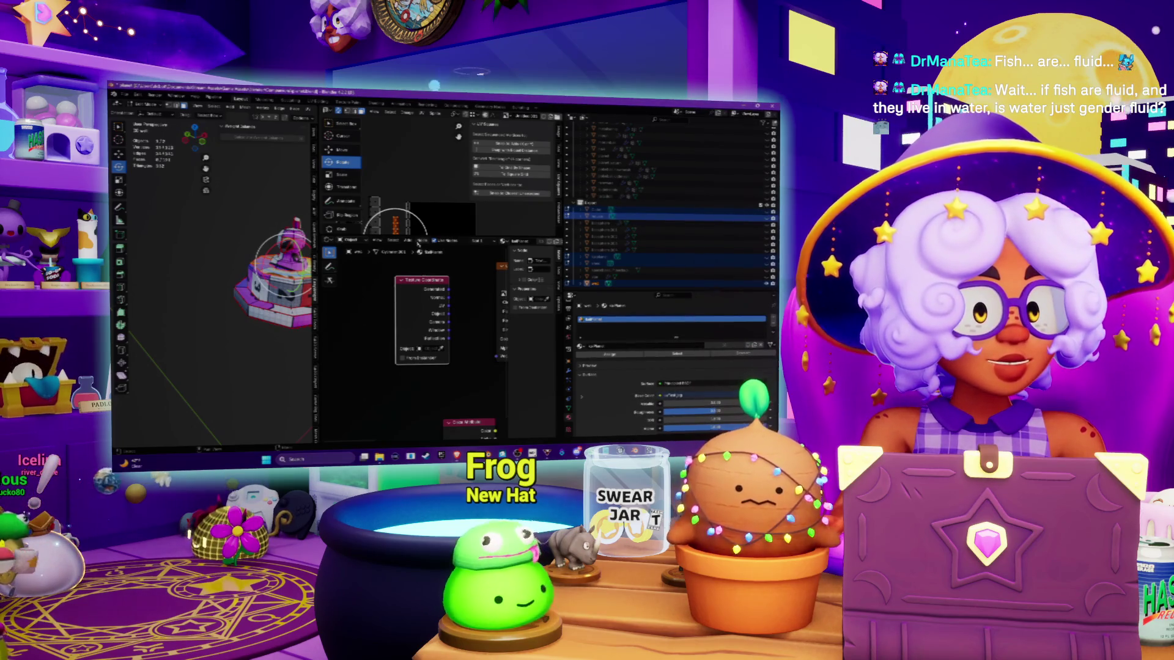
Step: Add a Mapping node and connect the Texture Coordinate output into it
{"action": "left_click", "coordinate": [407, 244]}
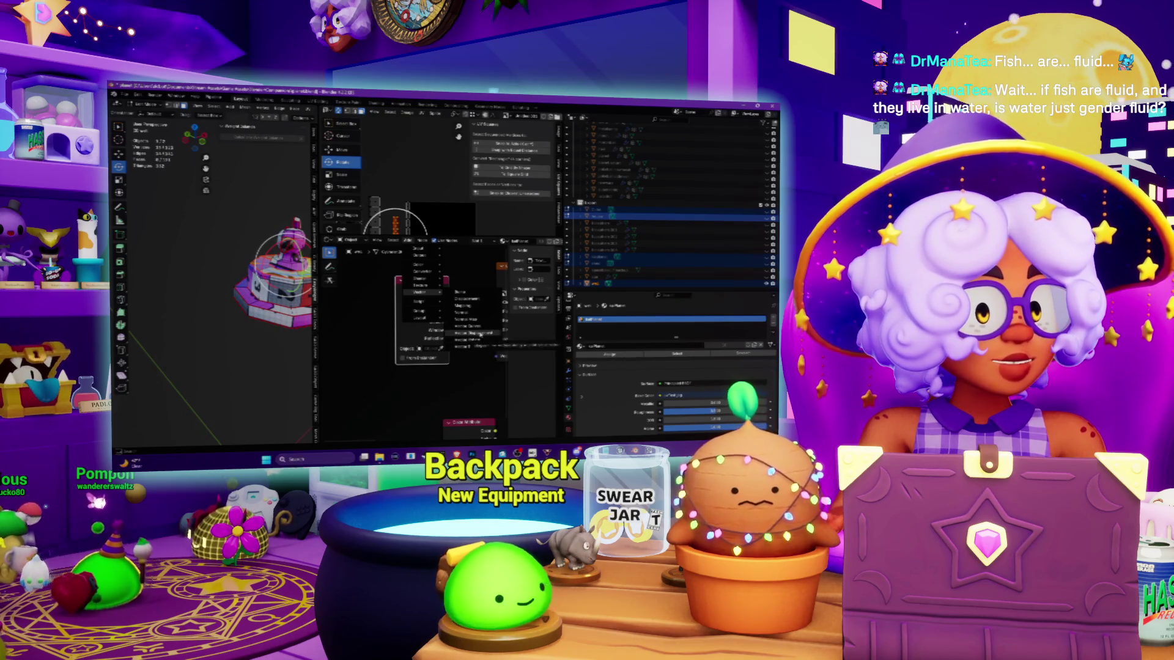
{"action": "left_click", "coordinate": [469, 305]}
{"action": "left_click", "coordinate": [416, 278]}
{"action": "left_click_drag", "start_coordinate": [469, 280], "coordinate": [343, 284]}
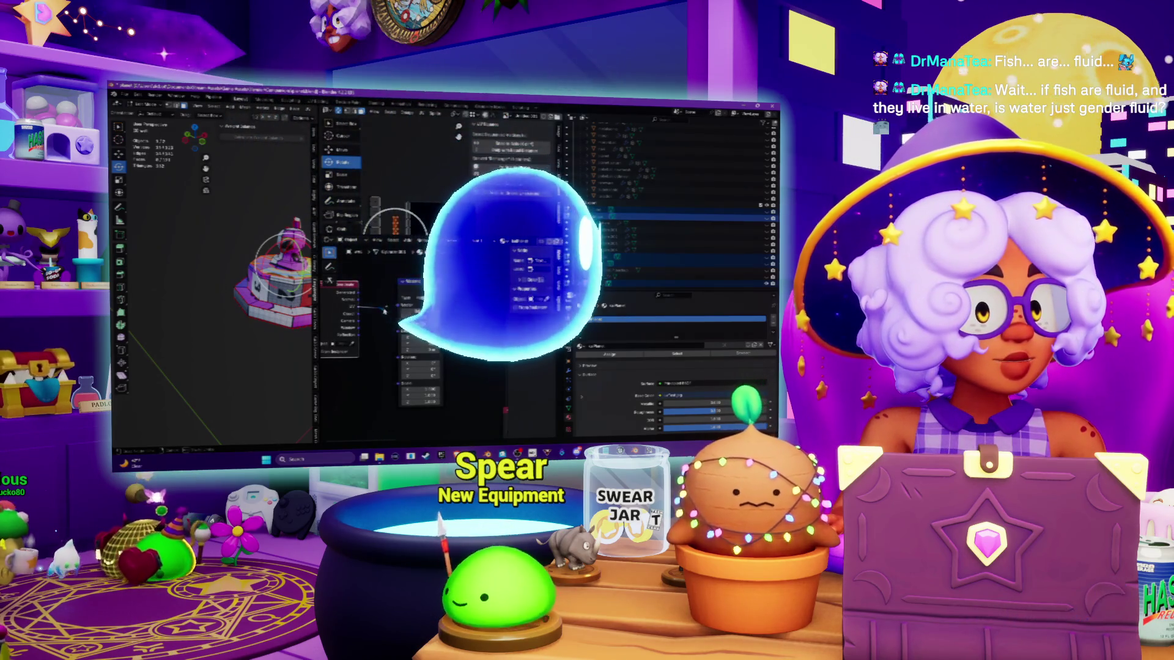
{"action": "mouse_move", "coordinate": [358, 308]}
{"action": "left_mouse_down"}
{"action": "mouse_move", "coordinate": [389, 331]}
{"action": "mouse_move", "coordinate": [401, 304]}
{"action": "left_mouse_up"}
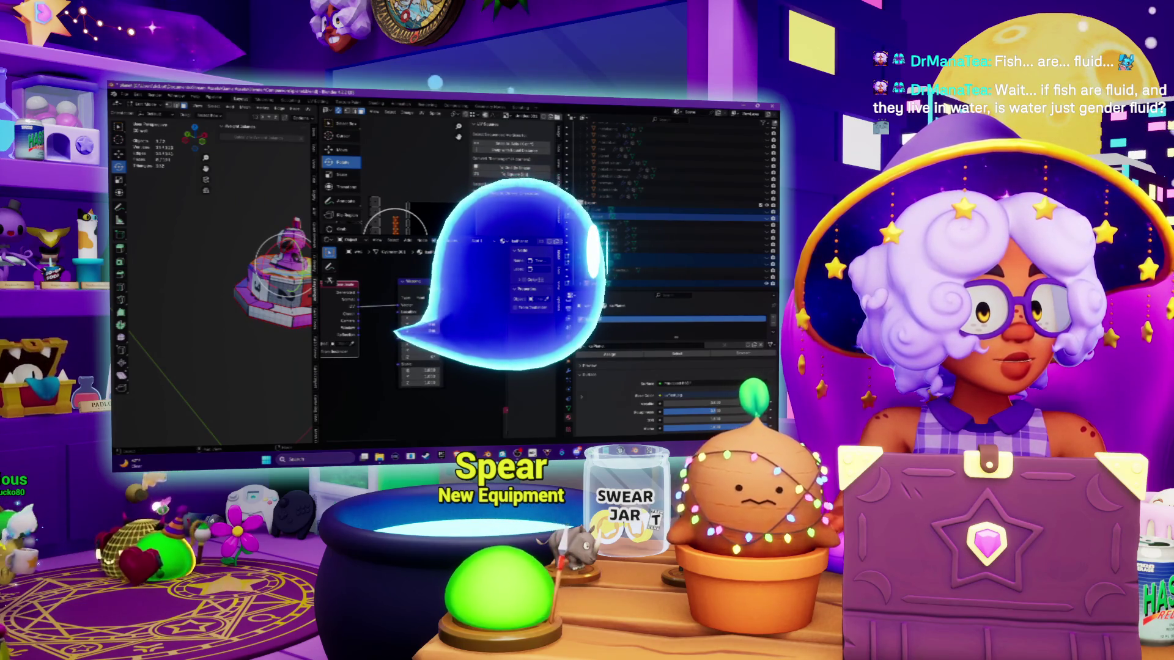
Step: Add a texture node and link the Mapping output into it
{"action": "key", "text": "shift+a"}
{"action": "left_click", "coordinate": [484, 274]}
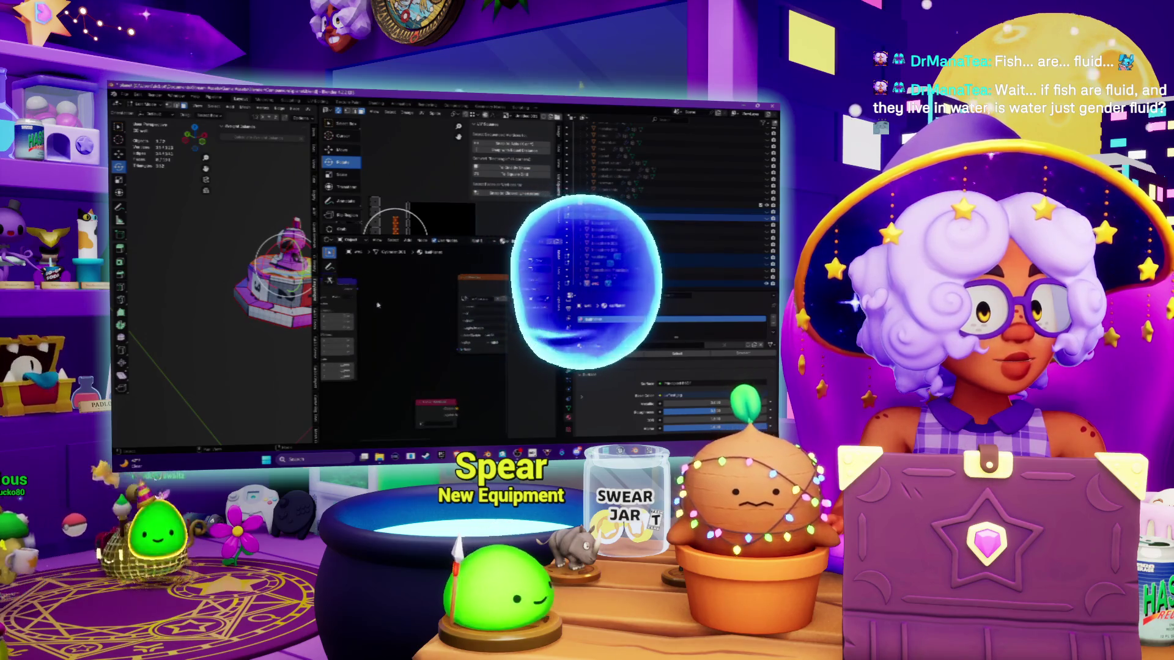
{"action": "left_click_drag", "start_coordinate": [360, 293], "coordinate": [459, 349]}
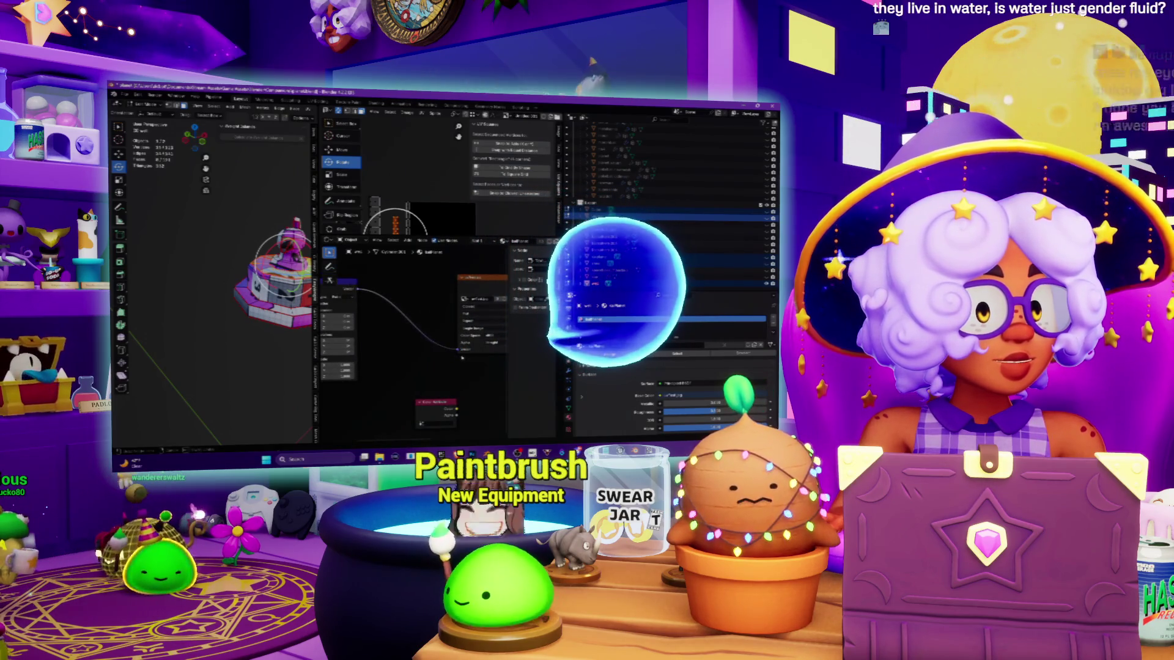
{"action": "scroll", "coordinate": [416, 336], "scroll_direction": "down", "scroll_amount": 3}
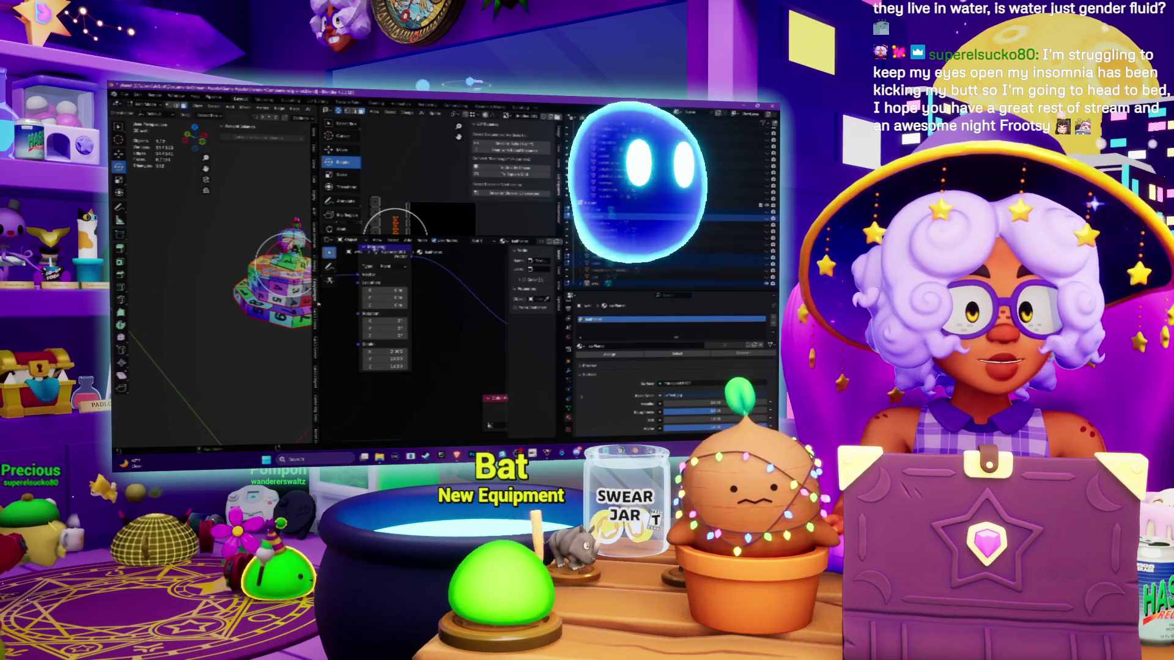
Step: Widen the 3D viewport, inspect the grid-textured model, and enlarge the upper image area
{"action": "left_click_drag", "start_coordinate": [319, 302], "coordinate": [401, 302]}
{"action": "scroll", "coordinate": [262, 275], "scroll_direction": "up", "scroll_amount": 5}
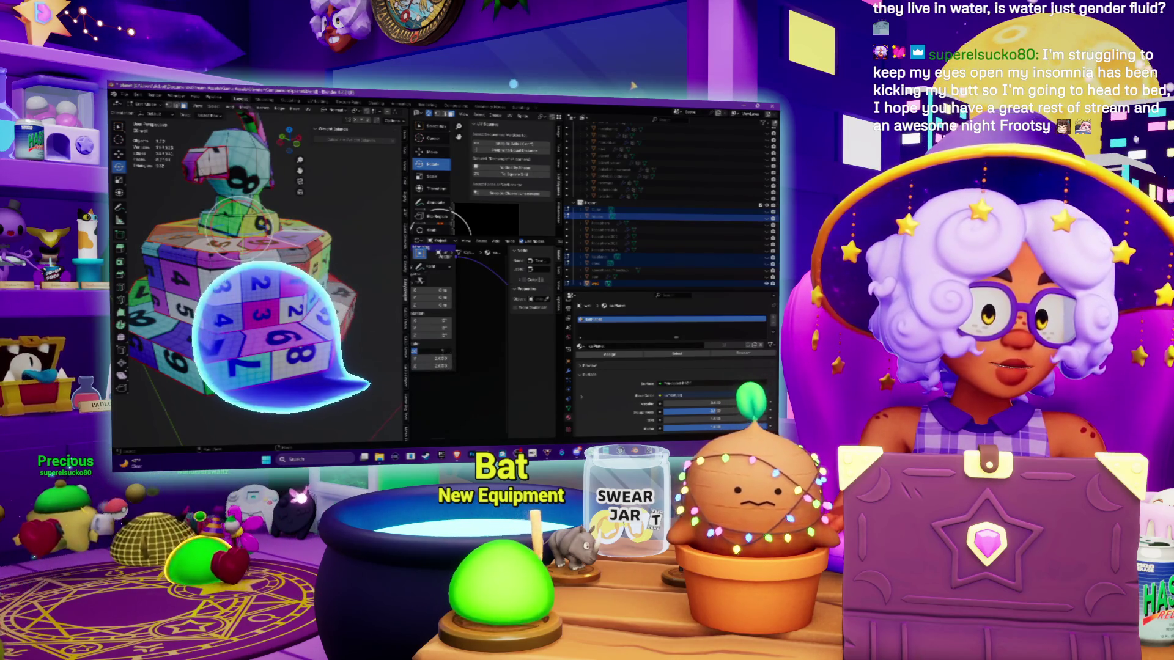
{"action": "middle_click_drag", "start_coordinate": [238, 226], "coordinate": [240, 227]}
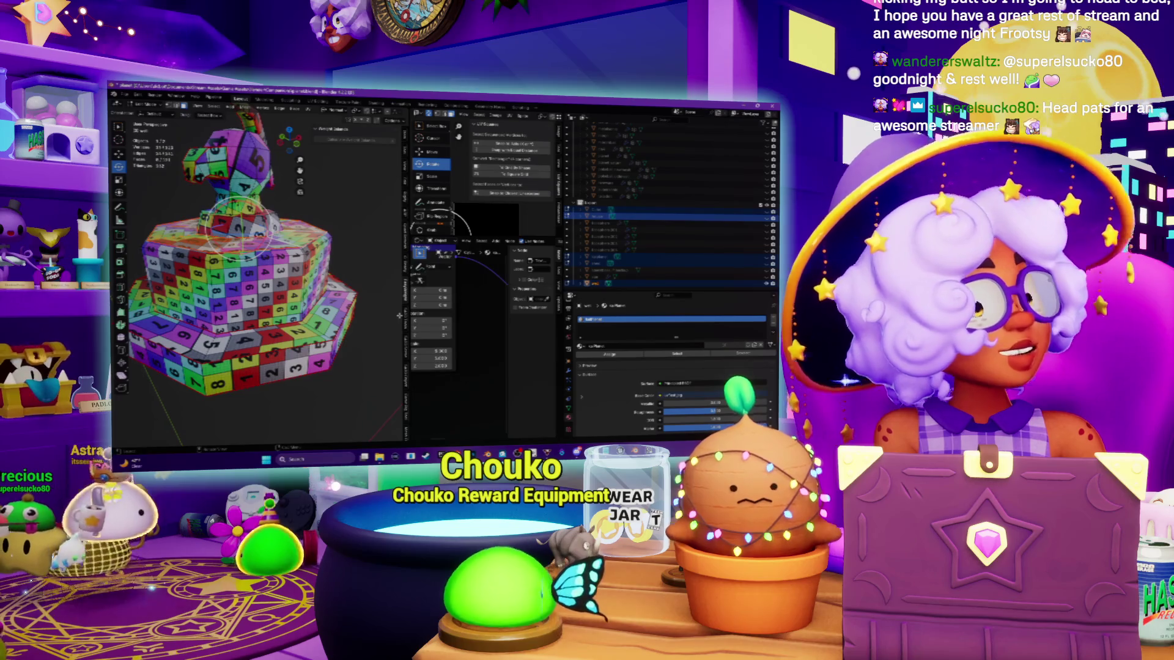
{"action": "scroll", "coordinate": [237, 233], "scroll_direction": "up", "scroll_amount": 5}
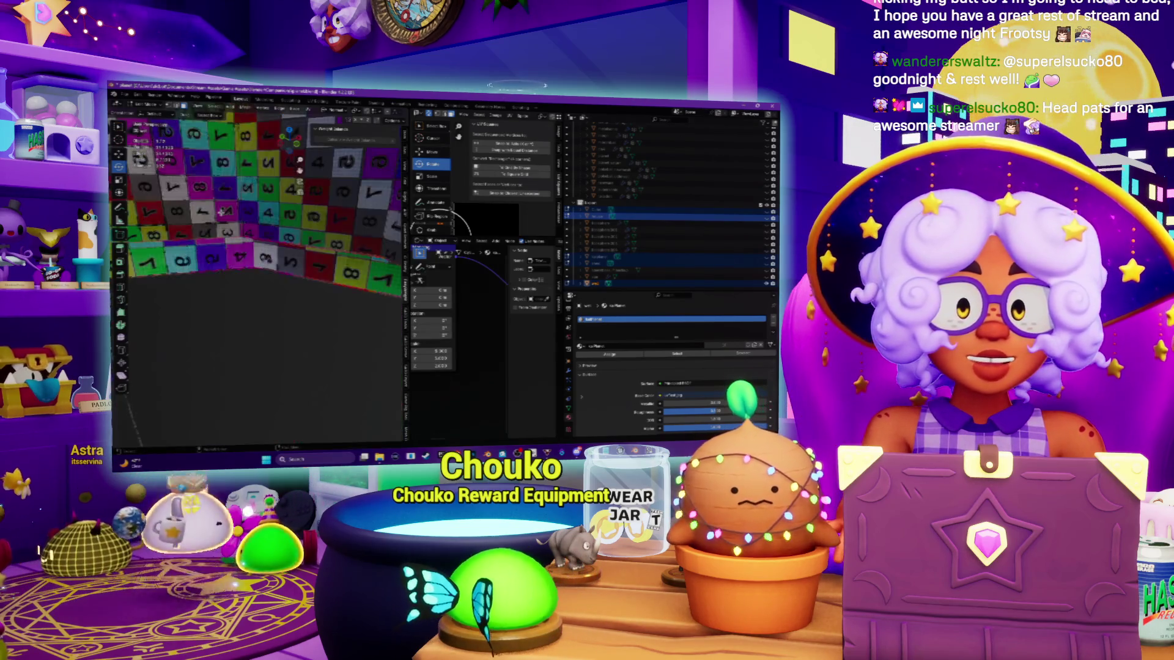
{"action": "scroll", "coordinate": [257, 269], "scroll_direction": "down", "scroll_amount": 5}
{"action": "mouse_move", "coordinate": [257, 269]}
{"action": "middle_mouse_down"}
{"action": "mouse_move", "coordinate": [275, 263]}
{"action": "mouse_move", "coordinate": [233, 275]}
{"action": "mouse_move", "coordinate": [293, 278]}
{"action": "mouse_move", "coordinate": [263, 244]}
{"action": "middle_mouse_up"}
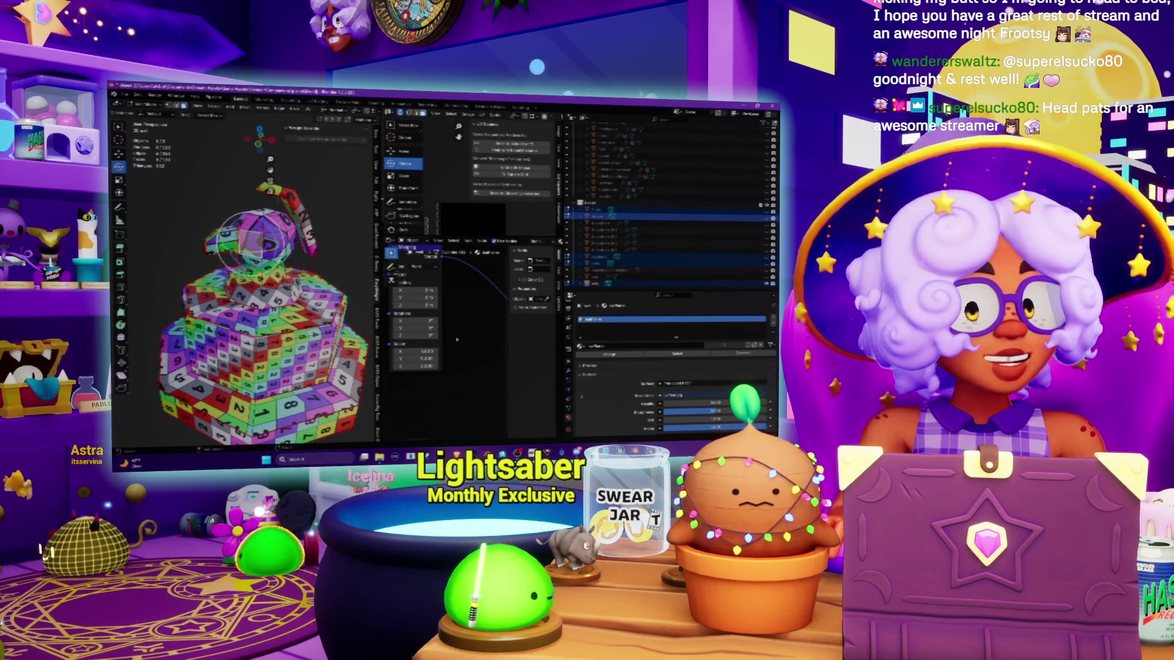
{"action": "scroll", "coordinate": [456, 340], "scroll_direction": "down", "scroll_amount": 3}
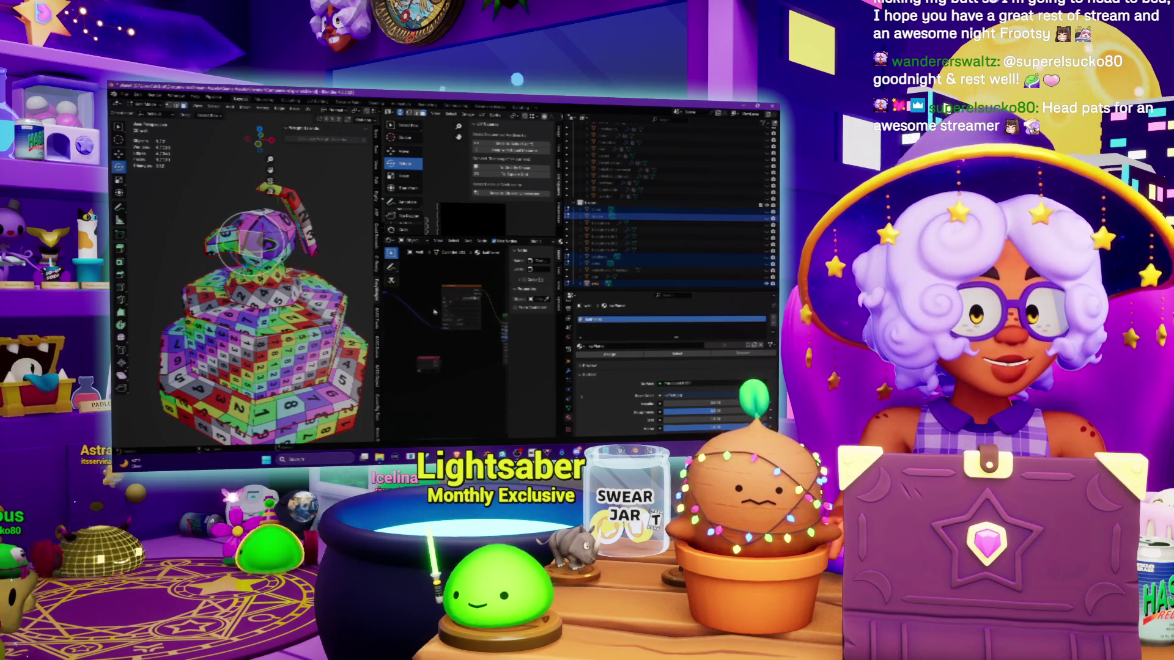
{"action": "scroll", "coordinate": [434, 312], "scroll_direction": "up", "scroll_amount": 2}
{"action": "middle_click_drag", "start_coordinate": [247, 243], "coordinate": [236, 203]}
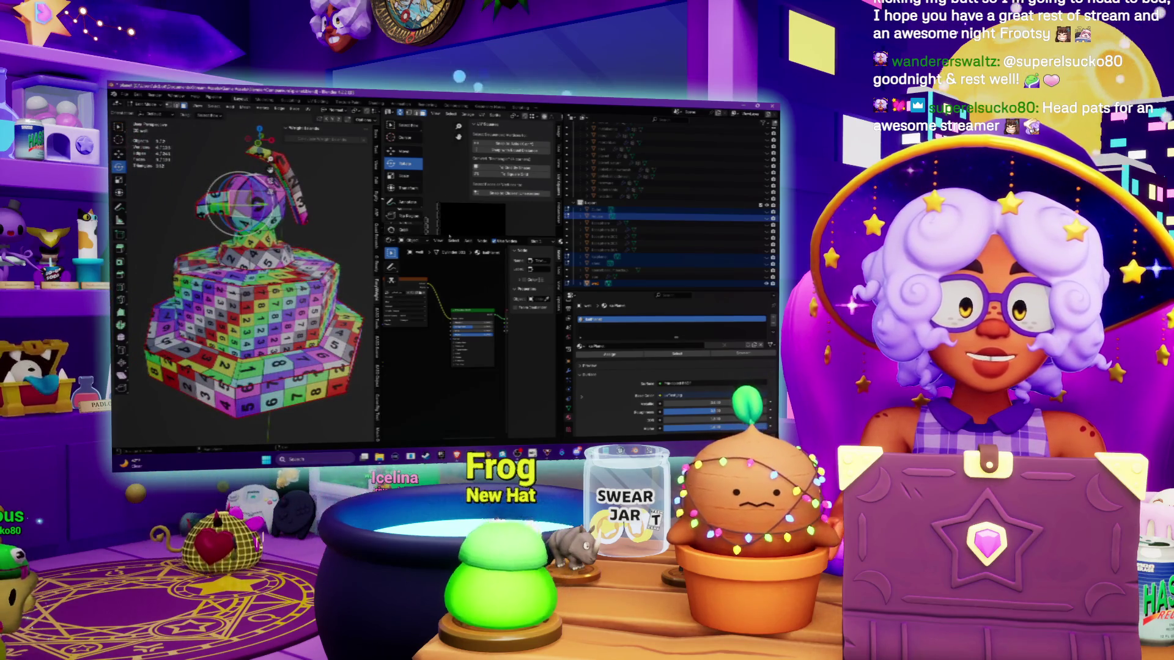
{"action": "left_click_drag", "start_coordinate": [455, 240], "coordinate": [458, 299]}
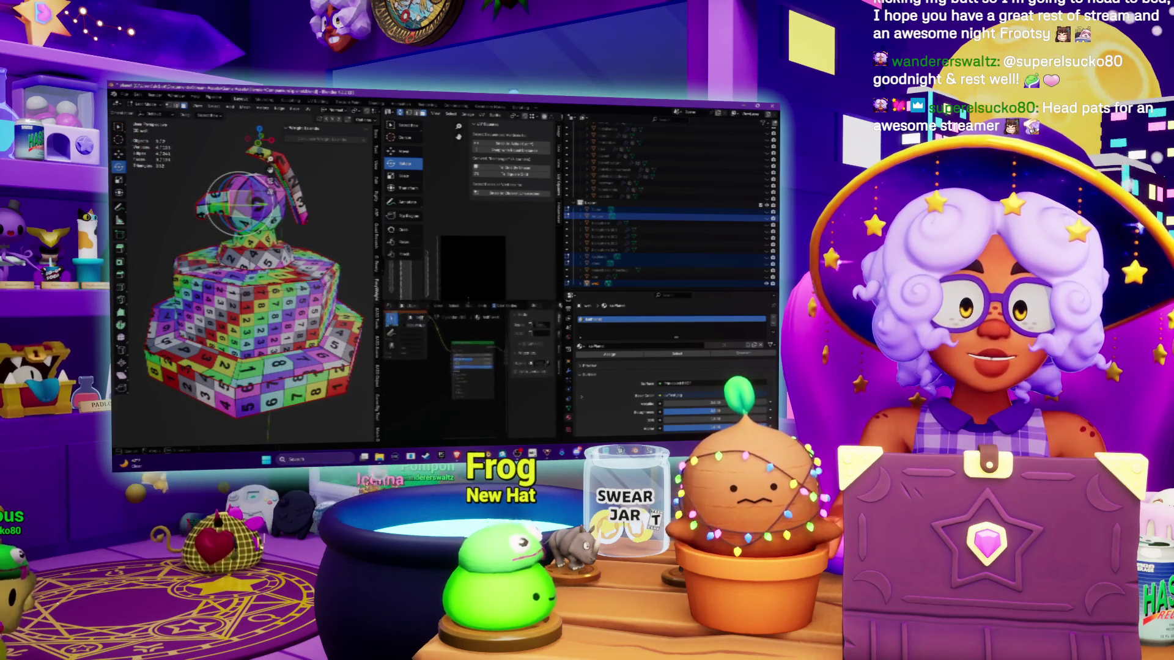
{"action": "scroll", "coordinate": [455, 240], "scroll_direction": "up", "scroll_amount": 2}
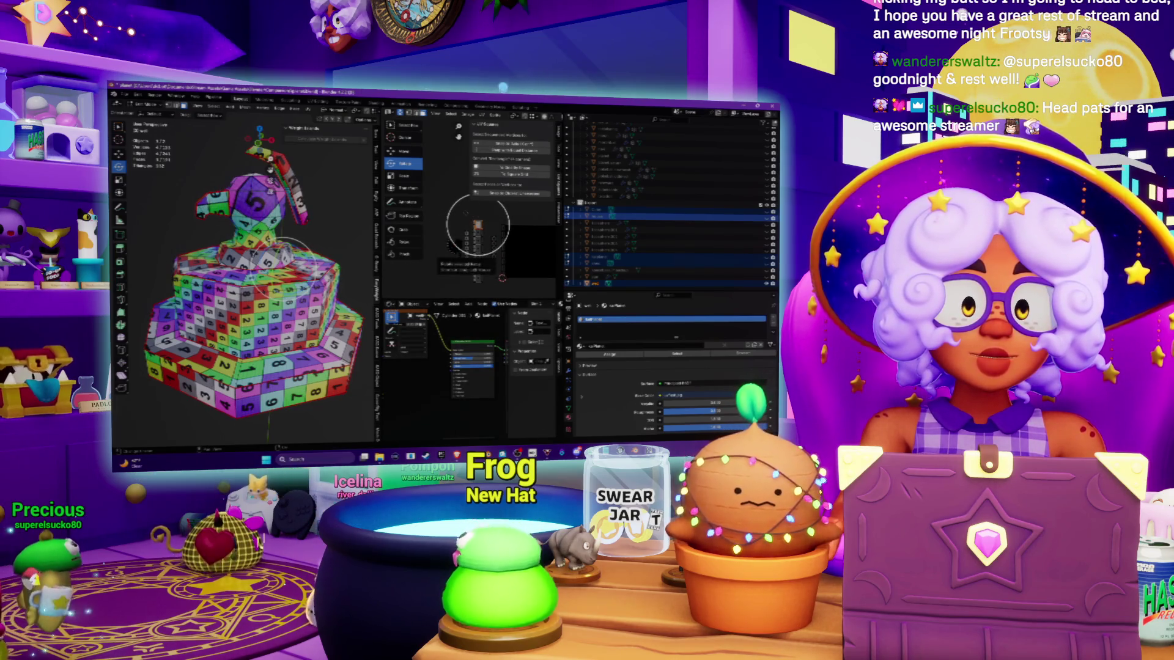
{"action": "scroll", "coordinate": [454, 245], "scroll_direction": "up", "scroll_amount": 3}
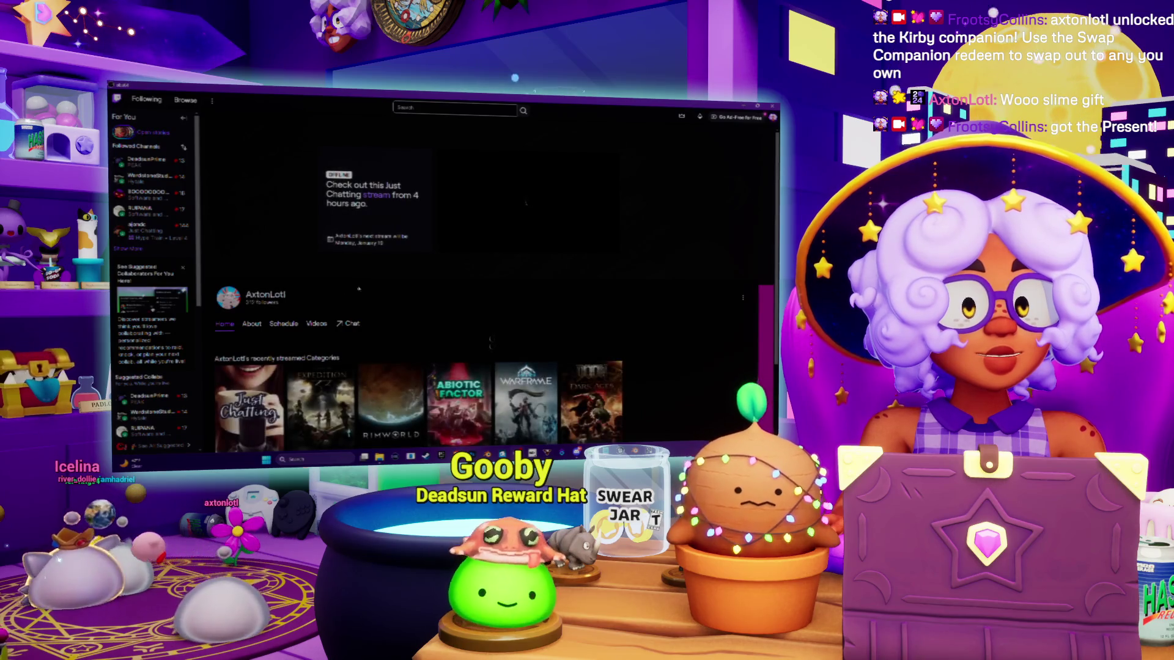
{"action": "left_click", "coordinate": [316, 323]}
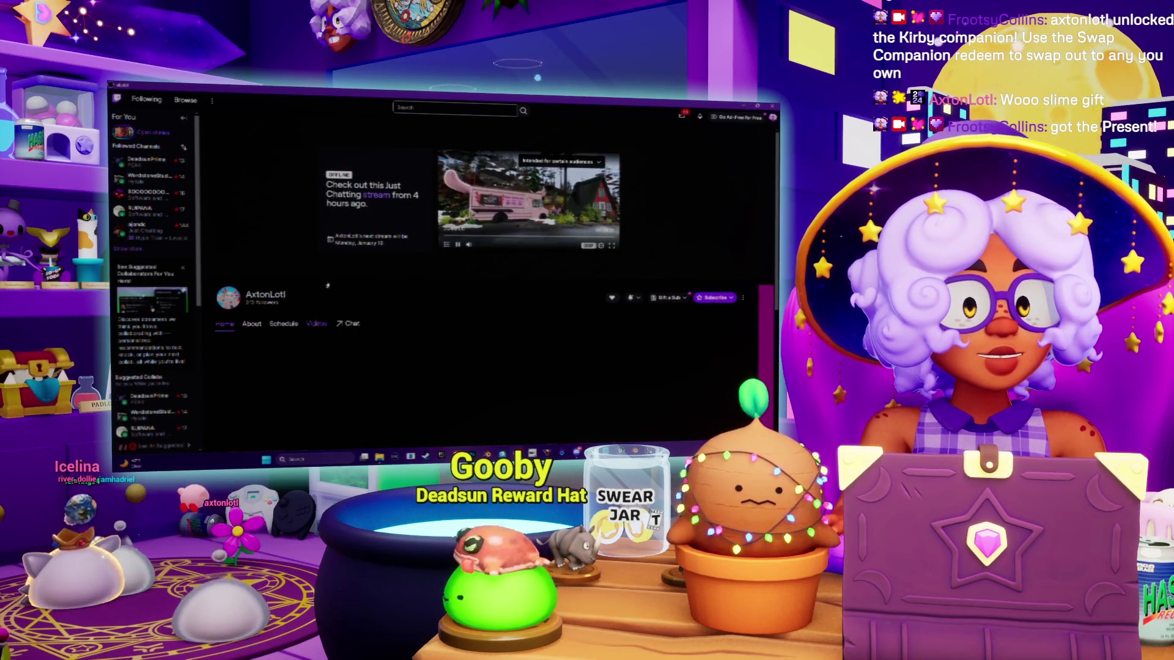
{"action": "scroll", "coordinate": [277, 275], "scroll_direction": "down", "scroll_amount": 3}
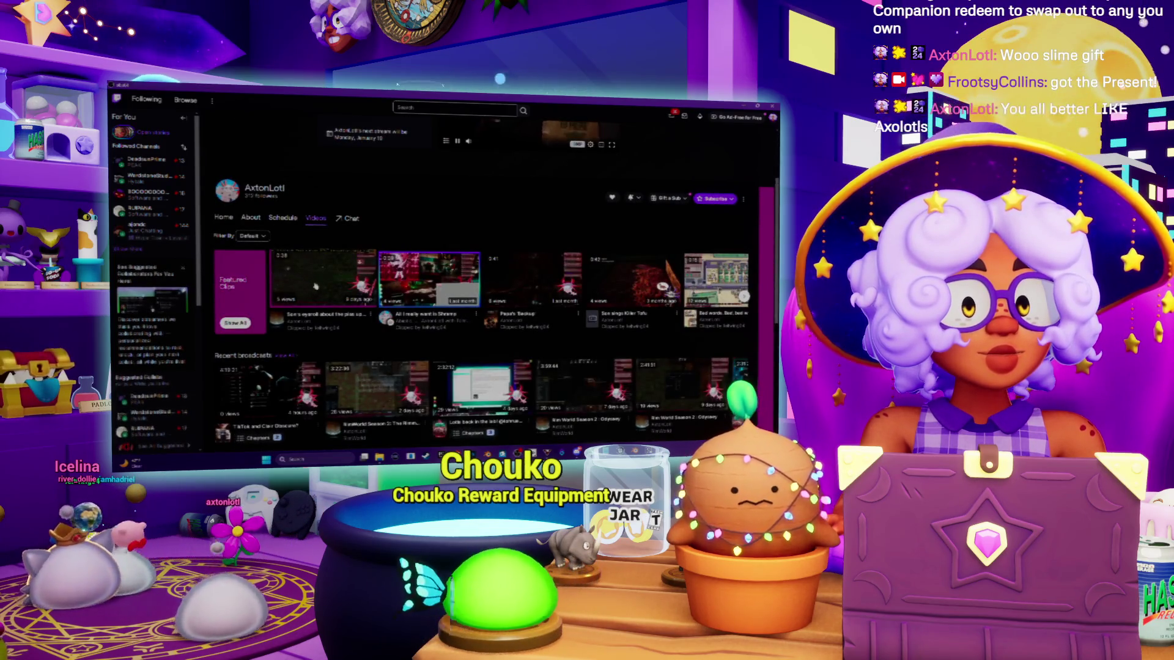
{"action": "left_click", "coordinate": [316, 280]}
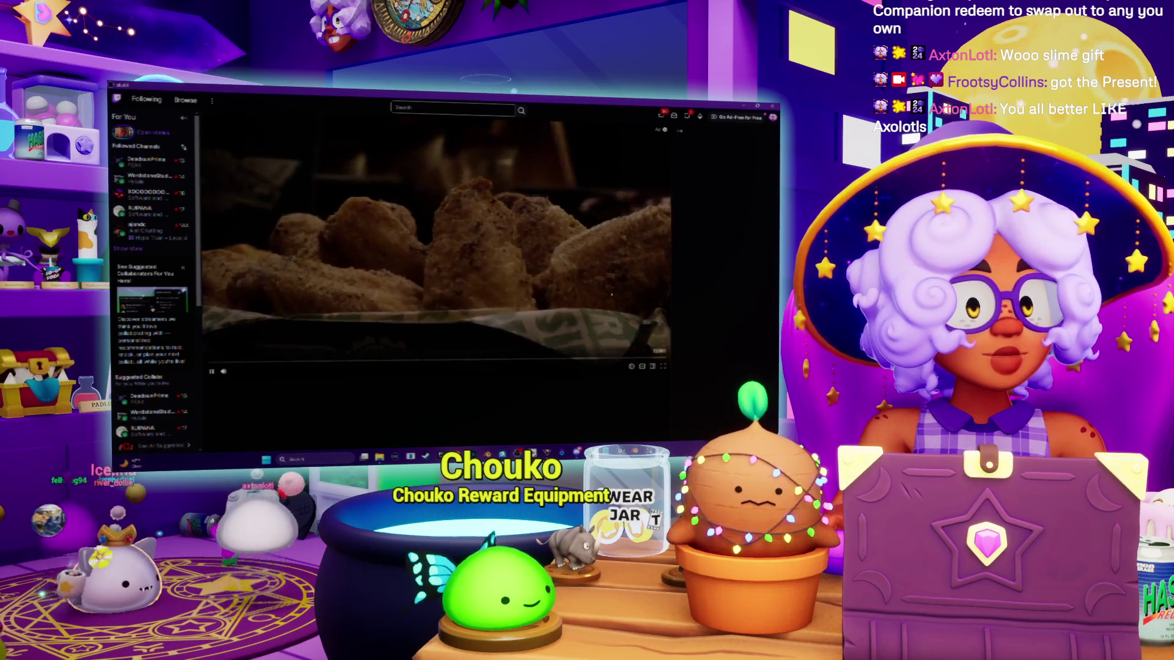
{"action": "left_click", "coordinate": [663, 366]}
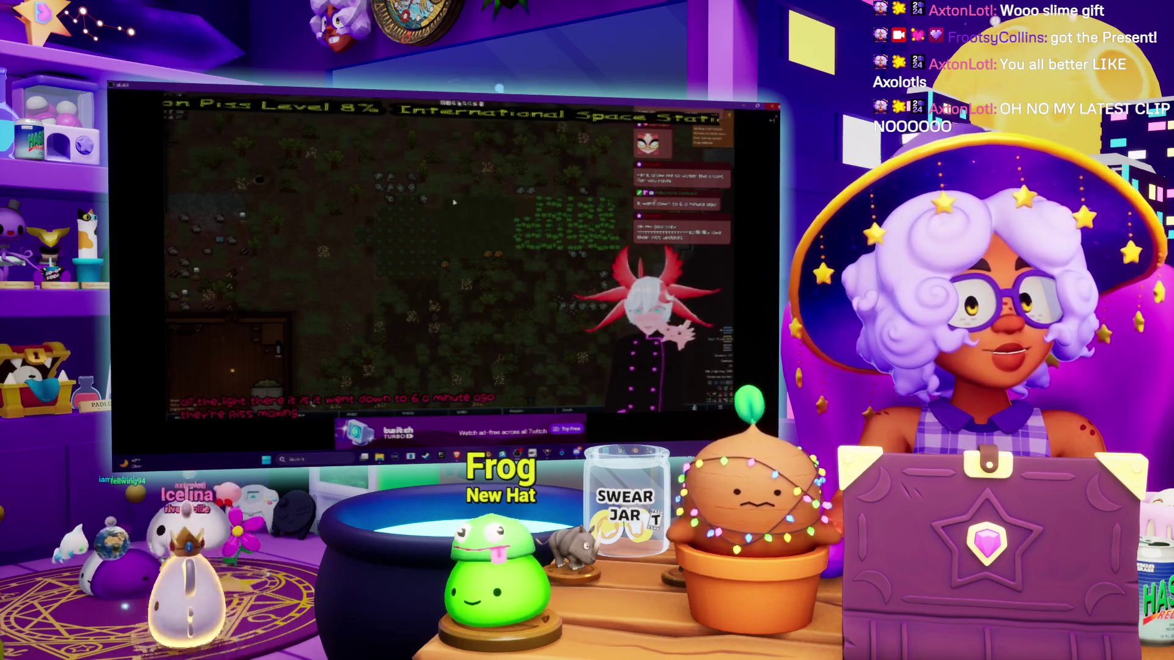
{"action": "key", "text": "alt+Tab"}
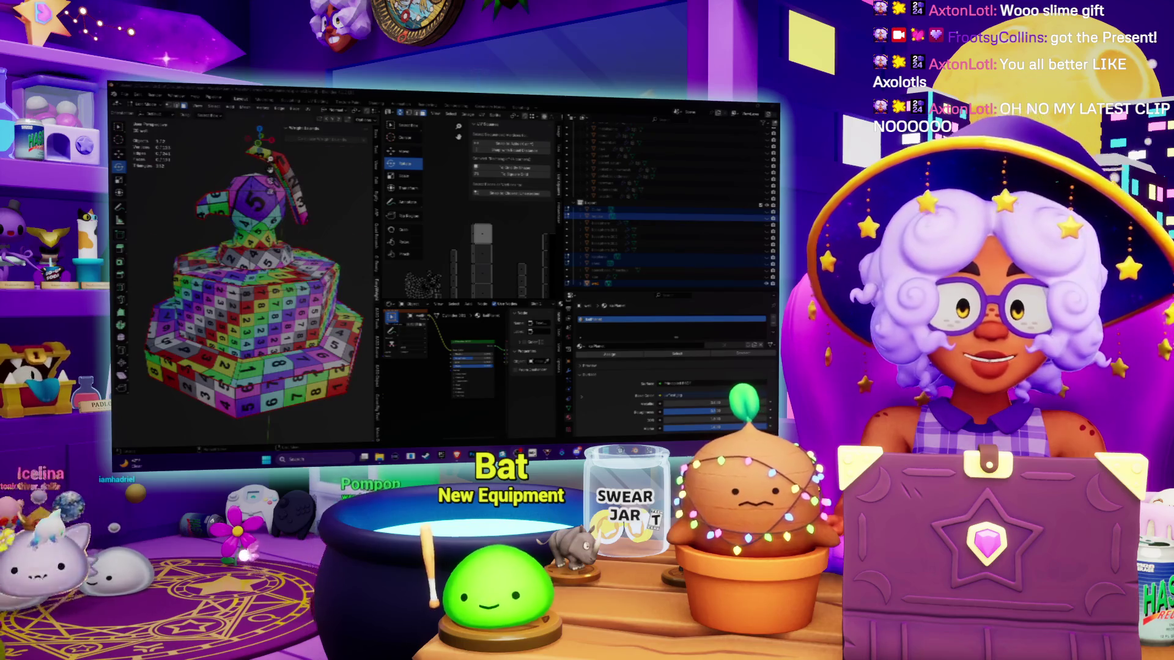
Step: Frame the model and narrow the 3D viewport to give the editors more room
{"action": "key", "text": "KP_Decimal"}
{"action": "scroll", "coordinate": [245, 276], "scroll_direction": "down", "scroll_amount": 5}
{"action": "middle_click_drag", "start_coordinate": [245, 275], "coordinate": [275, 279]}
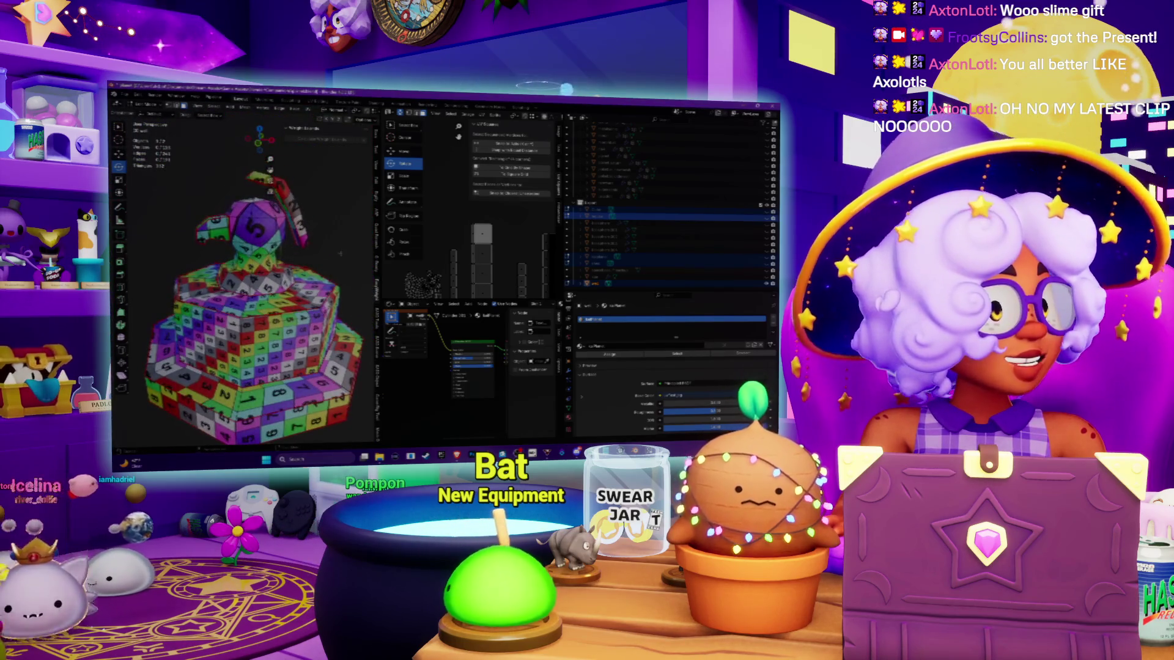
{"action": "left_click_drag", "start_coordinate": [376, 275], "coordinate": [294, 275]}
{"action": "scroll", "coordinate": [465, 208], "scroll_direction": "up", "scroll_amount": 2}
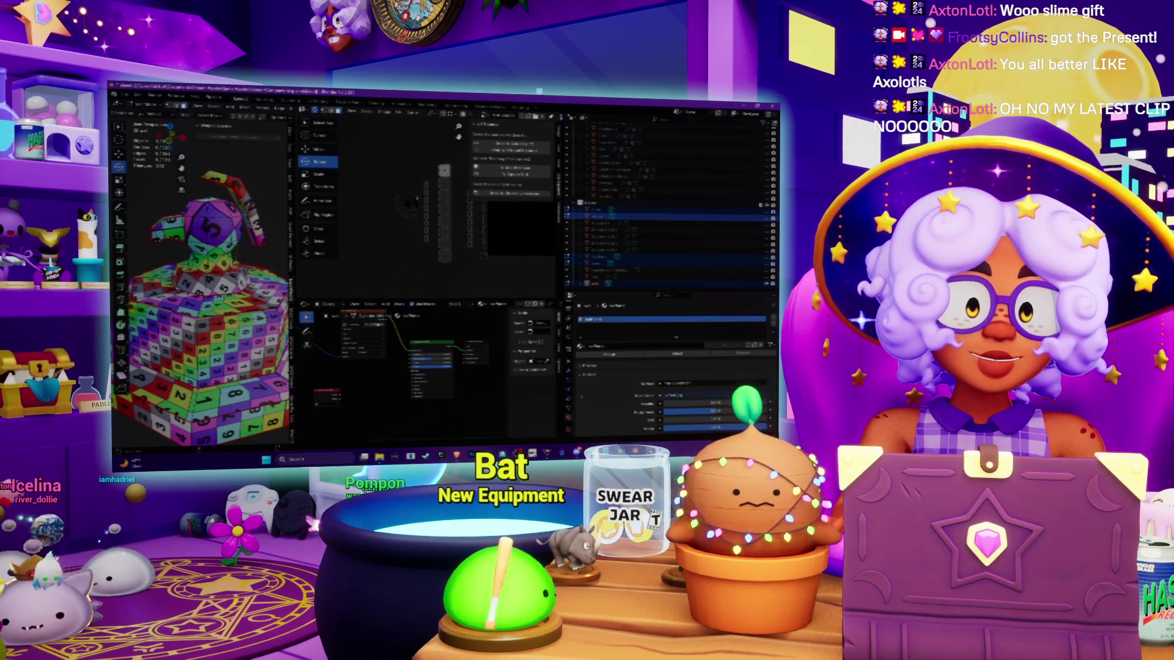
{"action": "middle_click_drag", "start_coordinate": [202, 275], "coordinate": [202, 241]}
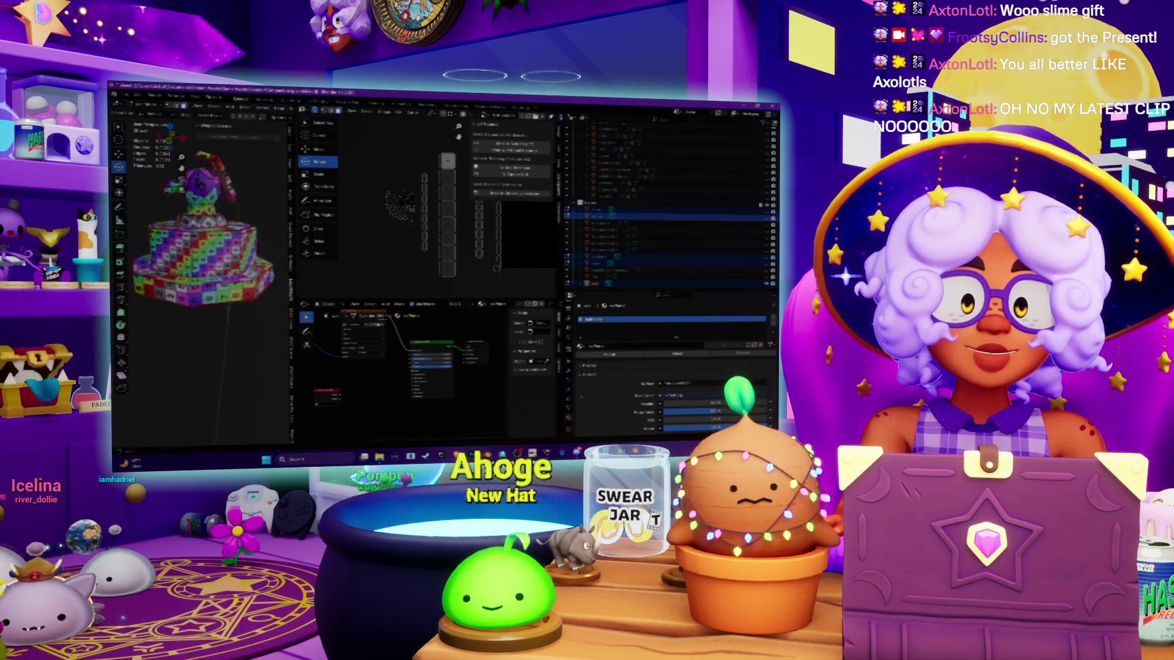
Step: Select UV strips in the UV editor, trying circle select and a different column
{"action": "left_click", "coordinate": [428, 220]}
{"action": "key", "text": "c"}
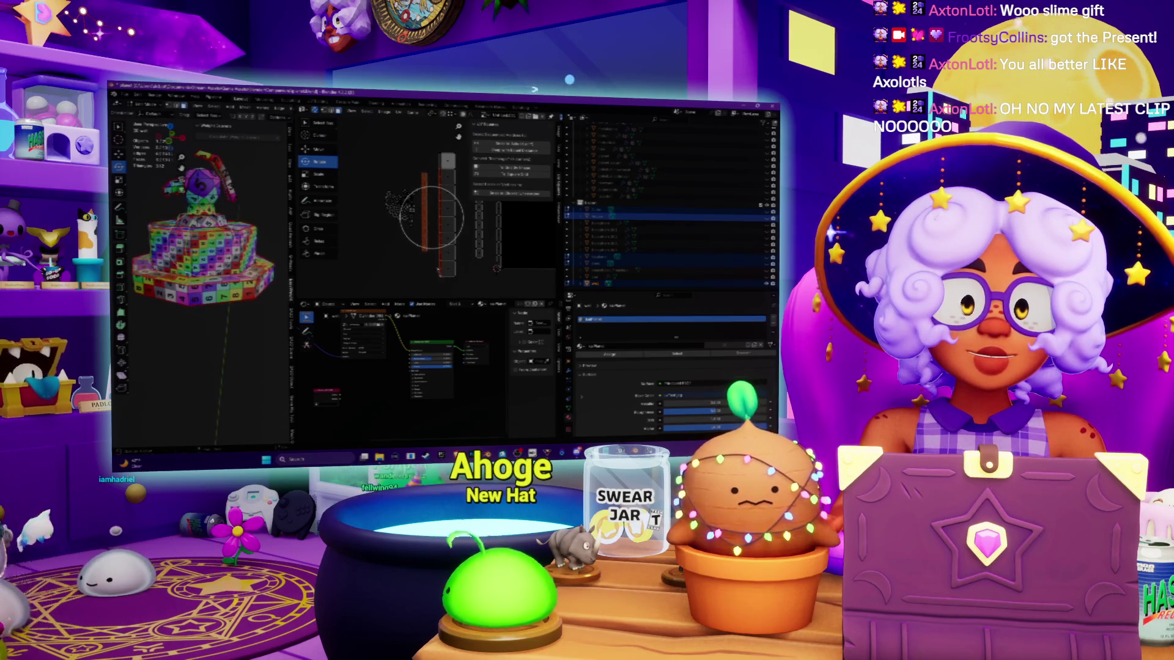
{"action": "middle_click_drag", "start_coordinate": [432, 217], "coordinate": [430, 236]}
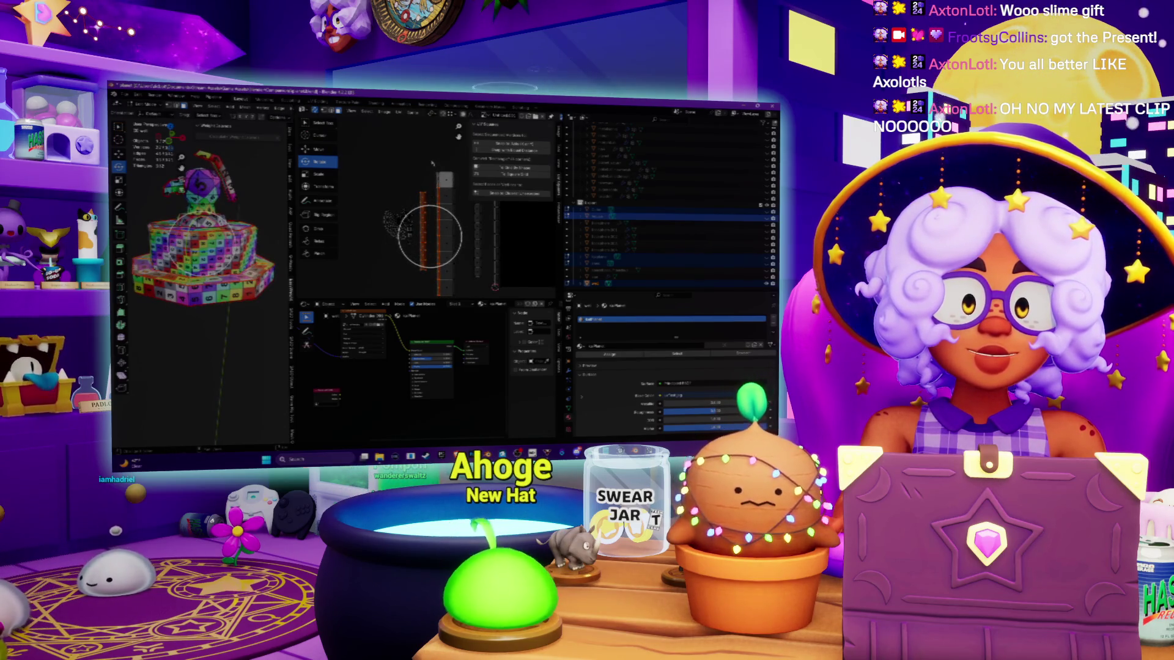
{"action": "scroll", "coordinate": [445, 235], "scroll_direction": "up", "scroll_amount": 2}
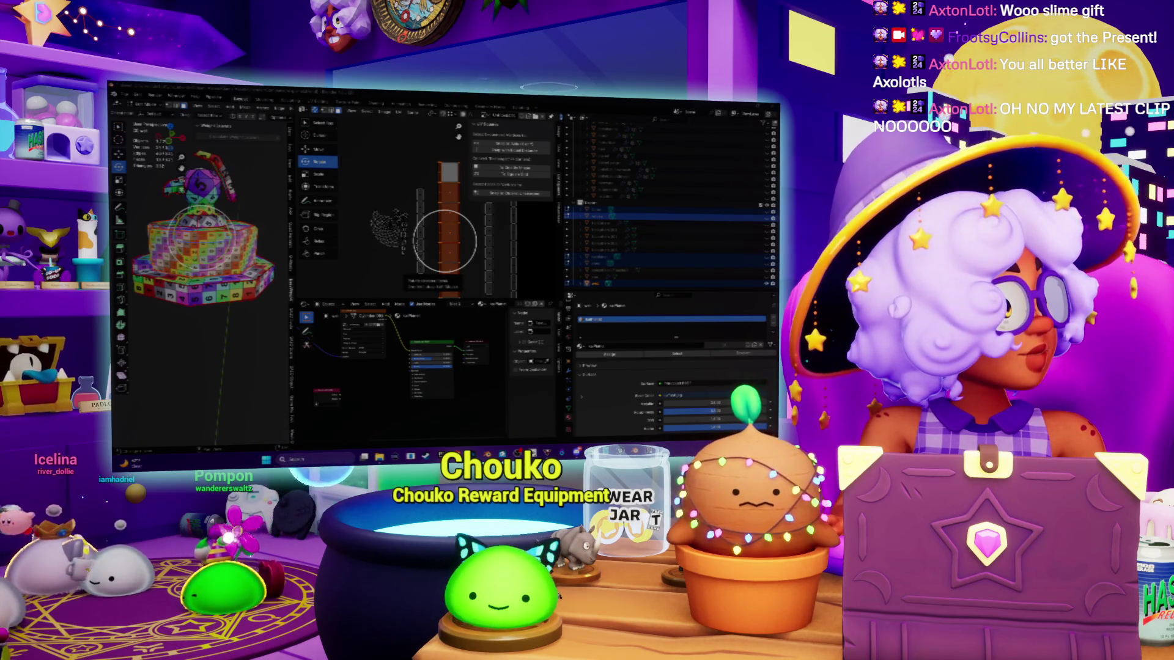
{"action": "scroll", "coordinate": [447, 245], "scroll_direction": "up", "scroll_amount": 2}
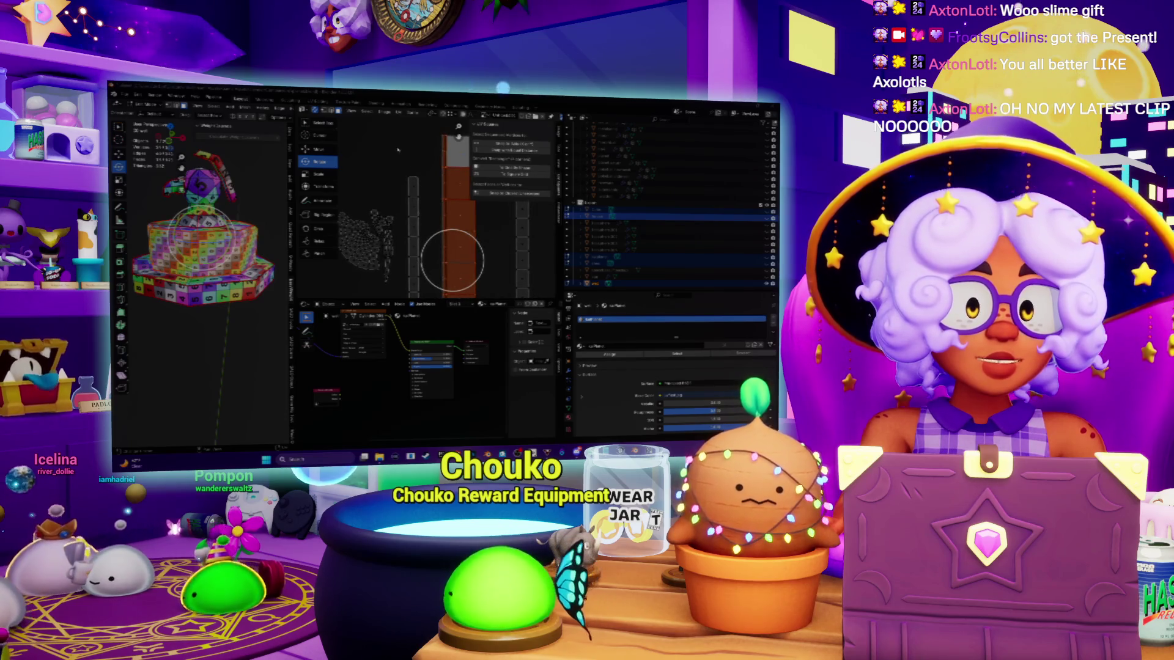
{"action": "middle_click_drag", "start_coordinate": [199, 235], "coordinate": [190, 315]}
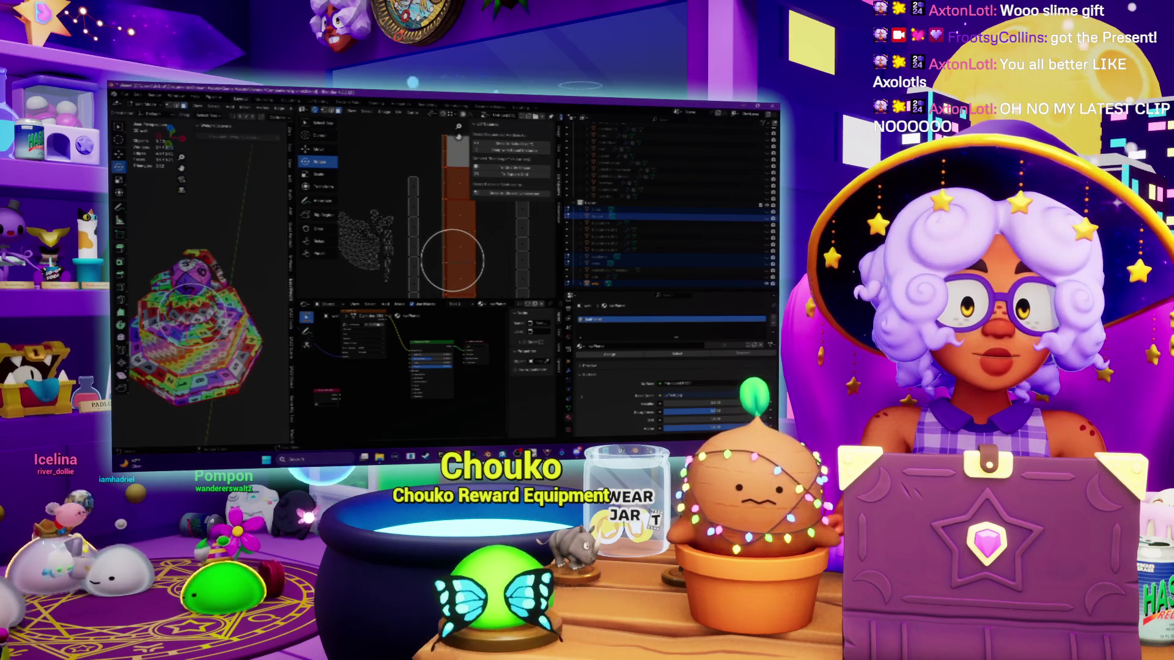
{"action": "left_click", "coordinate": [523, 269]}
{"action": "scroll", "coordinate": [477, 244], "scroll_direction": "down", "scroll_amount": 3}
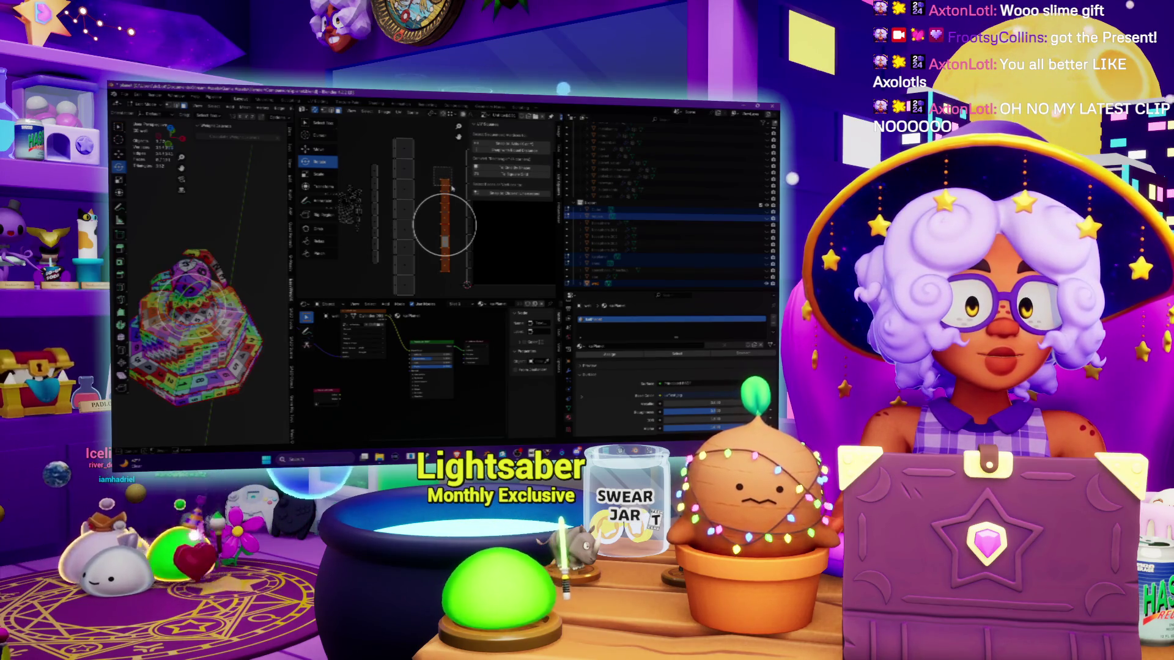
Step: Select one small UV island and stretch it vertically with the S scale
{"action": "left_click", "coordinate": [443, 184]}
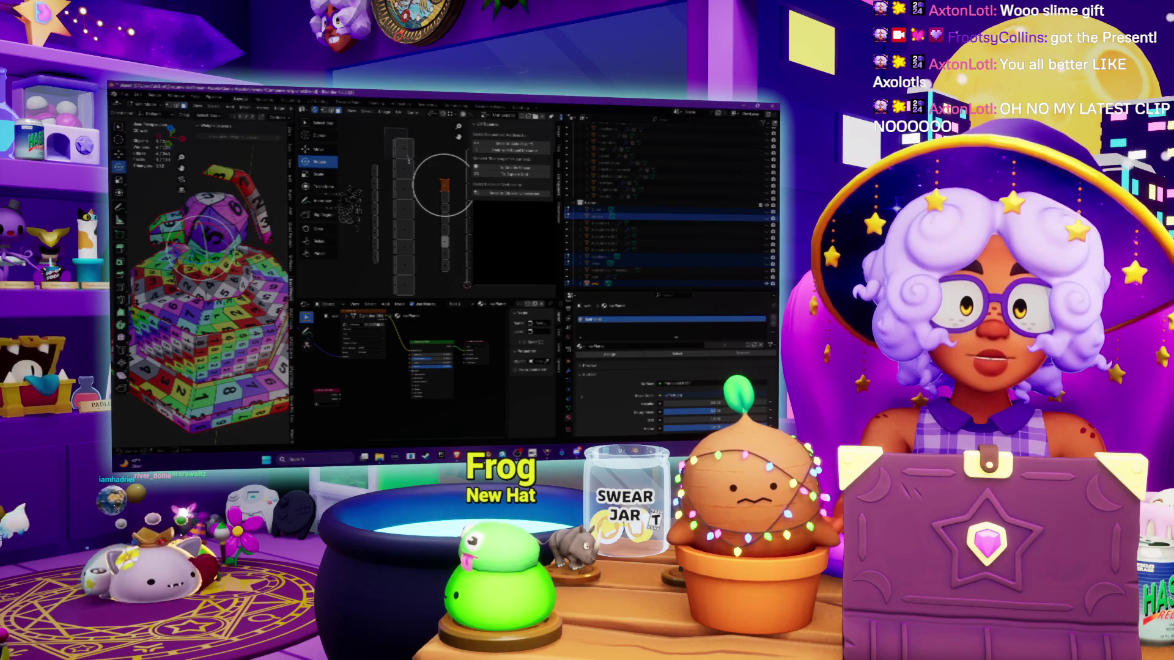
{"action": "left_click_drag", "start_coordinate": [445, 183], "coordinate": [406, 160]}
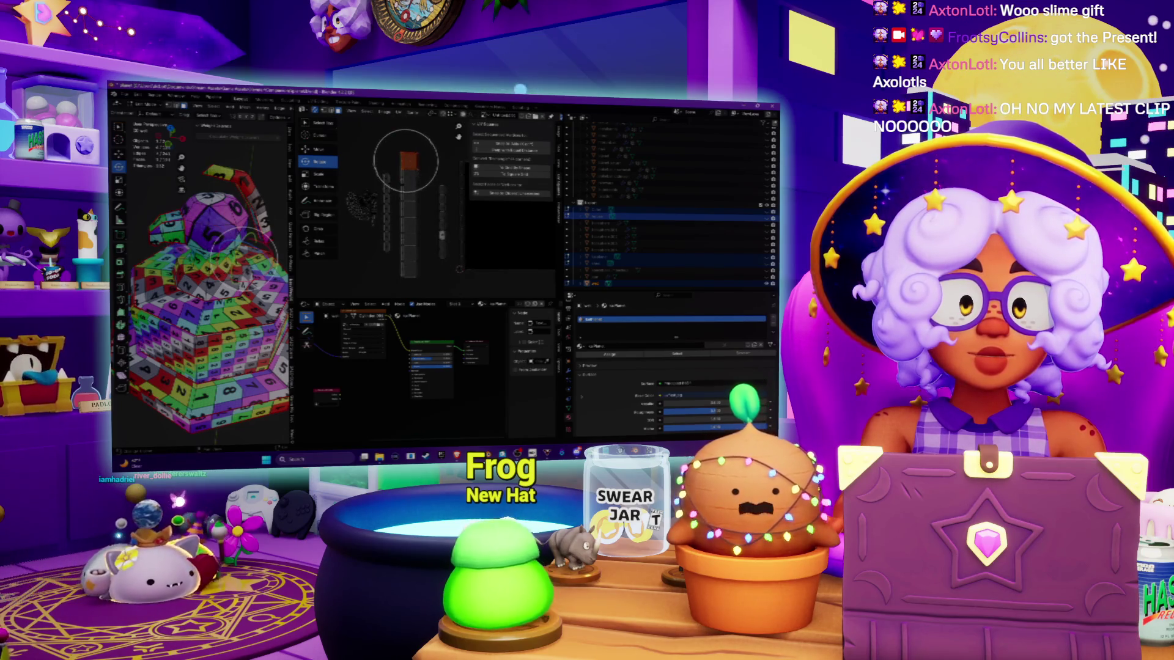
{"action": "key", "text": "Escape"}
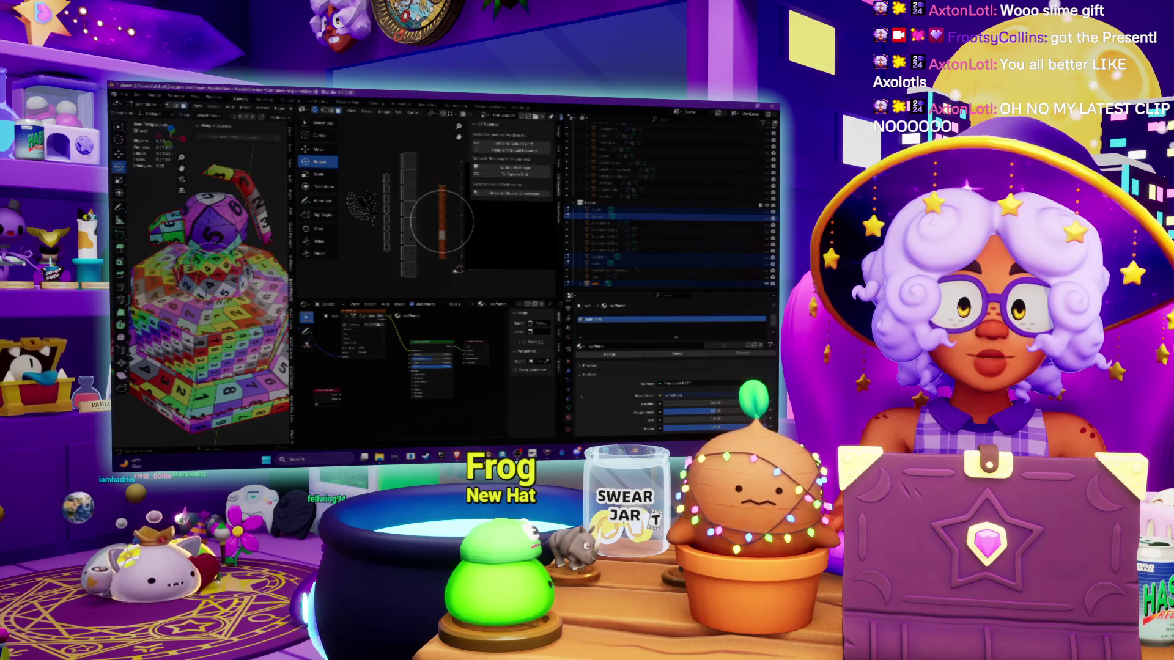
{"action": "key", "text": "s"}
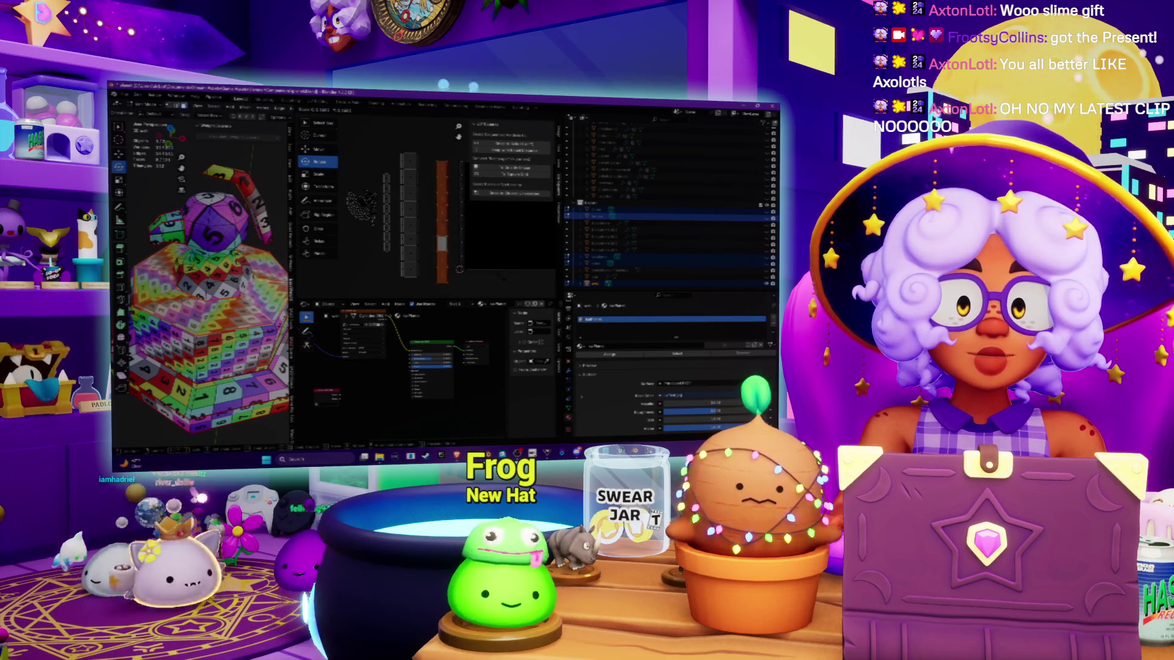
{"action": "left_click", "coordinate": [487, 267]}
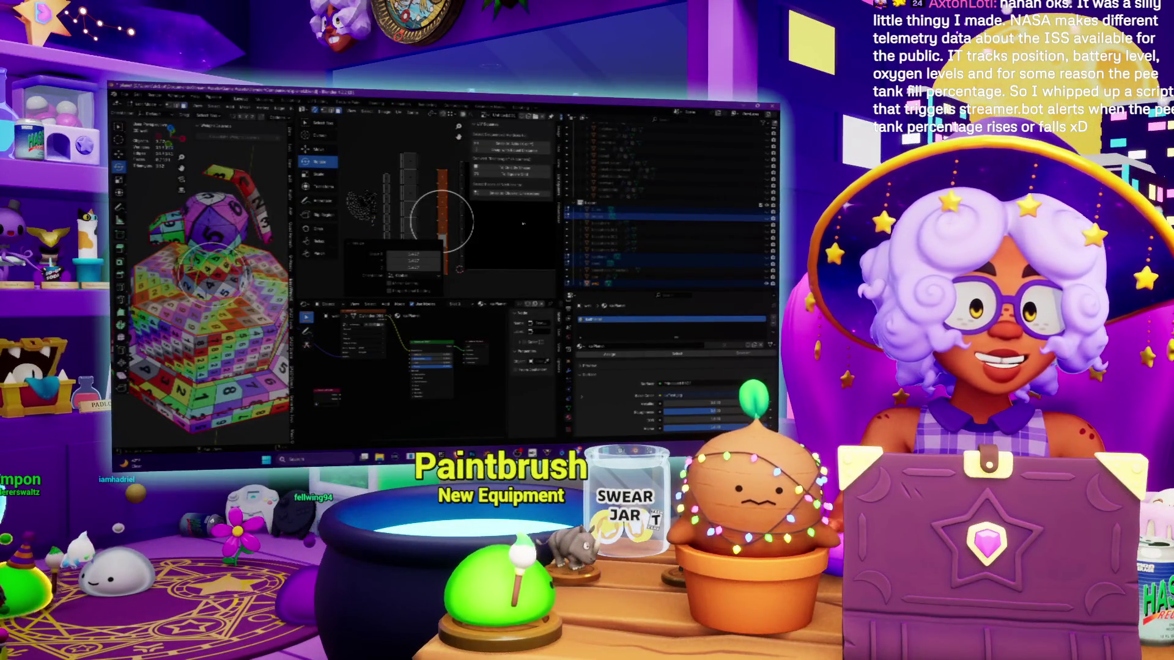
Step: Undo the vertical stretch of the UV strip
{"action": "middle_click_drag", "start_coordinate": [437, 160], "coordinate": [409, 143], "text": "shift"}
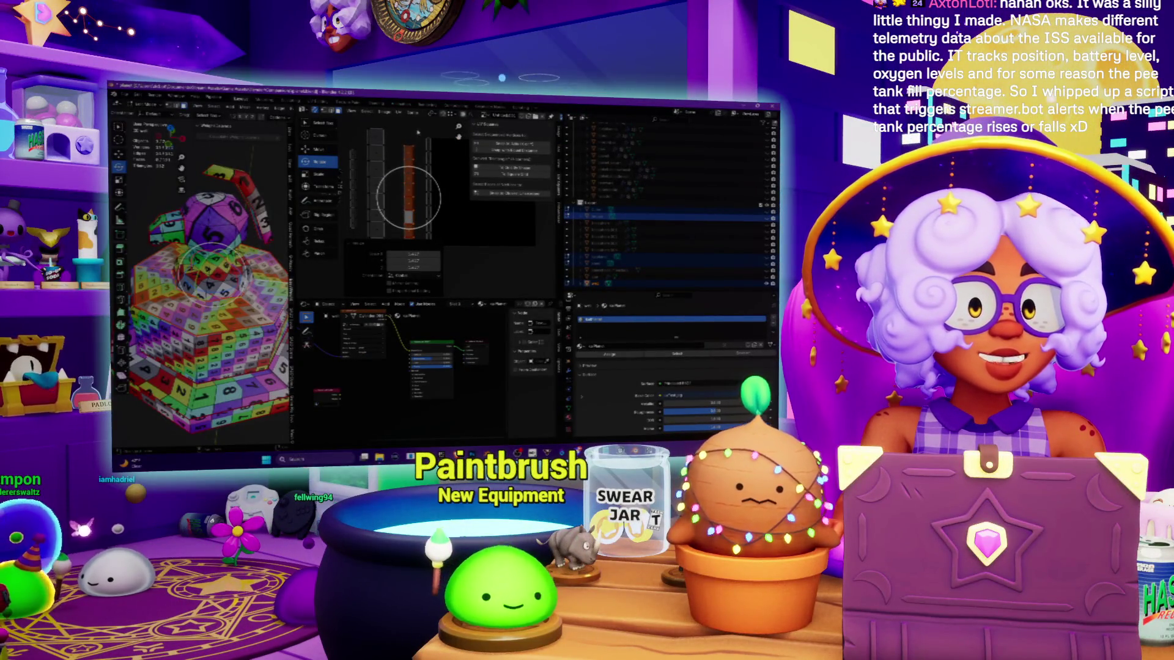
{"action": "key", "text": "ctrl+z"}
{"action": "middle_click_drag", "start_coordinate": [200, 326], "coordinate": [175, 228]}
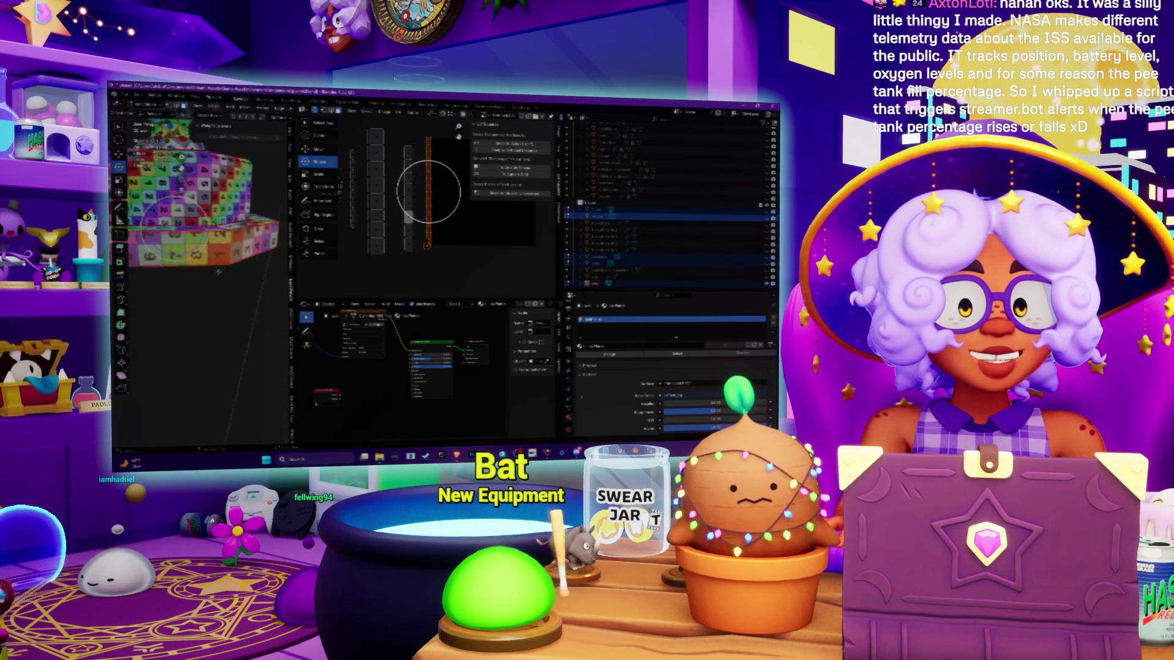
{"action": "middle_click_drag", "start_coordinate": [217, 274], "coordinate": [387, 192]}
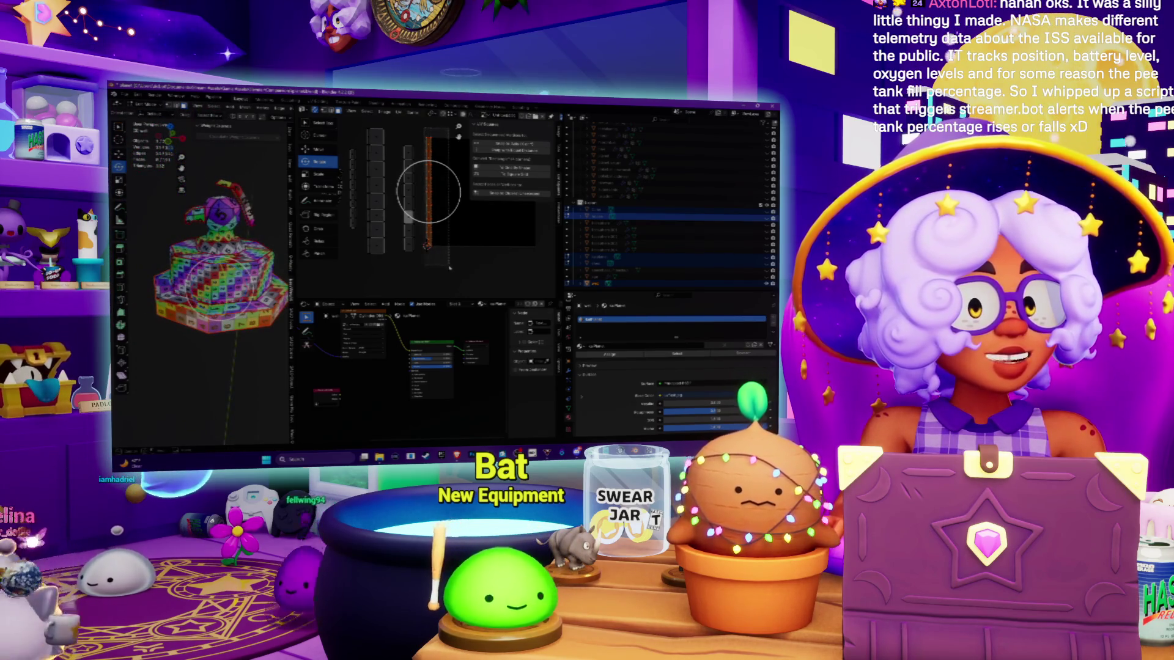
Step: Nudge the UV strip slightly left and snap to top orthographic view with numpad 7
{"action": "mouse_move", "coordinate": [428, 192]}
{"action": "left_mouse_down"}
{"action": "mouse_move", "coordinate": [404, 194]}
{"action": "mouse_move", "coordinate": [413, 220]}
{"action": "mouse_move", "coordinate": [448, 182]}
{"action": "left_mouse_up"}
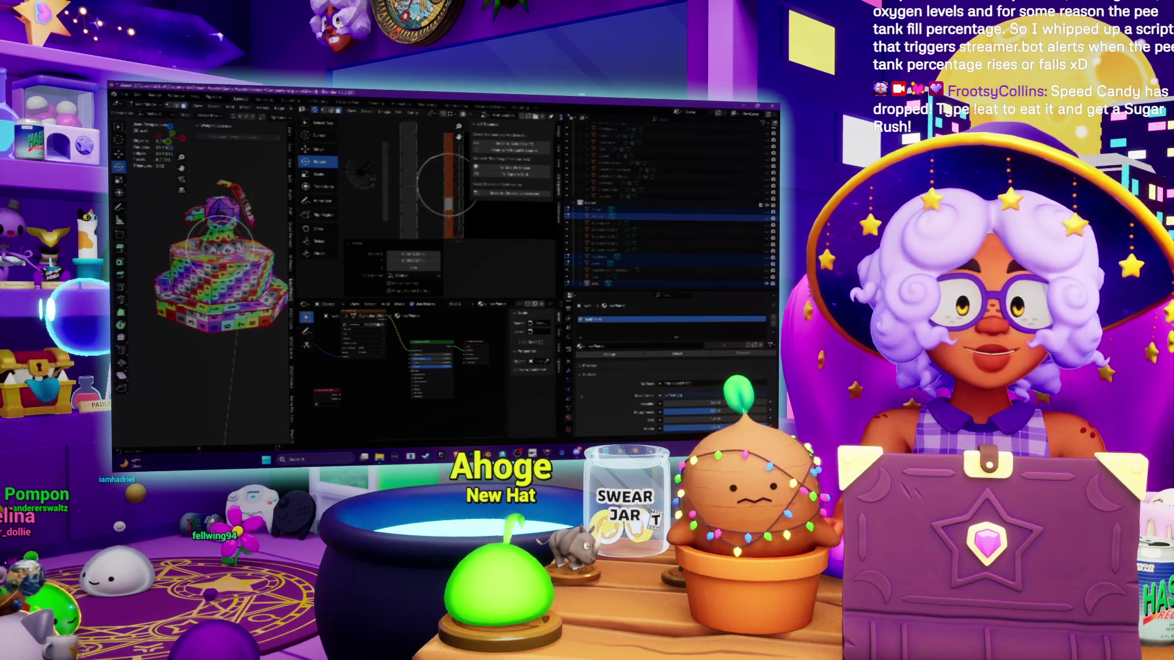
{"action": "scroll", "coordinate": [217, 287], "scroll_direction": "down", "scroll_amount": 5}
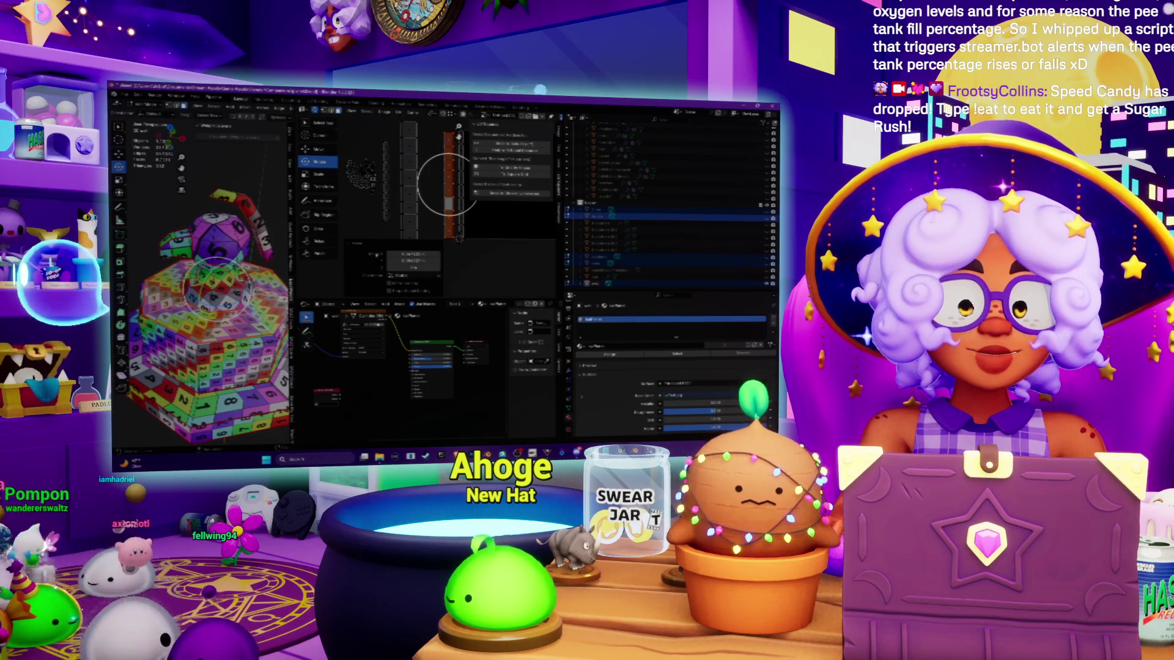
{"action": "middle_click_drag", "start_coordinate": [218, 288], "coordinate": [234, 141]}
{"action": "key", "text": "KP_7"}
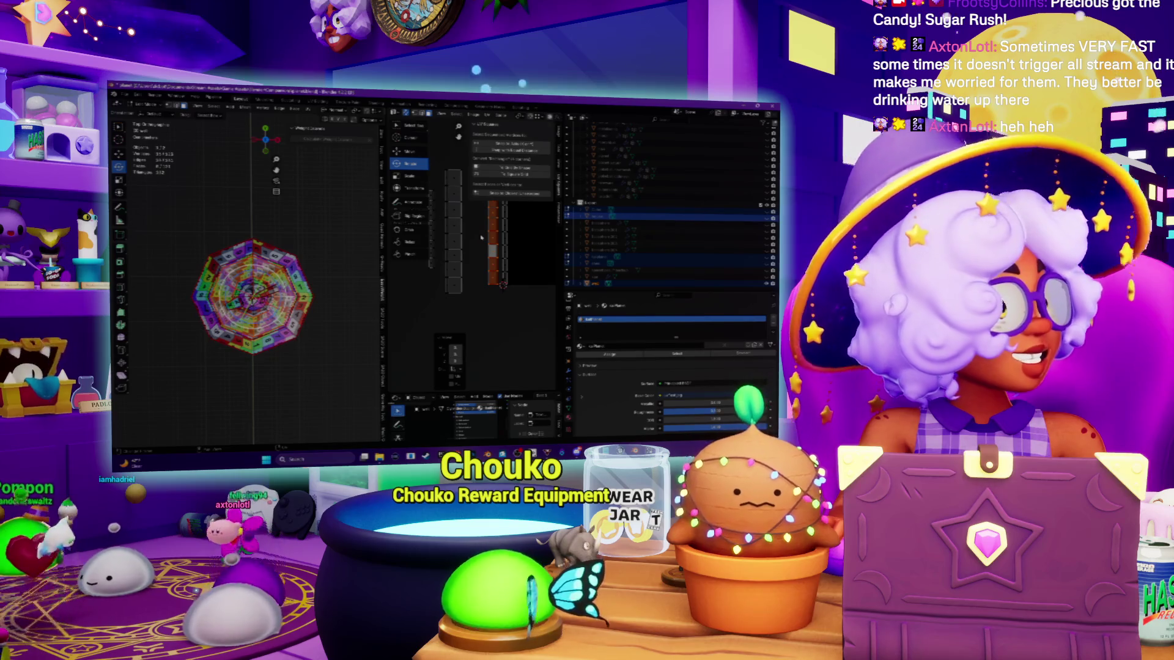
Step: Resize the UV and 3D areas and toggle between solid and textured display
{"action": "left_click_drag", "start_coordinate": [382, 275], "coordinate": [324, 275]}
{"action": "middle_click_drag", "start_coordinate": [464, 205], "coordinate": [421, 275]}
{"action": "scroll", "coordinate": [431, 267], "scroll_direction": "up", "scroll_amount": 2}
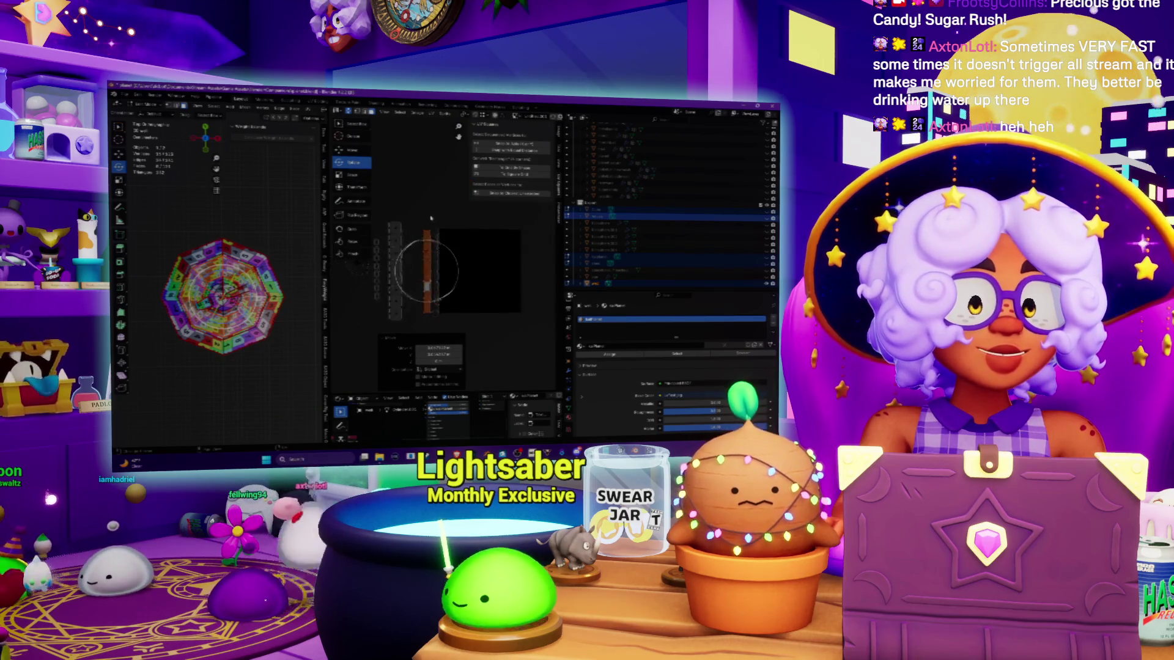
{"action": "left_click_drag", "start_coordinate": [328, 276], "coordinate": [498, 275]}
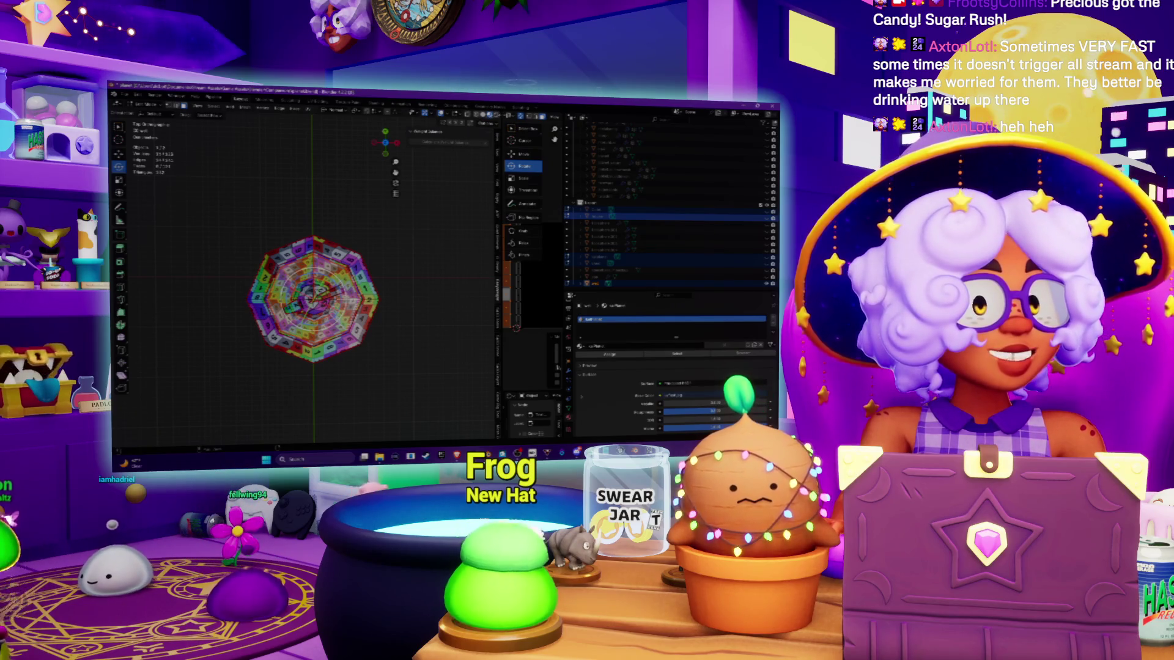
{"action": "left_click", "coordinate": [483, 114]}
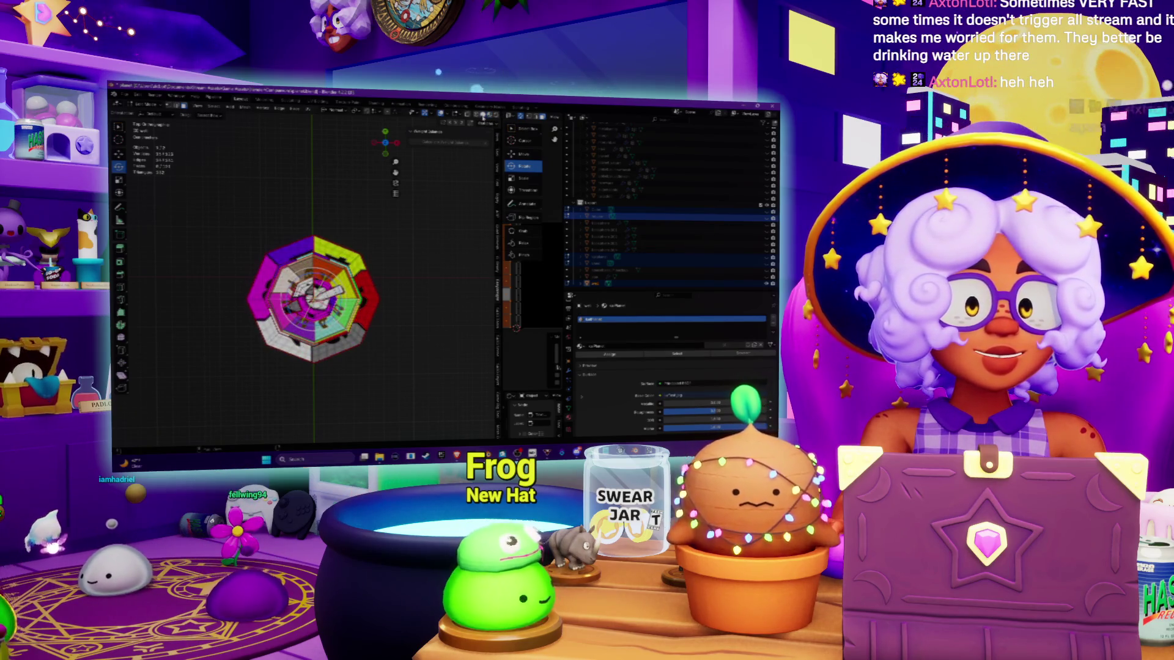
{"action": "key", "text": "shift+z"}
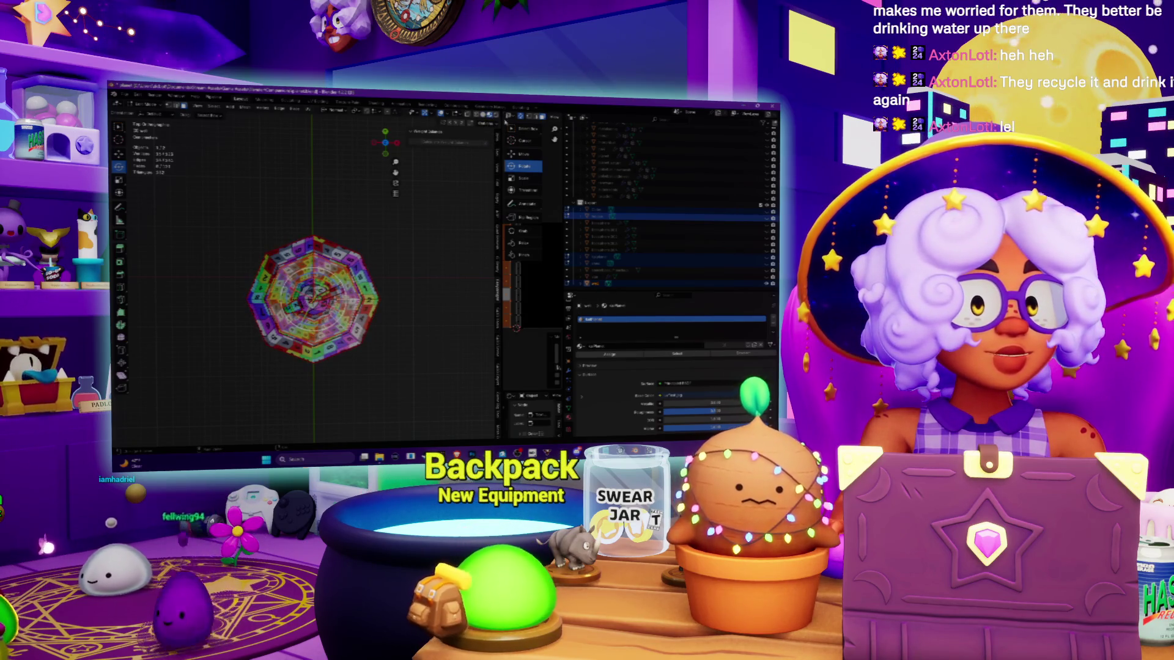
{"action": "mouse_move", "coordinate": [497, 275]}
{"action": "left_mouse_down"}
{"action": "mouse_move", "coordinate": [432, 275]}
{"action": "mouse_move", "coordinate": [449, 275]}
{"action": "left_mouse_up"}
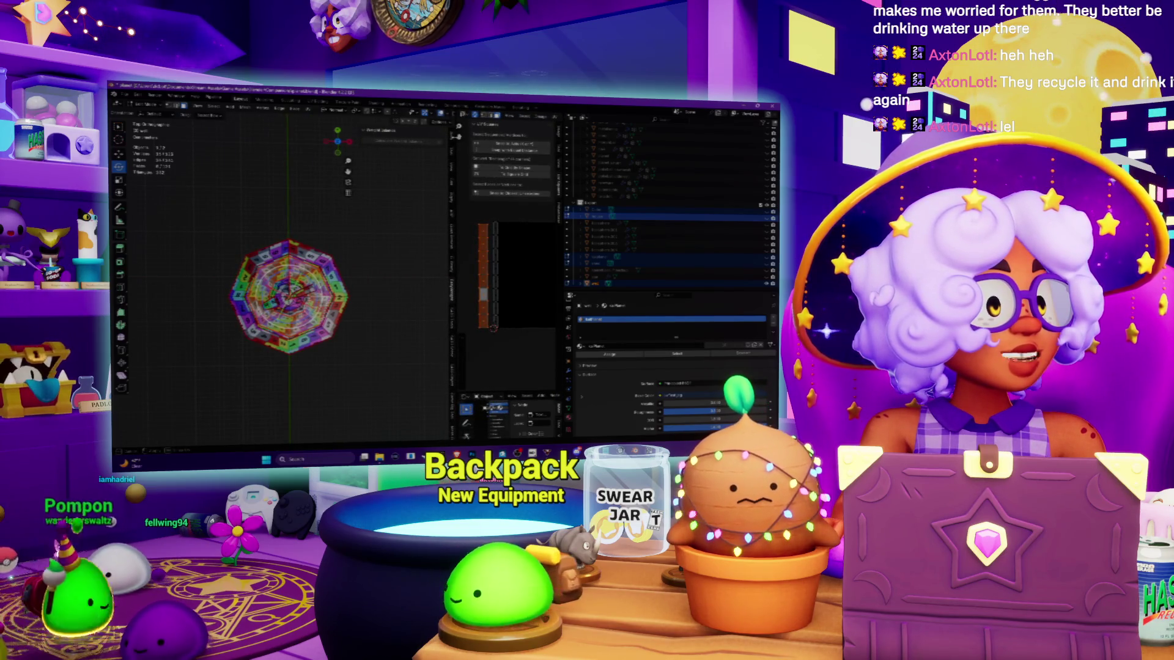
{"action": "left_click_drag", "start_coordinate": [455, 275], "coordinate": [503, 275]}
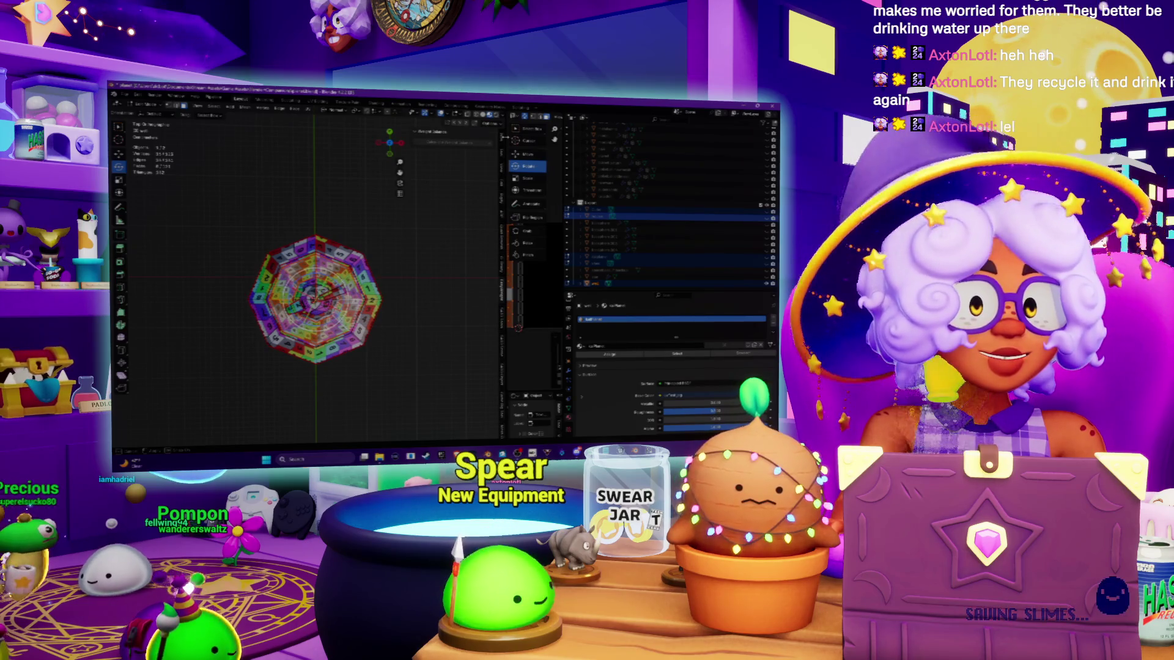
{"action": "left_click_drag", "start_coordinate": [500, 276], "coordinate": [488, 275]}
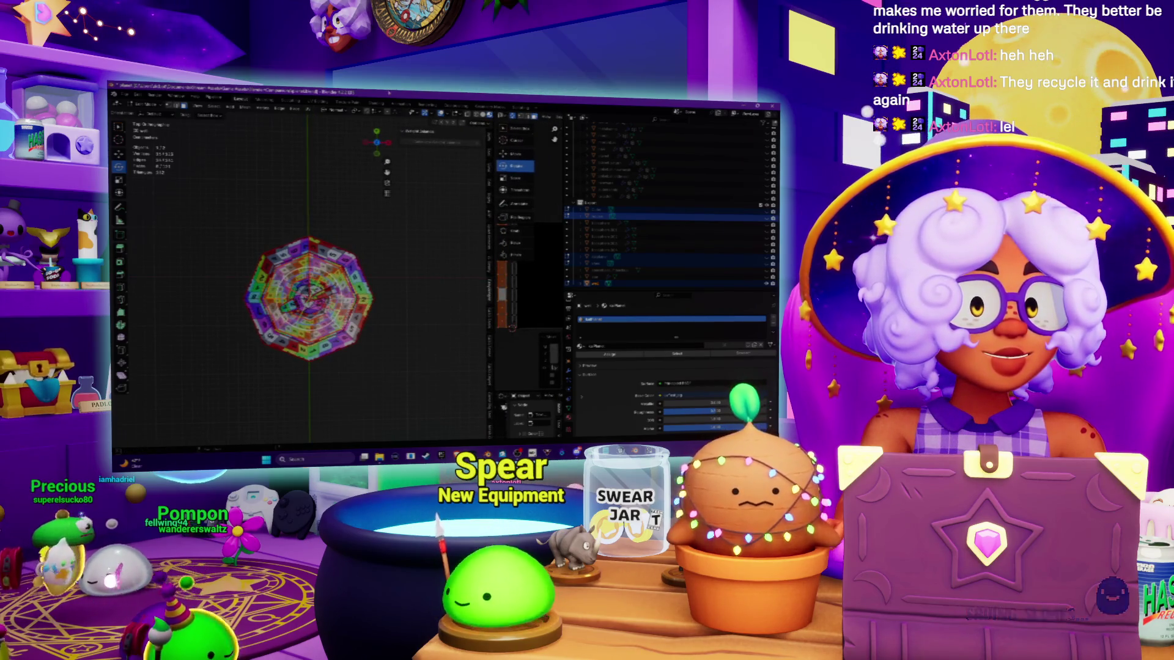
Step: Project the UVs from the top view fitted to bounds and move the UV ring upward
{"action": "left_click", "coordinate": [311, 110]}
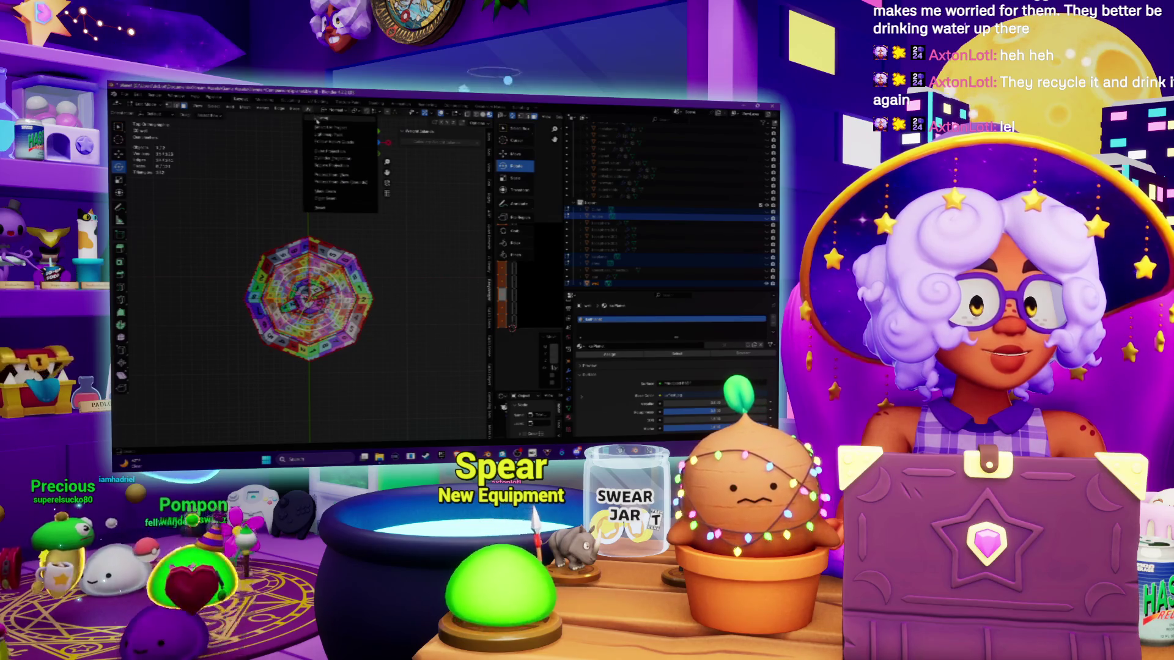
{"action": "left_click", "coordinate": [330, 181]}
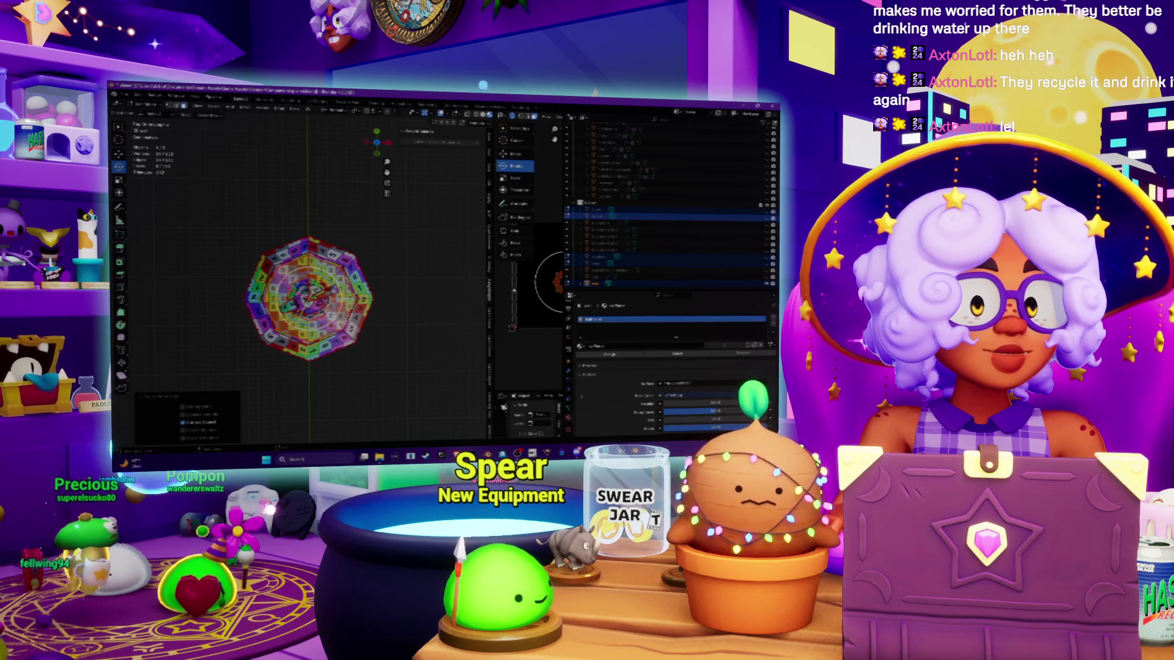
{"action": "left_click_drag", "start_coordinate": [488, 287], "coordinate": [290, 287]}
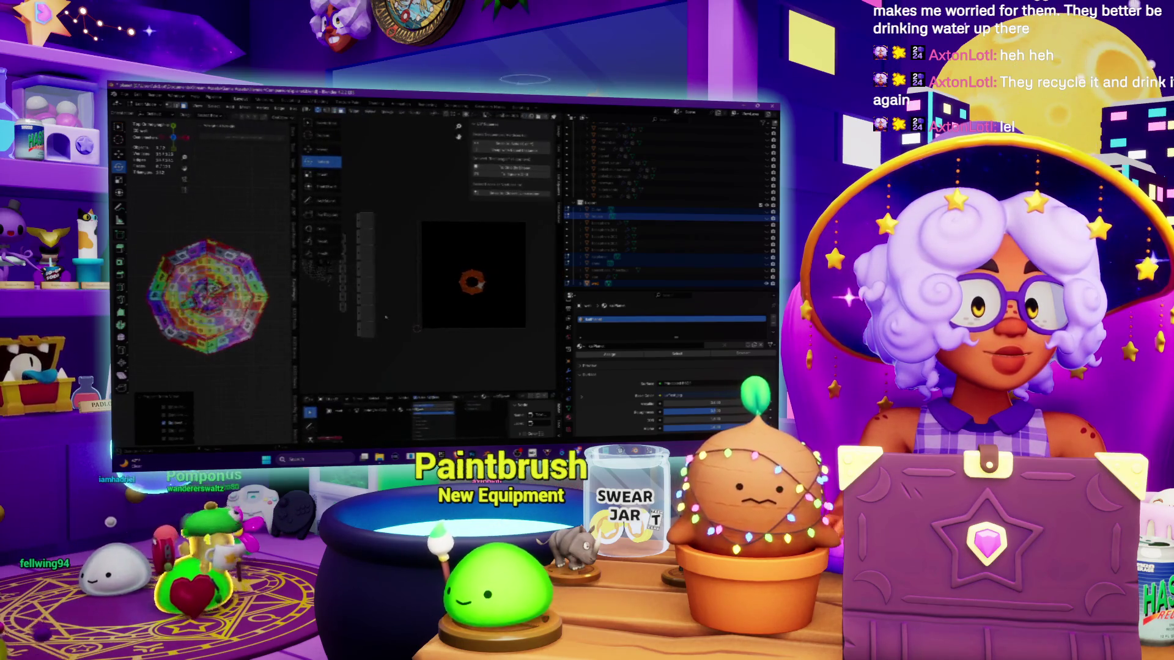
{"action": "scroll", "coordinate": [453, 317], "scroll_direction": "down", "scroll_amount": 5}
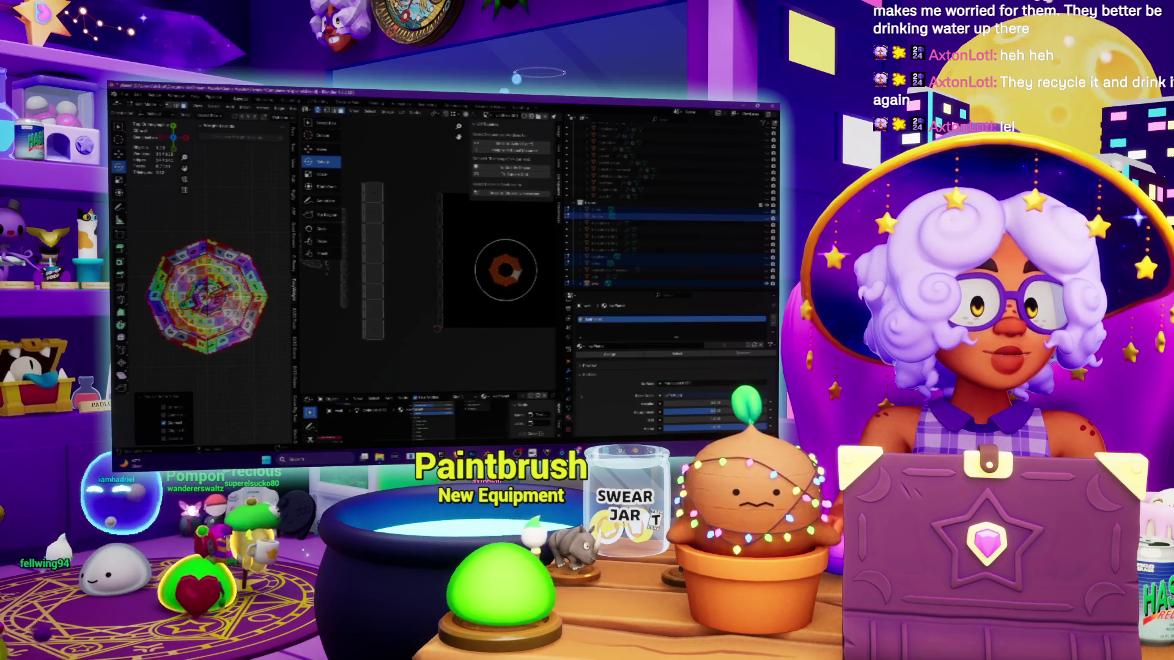
{"action": "left_click_drag", "start_coordinate": [413, 220], "coordinate": [413, 202]}
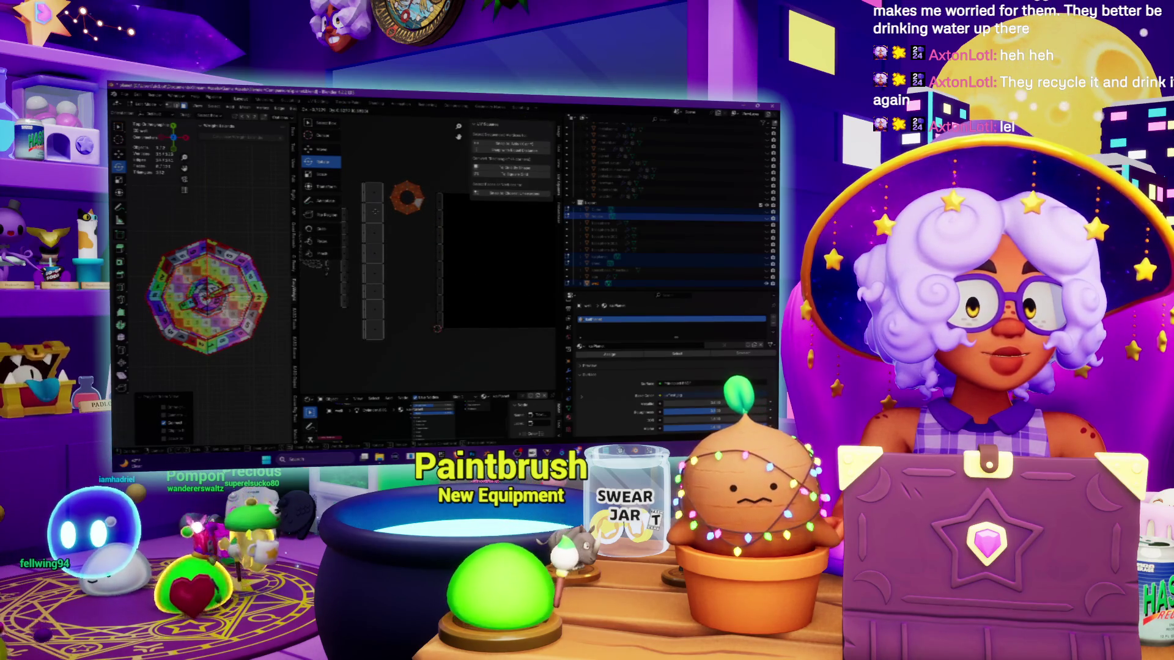
{"action": "left_click", "coordinate": [376, 212]}
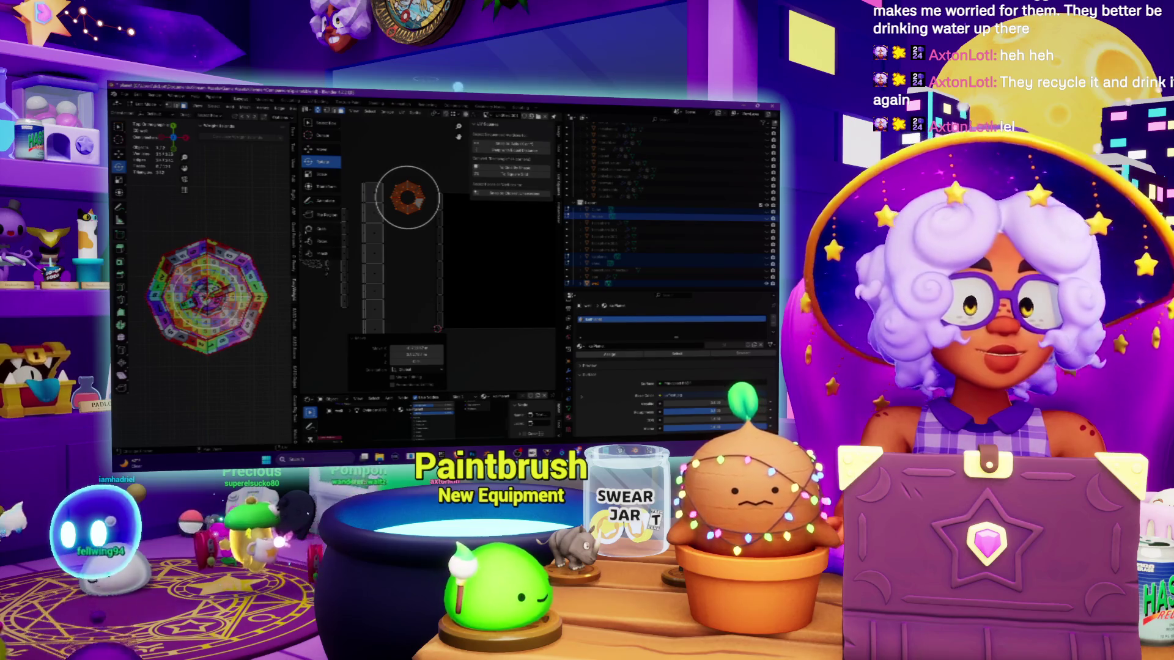
Step: Switch the side panel tab, collapse Transform, and orbit from top view into perspective
{"action": "left_click", "coordinate": [297, 267]}
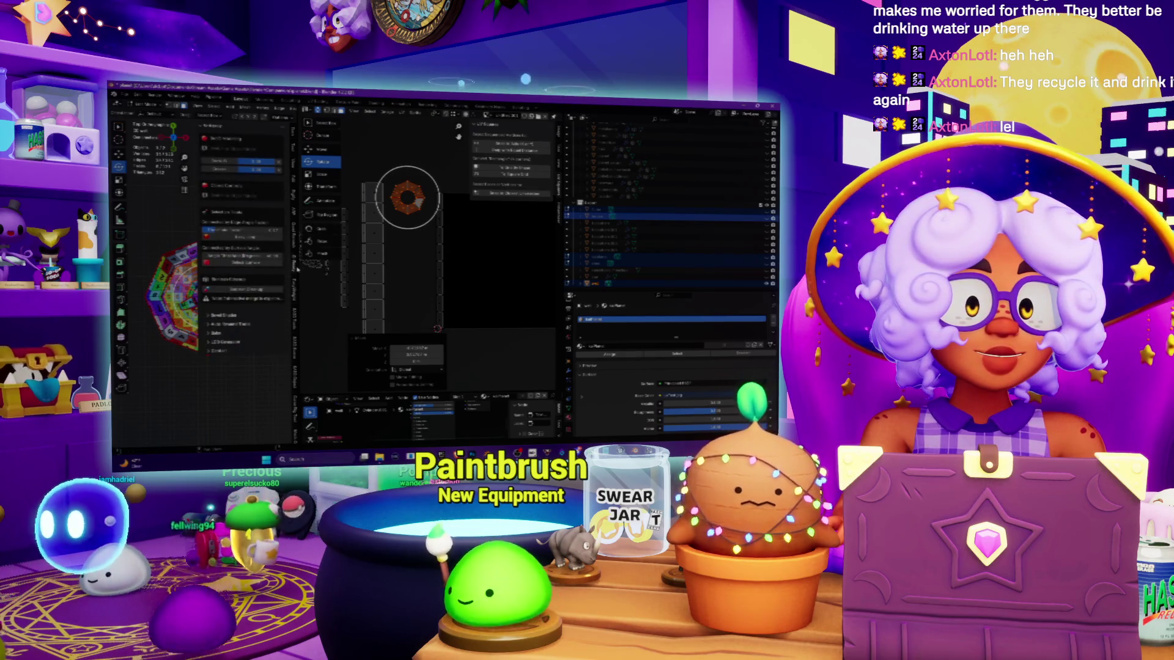
{"action": "left_click", "coordinate": [295, 133]}
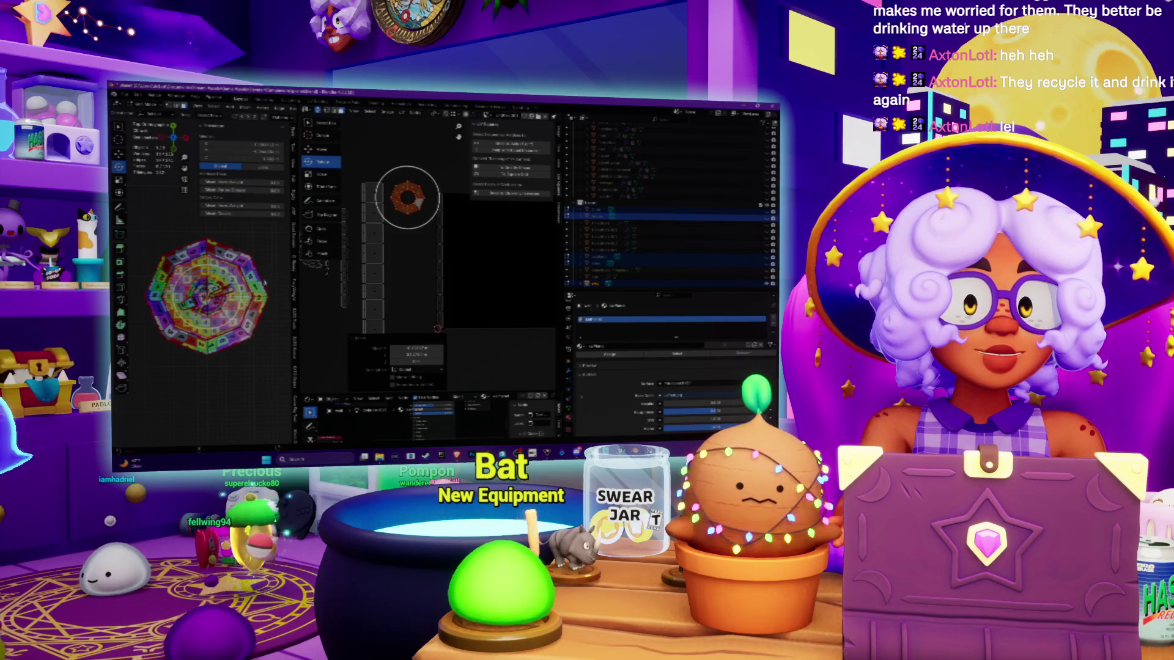
{"action": "middle_click_drag", "start_coordinate": [265, 282], "coordinate": [264, 251]}
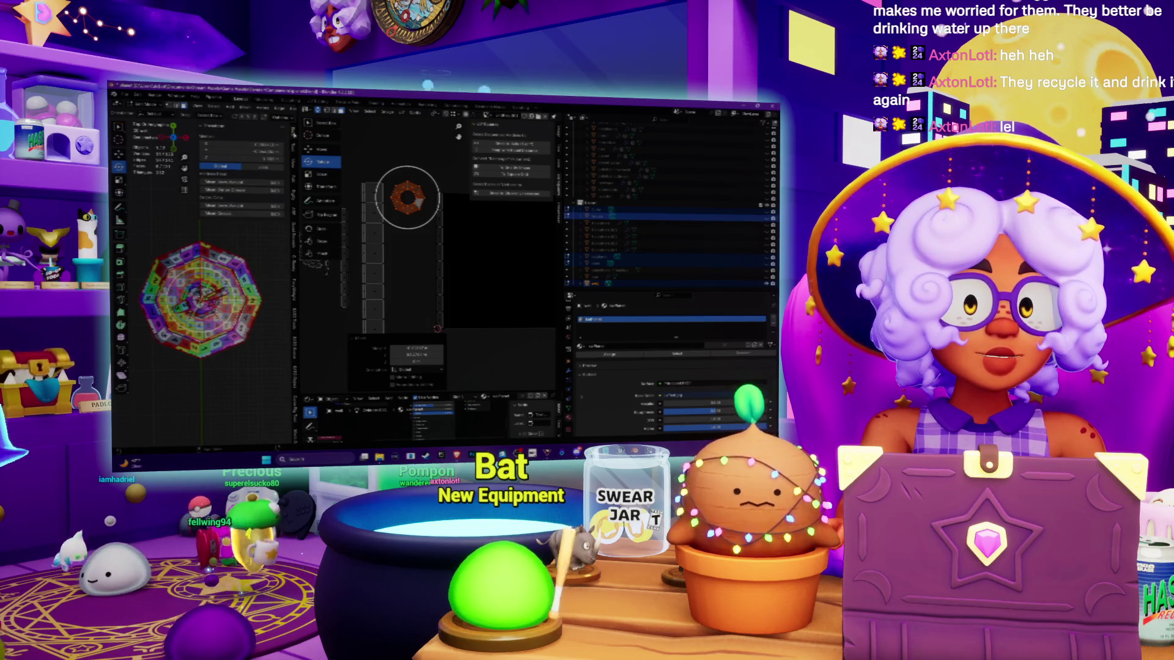
{"action": "left_click", "coordinate": [203, 127]}
{"action": "middle_click_drag", "start_coordinate": [202, 275], "coordinate": [227, 235]}
{"action": "scroll", "coordinate": [407, 197], "scroll_direction": "down", "scroll_amount": 3}
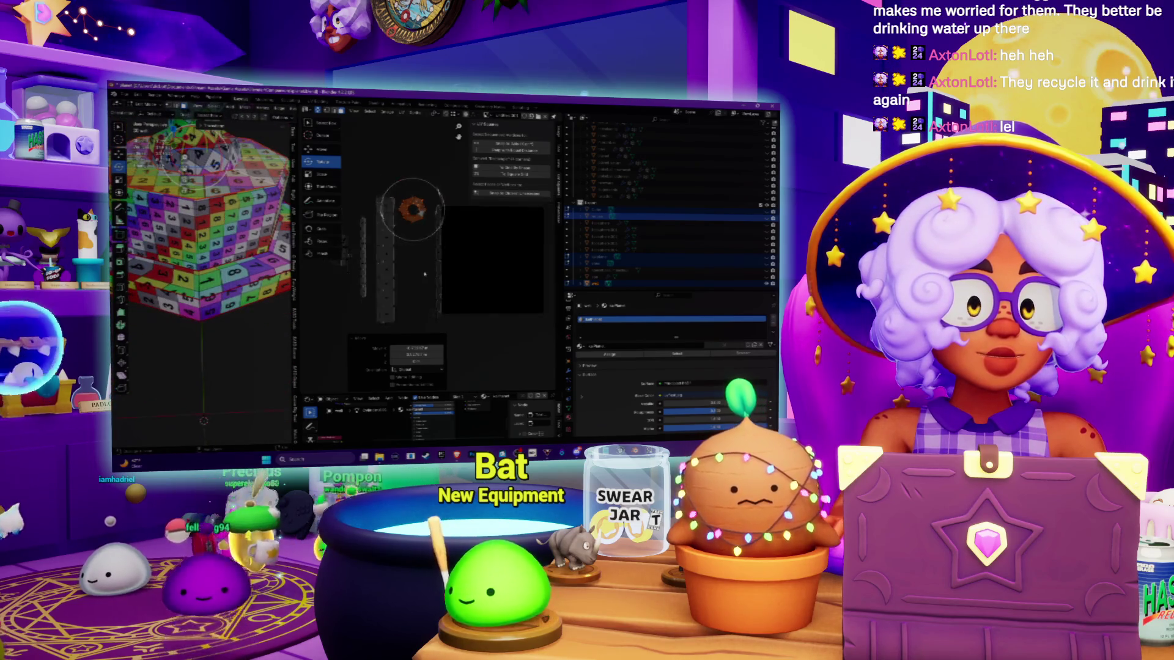
Step: Box-select the column of UVs in the strip and scale it
{"action": "middle_click_drag", "start_coordinate": [200, 161], "coordinate": [209, 174]}
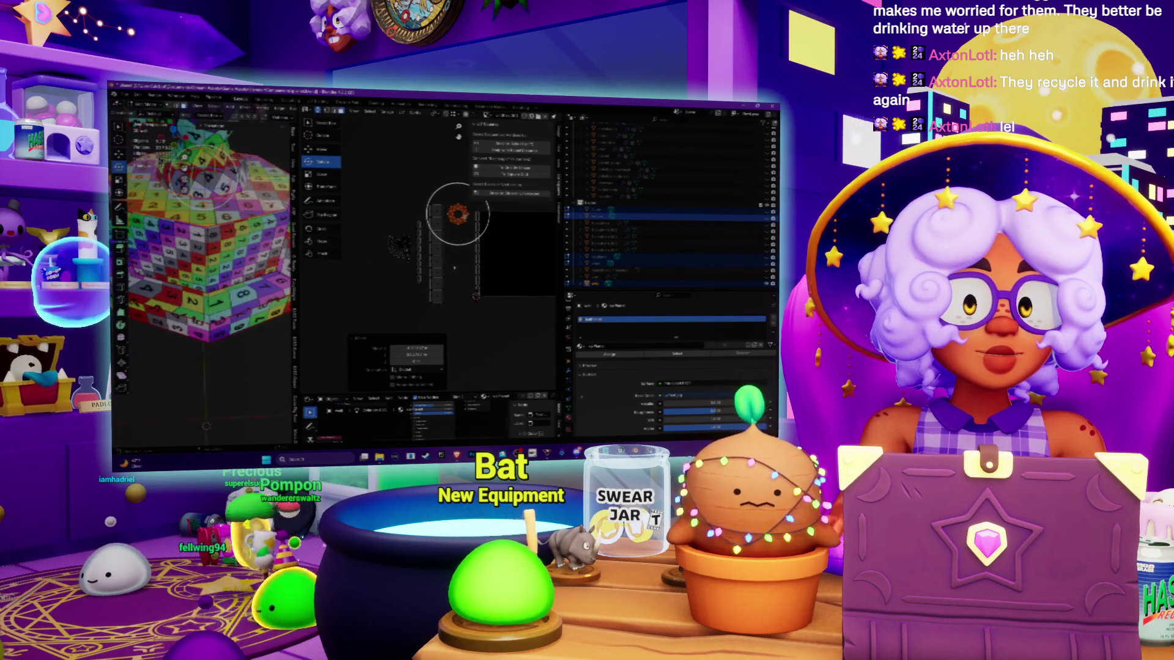
{"action": "left_click_drag", "start_coordinate": [427, 190], "coordinate": [449, 333]}
{"action": "key", "text": "s"}
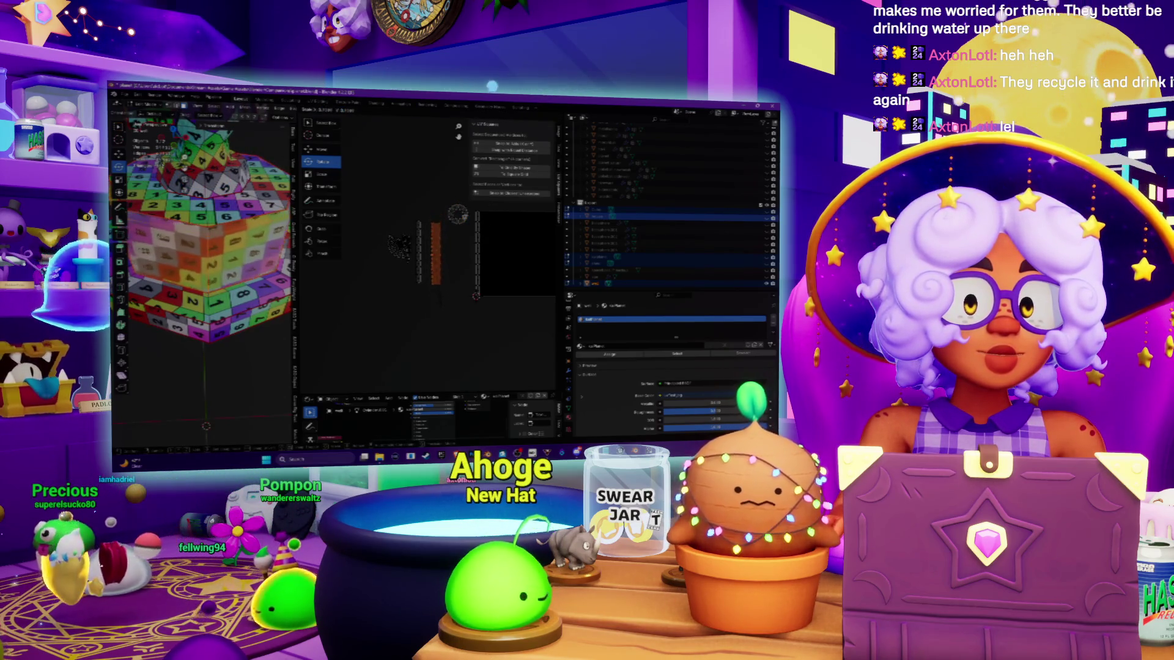
{"action": "key", "text": "Return"}
{"action": "key", "text": "c"}
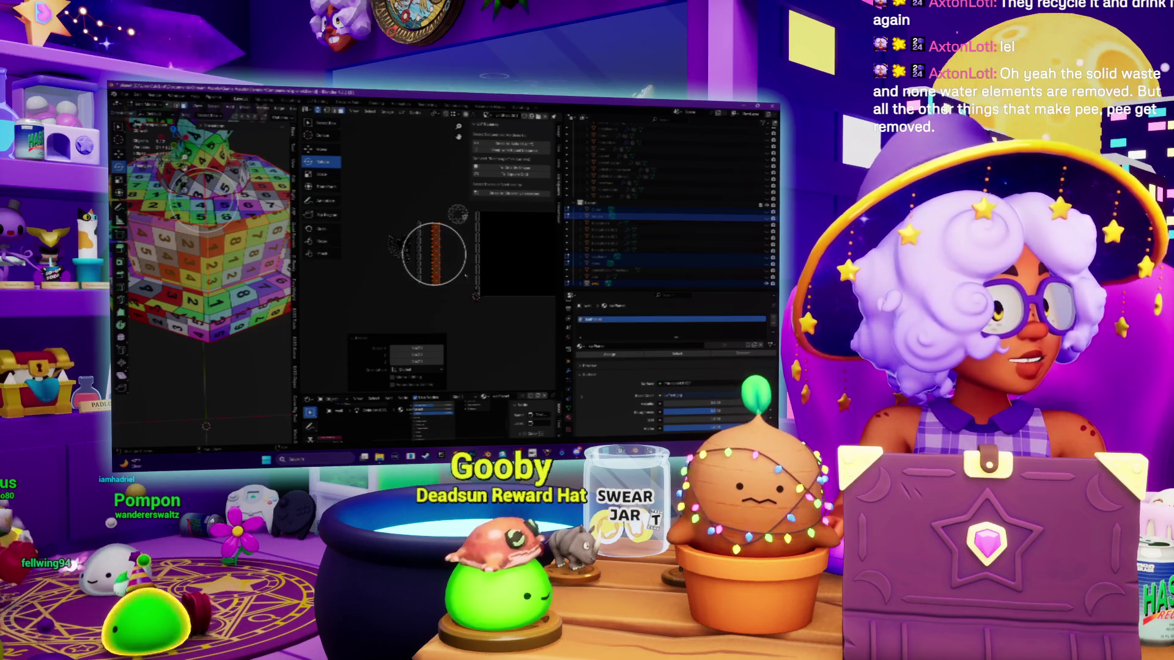
Step: Select only the top orange UV square and start moving it downward
{"action": "scroll", "coordinate": [434, 253], "scroll_direction": "up", "scroll_amount": 3}
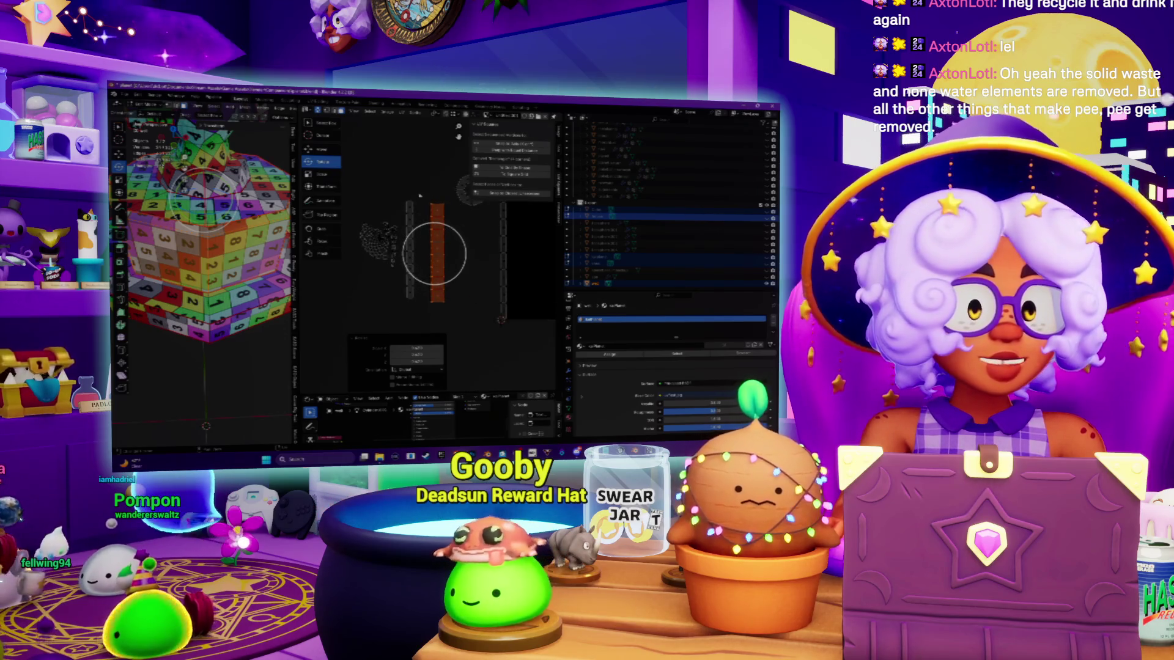
{"action": "scroll", "coordinate": [434, 253], "scroll_direction": "up", "scroll_amount": 2}
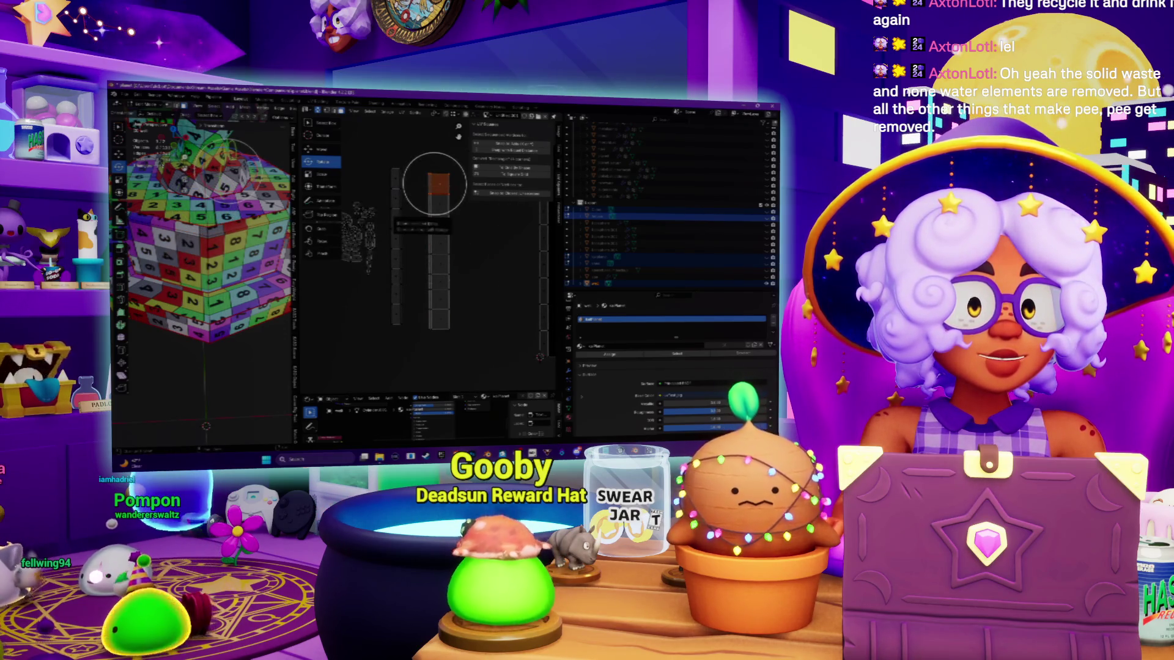
{"action": "left_click", "coordinate": [435, 159]}
{"action": "scroll", "coordinate": [435, 131], "scroll_direction": "up", "scroll_amount": 2}
{"action": "mouse_move", "coordinate": [433, 130]}
{"action": "middle_mouse_down"}
{"action": "mouse_move", "coordinate": [428, 170]}
{"action": "mouse_move", "coordinate": [393, 209]}
{"action": "middle_mouse_up"}
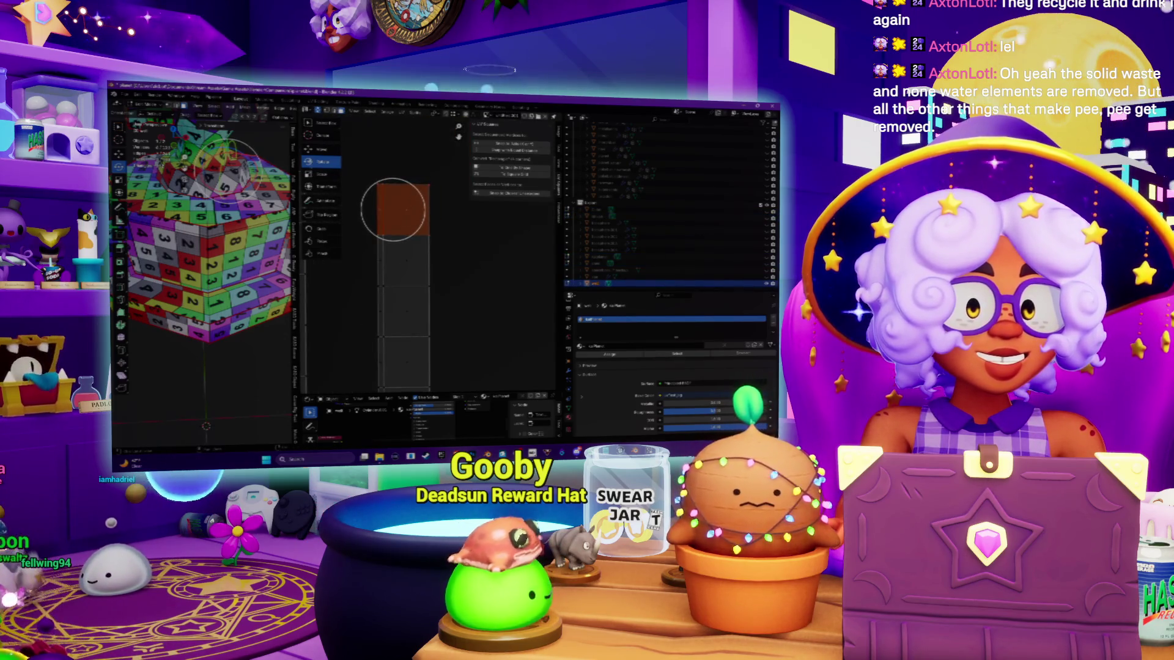
{"action": "key", "text": "shift+space"}
{"action": "key", "text": "g"}
{"action": "left_click_drag", "start_coordinate": [394, 183], "coordinate": [395, 232]}
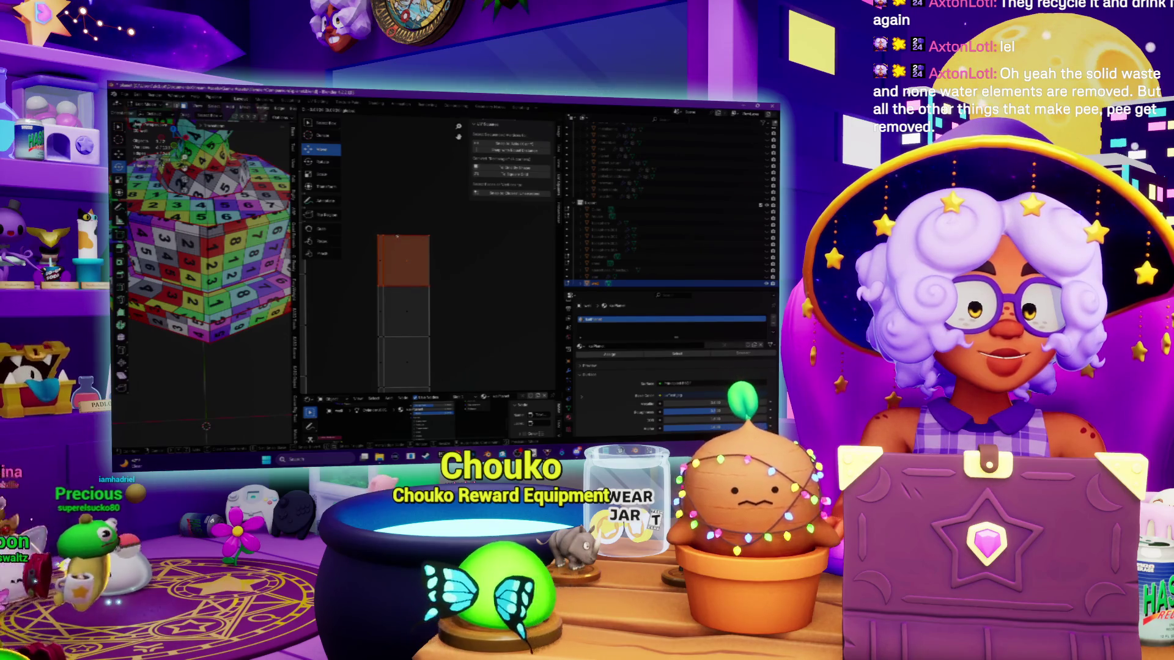
Step: Slide the orange UV square down one grid cell onto the squares below
{"action": "scroll", "coordinate": [407, 229], "scroll_direction": "down", "scroll_amount": 2}
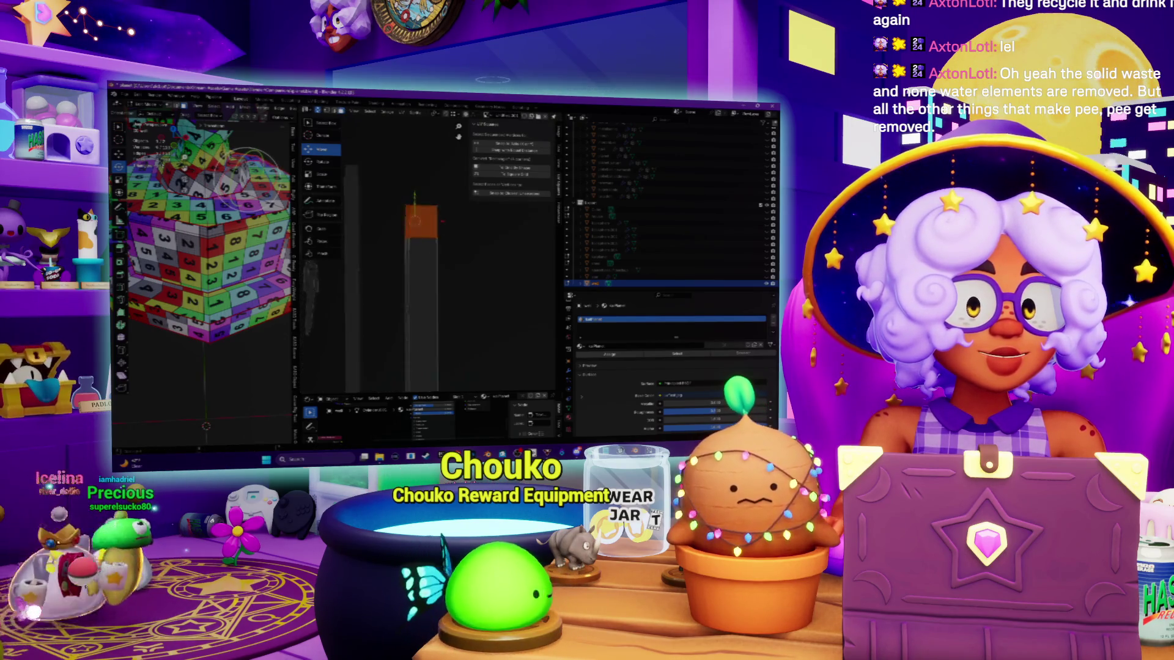
{"action": "left_click_drag", "start_coordinate": [414, 218], "coordinate": [463, 265]}
{"action": "left_click", "coordinate": [419, 221]}
{"action": "mouse_move", "coordinate": [415, 228]}
{"action": "left_mouse_down"}
{"action": "mouse_move", "coordinate": [415, 318]}
{"action": "mouse_move", "coordinate": [415, 259]}
{"action": "left_mouse_up"}
{"action": "middle_click_drag", "start_coordinate": [465, 294], "coordinate": [466, 222]}
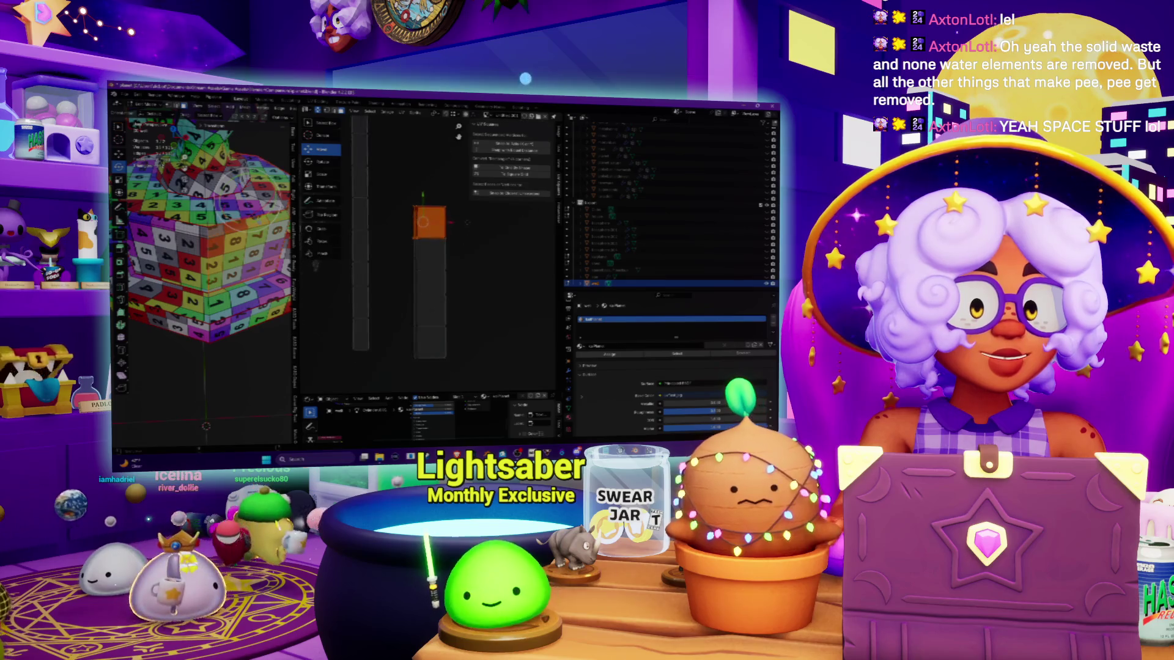
{"action": "left_click_drag", "start_coordinate": [425, 200], "coordinate": [439, 257]}
{"action": "left_click", "coordinate": [455, 263]}
{"action": "scroll", "coordinate": [437, 257], "scroll_direction": "up", "scroll_amount": 2}
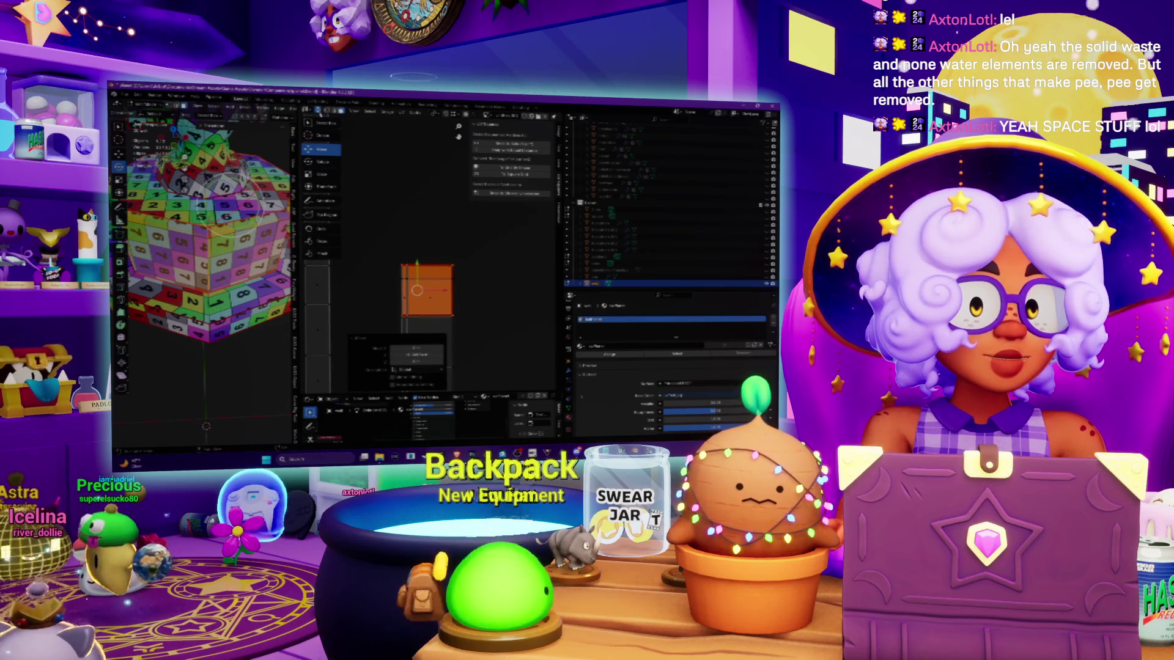
Step: Select the stacked UV faces in the column, try unwrapping them, then undo
{"action": "right_click", "coordinate": [426, 225], "text": "shift"}
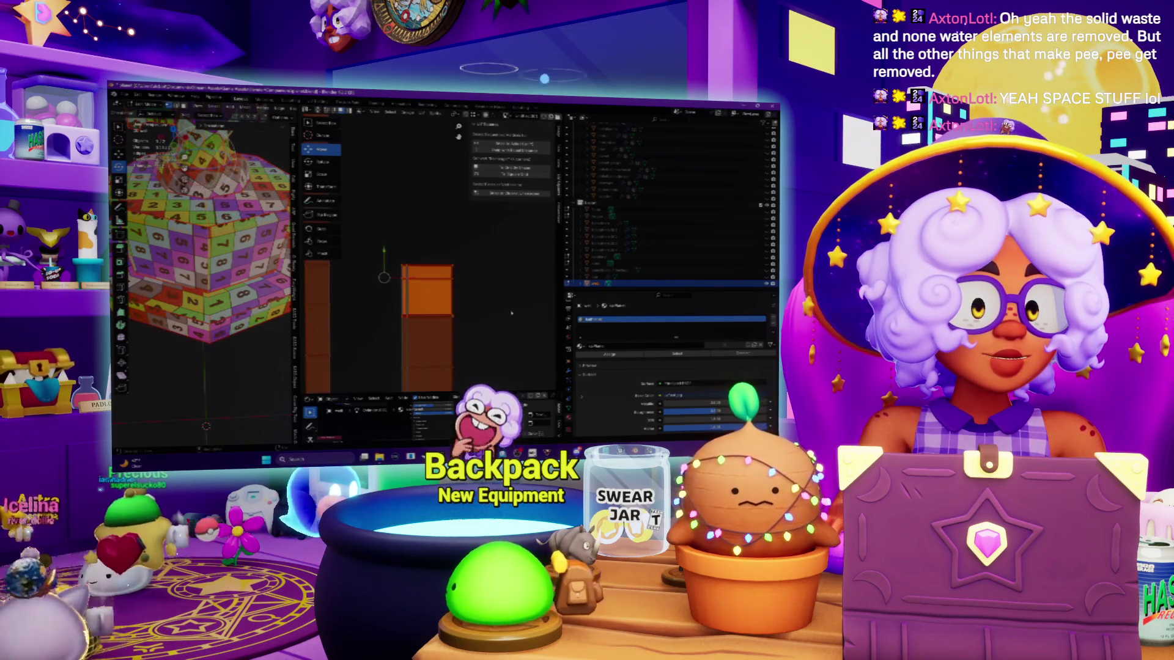
{"action": "scroll", "coordinate": [511, 313], "scroll_direction": "up", "scroll_amount": 1}
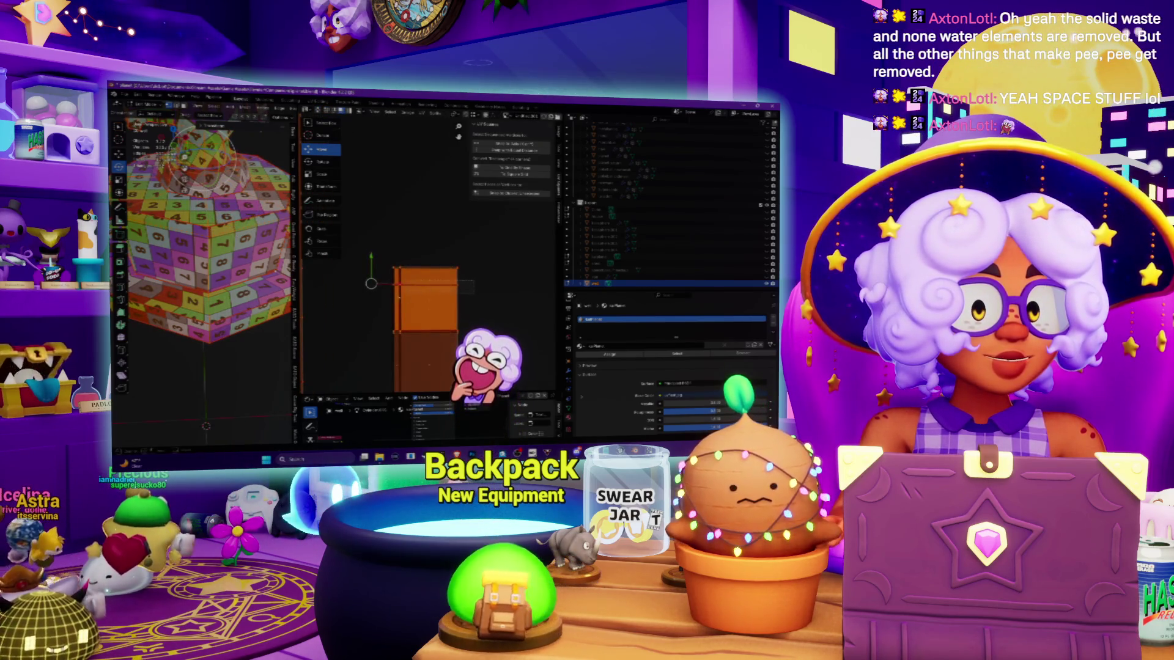
{"action": "left_click", "coordinate": [390, 298]}
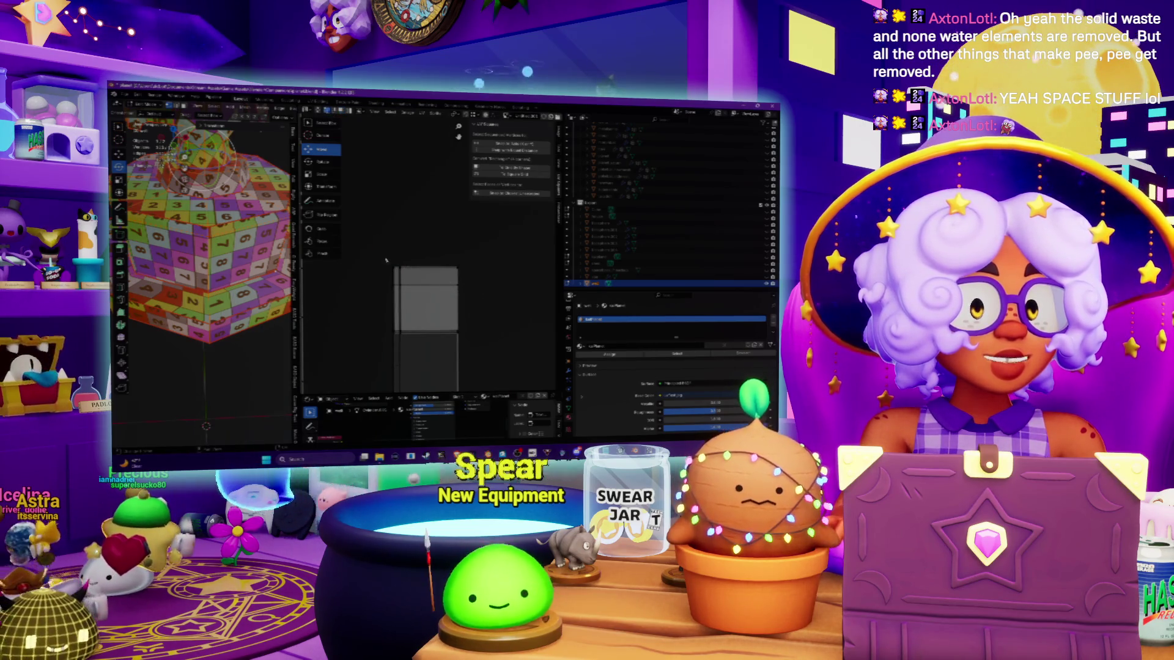
{"action": "left_click_drag", "start_coordinate": [389, 281], "coordinate": [482, 293]}
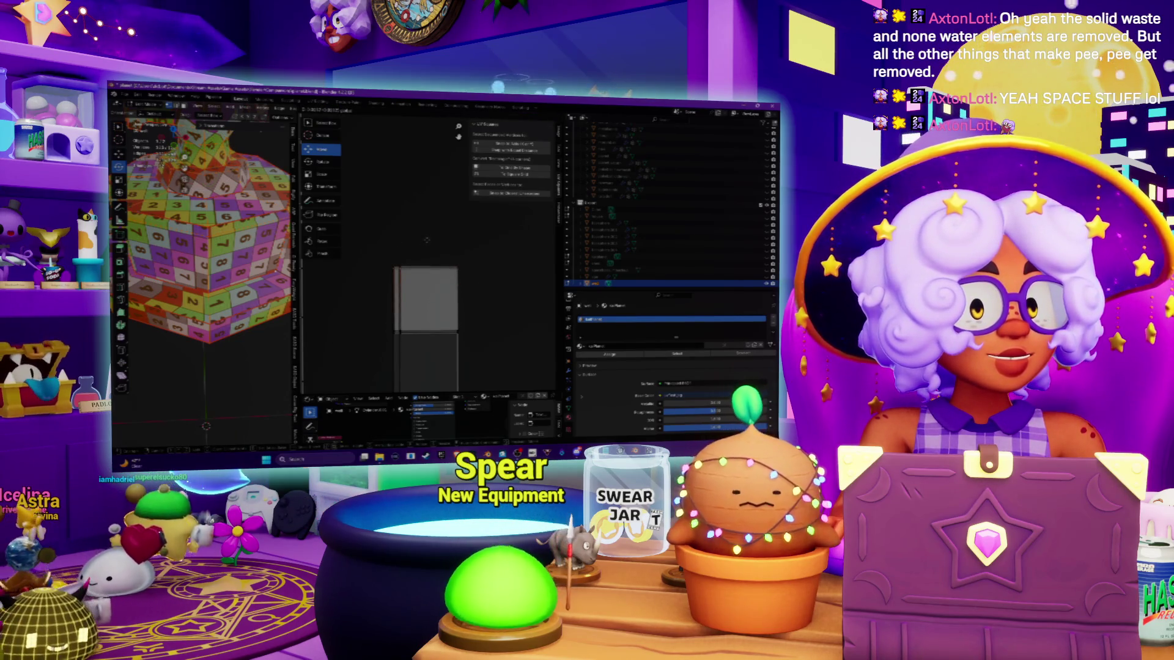
{"action": "key", "text": "u"}
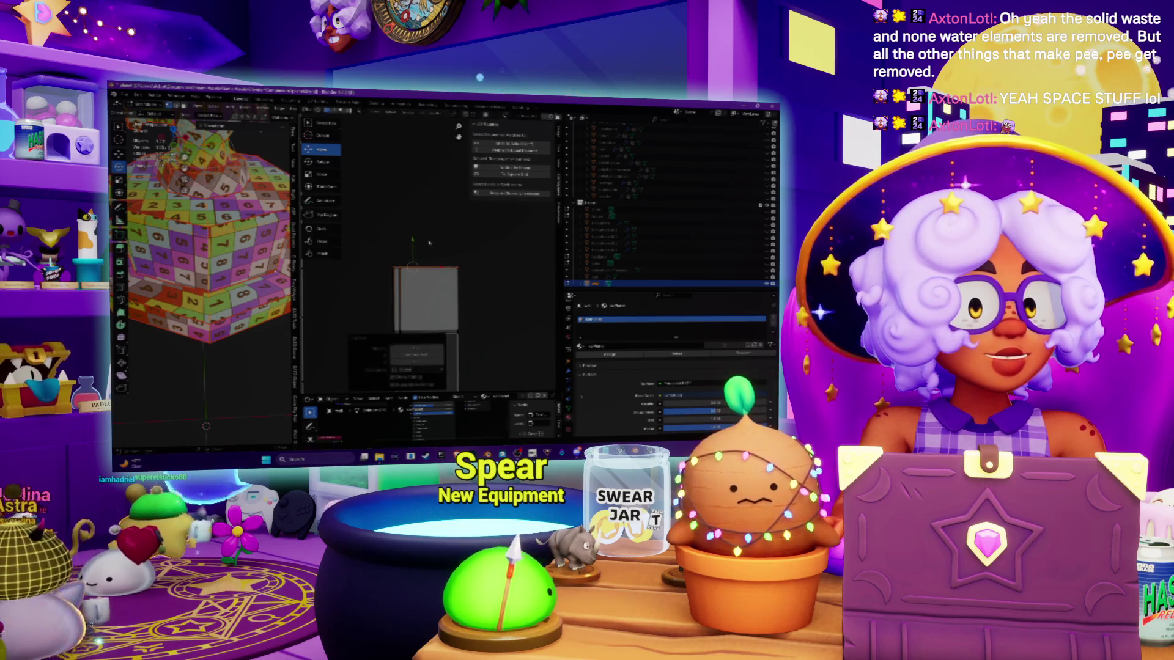
{"action": "key", "text": "ctrl+z"}
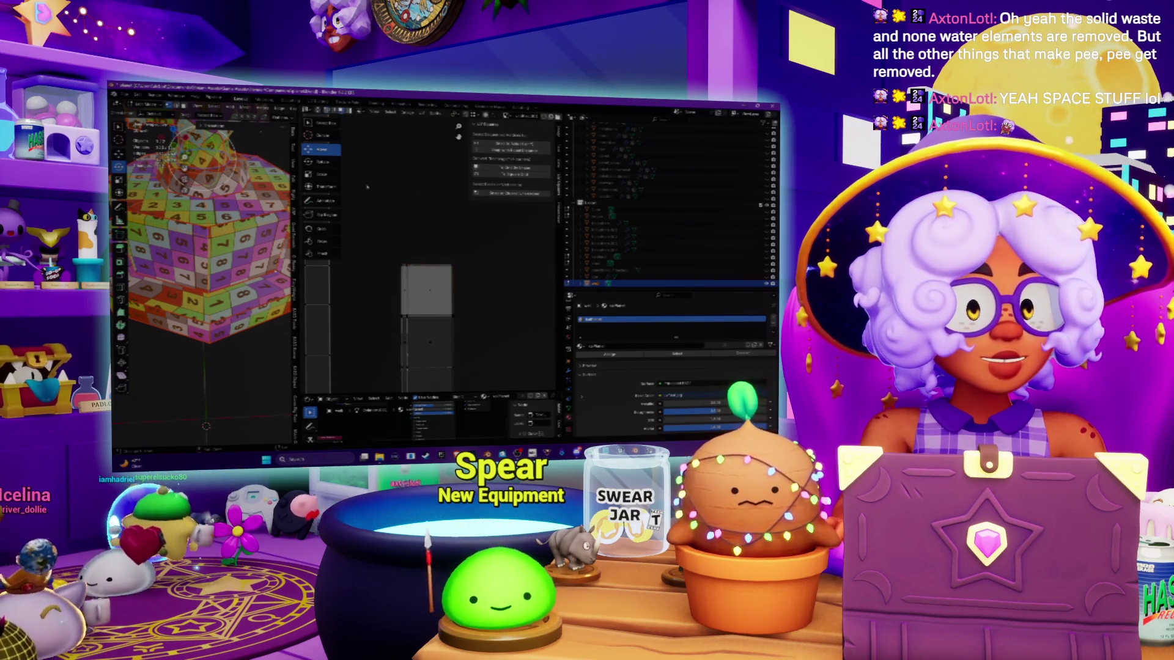
Step: Select the top UV face, try unwrapping all UVs, and undo back to the stacked layout
{"action": "left_click", "coordinate": [428, 255]}
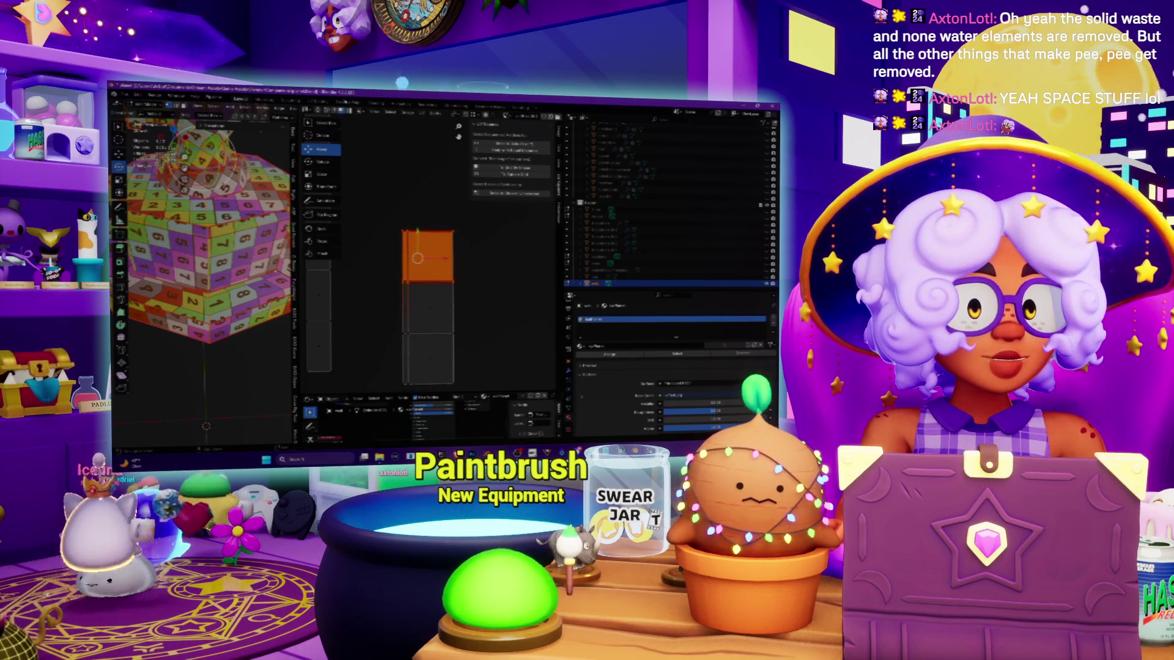
{"action": "key", "text": "a"}
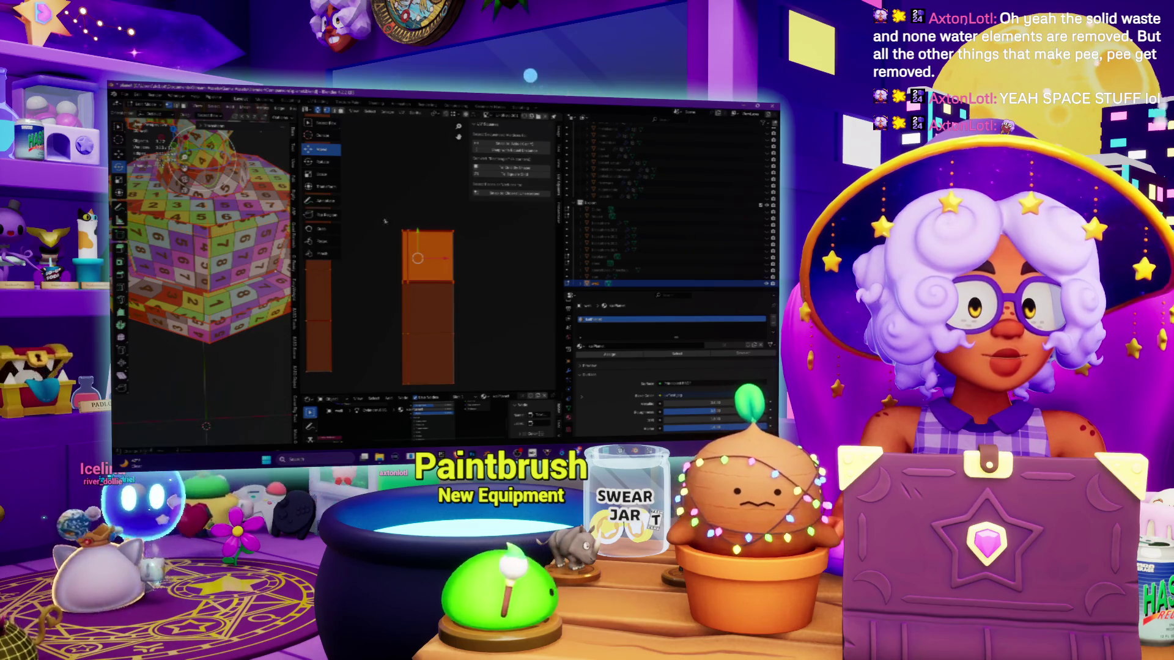
{"action": "key", "text": "u"}
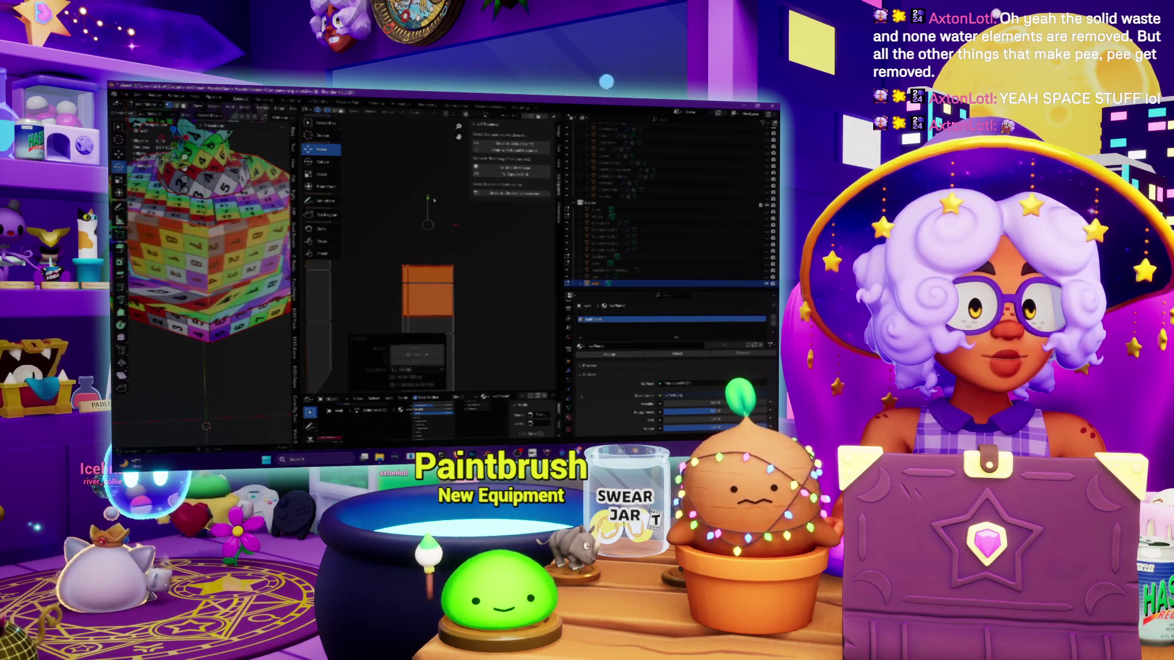
{"action": "key", "text": "ctrl+z"}
{"action": "key", "text": "ctrl+z"}
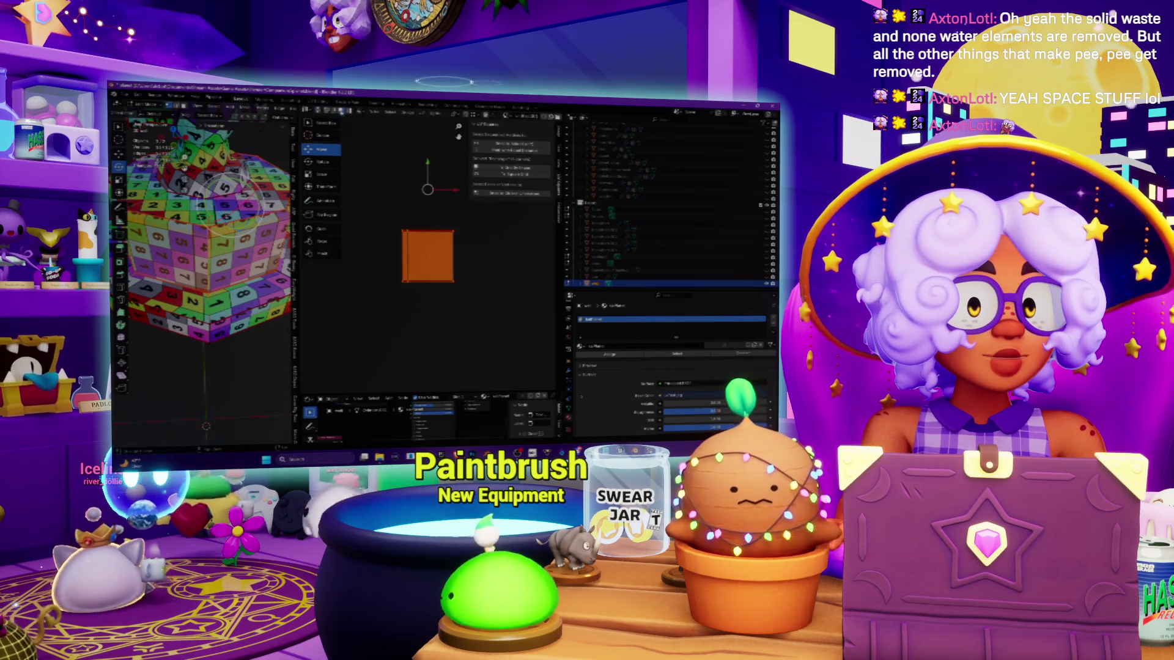
{"action": "key", "text": "ctrl+z"}
{"action": "key", "text": "ctrl+shift+z"}
{"action": "key", "text": "ctrl+shift+z"}
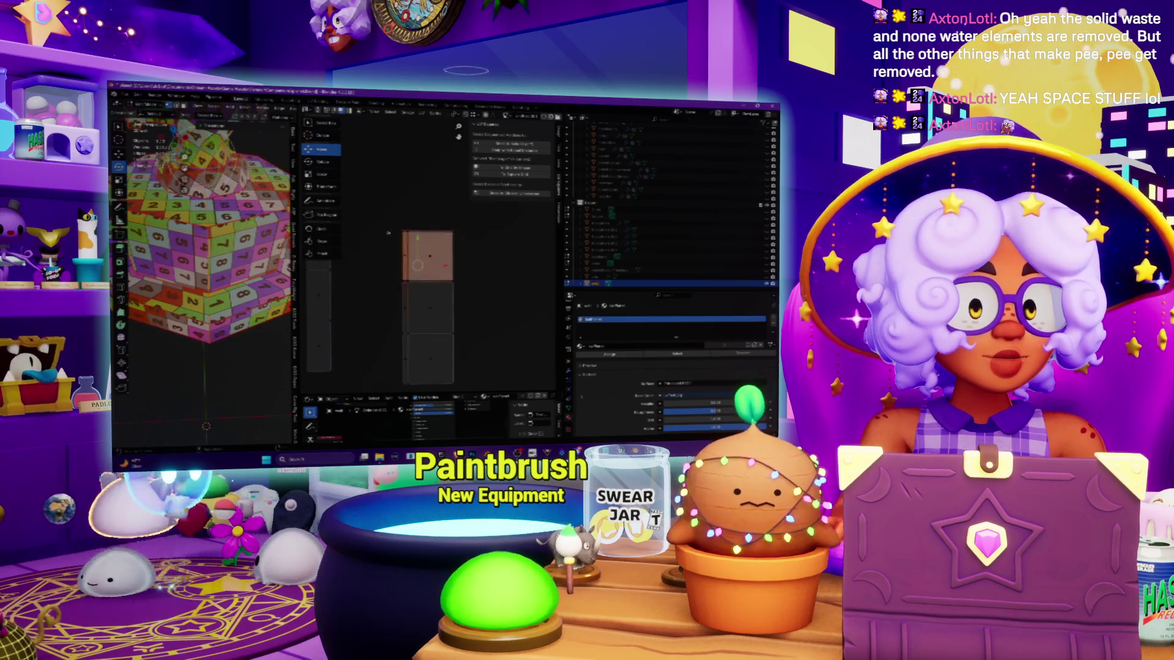
{"action": "key", "text": "ctrl+z"}
{"action": "key", "text": "ctrl+z"}
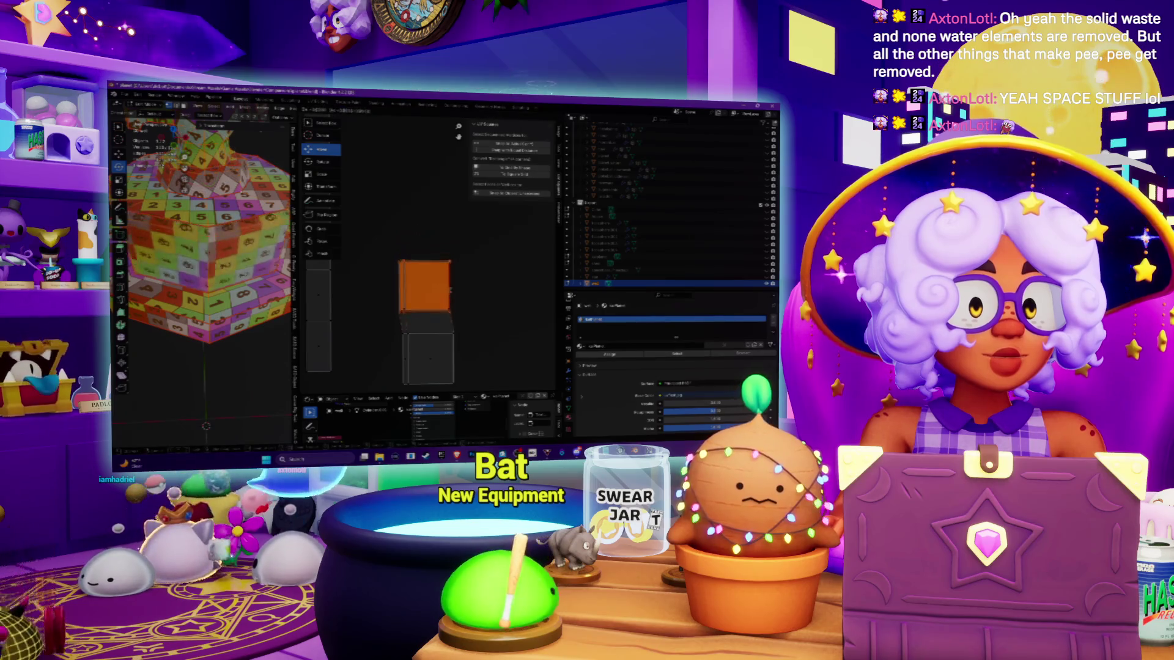
{"action": "key", "text": "ctrl+shift+z"}
{"action": "key", "text": "ctrl+shift+z"}
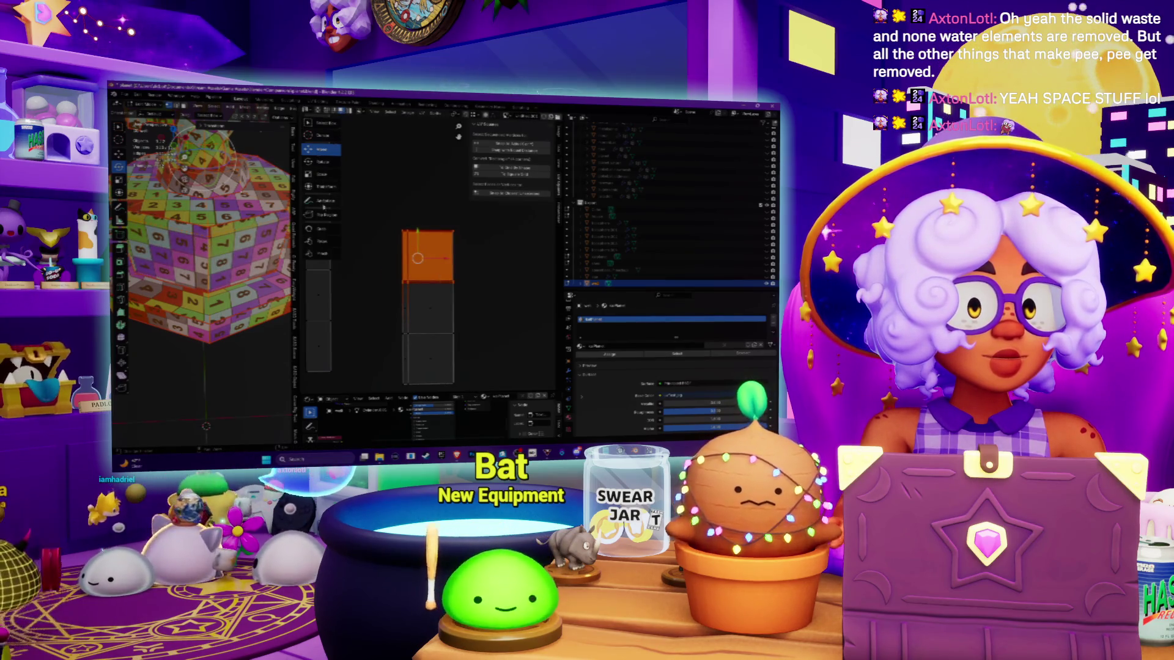
Step: Rip the orange UV face away from the island and down onto the square below
{"action": "left_click", "coordinate": [321, 215]}
{"action": "left_click_drag", "start_coordinate": [426, 256], "coordinate": [424, 306]}
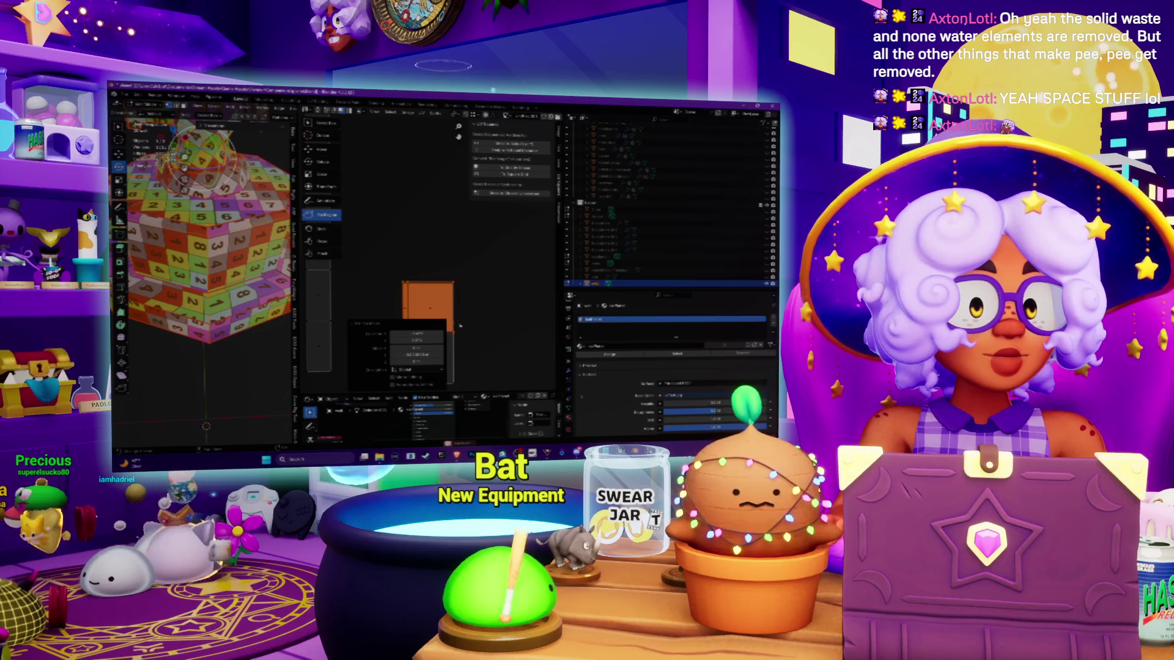
{"action": "key", "text": "ctrl+z"}
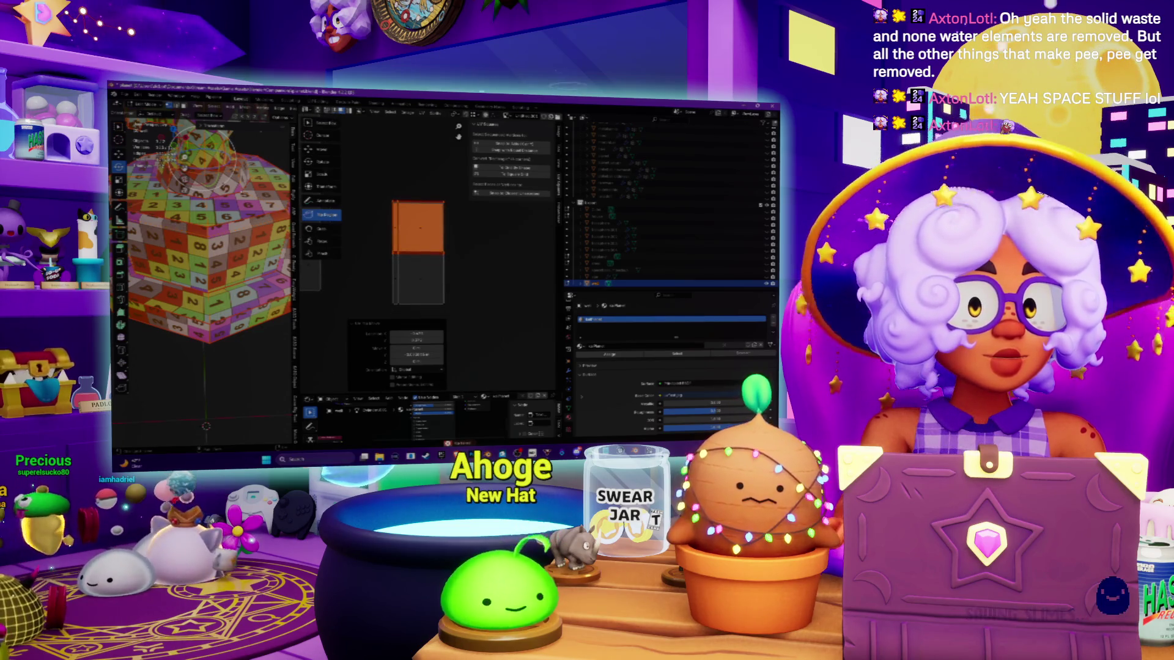
{"action": "key", "text": "w"}
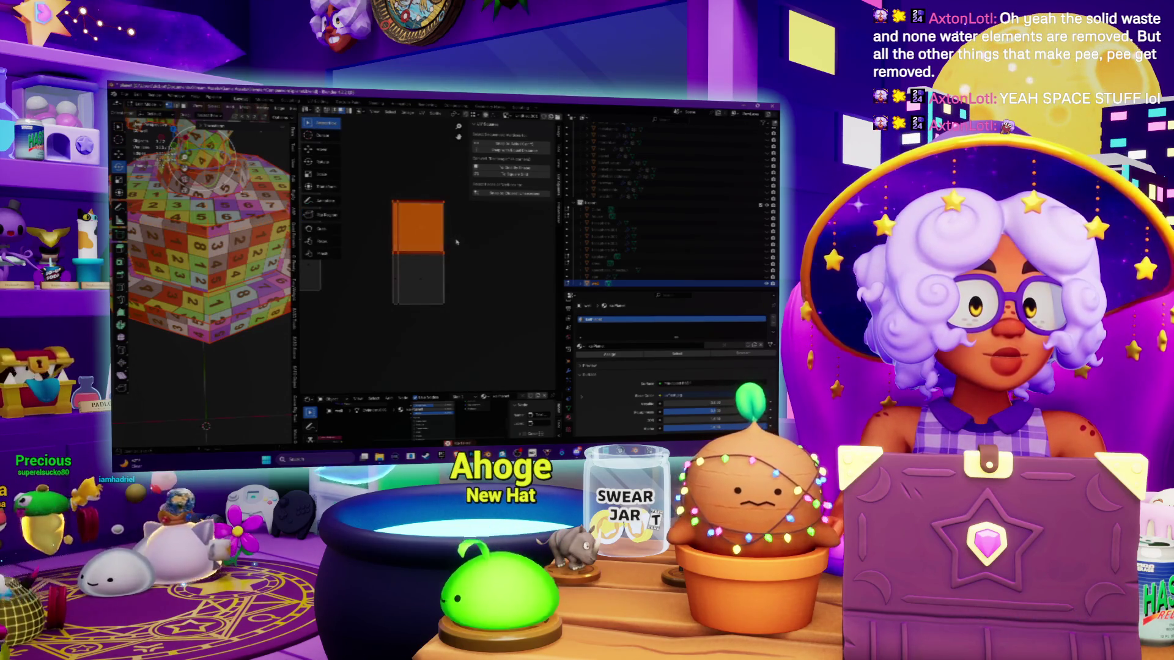
{"action": "left_click", "coordinate": [326, 215]}
{"action": "left_click_drag", "start_coordinate": [425, 234], "coordinate": [422, 293]}
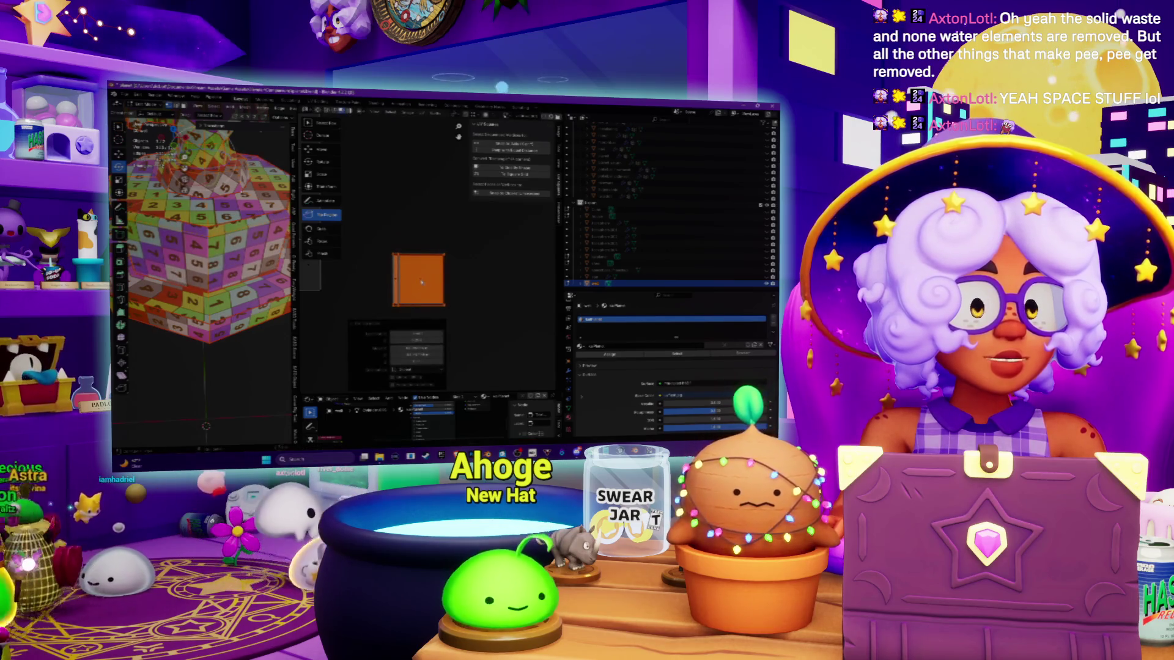
Step: Dismiss the last-operation panel and box-select the left edge of the UV square
{"action": "scroll", "coordinate": [422, 293], "scroll_direction": "up", "scroll_amount": 3}
{"action": "left_click", "coordinate": [429, 355]}
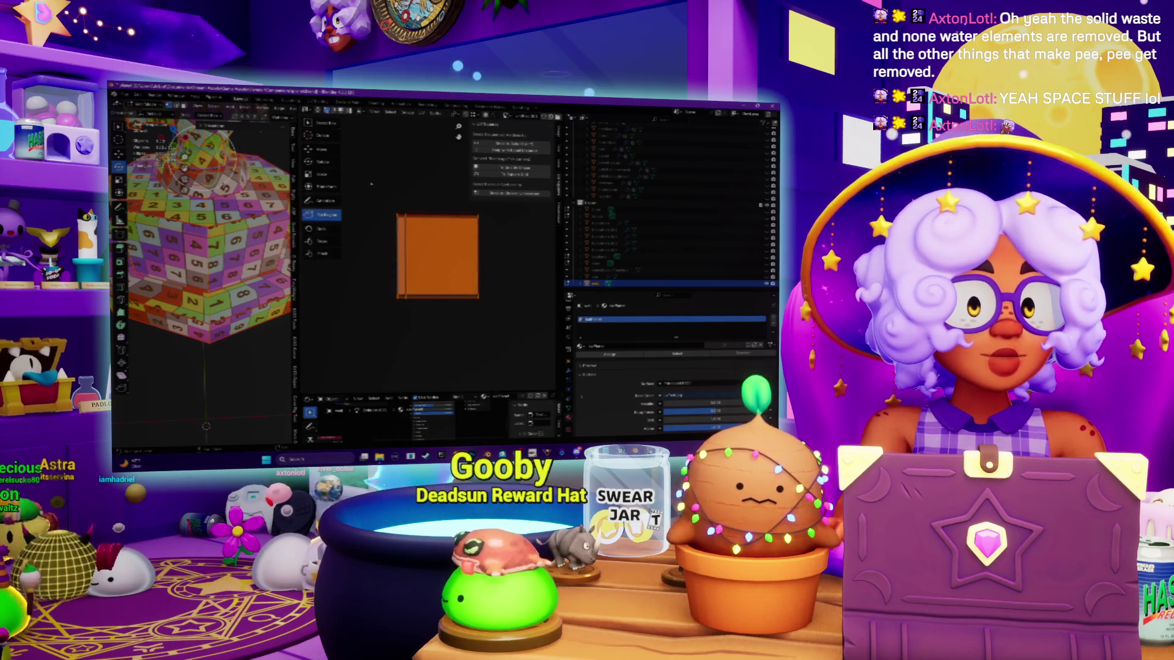
{"action": "key", "text": "w"}
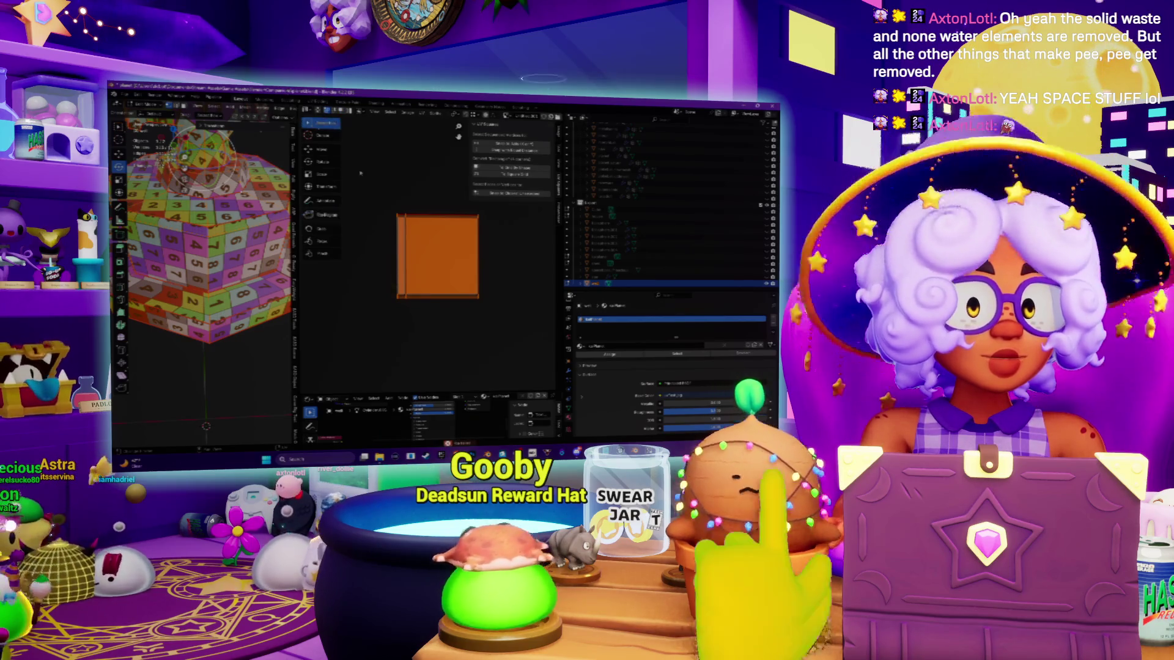
{"action": "left_click_drag", "start_coordinate": [377, 199], "coordinate": [404, 315]}
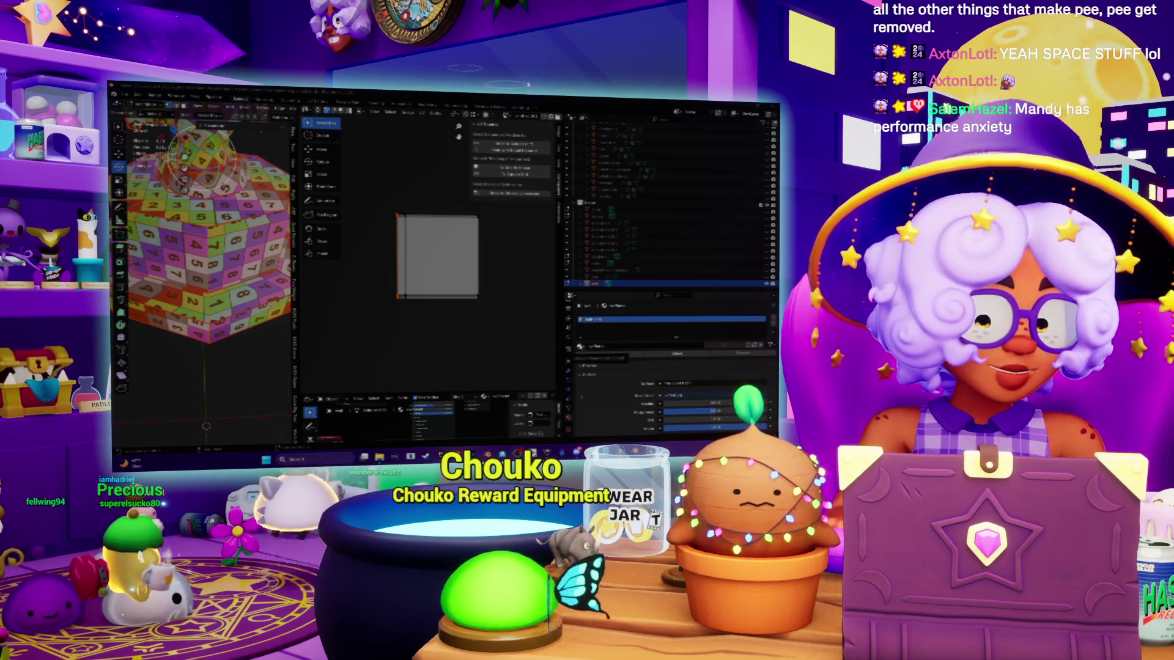
Step: Select the UV square, move it upward and adjust its bottom edge
{"action": "scroll", "coordinate": [459, 235], "scroll_direction": "up", "scroll_amount": 2}
{"action": "middle_click_drag", "start_coordinate": [459, 235], "coordinate": [428, 256]}
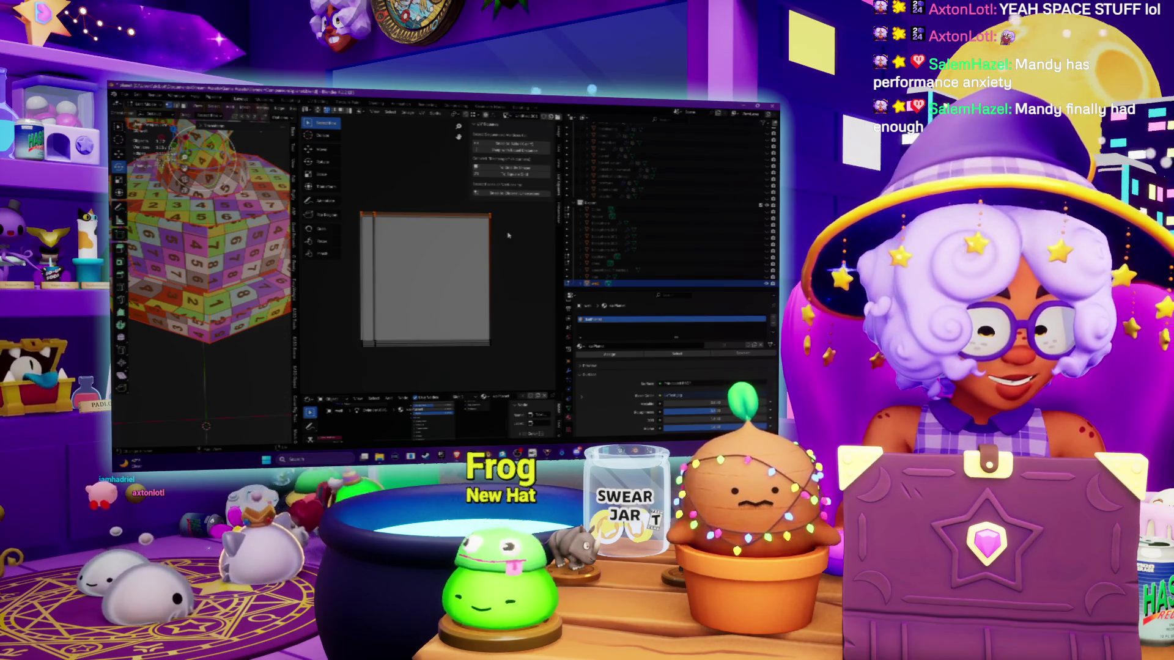
{"action": "left_click", "coordinate": [508, 236]}
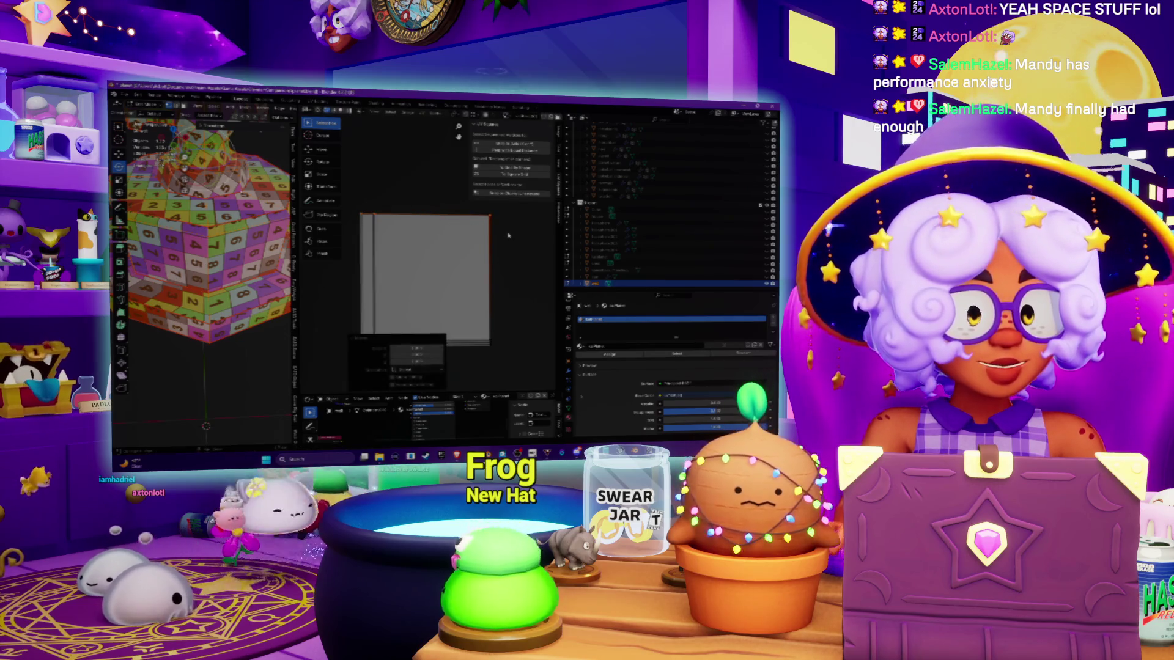
{"action": "middle_click_drag", "start_coordinate": [504, 238], "coordinate": [505, 181]}
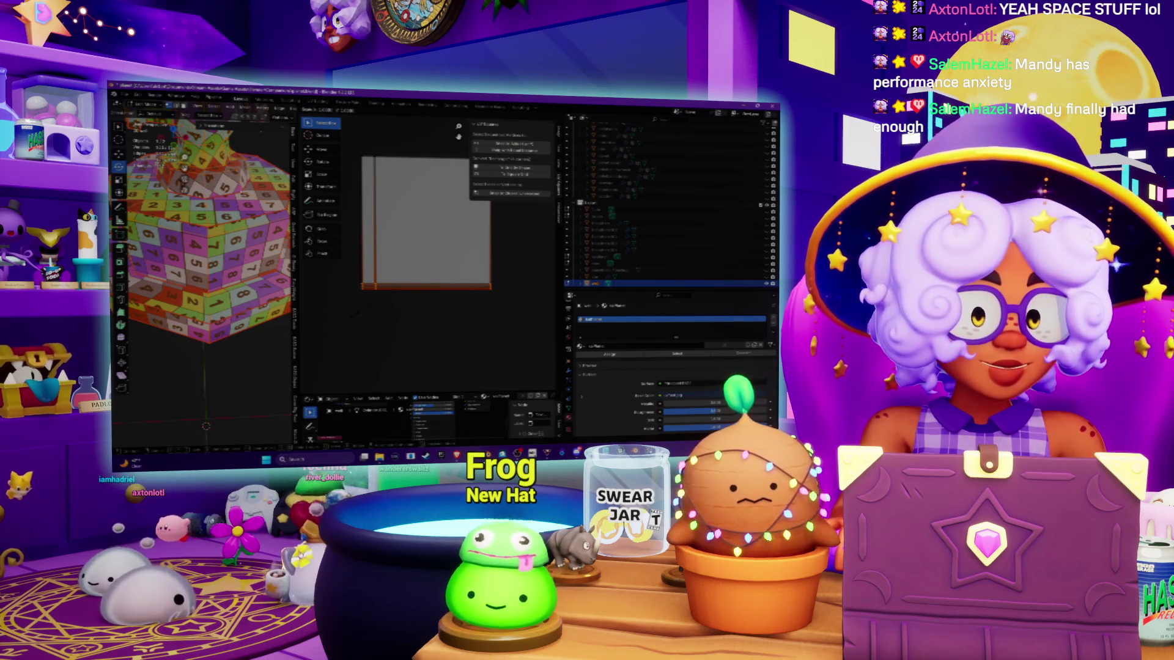
{"action": "key", "text": "g"}
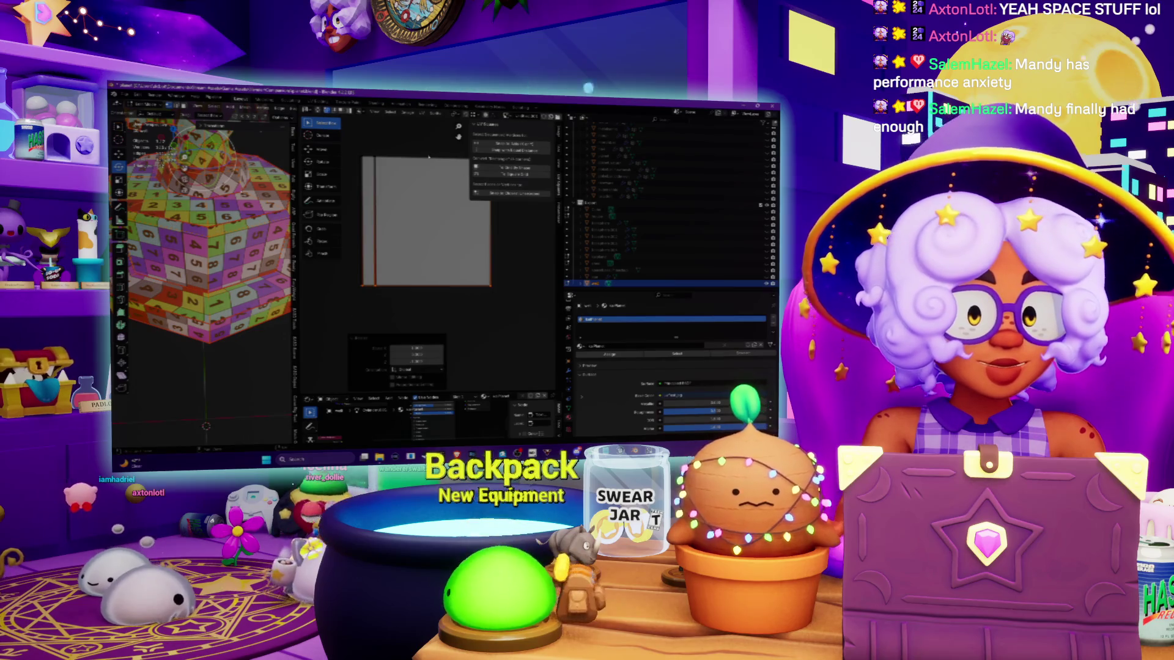
{"action": "left_click", "coordinate": [367, 299]}
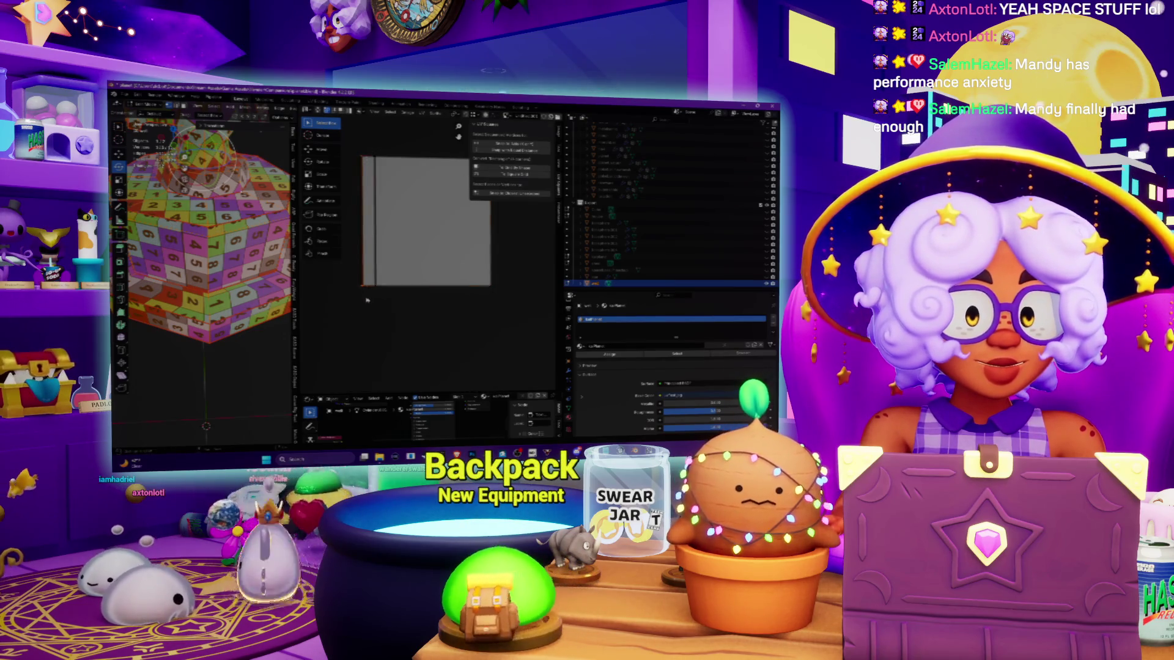
Step: Scale and reposition the square's left edge further right
{"action": "key", "text": "s"}
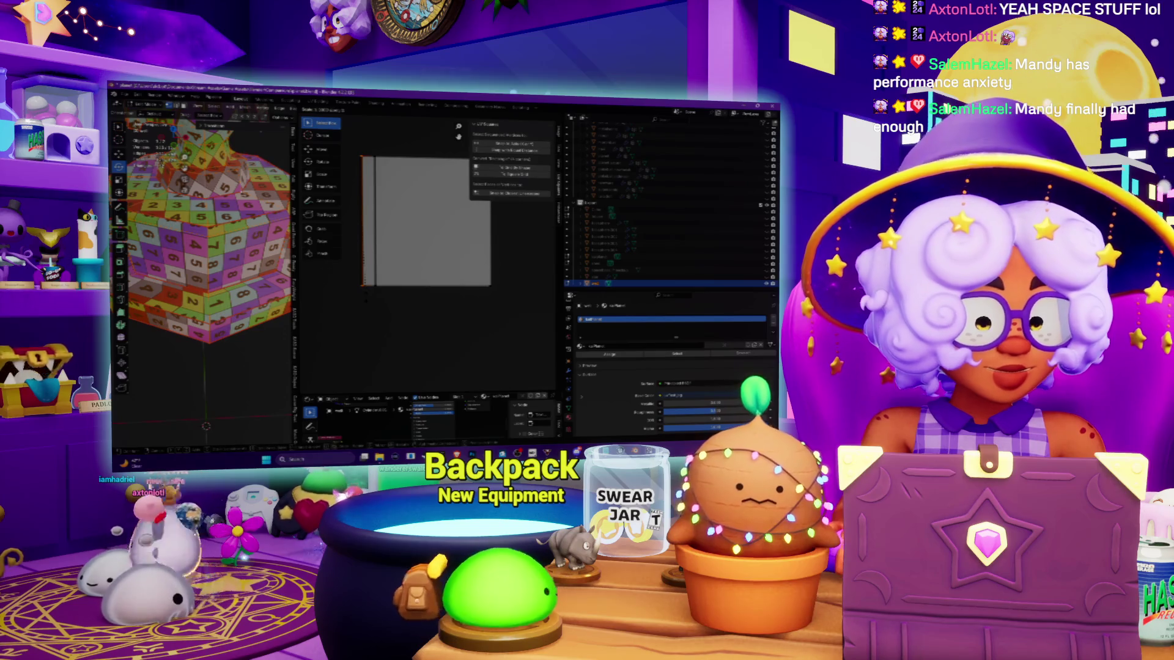
{"action": "left_click", "coordinate": [367, 300]}
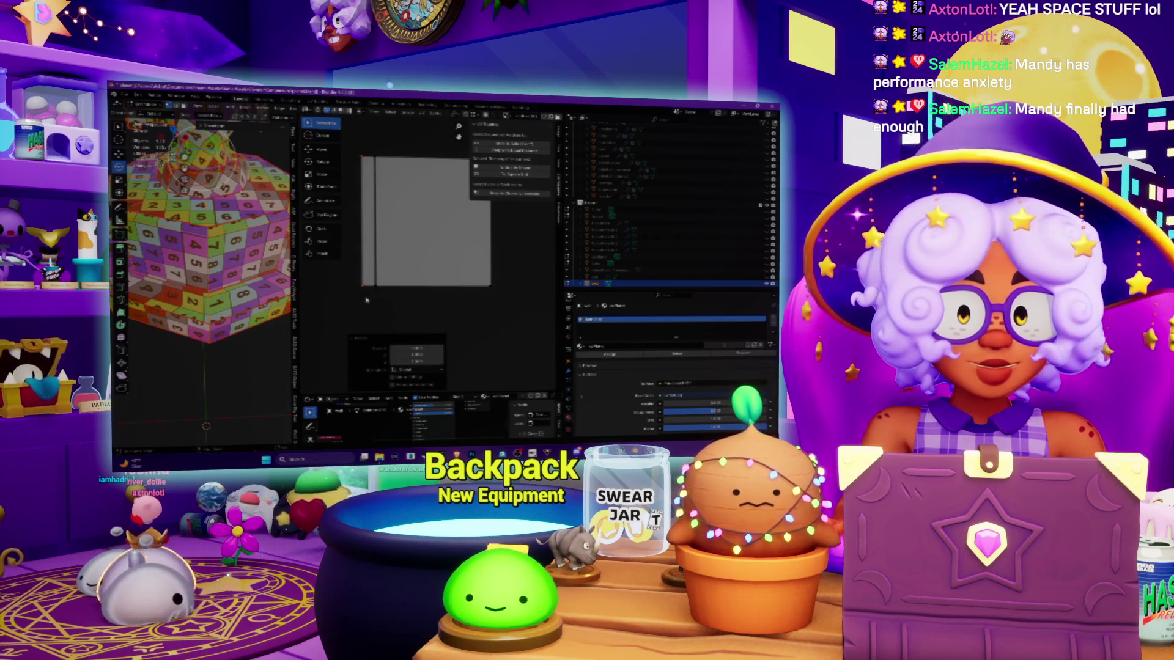
{"action": "key", "text": "g"}
{"action": "left_click", "coordinate": [367, 127]}
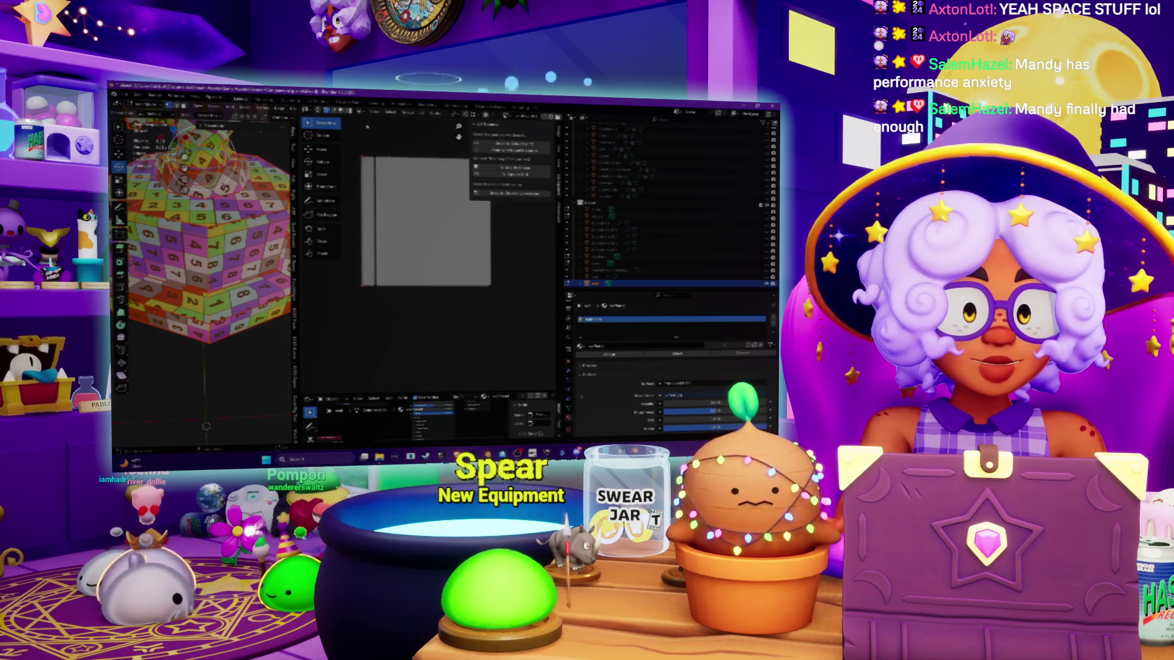
{"action": "key", "text": "g"}
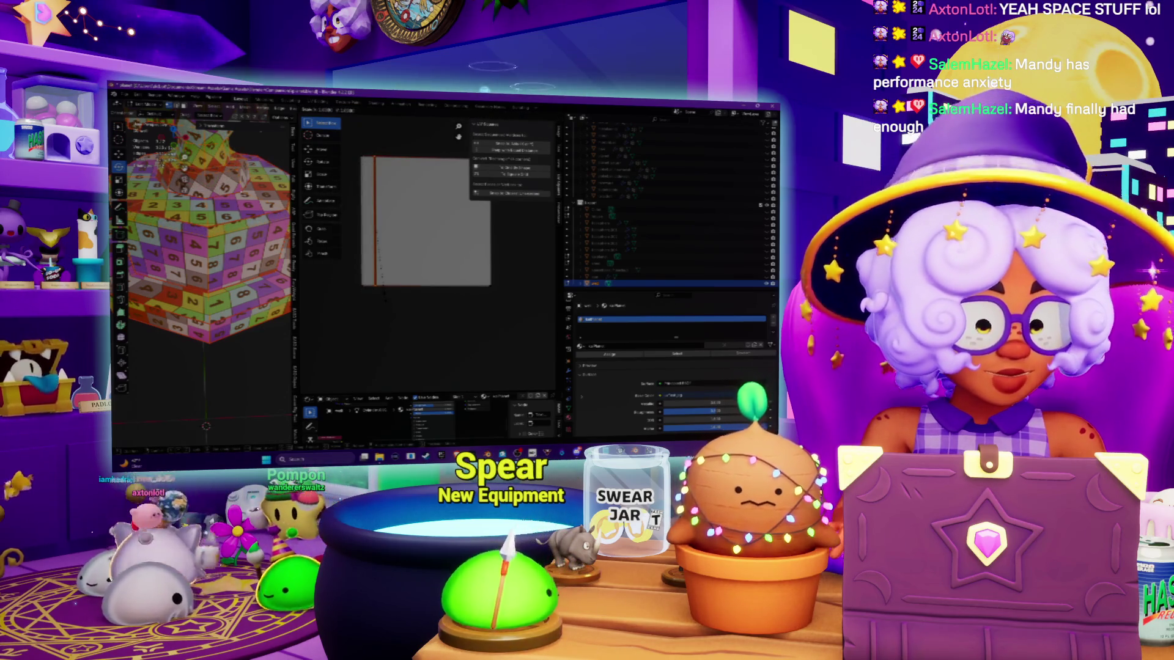
{"action": "left_click", "coordinate": [386, 299]}
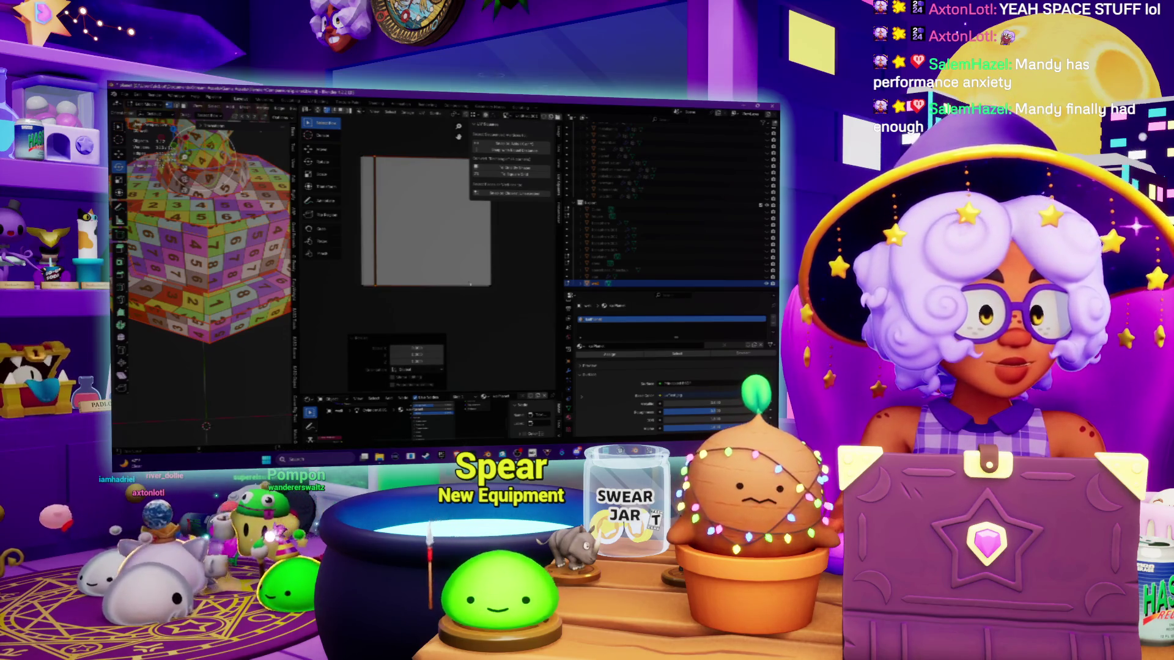
Step: Select the square's right edge and scale it to straighten the square
{"action": "middle_click_drag", "start_coordinate": [470, 284], "coordinate": [422, 298]}
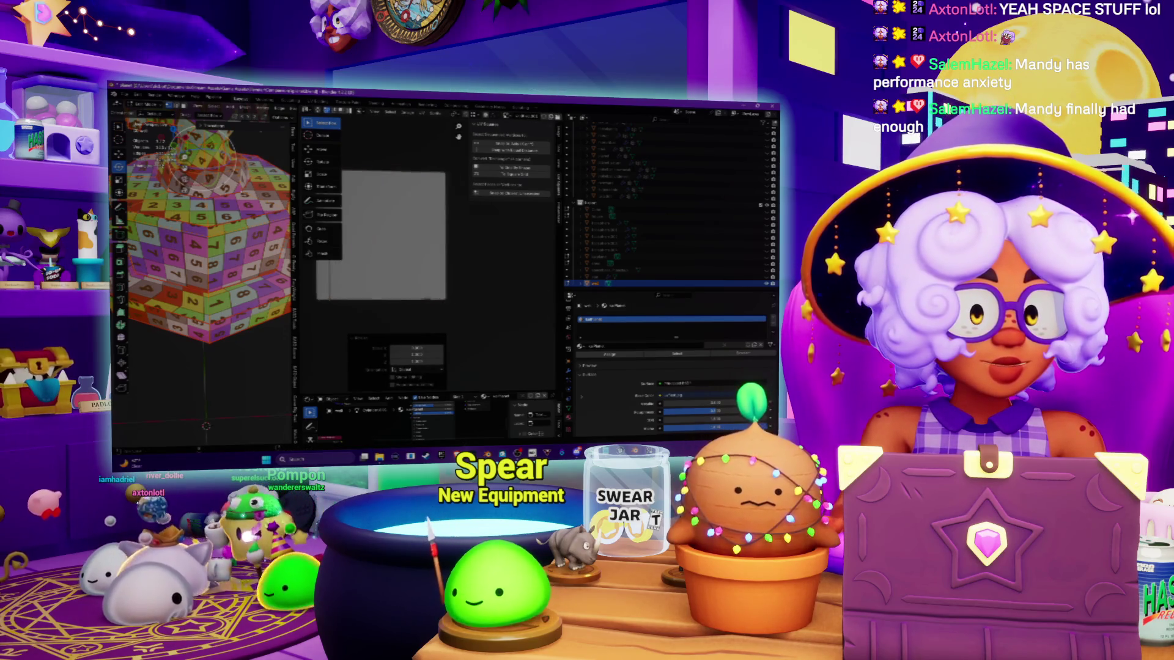
{"action": "left_click", "coordinate": [440, 318]}
{"action": "key", "text": "s"}
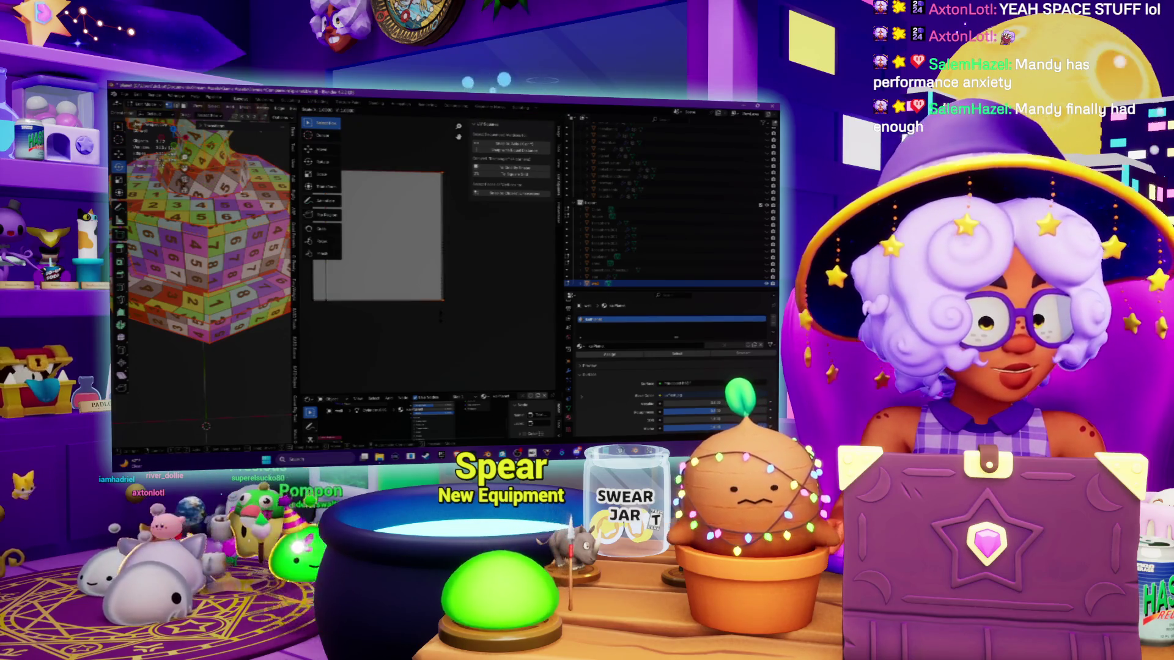
{"action": "key", "text": "Return"}
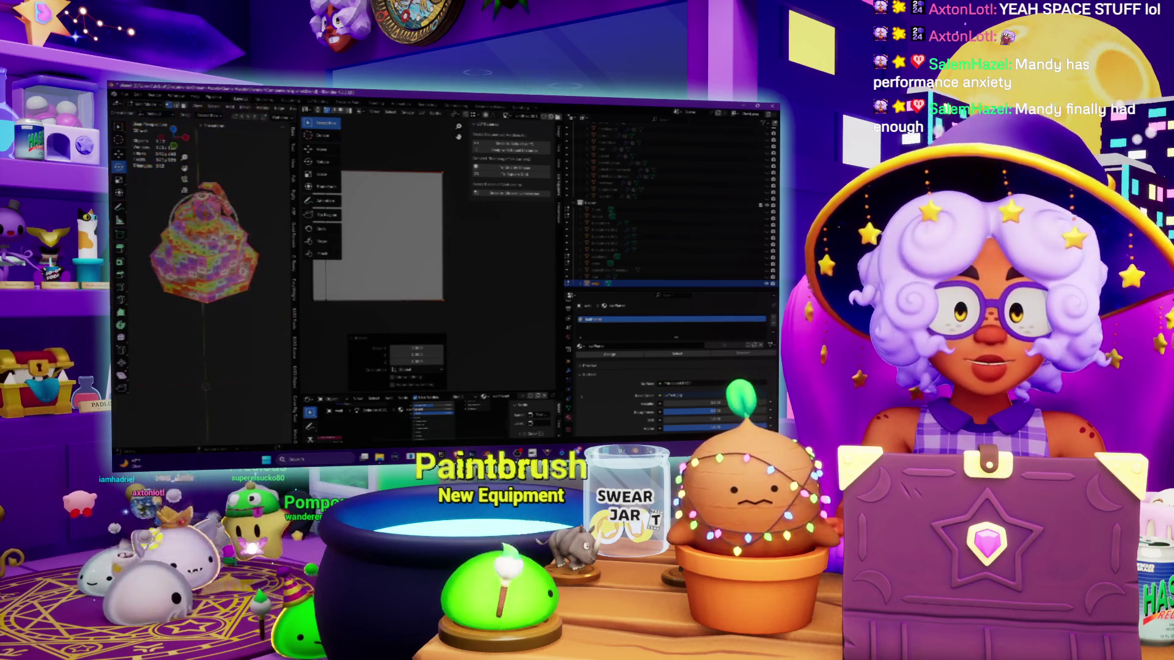
Step: Zoom out and move the square island up and to the right
{"action": "scroll", "coordinate": [382, 201], "scroll_direction": "down", "scroll_amount": 5}
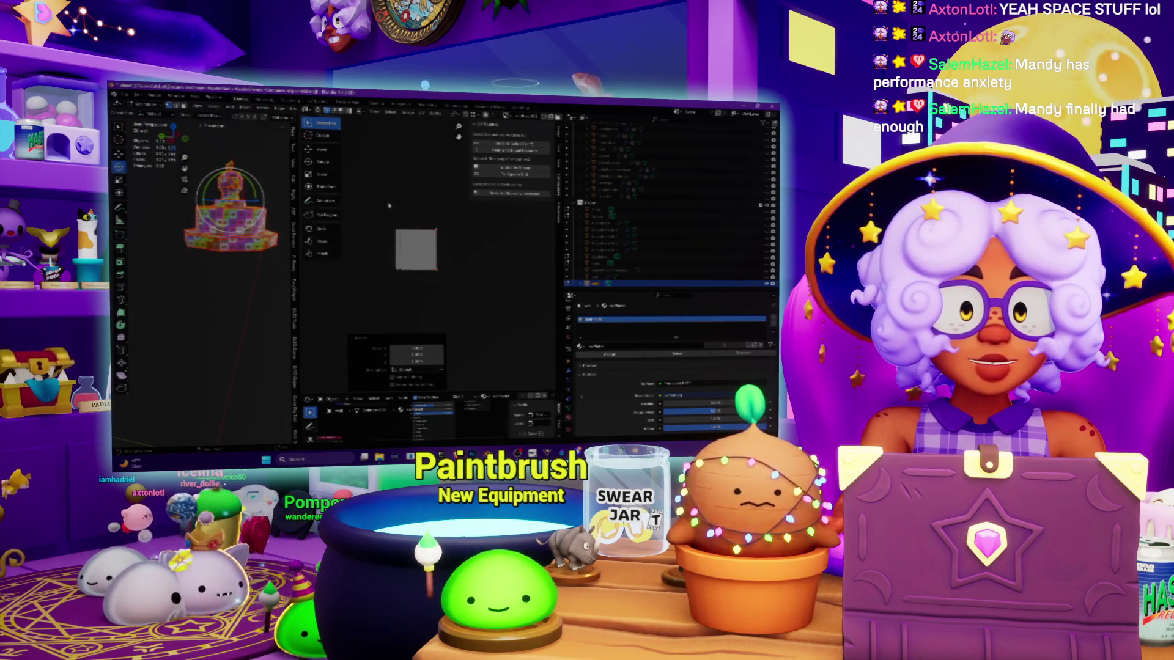
{"action": "key", "text": "c"}
{"action": "scroll", "coordinate": [434, 176], "scroll_direction": "down", "scroll_amount": 2}
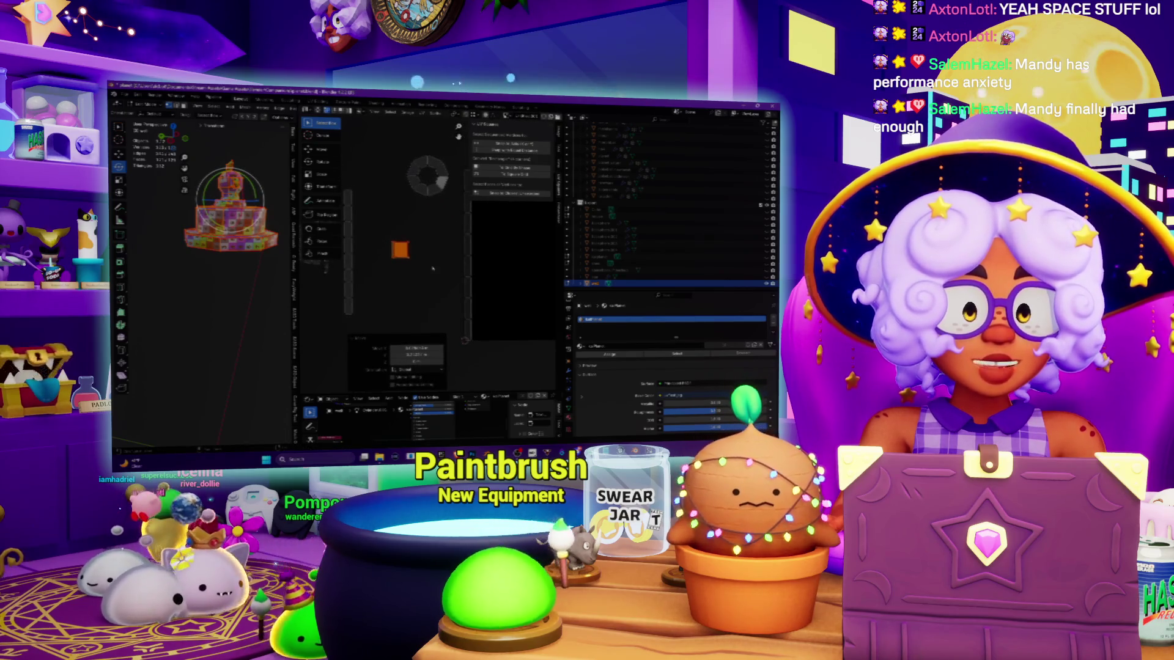
{"action": "key", "text": "g"}
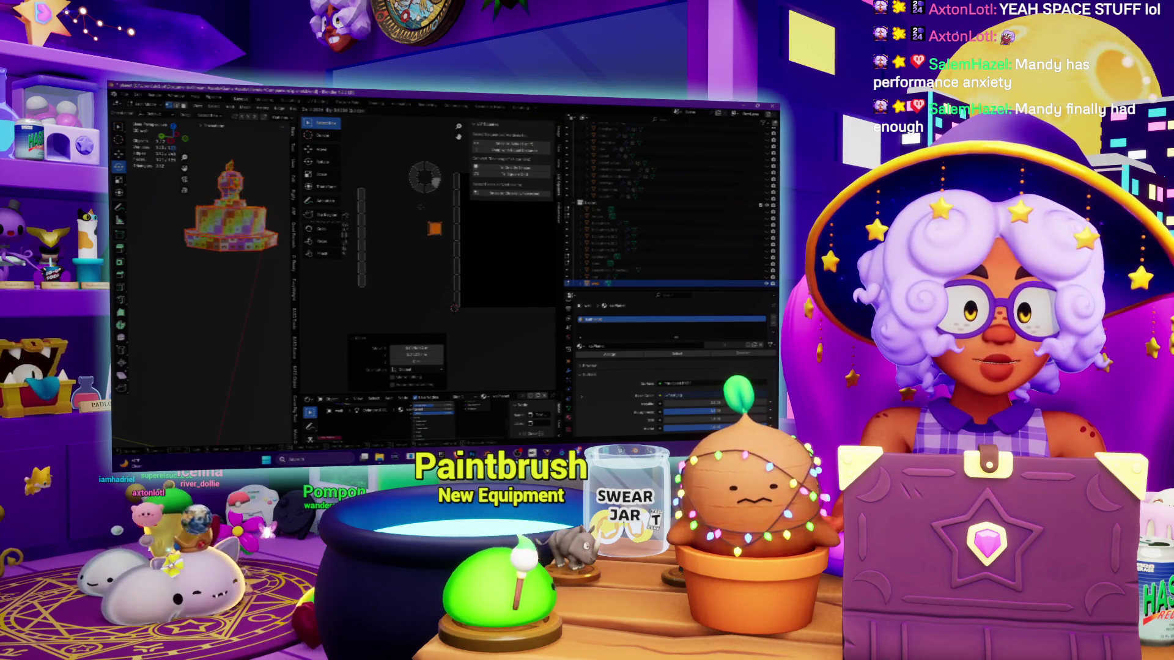
{"action": "left_click", "coordinate": [427, 208]}
Step: Select the vertical UV column, clear the selection and orbit the model
{"action": "middle_click_drag", "start_coordinate": [424, 178], "coordinate": [456, 168]}
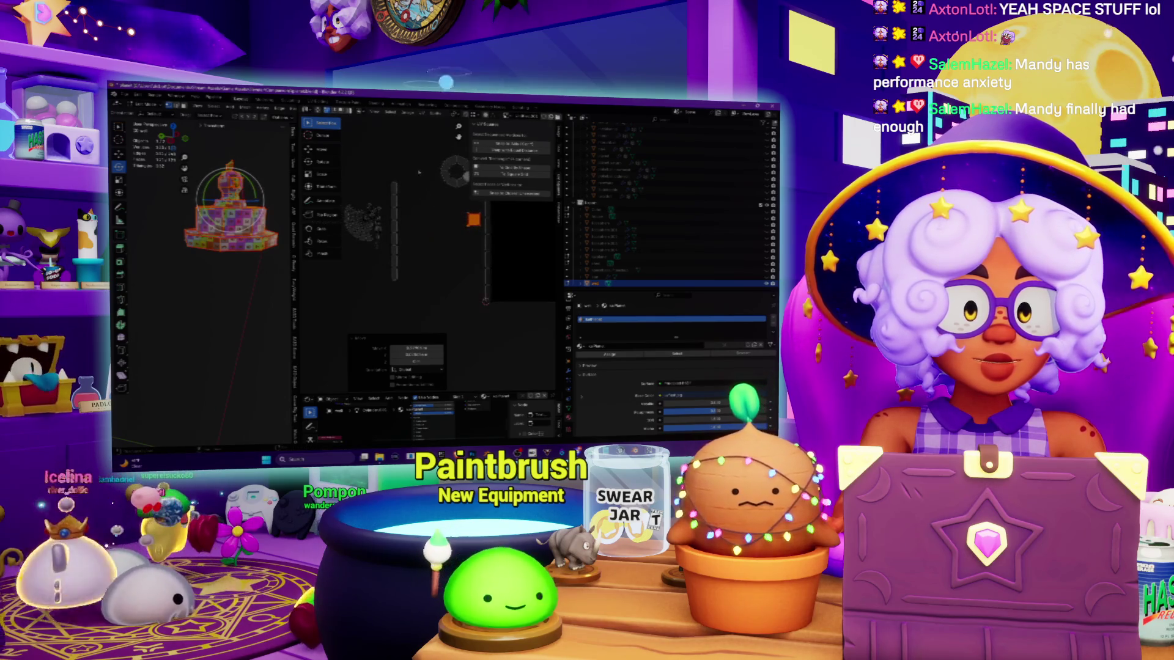
{"action": "scroll", "coordinate": [220, 208], "scroll_direction": "up", "scroll_amount": 5}
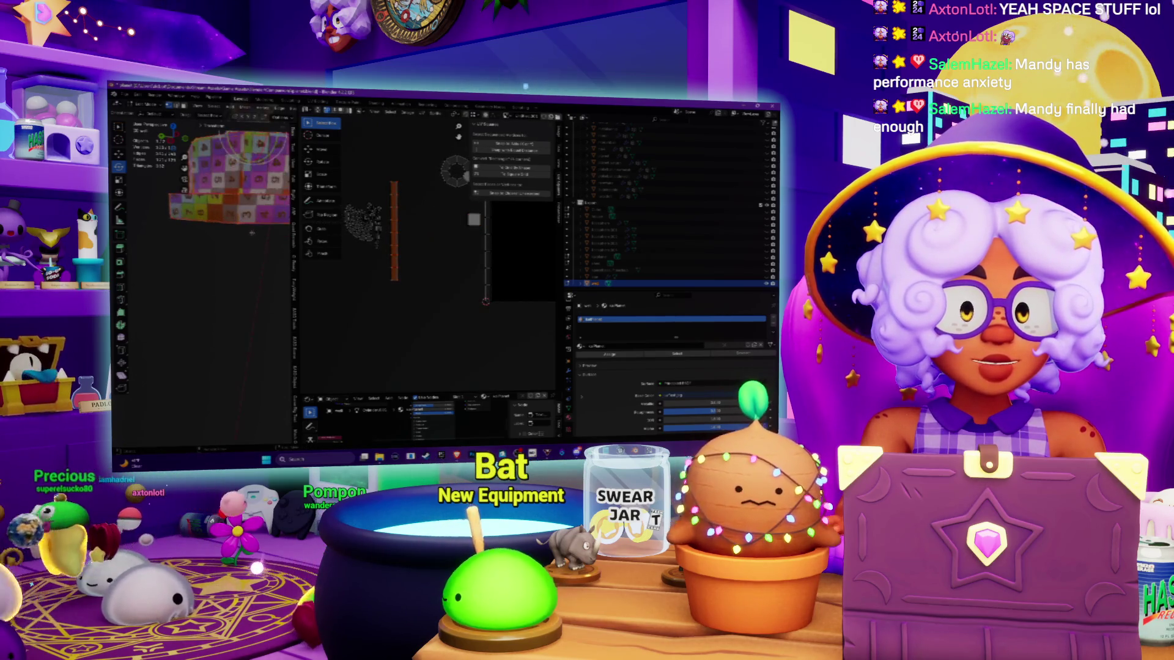
{"action": "key", "text": "a"}
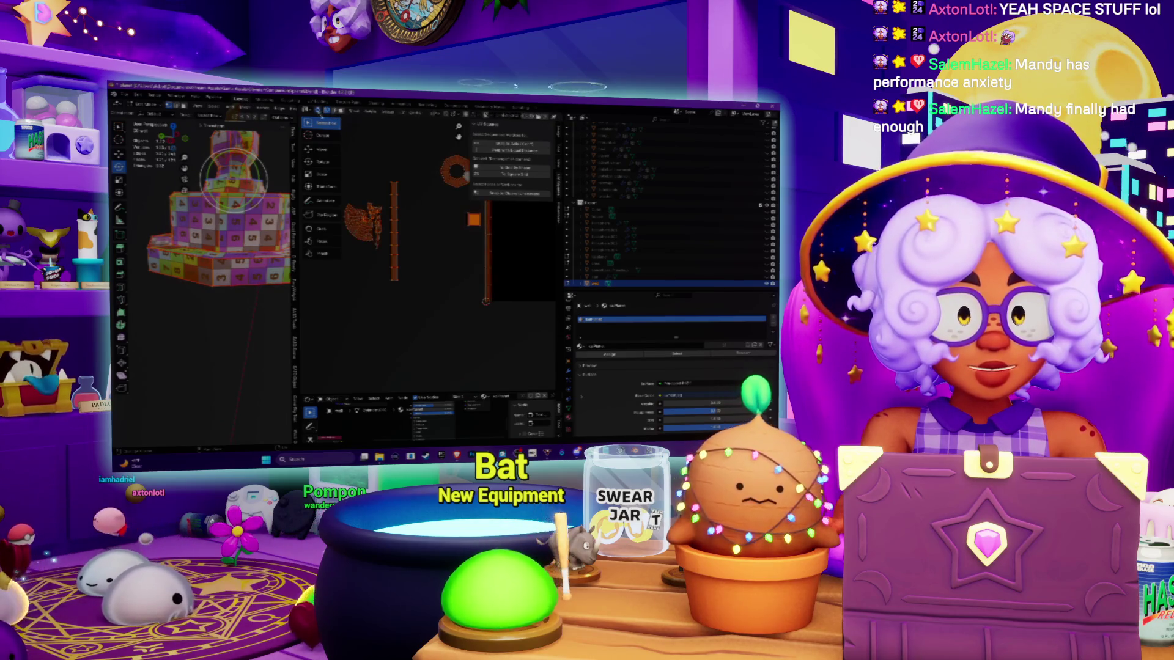
{"action": "key", "text": "alt+a"}
{"action": "mouse_move", "coordinate": [214, 244]}
{"action": "middle_mouse_down"}
{"action": "mouse_move", "coordinate": [184, 226]}
{"action": "mouse_move", "coordinate": [212, 267]}
{"action": "middle_mouse_up"}
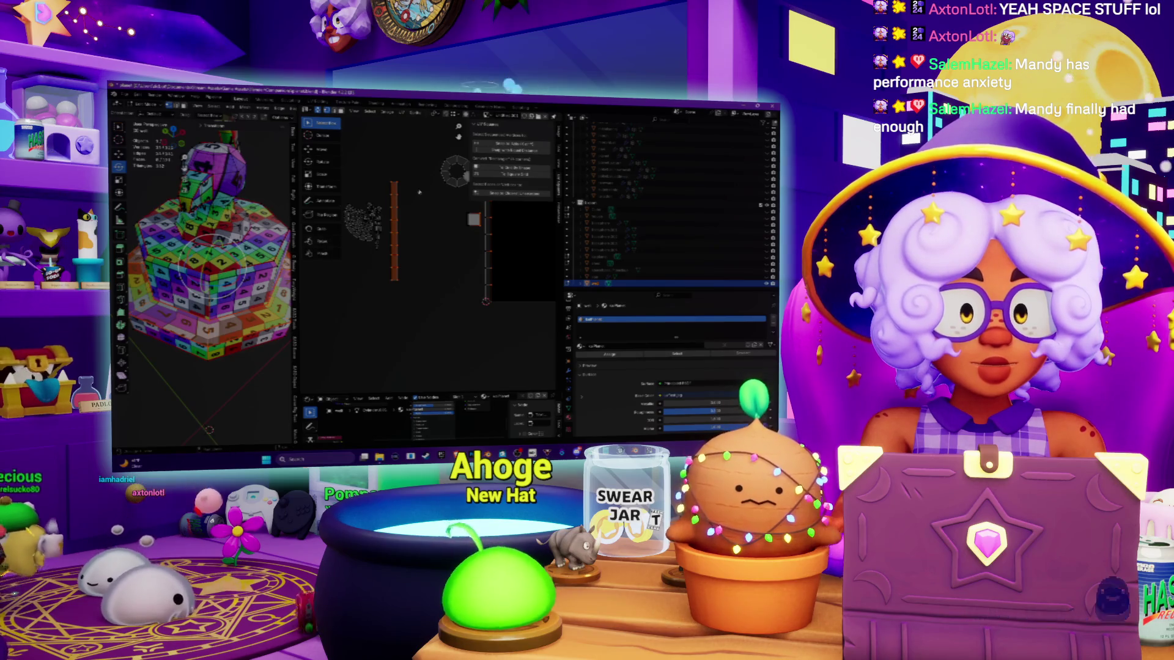
Step: Pan the UV view, orbit the model slightly and clear the current selection
{"action": "scroll", "coordinate": [428, 257], "scroll_direction": "up", "scroll_amount": 2}
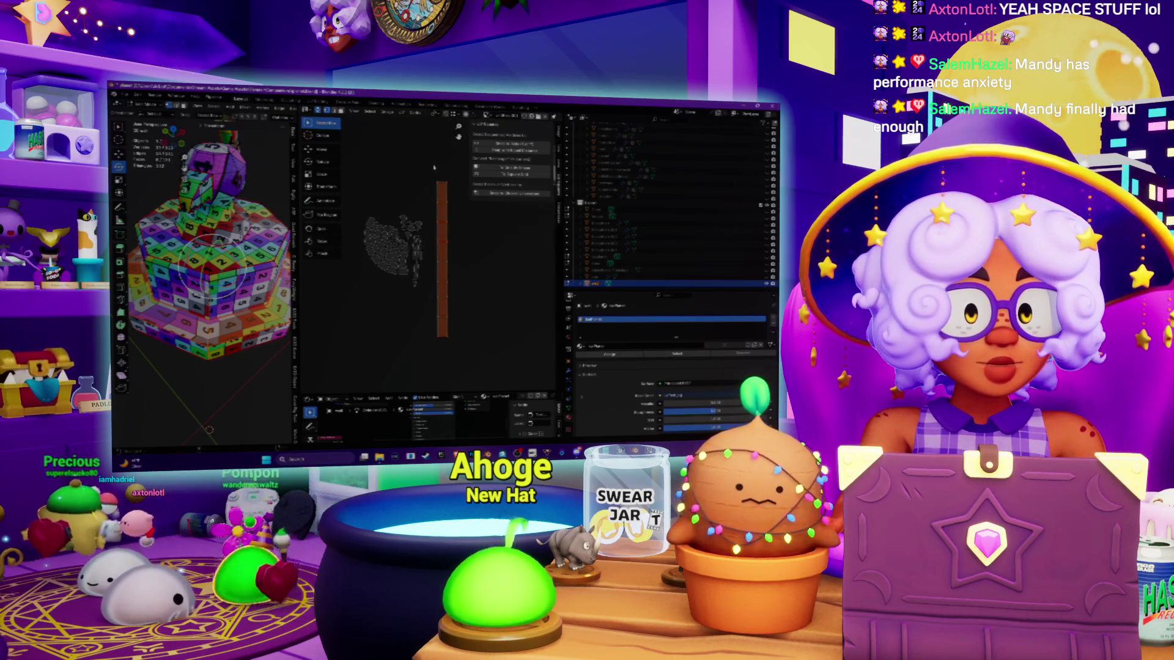
{"action": "middle_click_drag", "start_coordinate": [440, 257], "coordinate": [419, 266]}
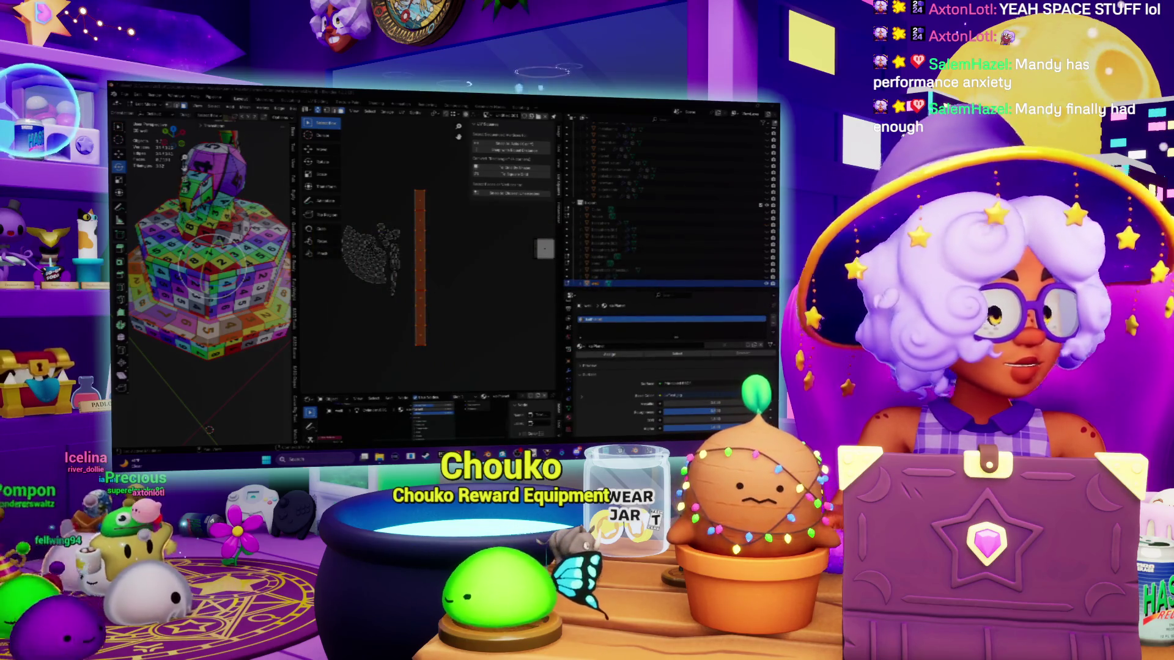
{"action": "scroll", "coordinate": [345, 300], "scroll_direction": "down", "scroll_amount": 1}
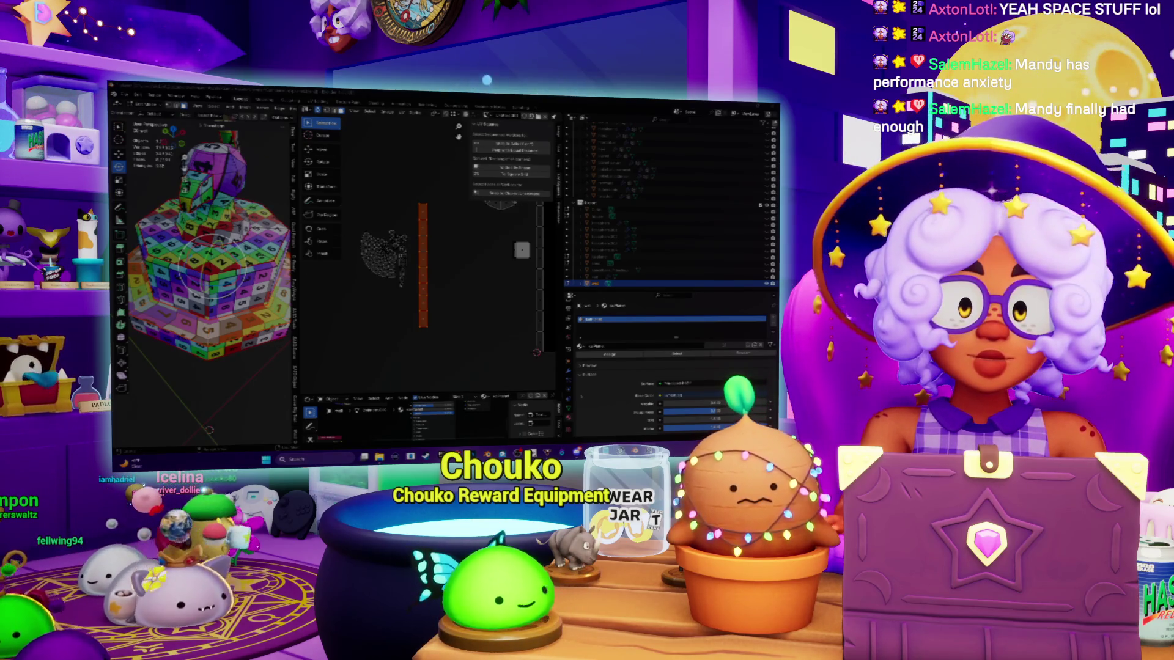
{"action": "middle_click_drag", "start_coordinate": [208, 263], "coordinate": [223, 260]}
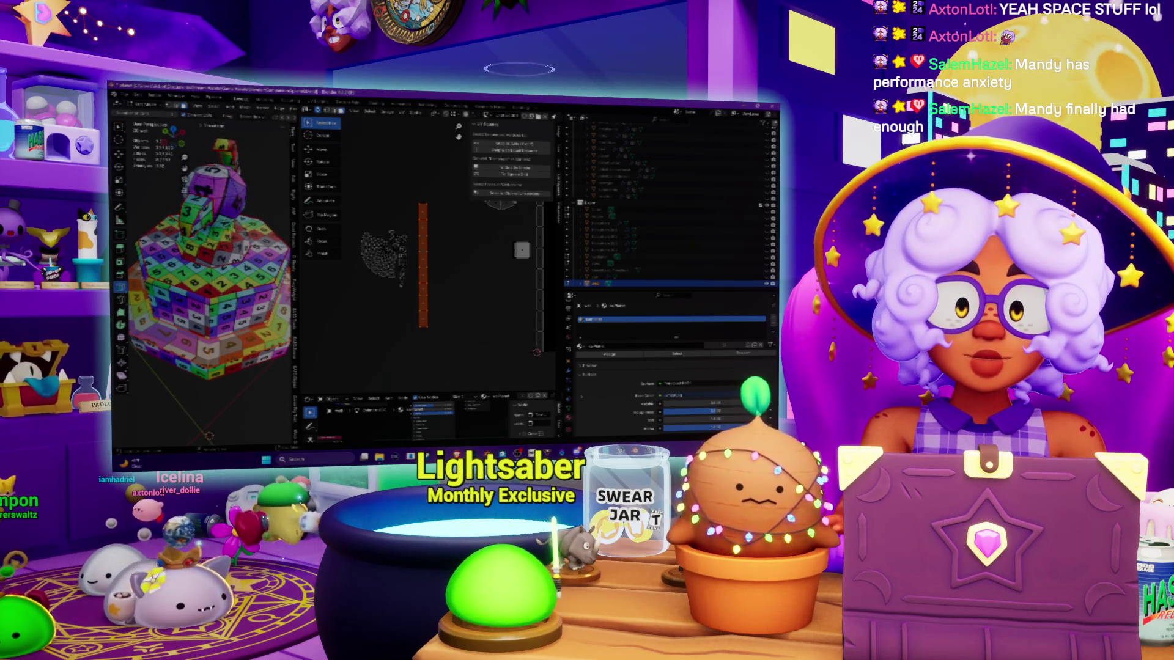
{"action": "key", "text": "alt+a"}
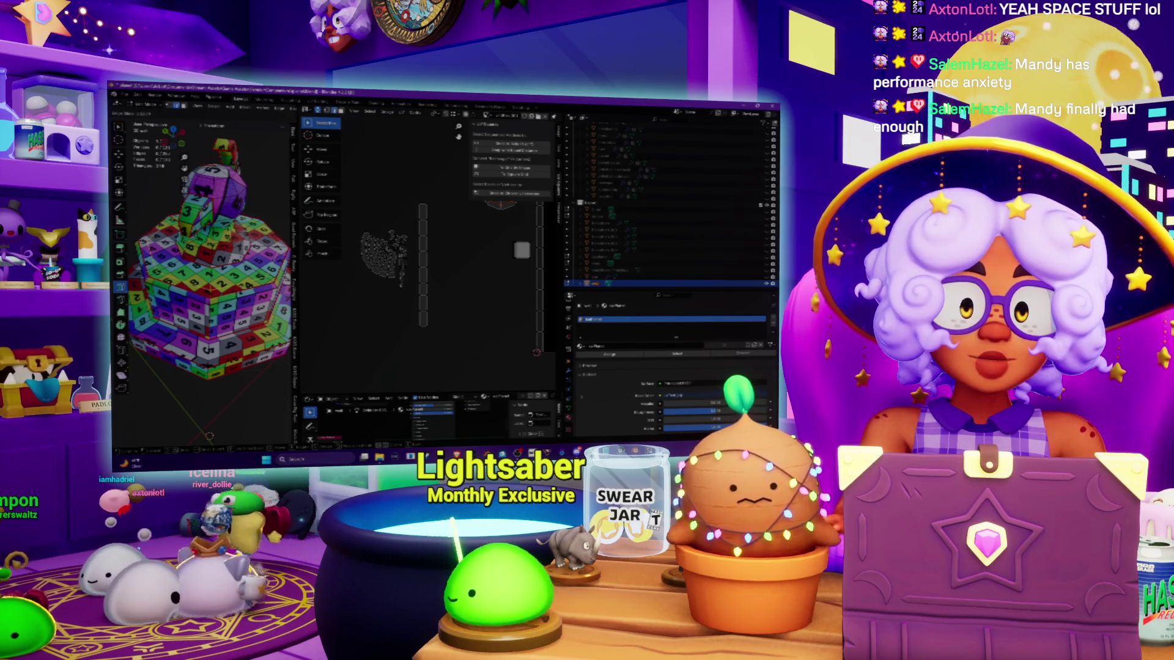
{"action": "left_click", "coordinate": [184, 116]}
{"action": "key", "text": "ctrl+z"}
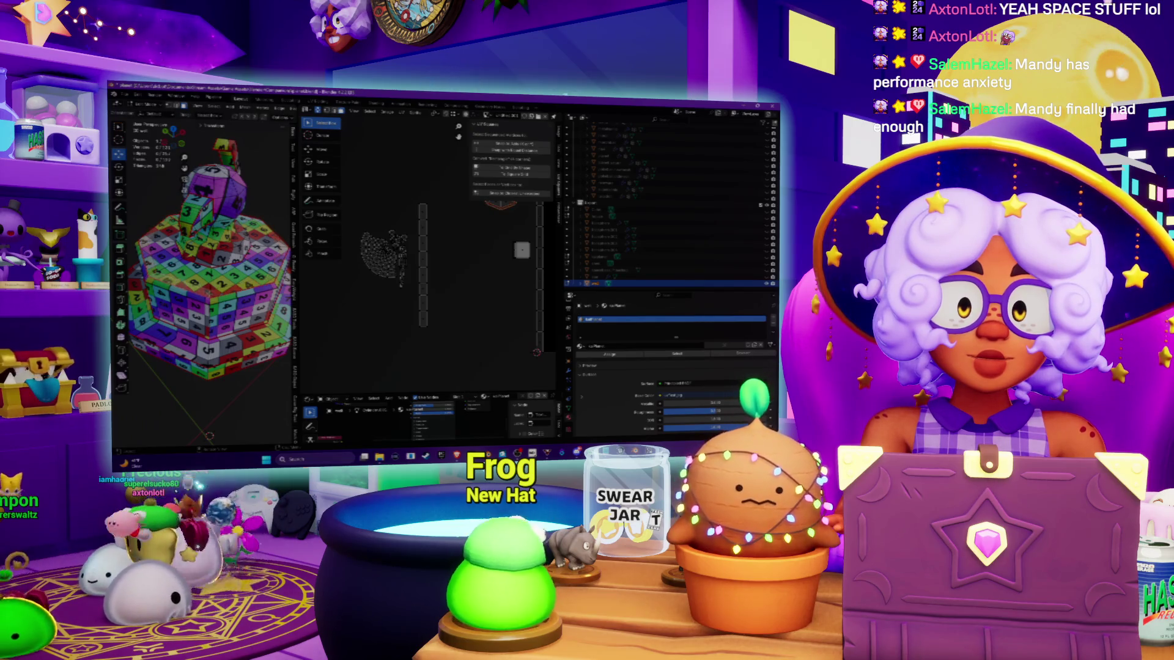
Step: Duplicate the ring UV island, place the copy down-left, and zoom in on the model
{"action": "middle_click_drag", "start_coordinate": [455, 260], "coordinate": [445, 294]}
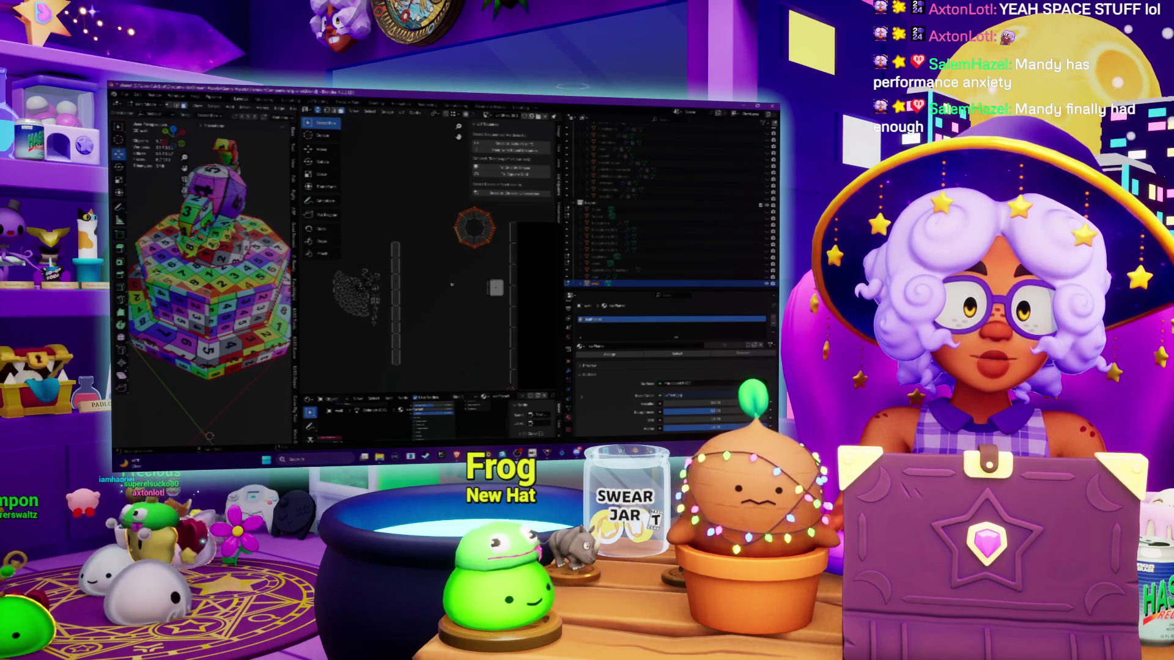
{"action": "key", "text": "shift+d"}
{"action": "left_click", "coordinate": [438, 315]}
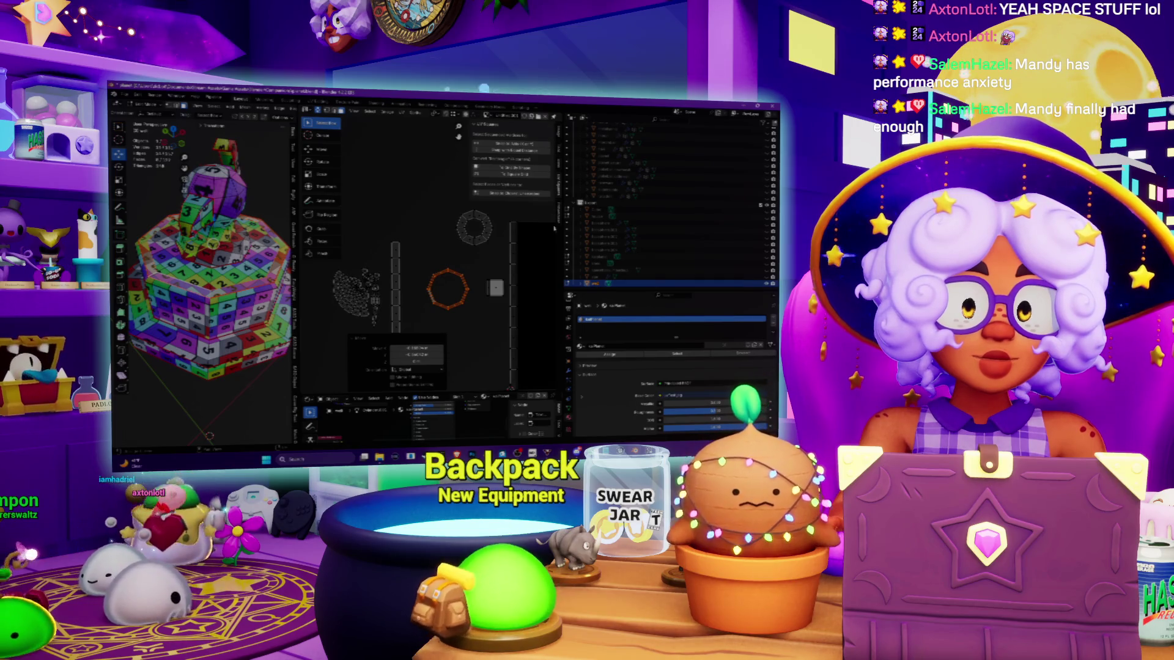
{"action": "mouse_move", "coordinate": [201, 293]}
{"action": "middle_mouse_down"}
{"action": "mouse_move", "coordinate": [136, 297]}
{"action": "mouse_move", "coordinate": [141, 287]}
{"action": "middle_mouse_up"}
{"action": "scroll", "coordinate": [136, 297], "scroll_direction": "up", "scroll_amount": 5}
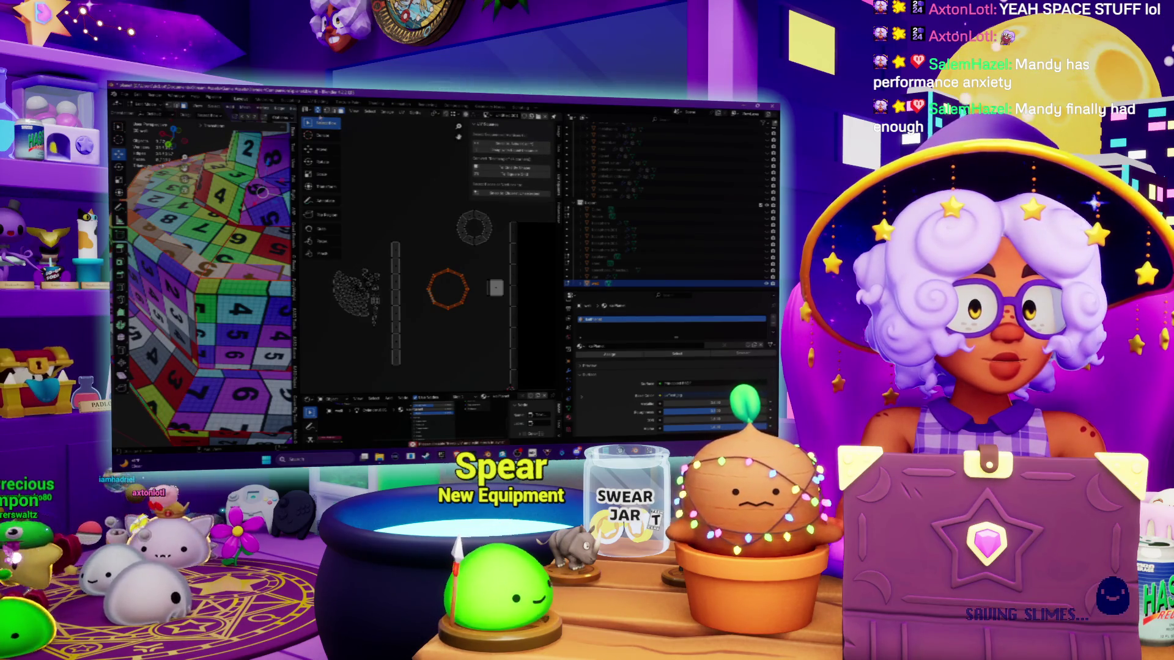
Step: Hide all islands except the octagon and unwrap its ring into a straight strip
{"action": "key", "text": "shift+h"}
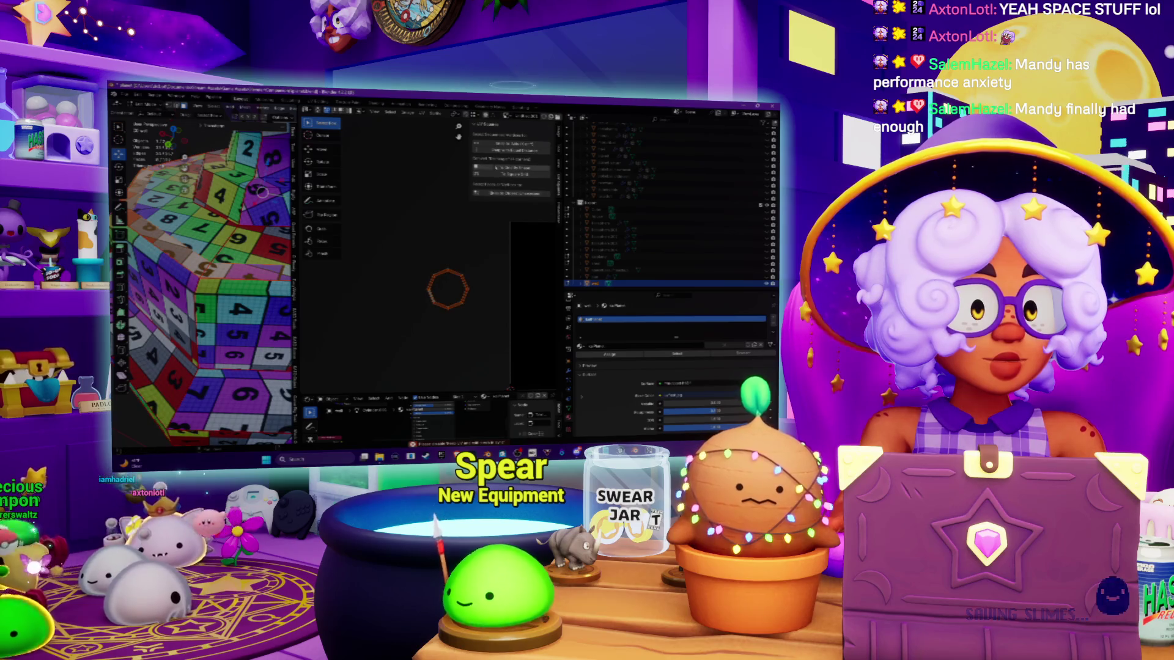
{"action": "key", "text": "u"}
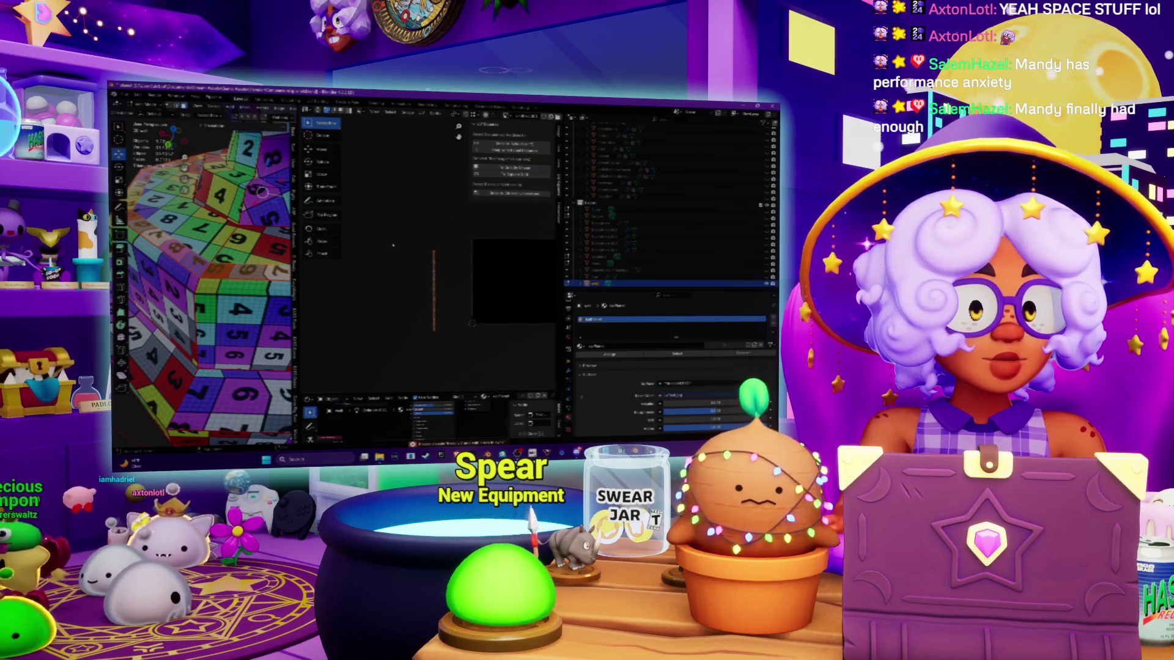
{"action": "key", "text": "a"}
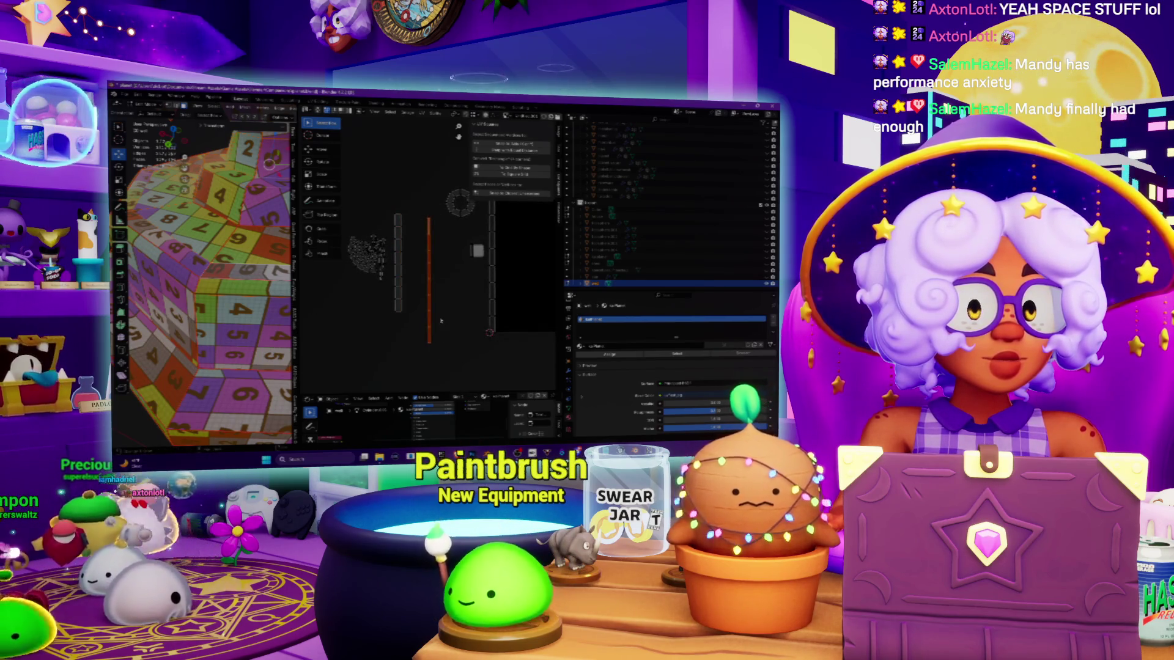
{"action": "left_click", "coordinate": [486, 288]}
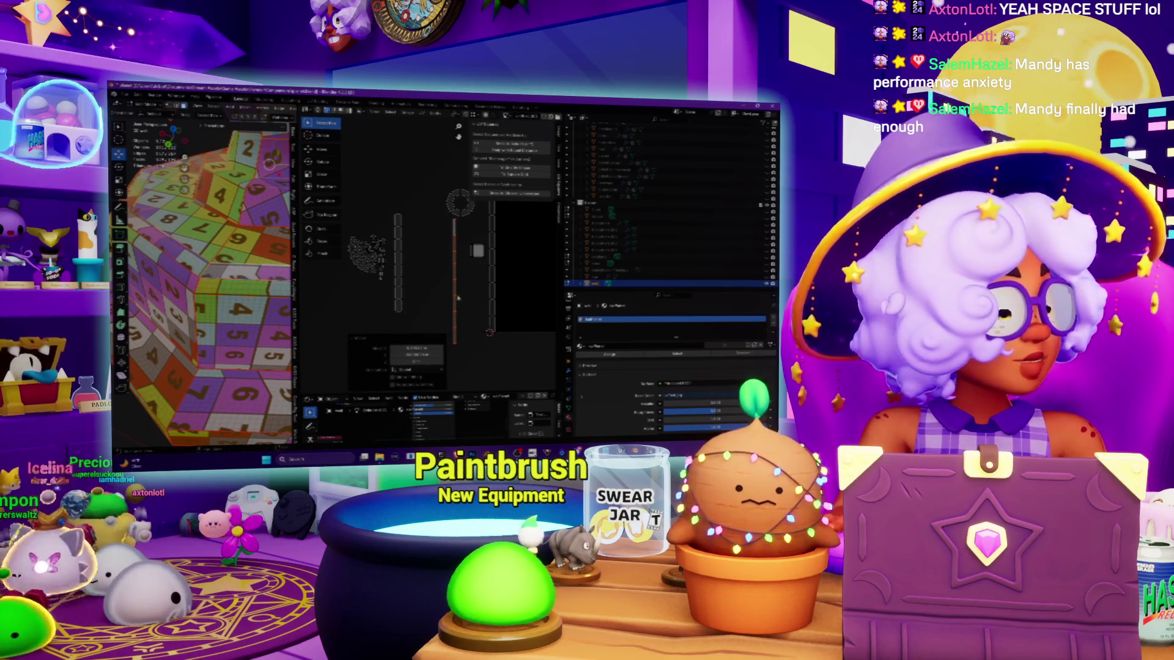
Step: Scale the unwrapped UV strip, undoing and redoing the resize
{"action": "key", "text": "s"}
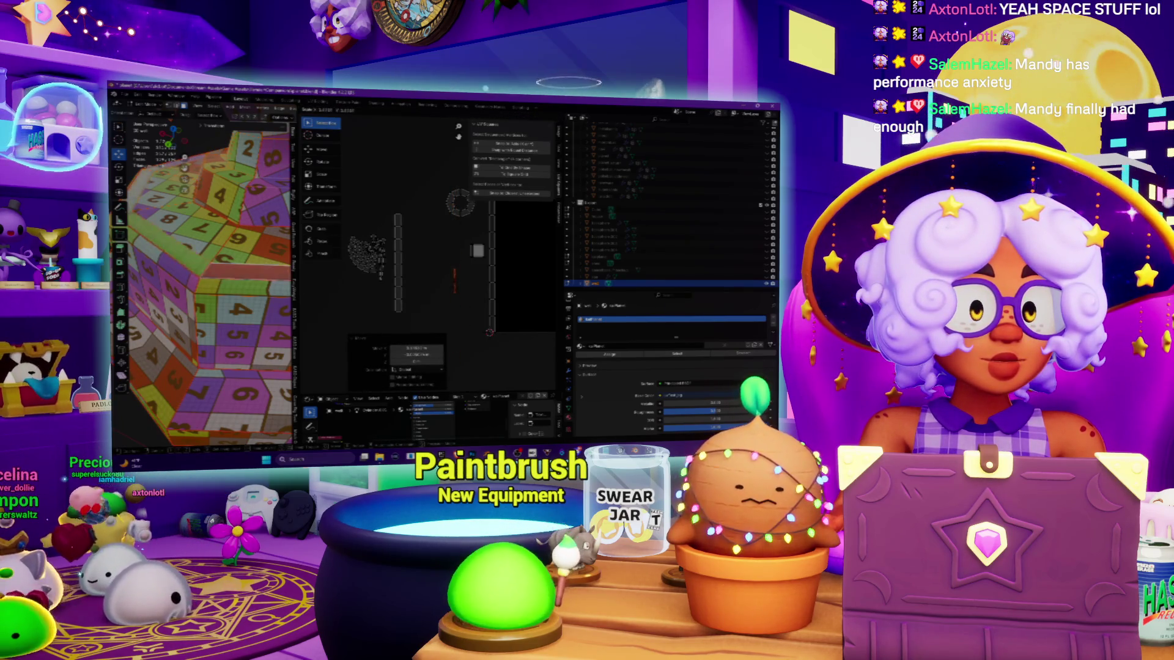
{"action": "left_click", "coordinate": [465, 289]}
{"action": "scroll", "coordinate": [440, 245], "scroll_direction": "up", "scroll_amount": 2}
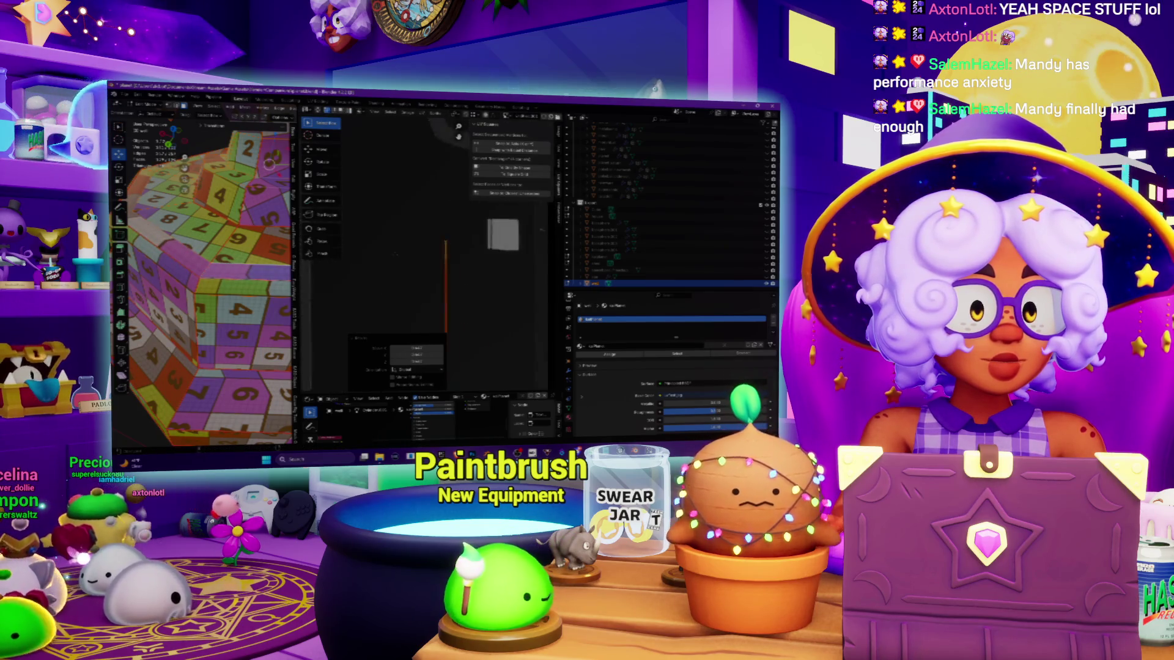
{"action": "key", "text": "ctrl+z"}
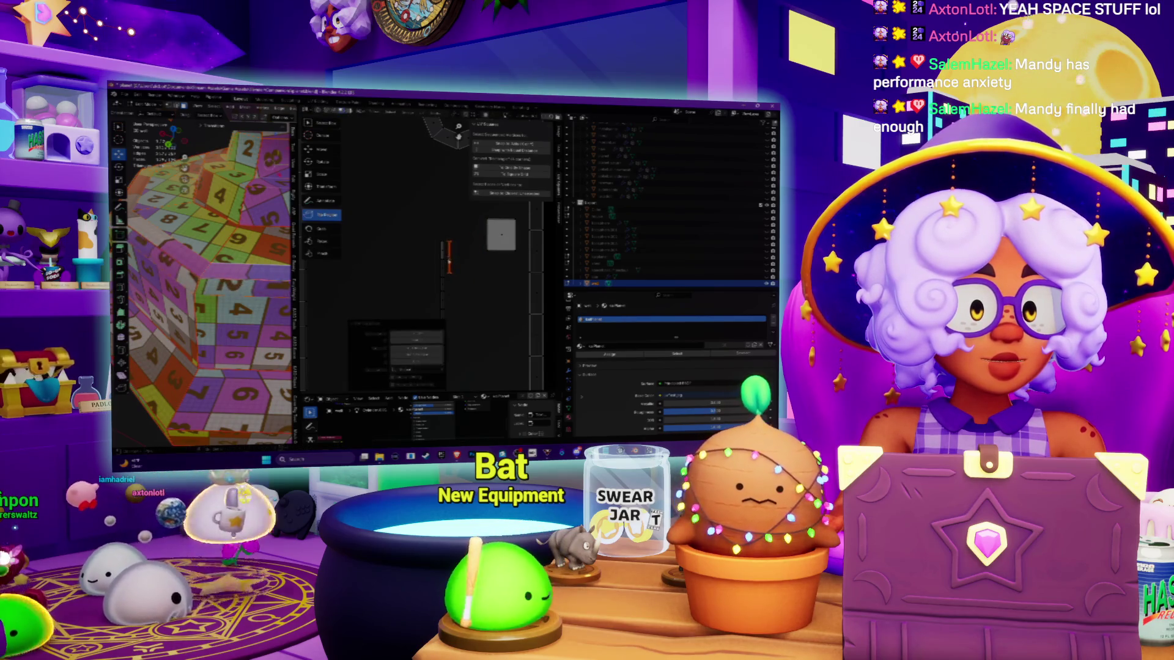
{"action": "key", "text": "ctrl+shift+z"}
{"action": "scroll", "coordinate": [421, 159], "scroll_direction": "down", "scroll_amount": 1}
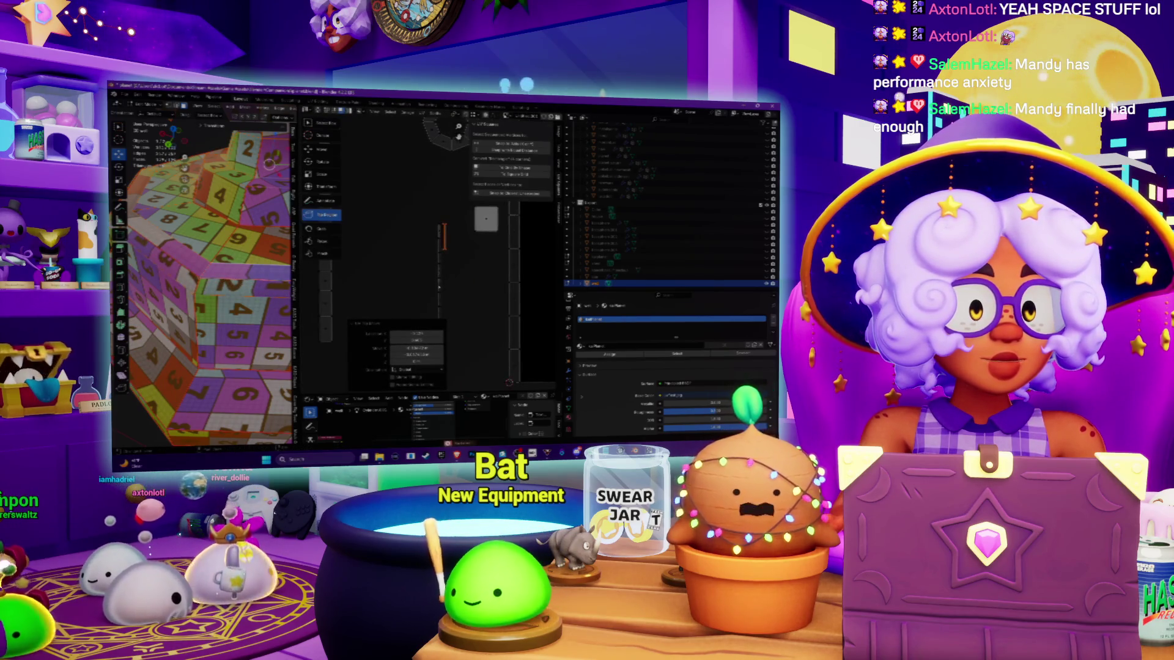
{"action": "middle_click_drag", "start_coordinate": [429, 295], "coordinate": [408, 186]}
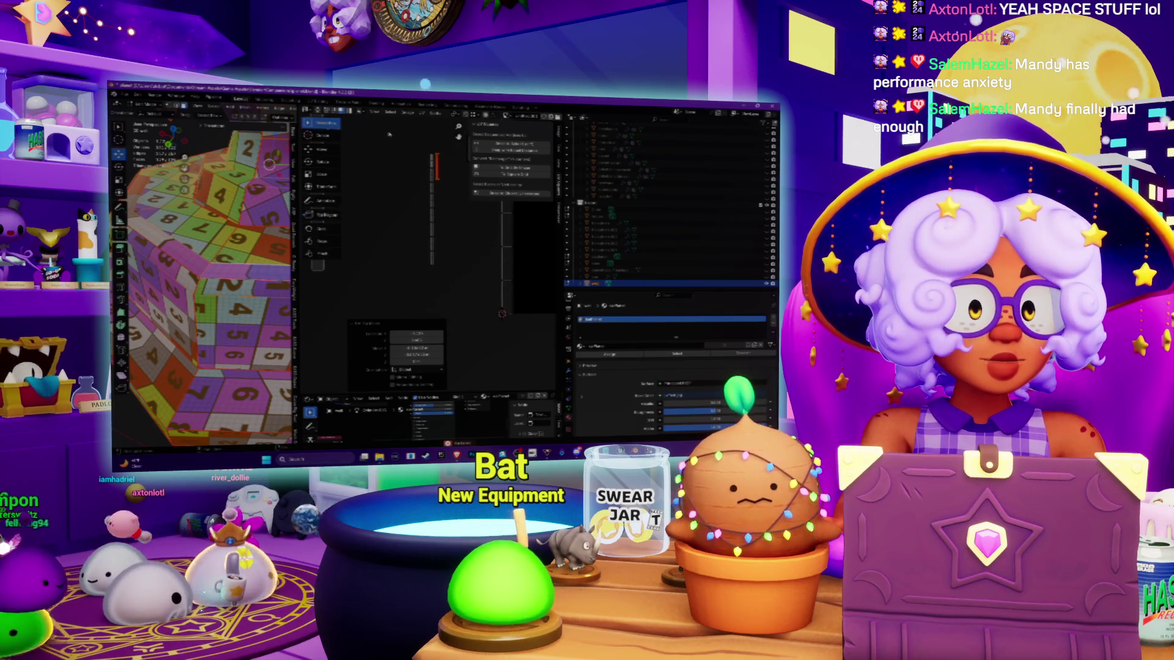
{"action": "scroll", "coordinate": [411, 144], "scroll_direction": "up", "scroll_amount": 1}
Step: Box-select part of the vertical strip, stretch it longer and move the strips upward
{"action": "mouse_move", "coordinate": [417, 130]}
{"action": "left_mouse_down"}
{"action": "mouse_move", "coordinate": [452, 265]}
{"action": "mouse_move", "coordinate": [436, 280]}
{"action": "left_mouse_up"}
{"action": "key", "text": "s"}
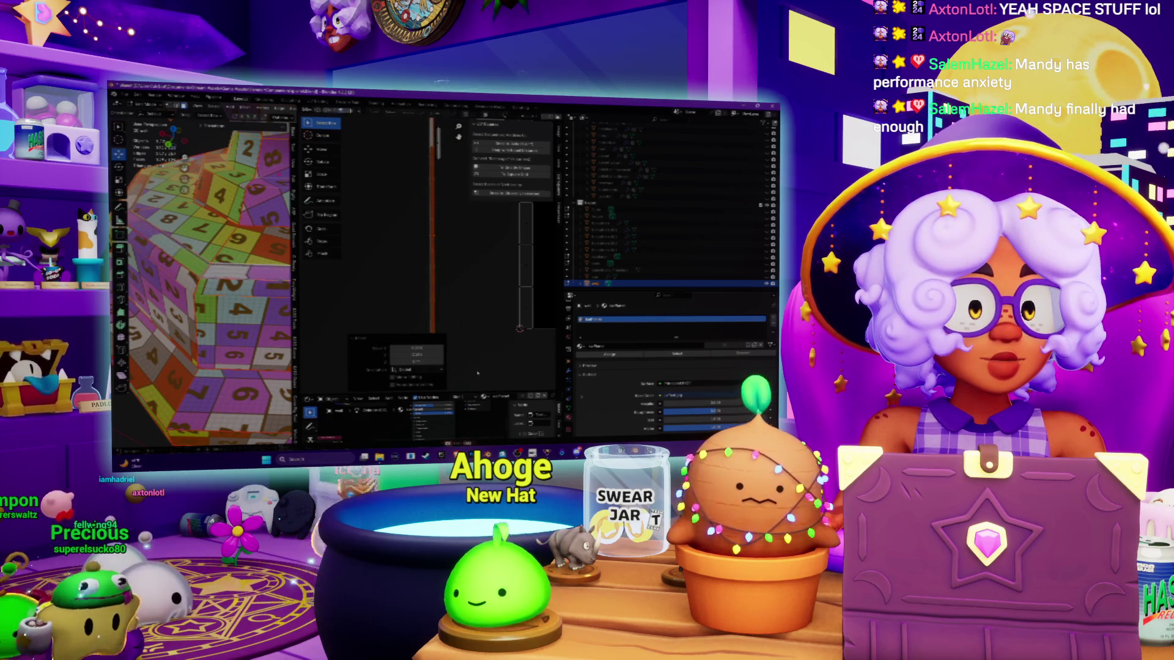
{"action": "key", "text": "g"}
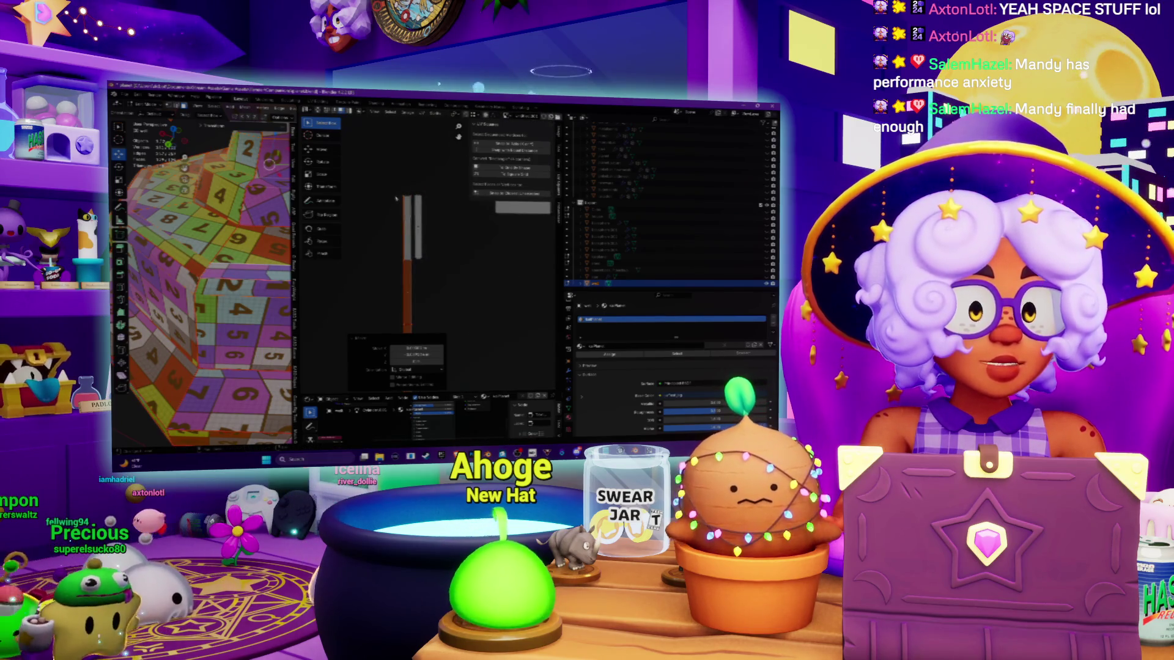
{"action": "left_click", "coordinate": [352, 223]}
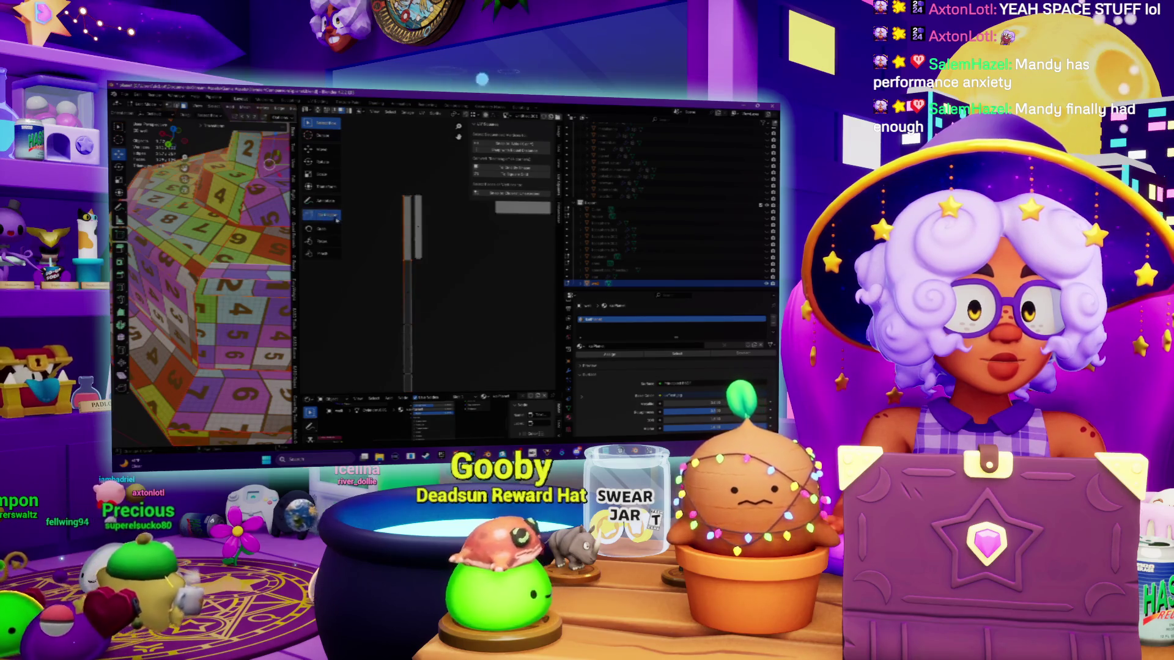
{"action": "key", "text": "g"}
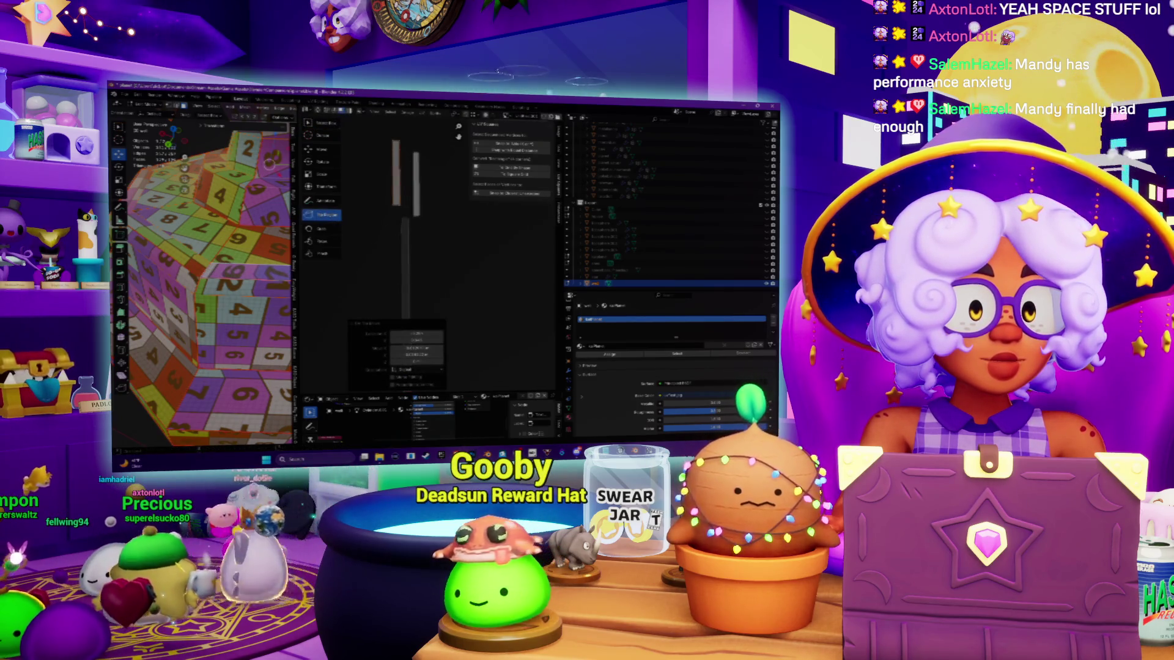
Step: Reposition the individual UV strips one by one into a column
{"action": "left_click", "coordinate": [405, 249]}
{"action": "key", "text": "g"}
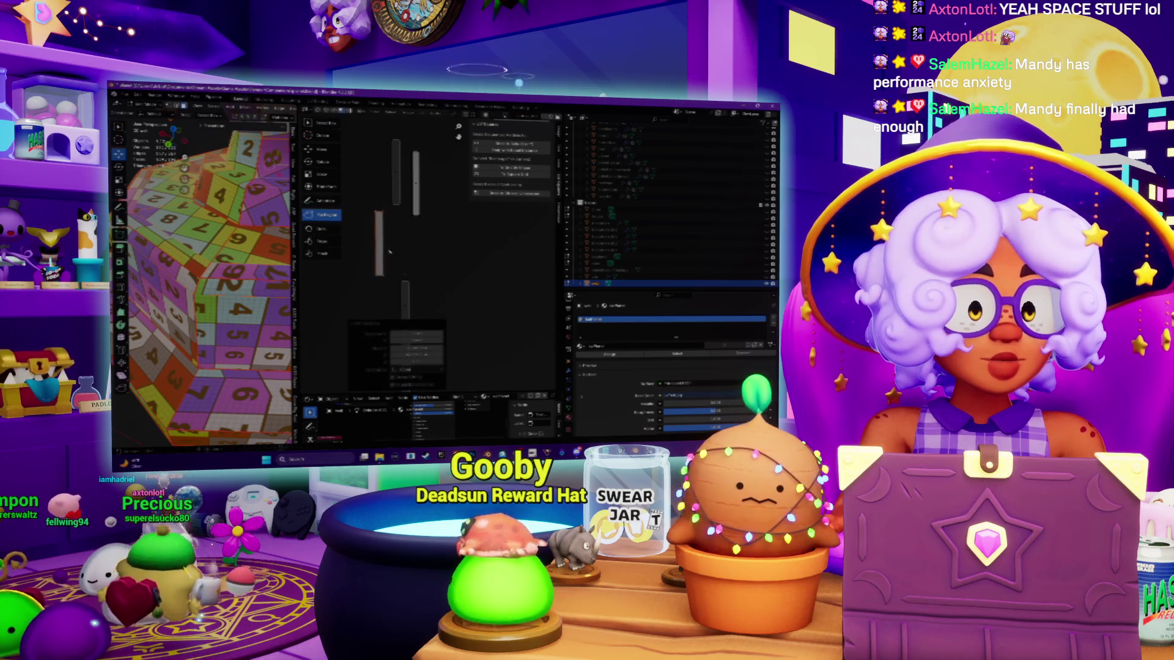
{"action": "left_click", "coordinate": [406, 310]}
{"action": "key", "text": "ctrl+p"}
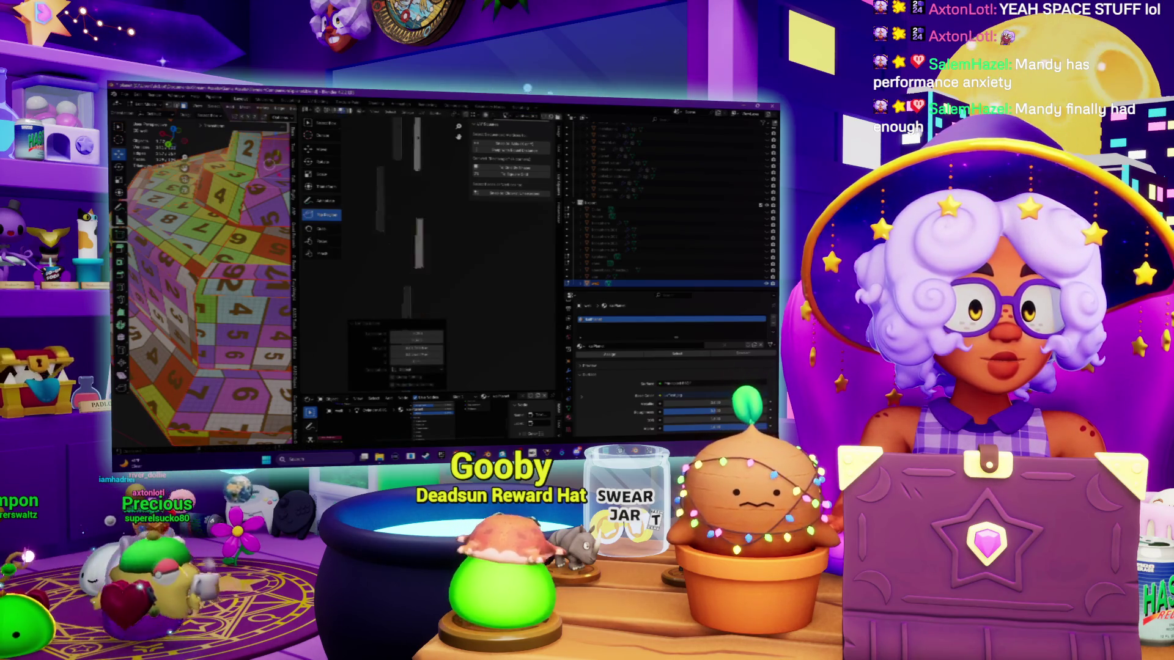
{"action": "left_click", "coordinate": [421, 266]}
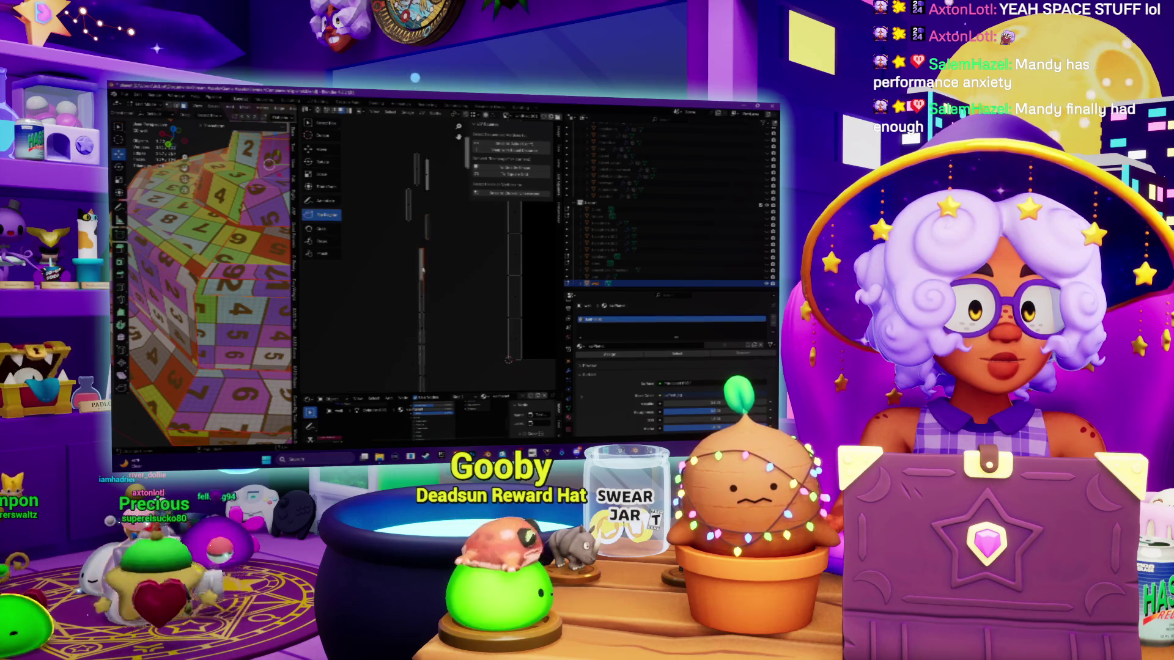
{"action": "key", "text": "ctrl+p"}
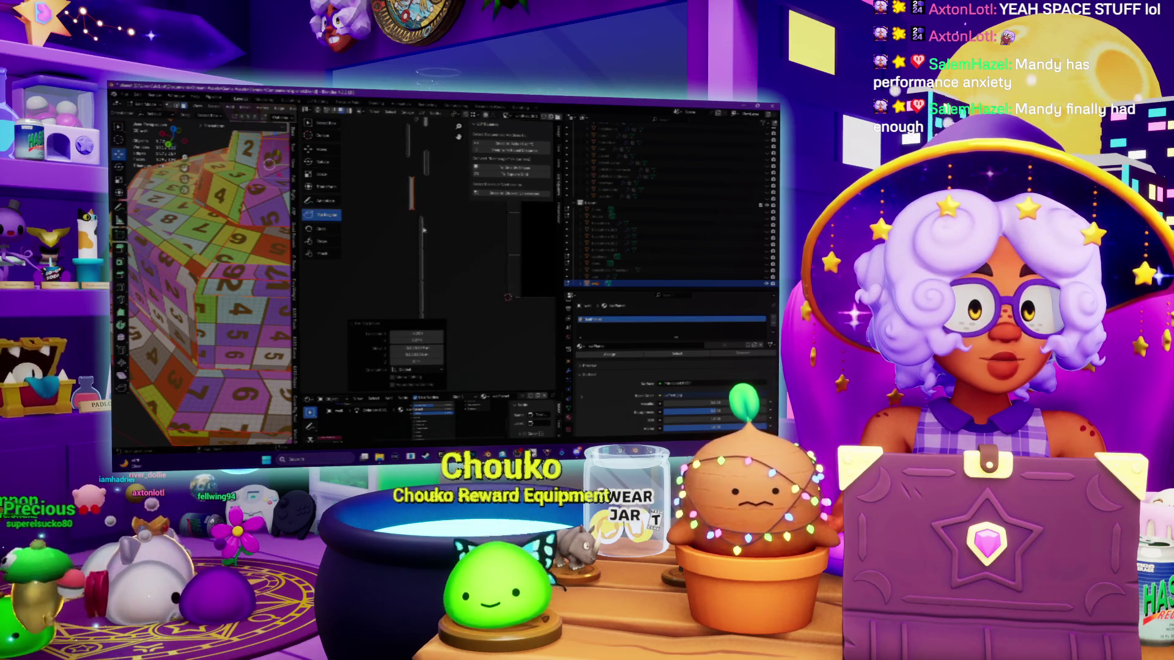
{"action": "left_click", "coordinate": [422, 233]}
{"action": "key", "text": "ctrl+p"}
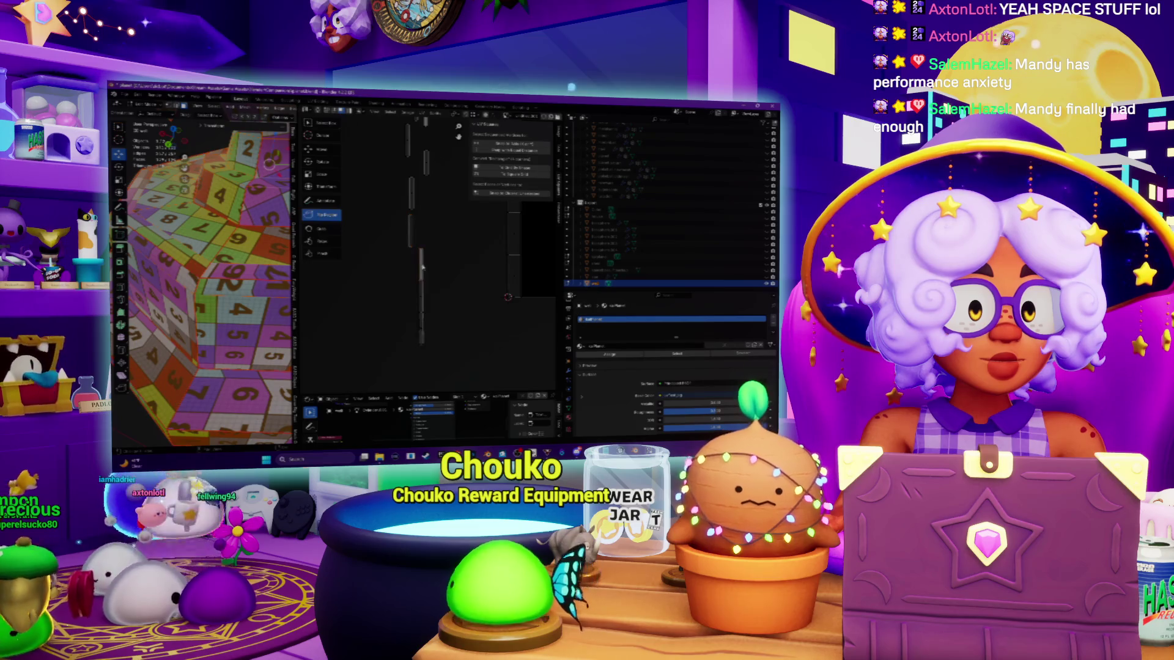
{"action": "left_click", "coordinate": [422, 294]}
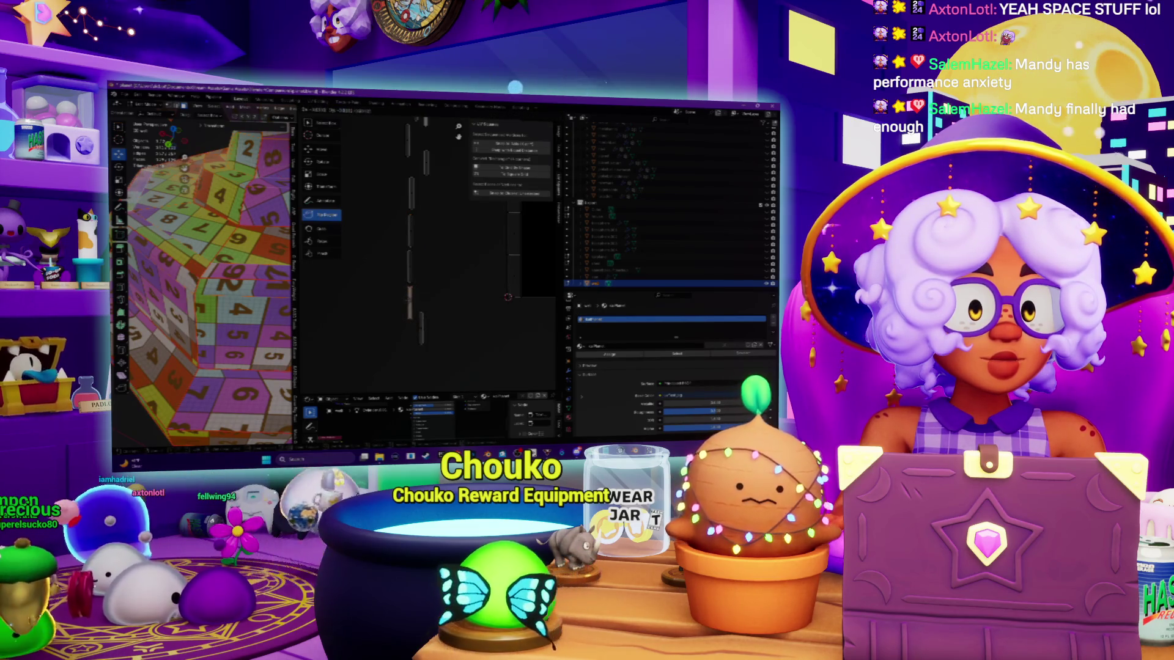
{"action": "key", "text": "ctrl+p"}
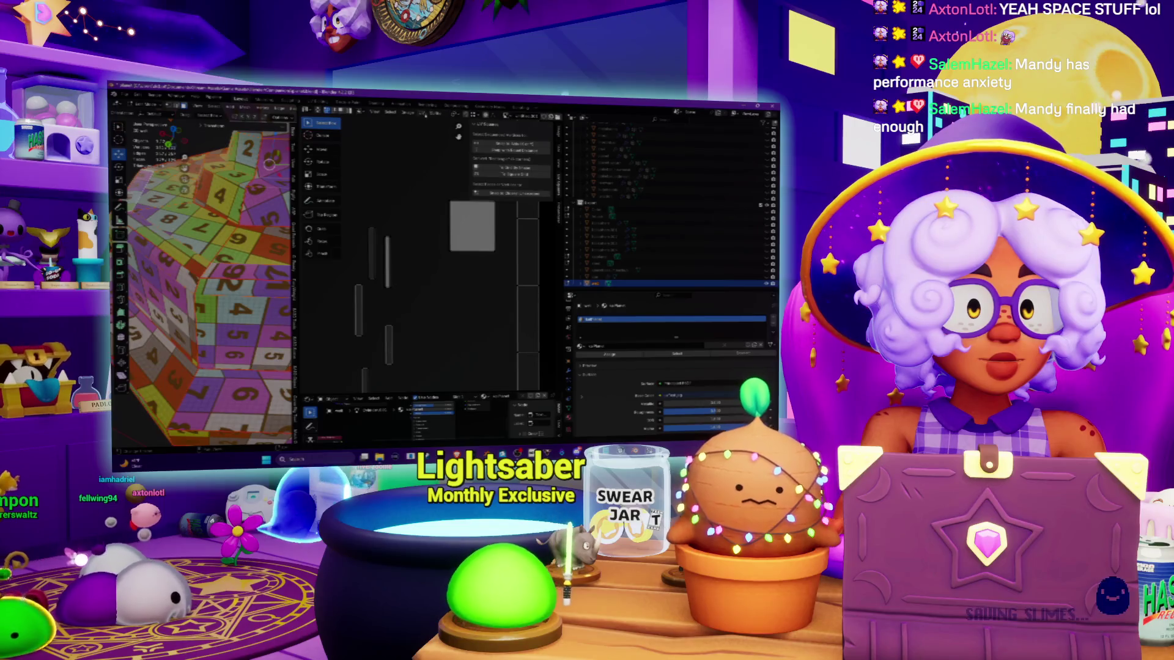
Step: Apply a UV transform from the UV menu and rework the diagonal strip with undo and redo
{"action": "left_click", "coordinate": [436, 113]}
{"action": "mouse_move", "coordinate": [456, 134]}
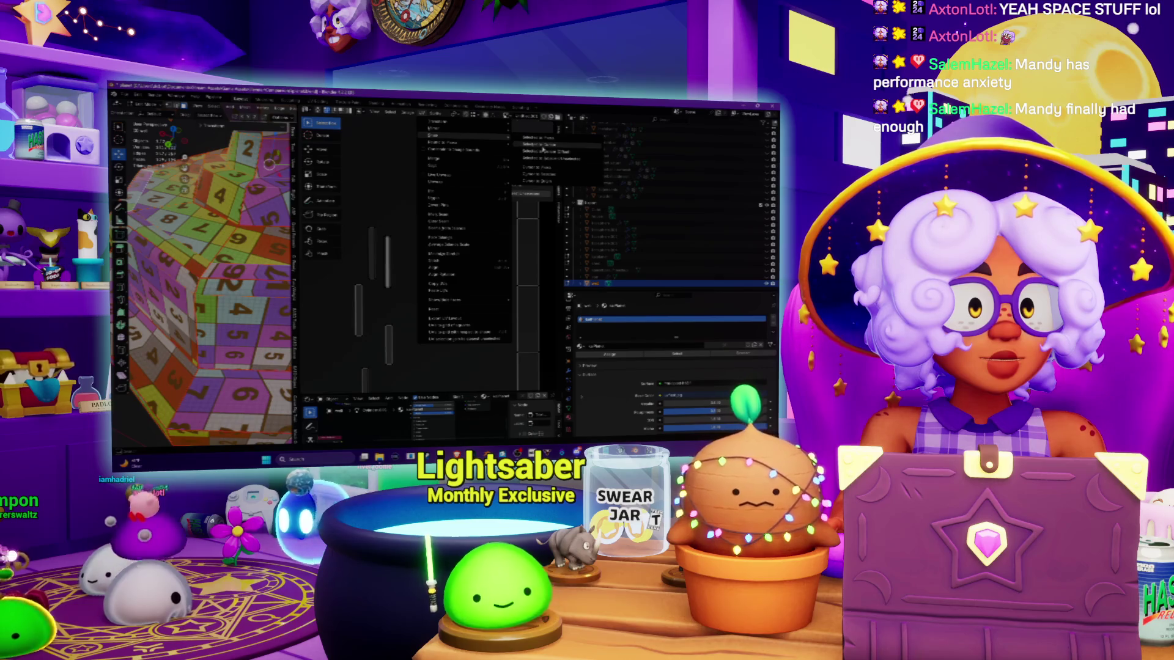
{"action": "left_click", "coordinate": [526, 193]}
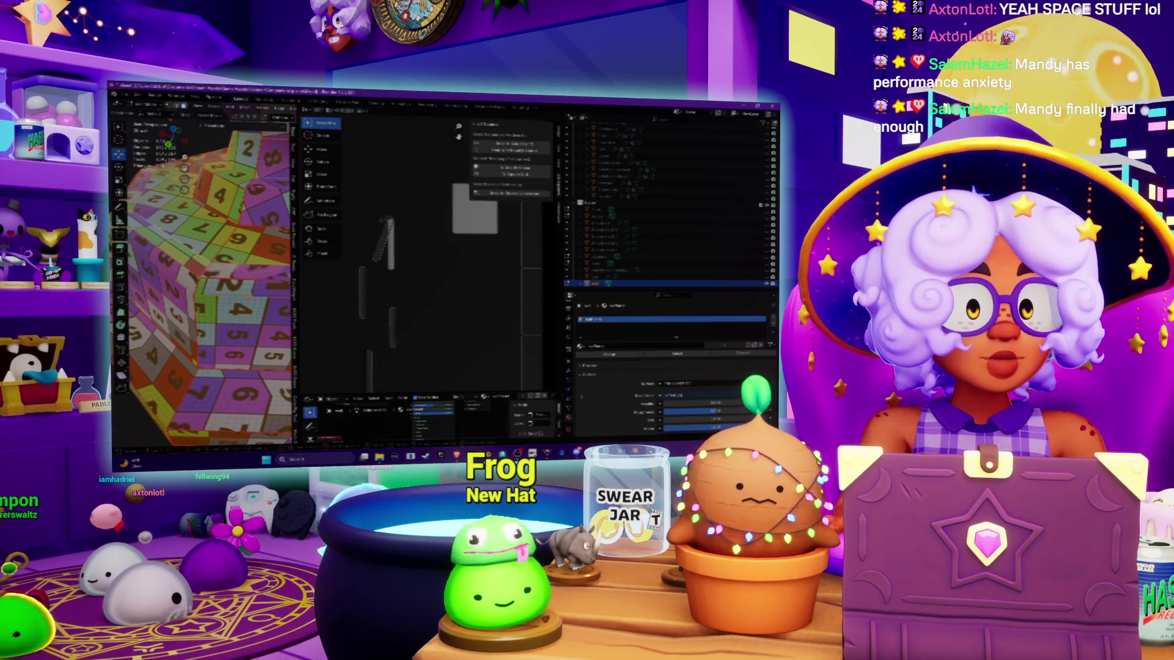
{"action": "key", "text": "ctrl+z"}
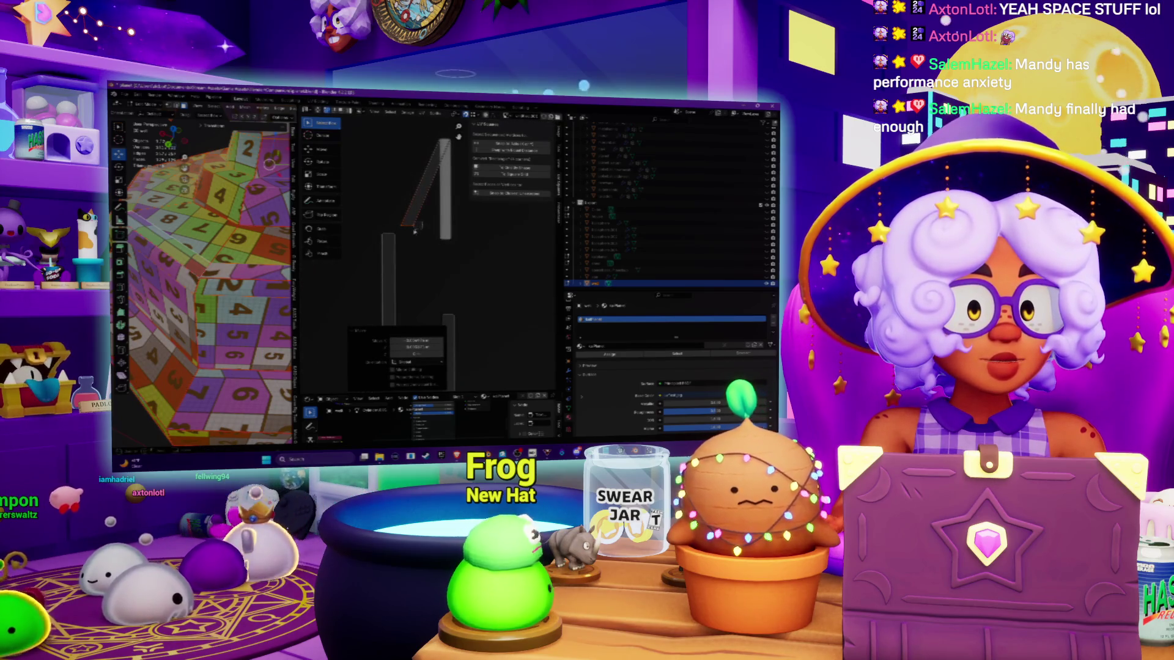
{"action": "left_click", "coordinate": [430, 238]}
{"action": "left_click", "coordinate": [433, 237]}
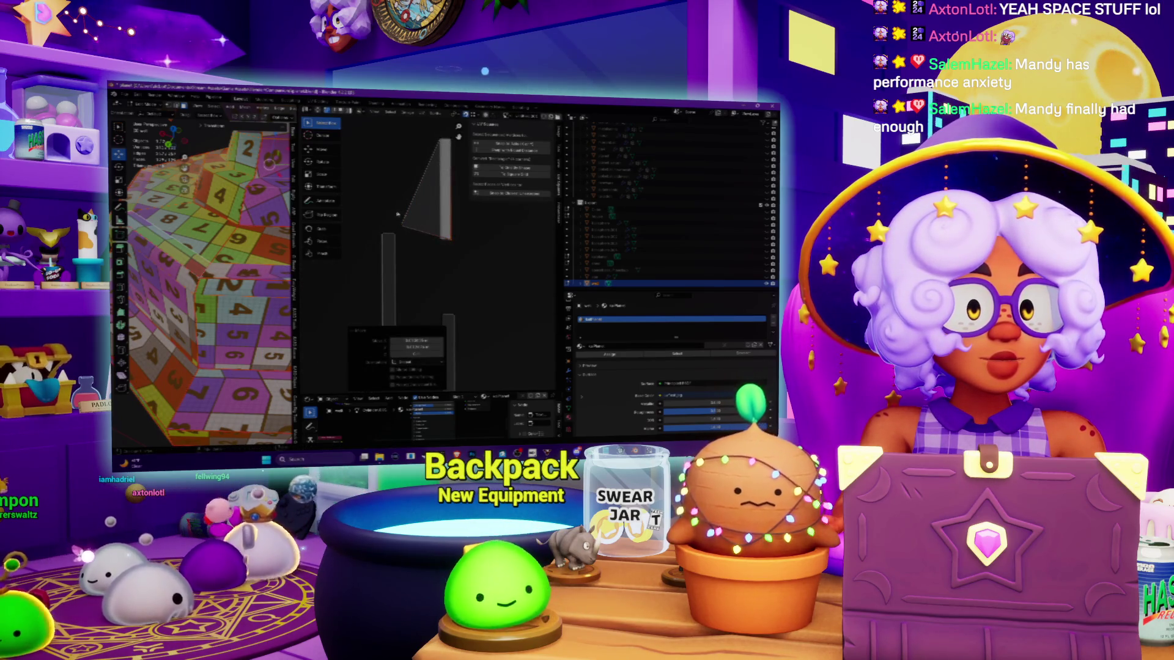
{"action": "key", "text": "ctrl+z"}
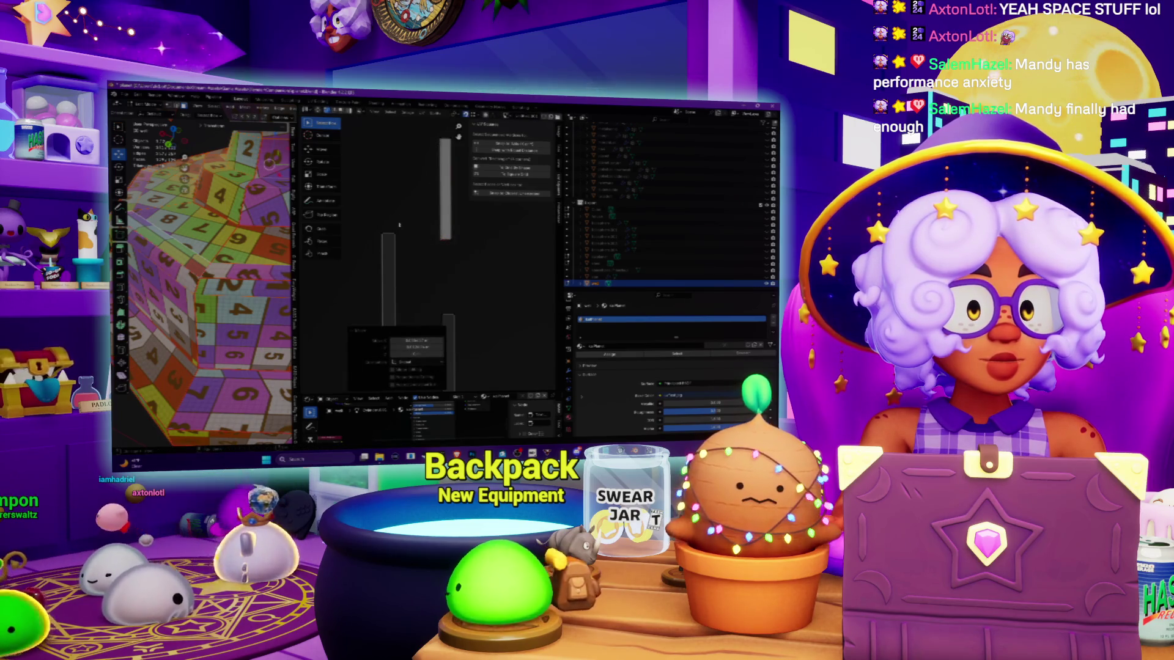
{"action": "key", "text": "ctrl+shift+z"}
{"action": "left_click", "coordinate": [451, 142]}
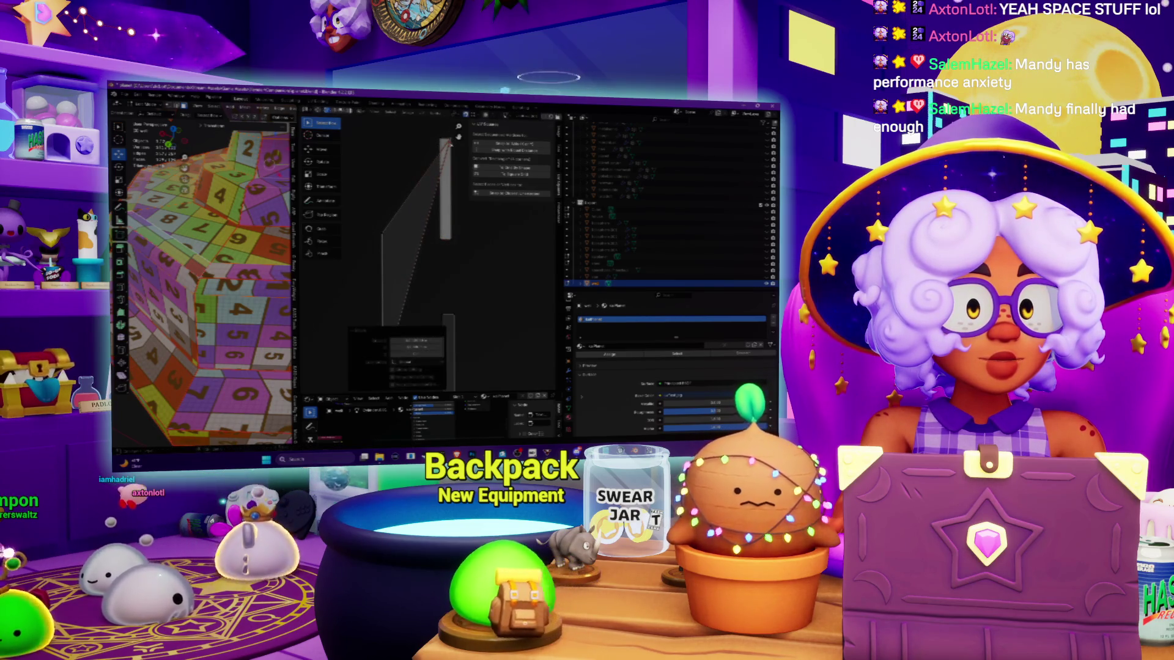
{"action": "key", "text": "ctrl+z"}
{"action": "key", "text": "ctrl+shift+z"}
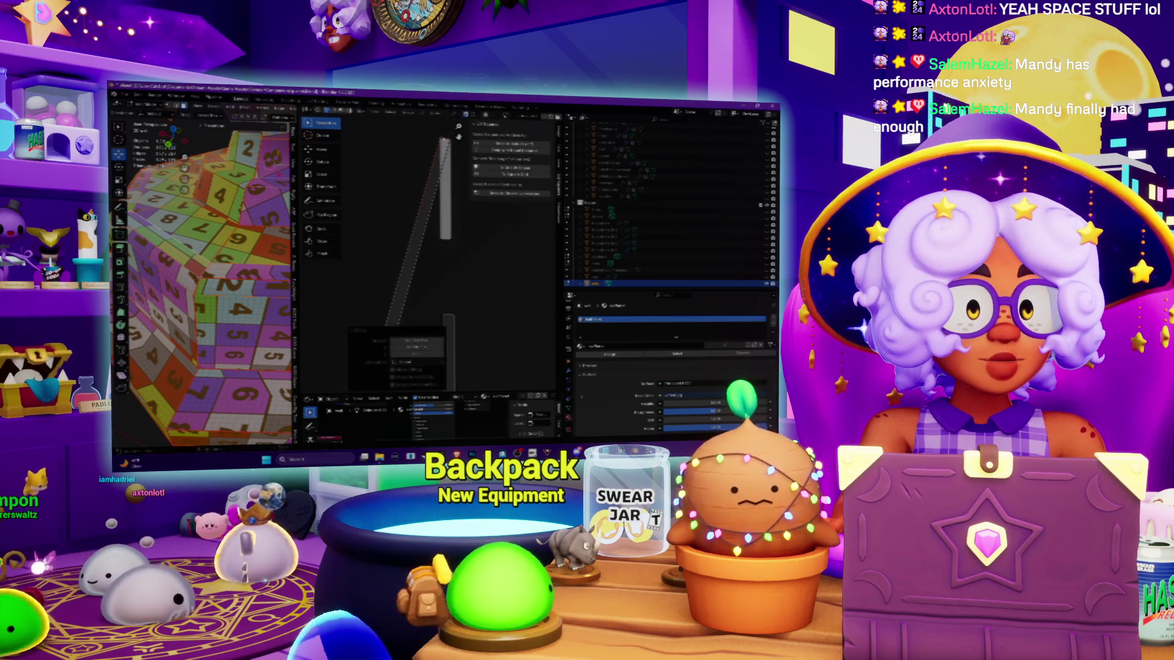
Step: Rotate the diagonal strip upright around the chosen pivot point and confirm
{"action": "left_click", "coordinate": [455, 114]}
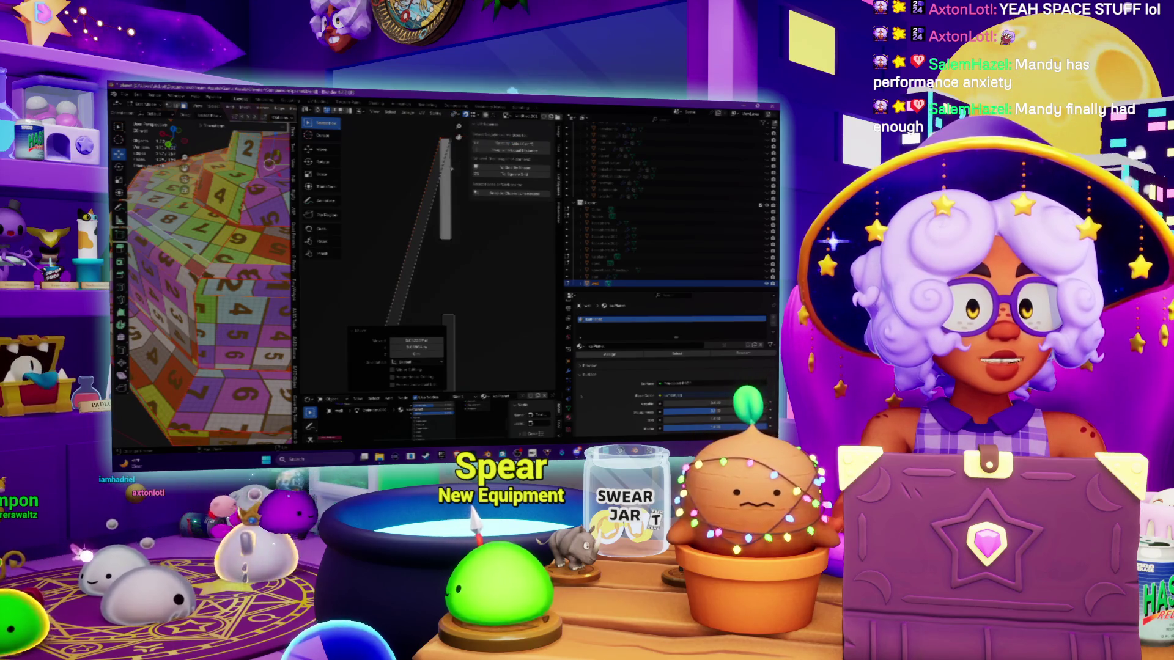
{"action": "key", "text": "r"}
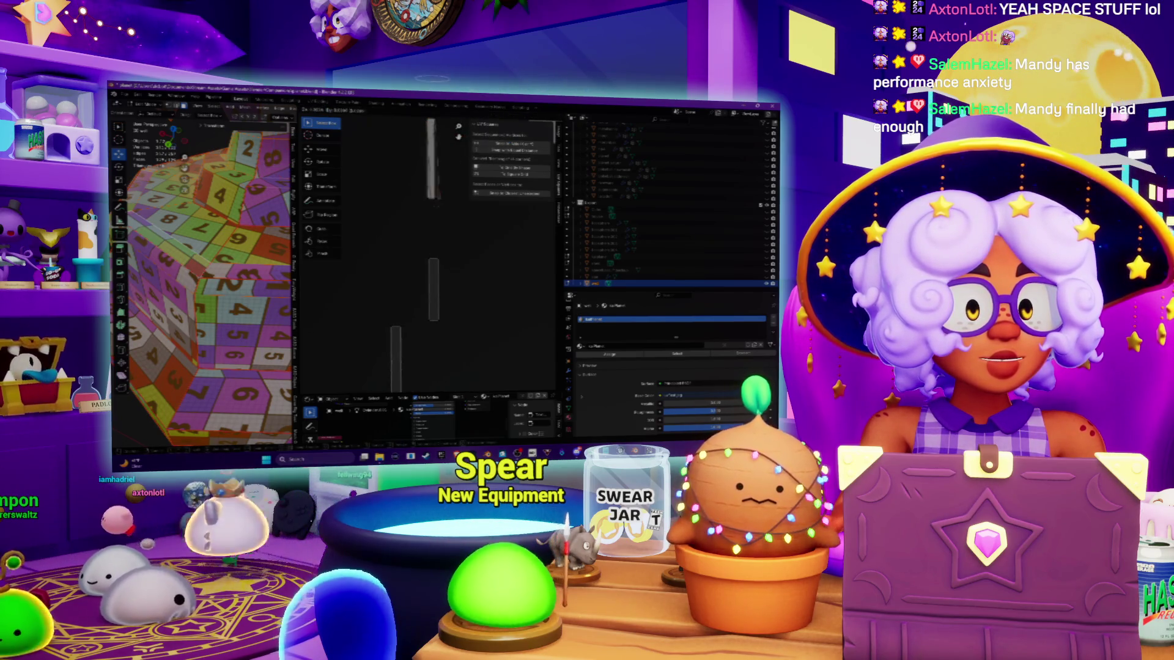
{"action": "key", "text": "Return"}
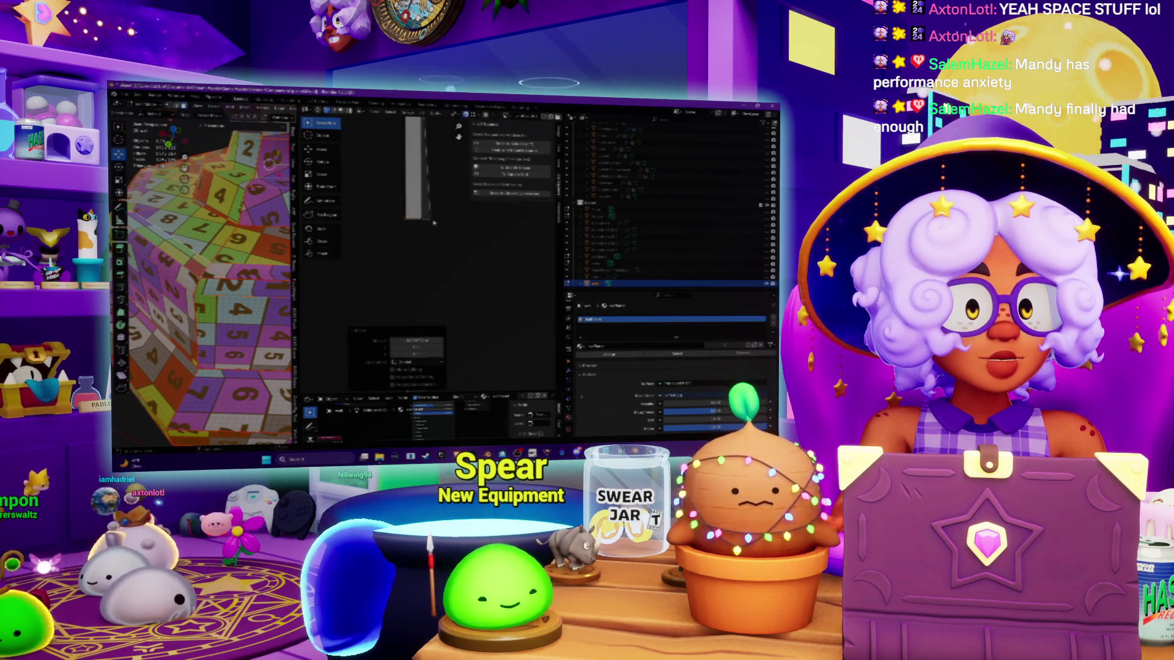
{"action": "key", "text": "Return"}
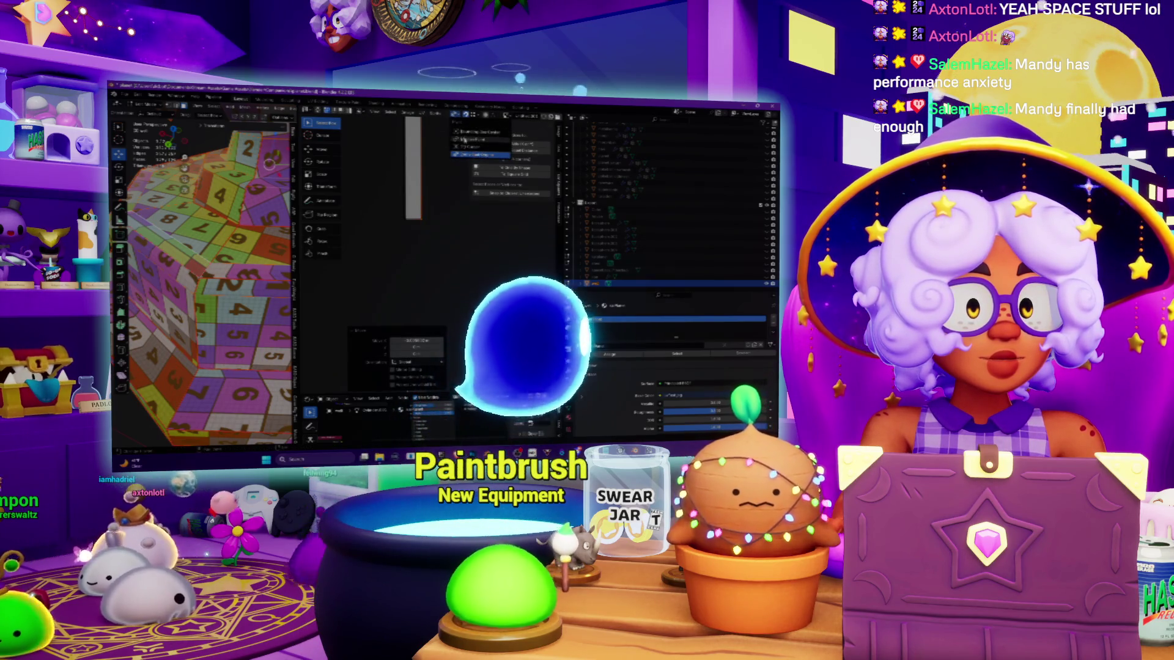
Step: Select the UV island's top edge, reshape it into a narrow strip and unwrap
{"action": "scroll", "coordinate": [433, 177], "scroll_direction": "down", "scroll_amount": 3}
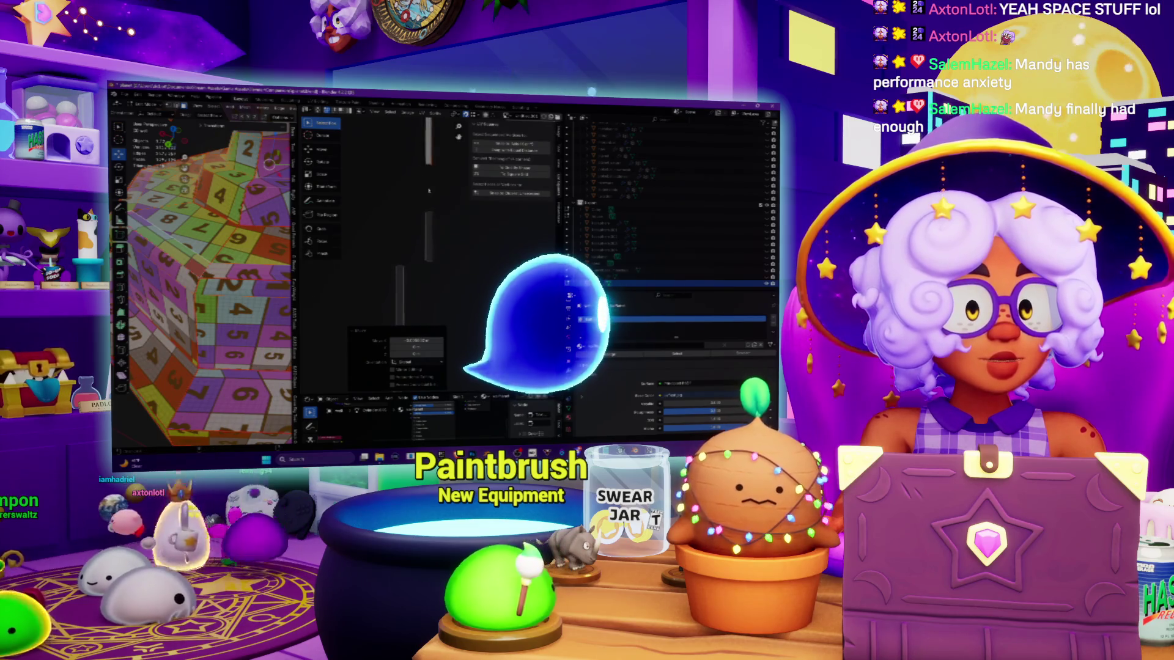
{"action": "left_click_drag", "start_coordinate": [437, 224], "coordinate": [416, 298]}
{"action": "scroll", "coordinate": [440, 293], "scroll_direction": "up", "scroll_amount": 2}
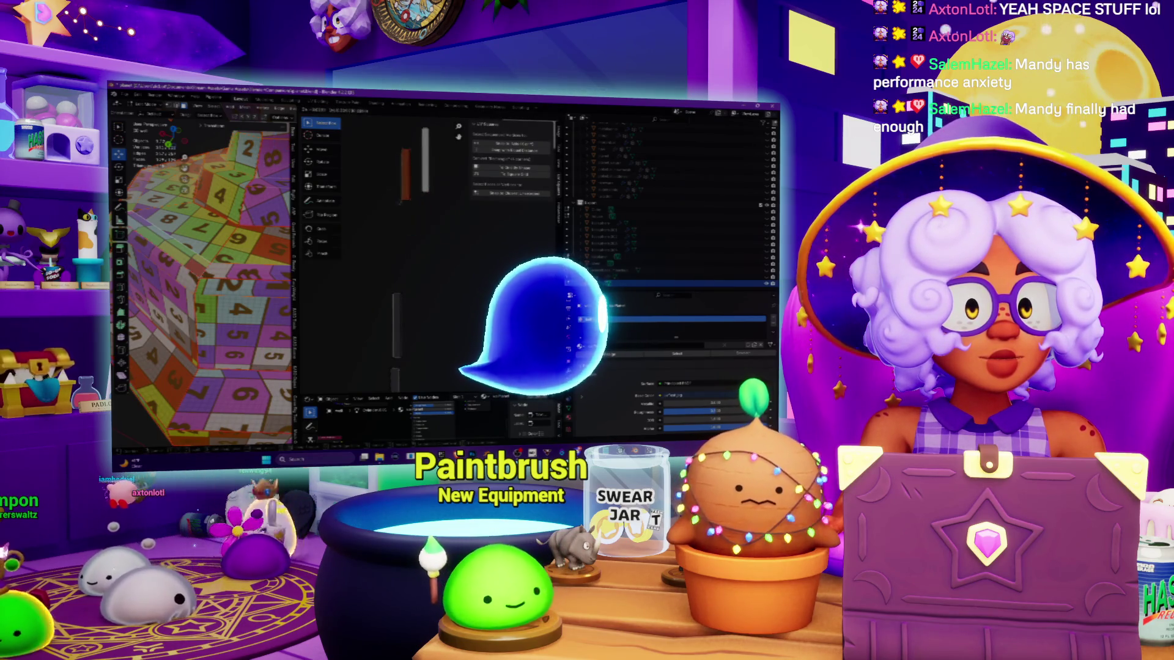
{"action": "left_click", "coordinate": [445, 302]}
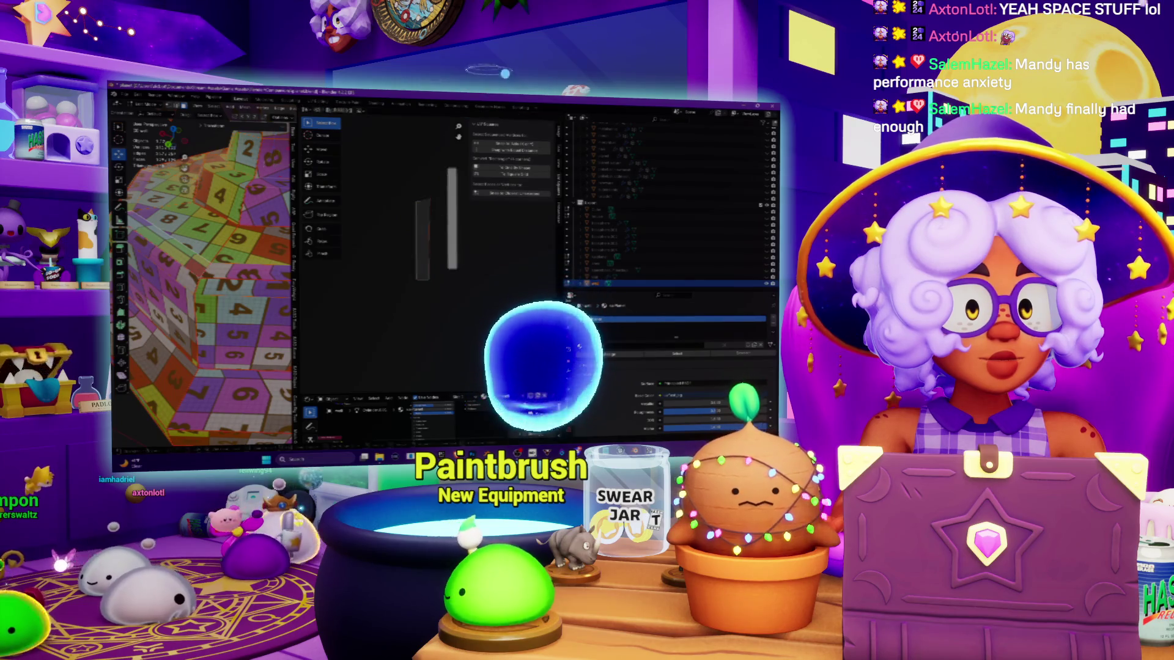
{"action": "left_click", "coordinate": [442, 182]}
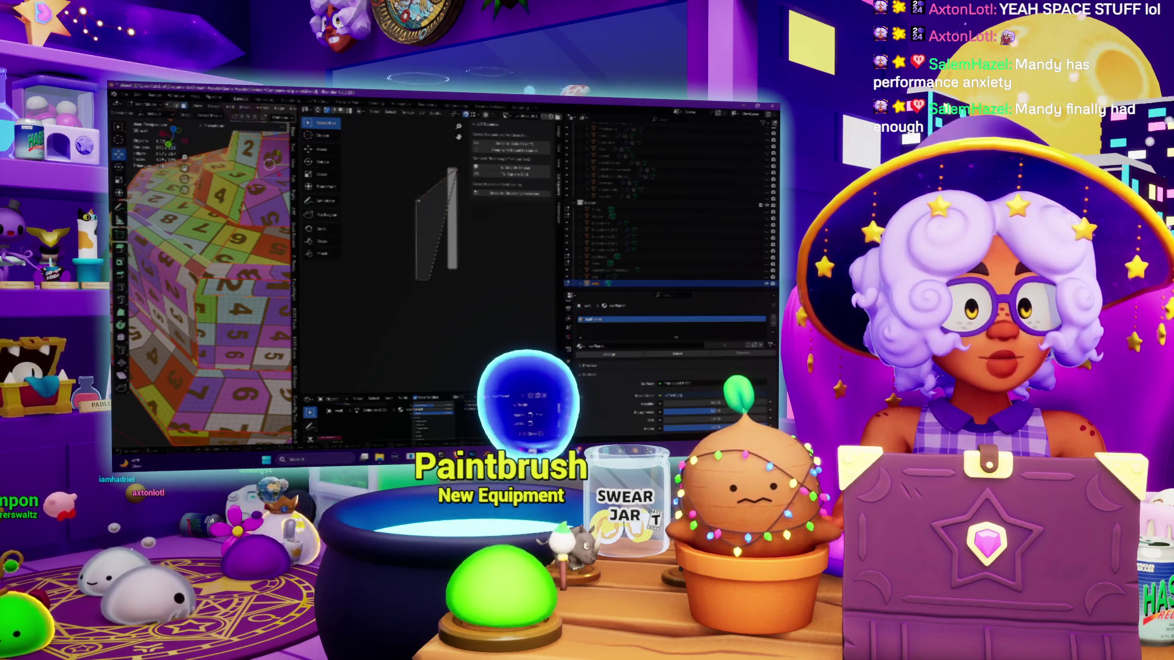
{"action": "left_click_drag", "start_coordinate": [412, 199], "coordinate": [441, 194]}
{"action": "left_click", "coordinate": [435, 280]}
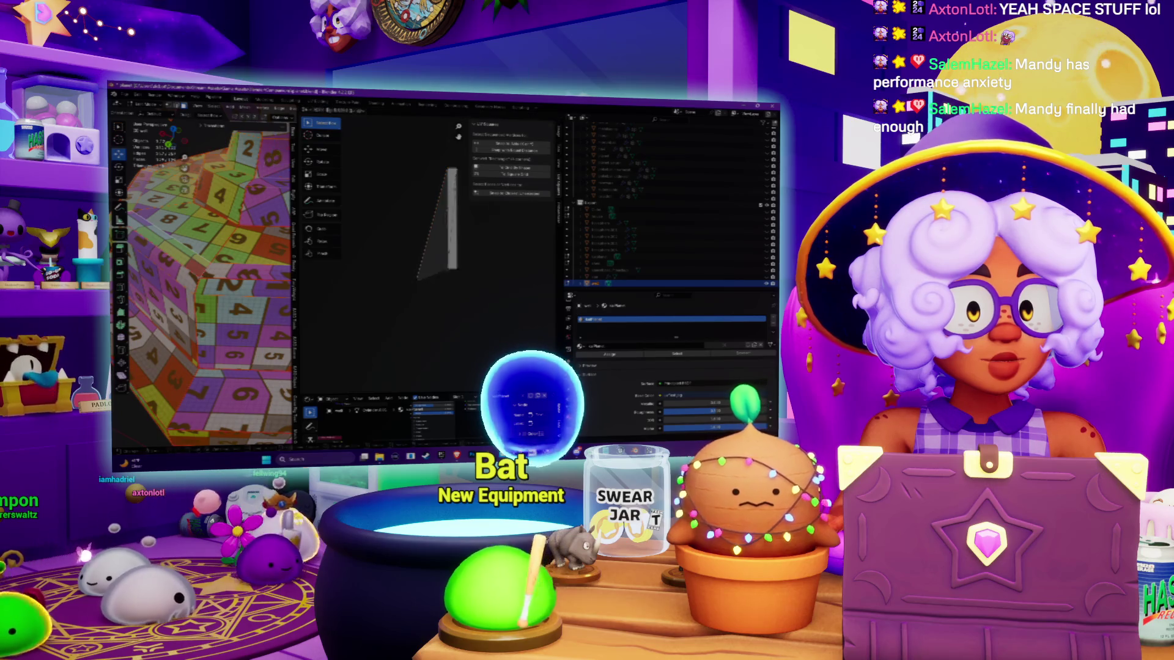
{"action": "key", "text": "u"}
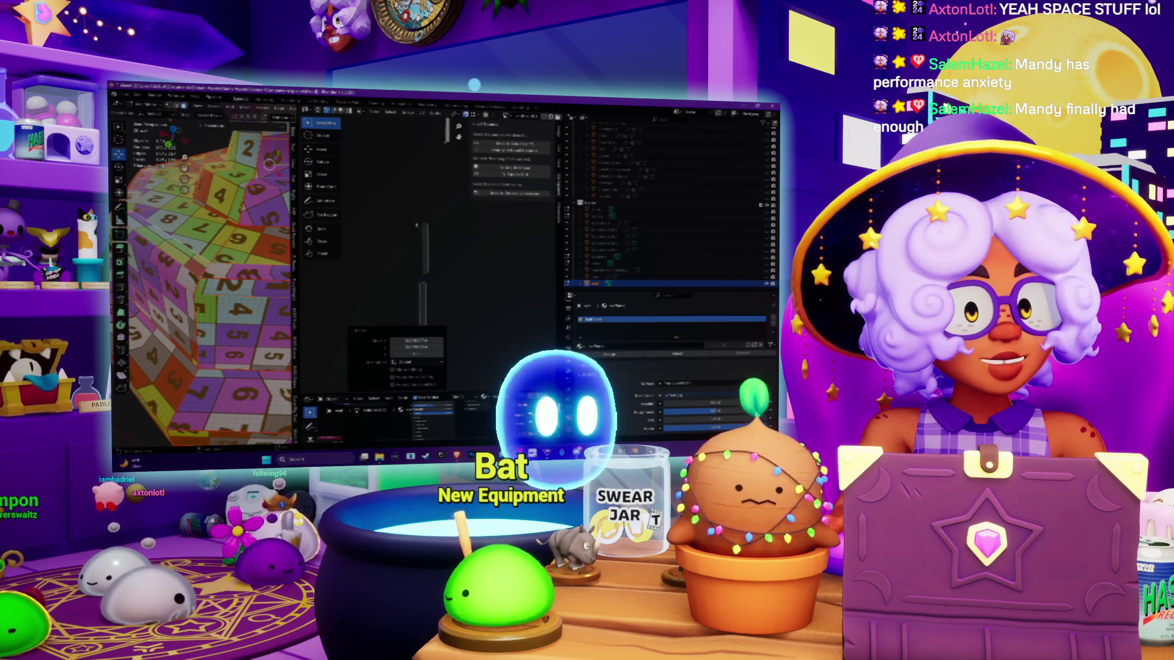
Step: Shorten the vertical UV strip and rotate it to stand upright beside the other strip
{"action": "left_click_drag", "start_coordinate": [442, 275], "coordinate": [442, 276]}
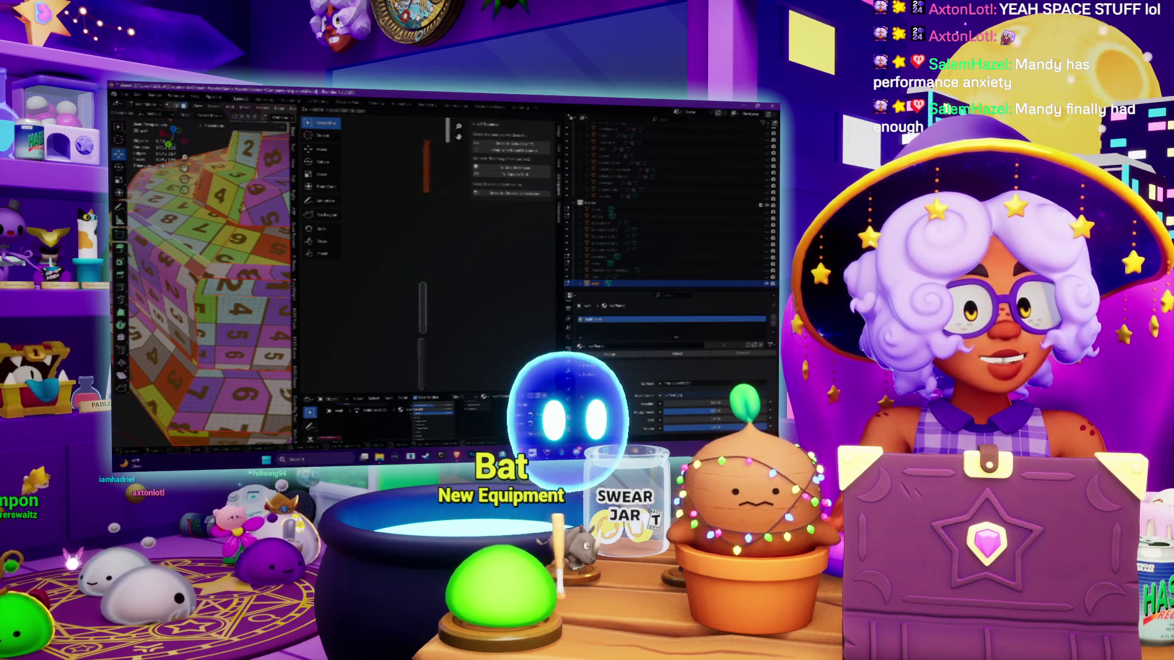
{"action": "key", "text": "s"}
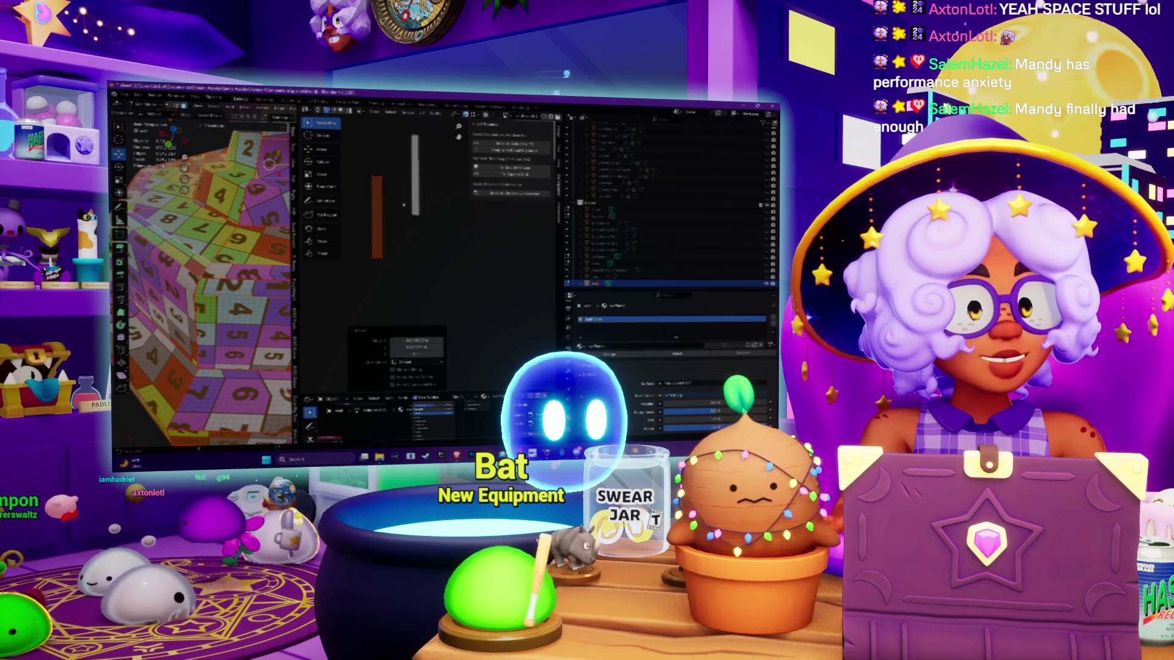
{"action": "middle_click_drag", "start_coordinate": [404, 205], "coordinate": [407, 242]}
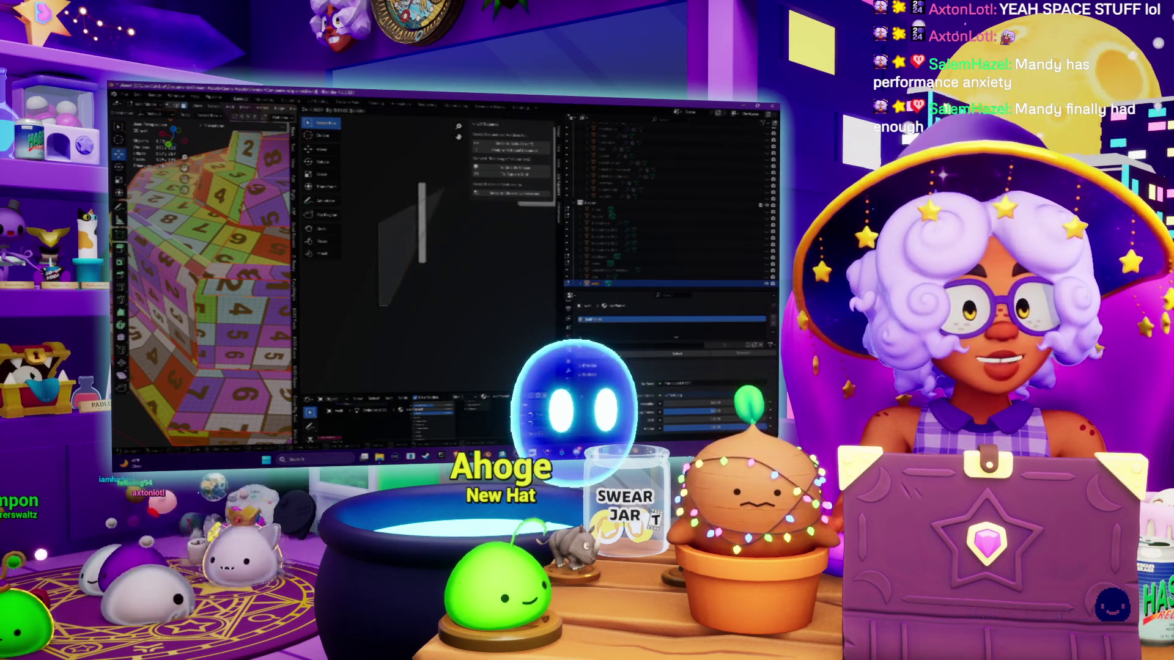
{"action": "key", "text": "r"}
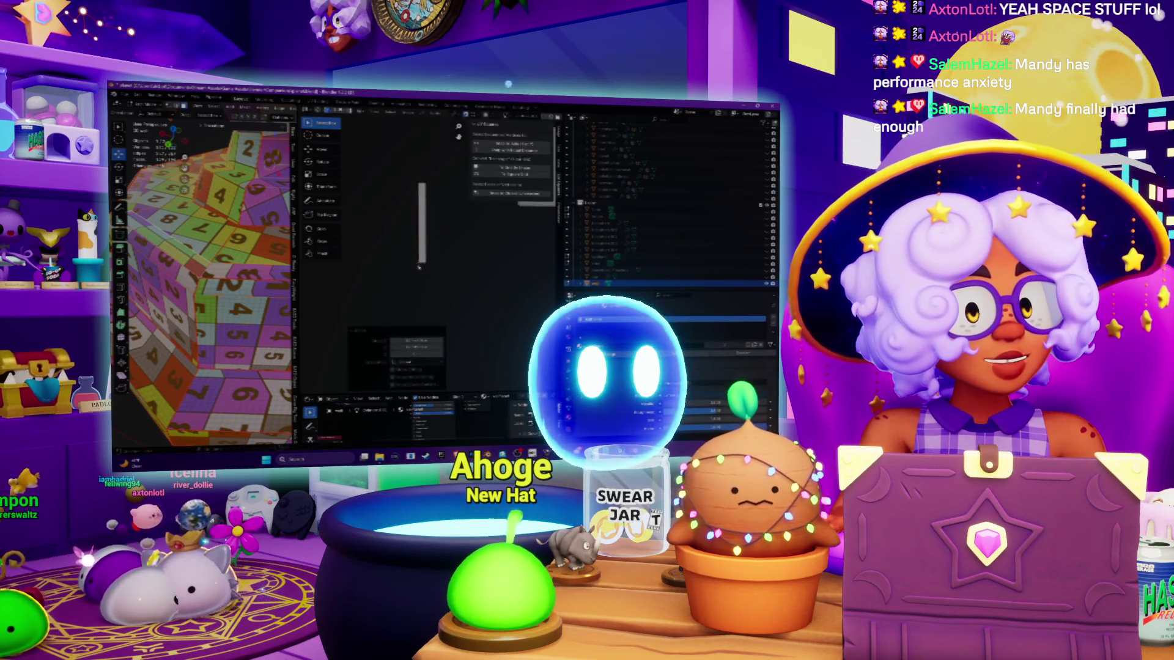
{"action": "left_click", "coordinate": [441, 318]}
{"action": "scroll", "coordinate": [202, 281], "scroll_direction": "down", "scroll_amount": 5}
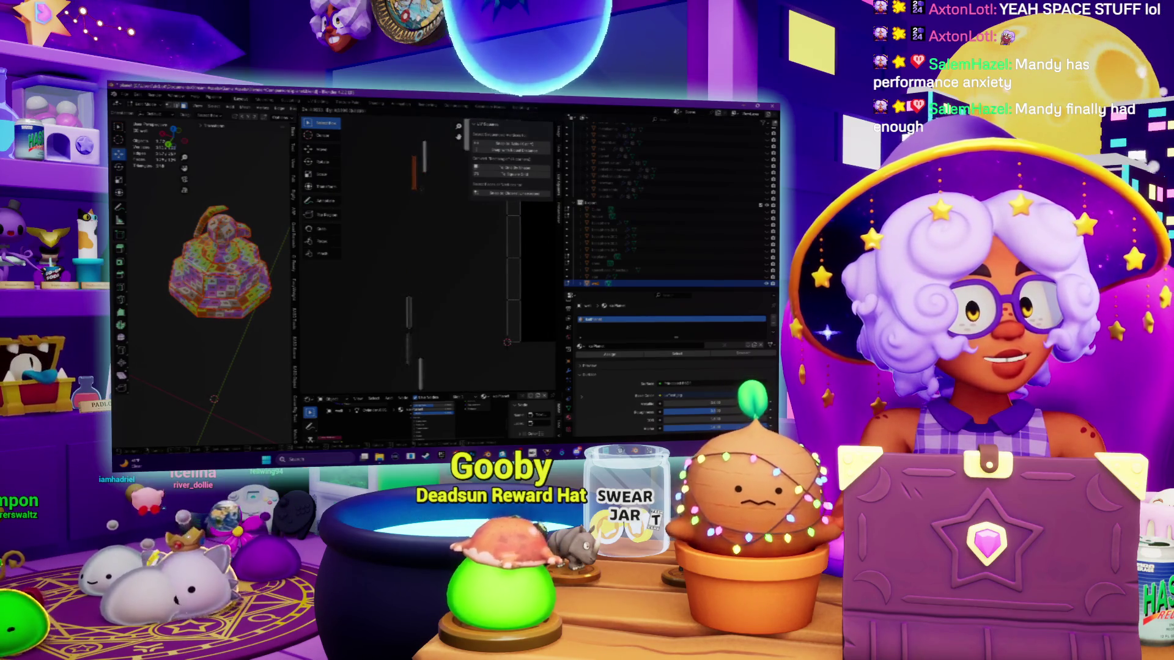
{"action": "left_click", "coordinate": [422, 173]}
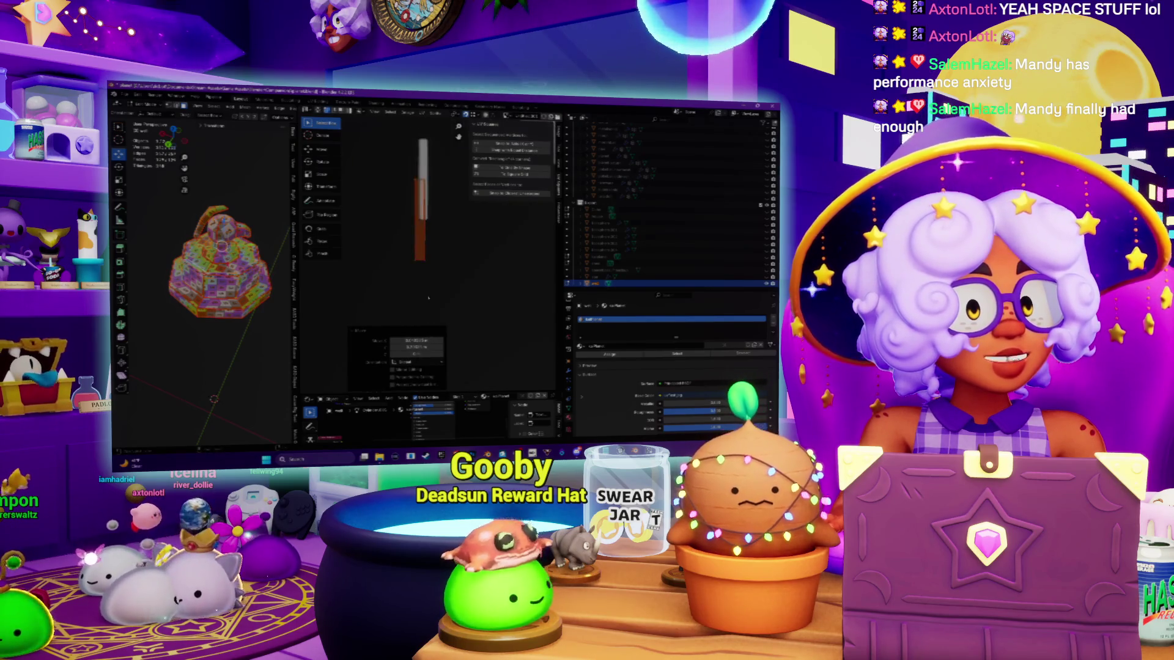
Step: Place the orange strip beside the white strip and try reshaping it into a slanted strip
{"action": "left_click", "coordinate": [406, 243]}
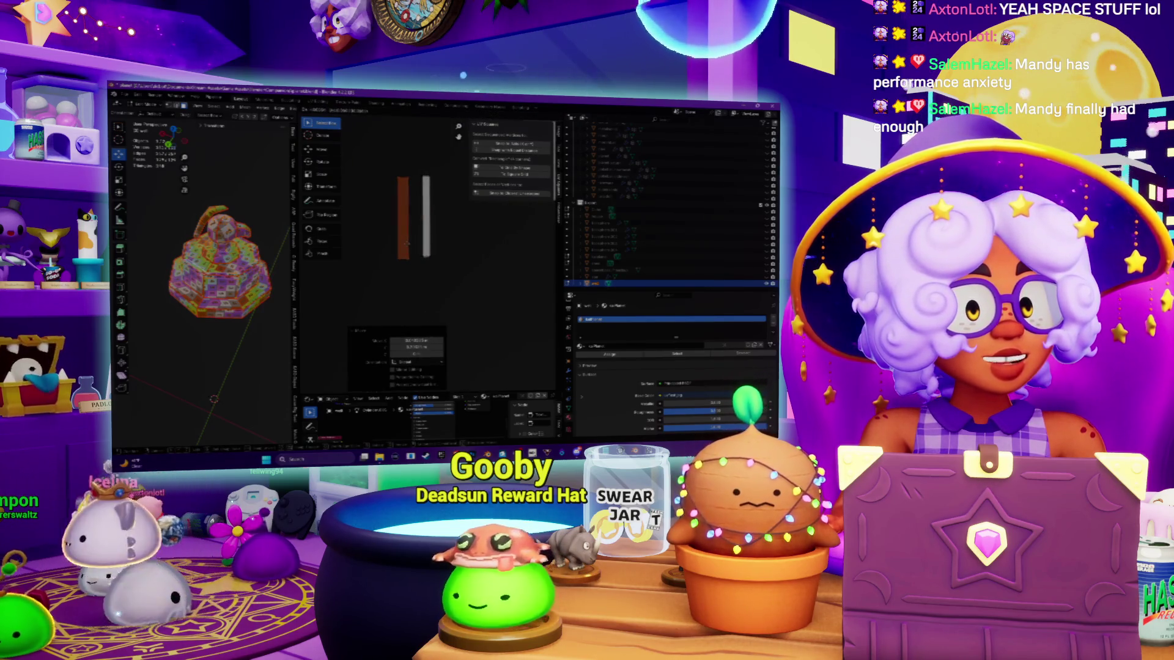
{"action": "left_click", "coordinate": [419, 208]}
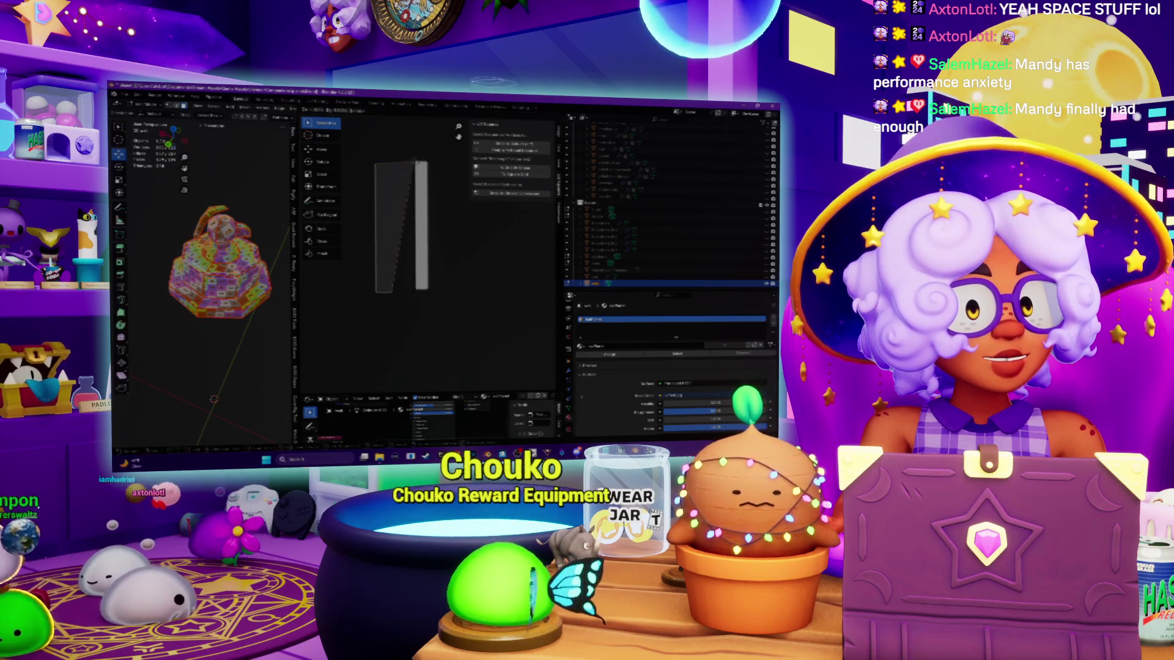
{"action": "left_click", "coordinate": [428, 164]}
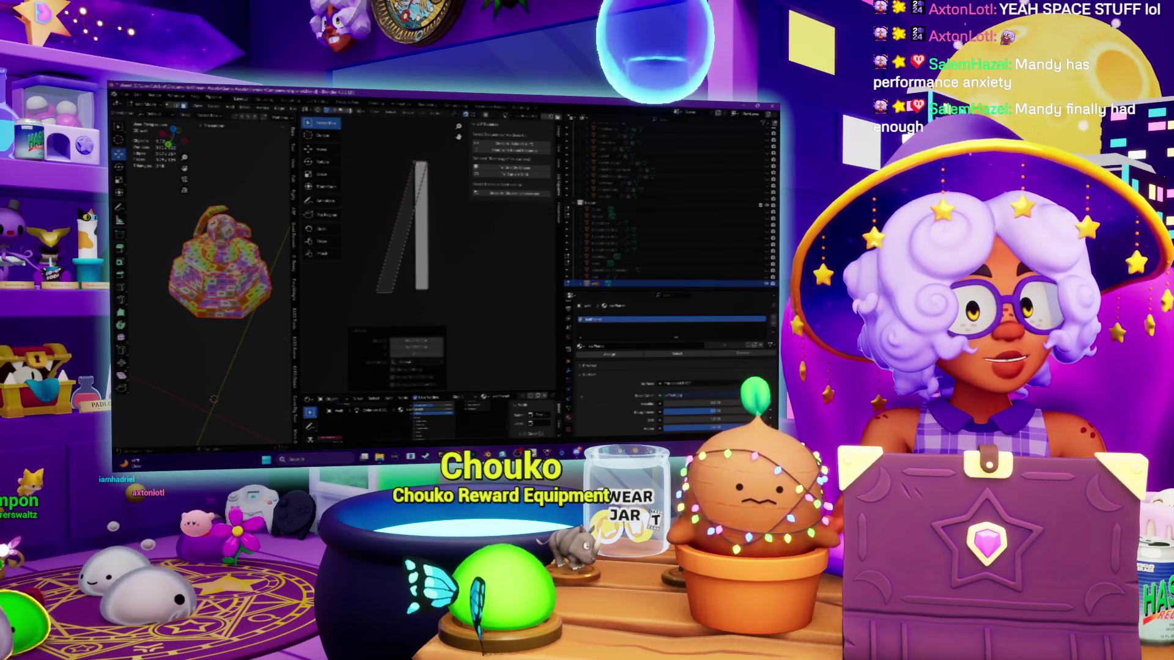
{"action": "left_click", "coordinate": [392, 295]}
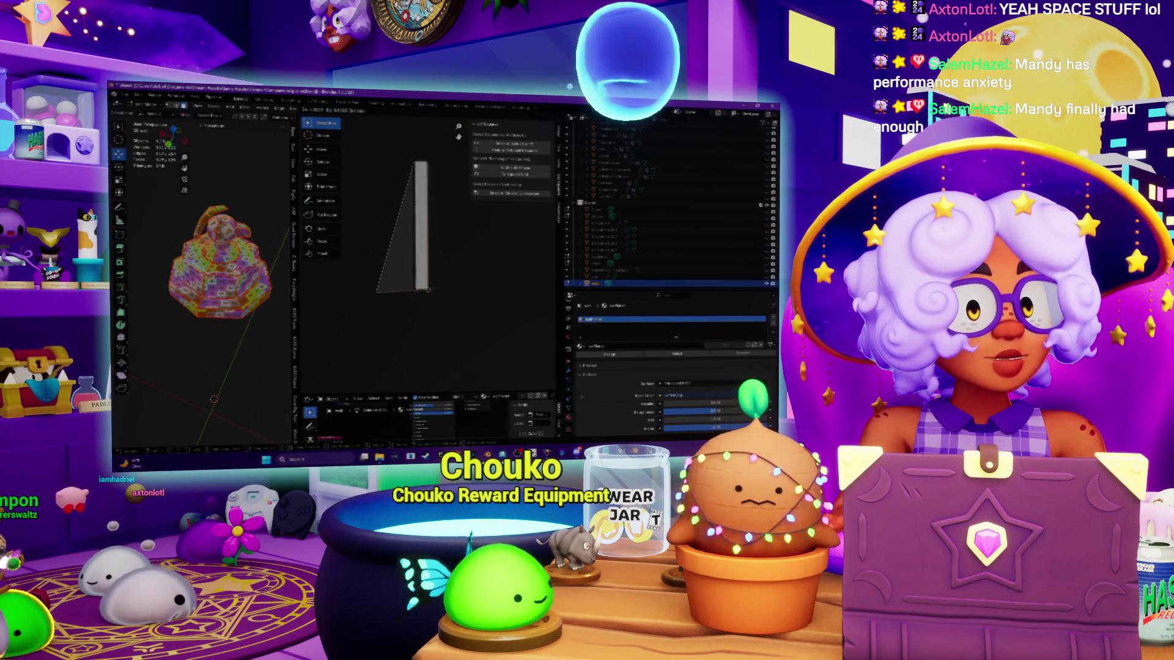
{"action": "key", "text": "ctrl+z"}
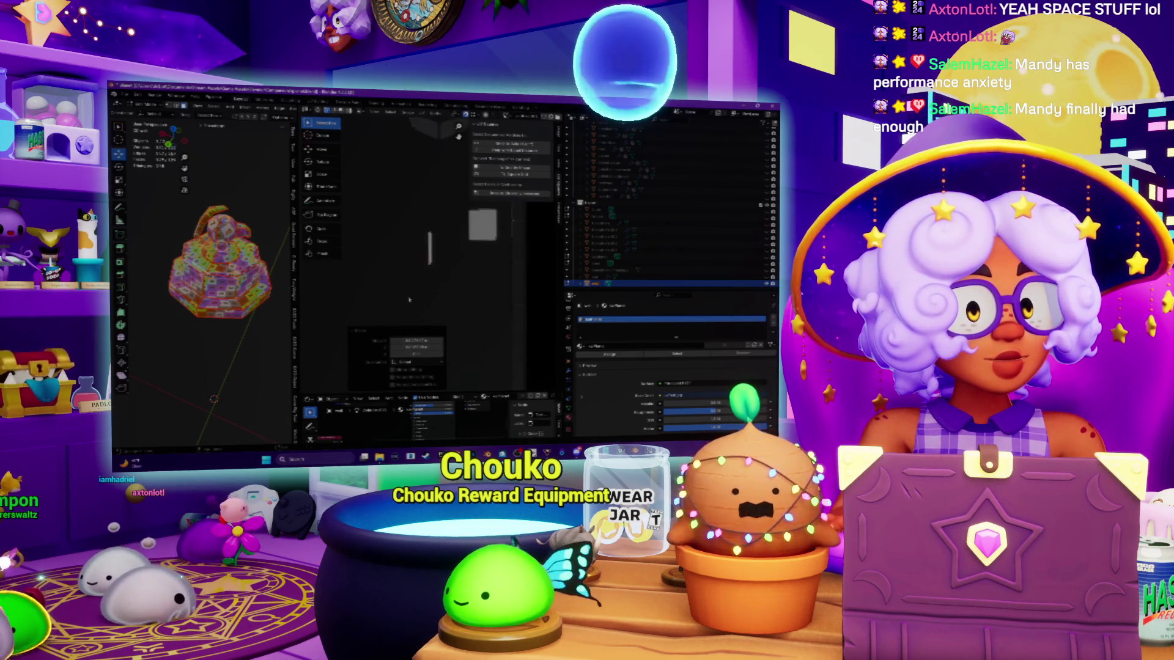
{"action": "scroll", "coordinate": [421, 278], "scroll_direction": "up", "scroll_amount": 2}
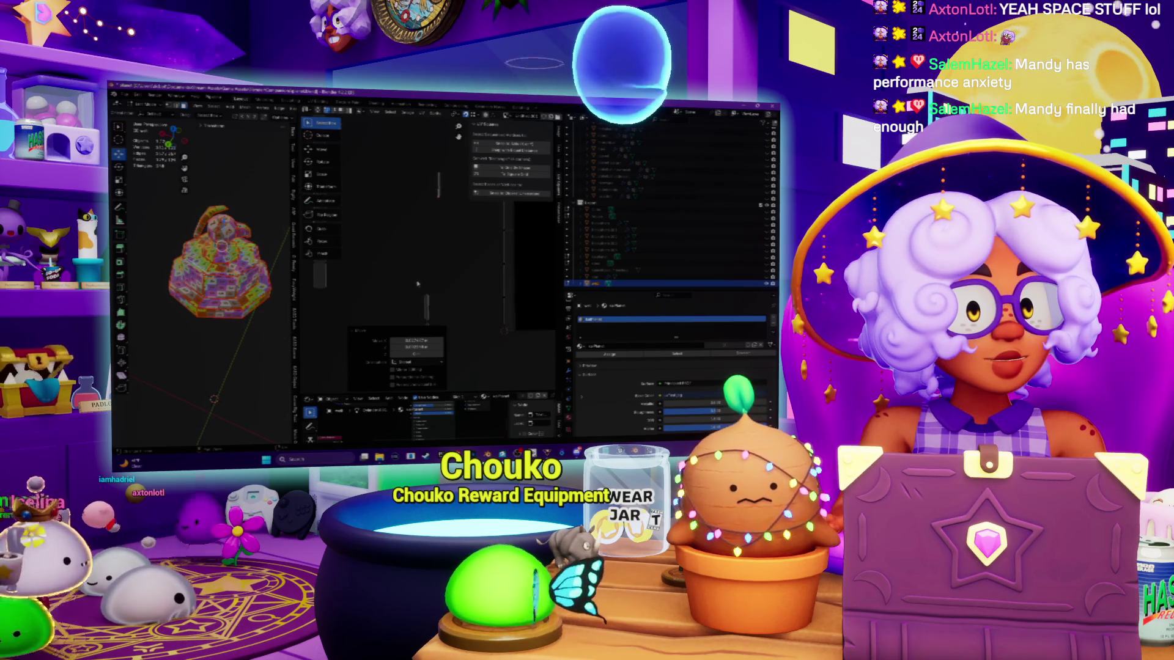
Step: Select the strip's top edge and long diagonal left edge to realign it
{"action": "left_click", "coordinate": [426, 278]}
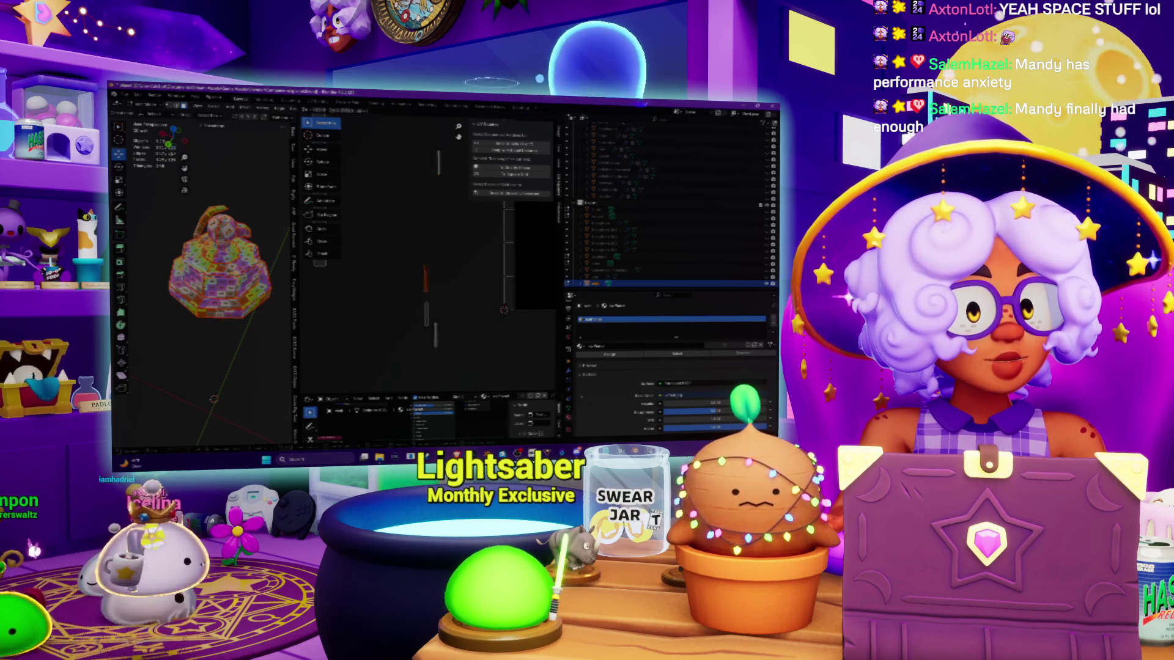
{"action": "key", "text": "ctrl+z"}
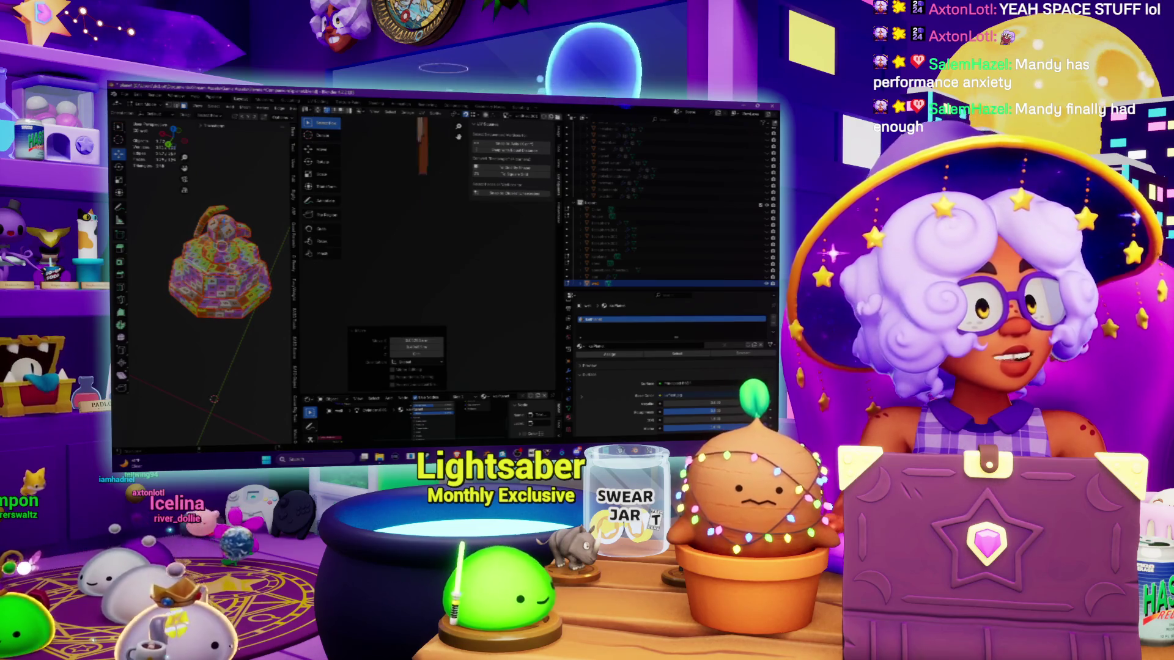
{"action": "key", "text": "ctrl+z"}
{"action": "key", "text": "ctrl+z"}
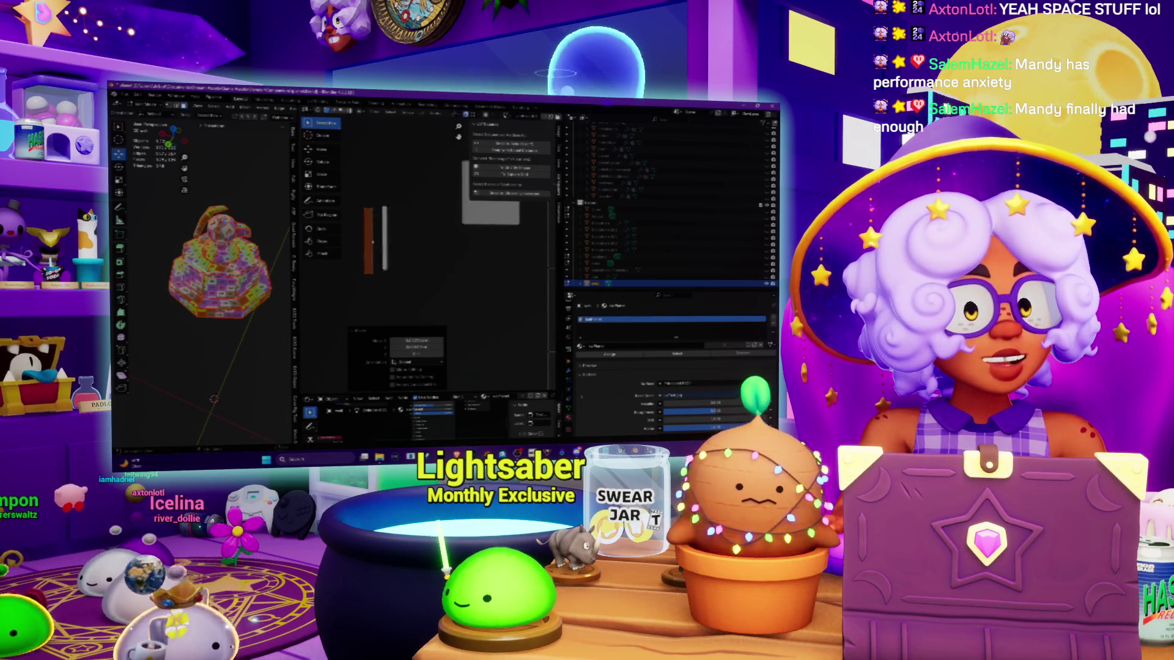
{"action": "scroll", "coordinate": [373, 242], "scroll_direction": "up", "scroll_amount": 3}
{"action": "left_click", "coordinate": [391, 209]}
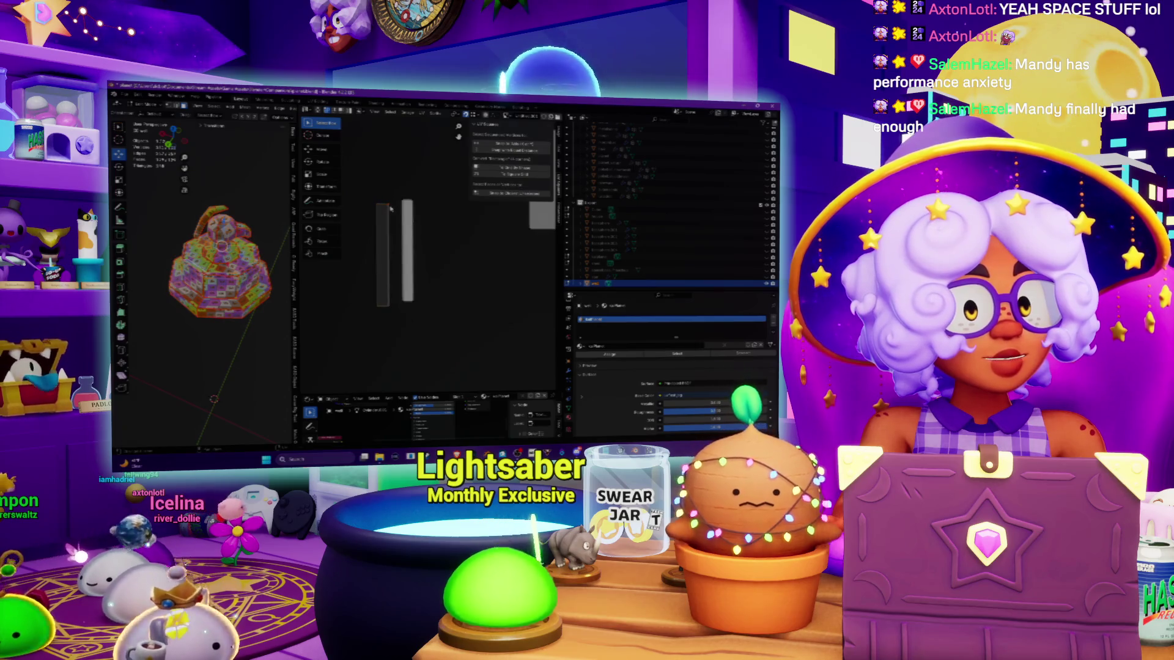
{"action": "left_click", "coordinate": [393, 204]}
{"action": "left_click", "coordinate": [389, 312]}
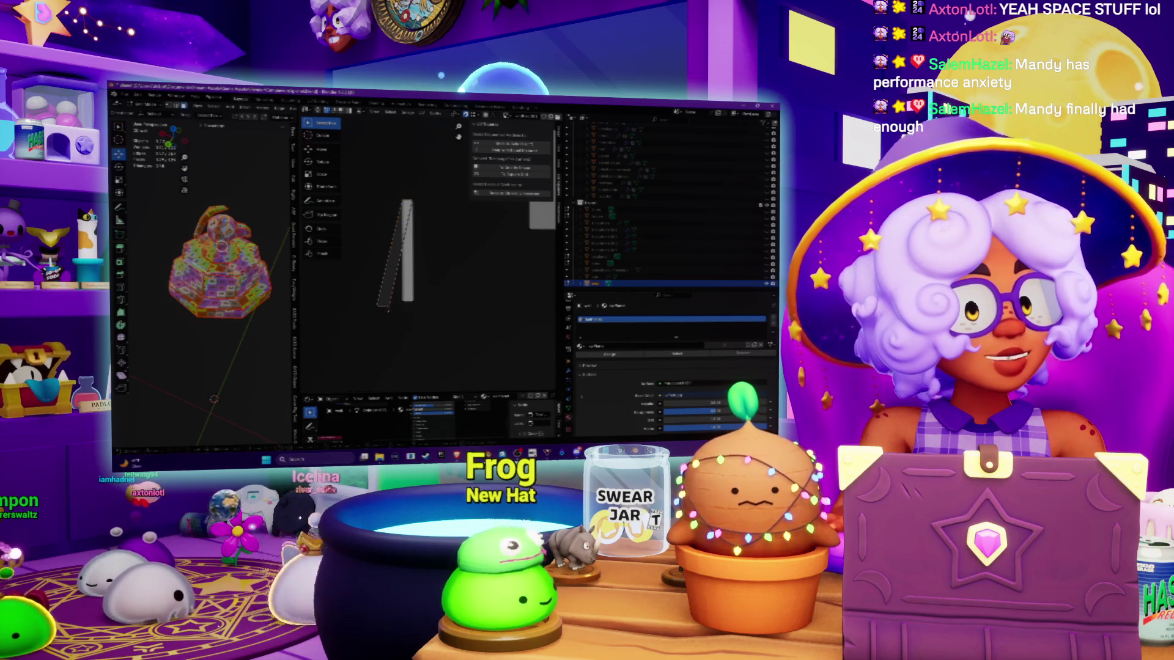
{"action": "left_click", "coordinate": [379, 311]}
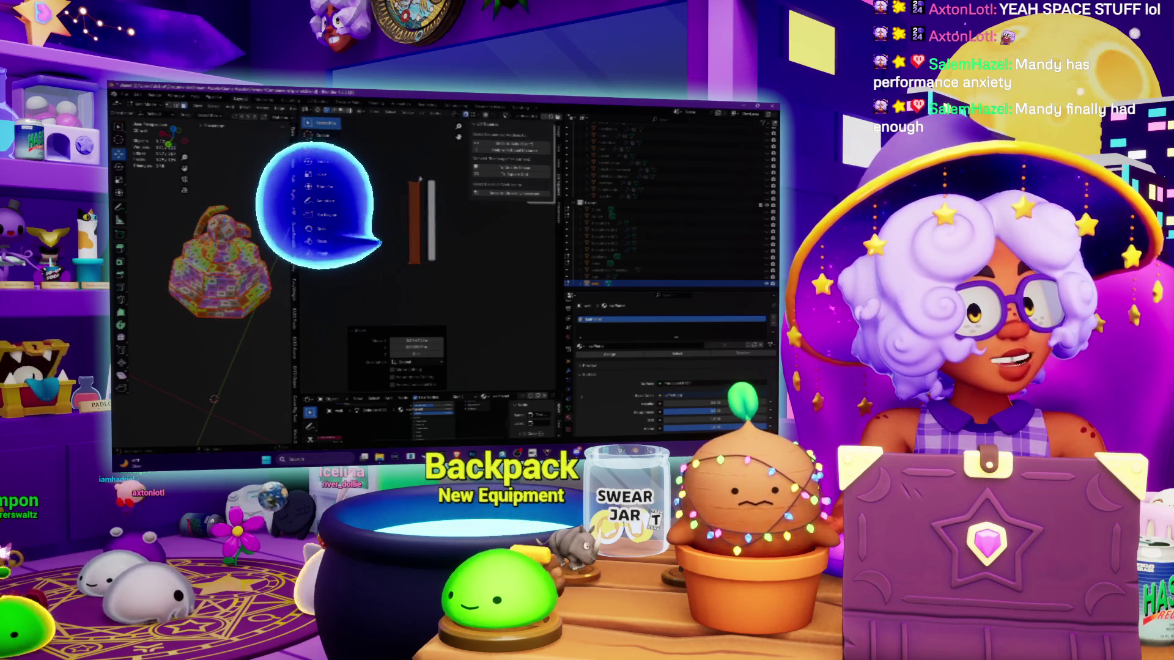
Step: Rescale the UV strip into a thin bar, then scale it back up
{"action": "left_click", "coordinate": [392, 172]}
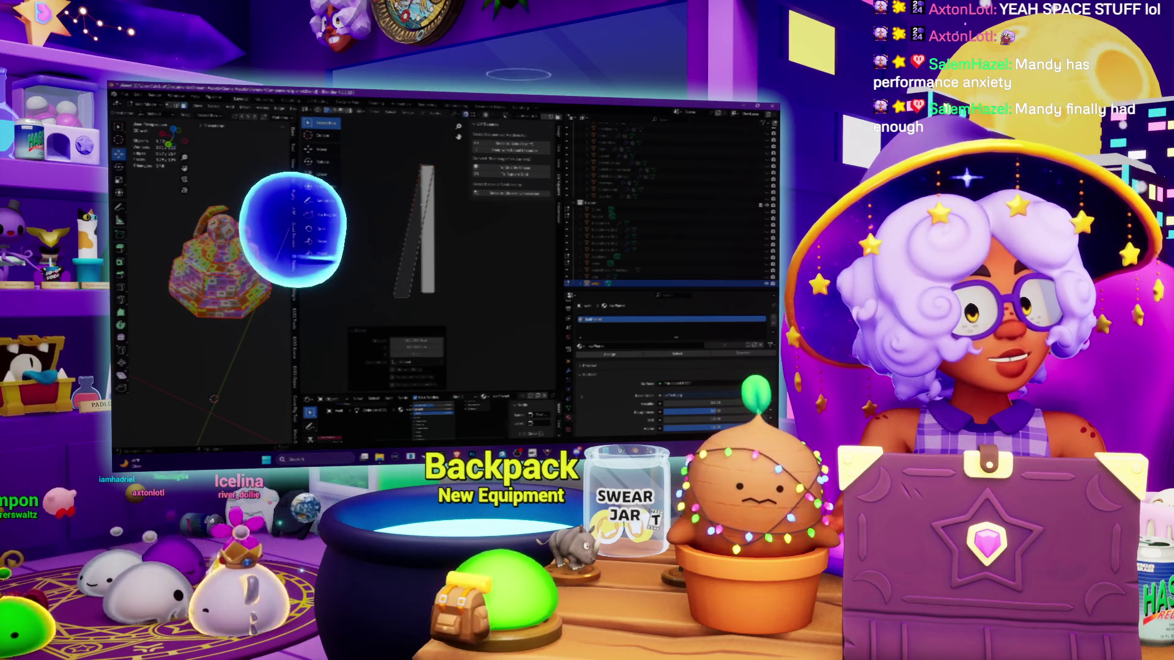
{"action": "left_click", "coordinate": [410, 301]}
{"action": "key", "text": "s"}
{"action": "left_click", "coordinate": [469, 226]}
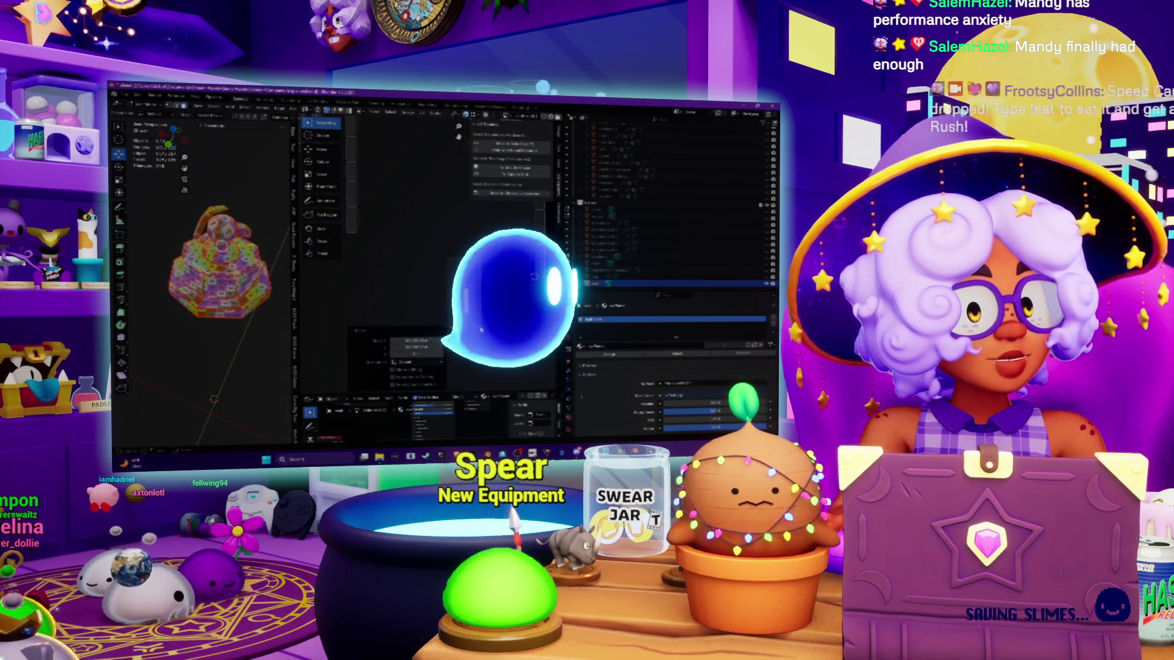
{"action": "key", "text": "s"}
{"action": "left_click", "coordinate": [534, 276]}
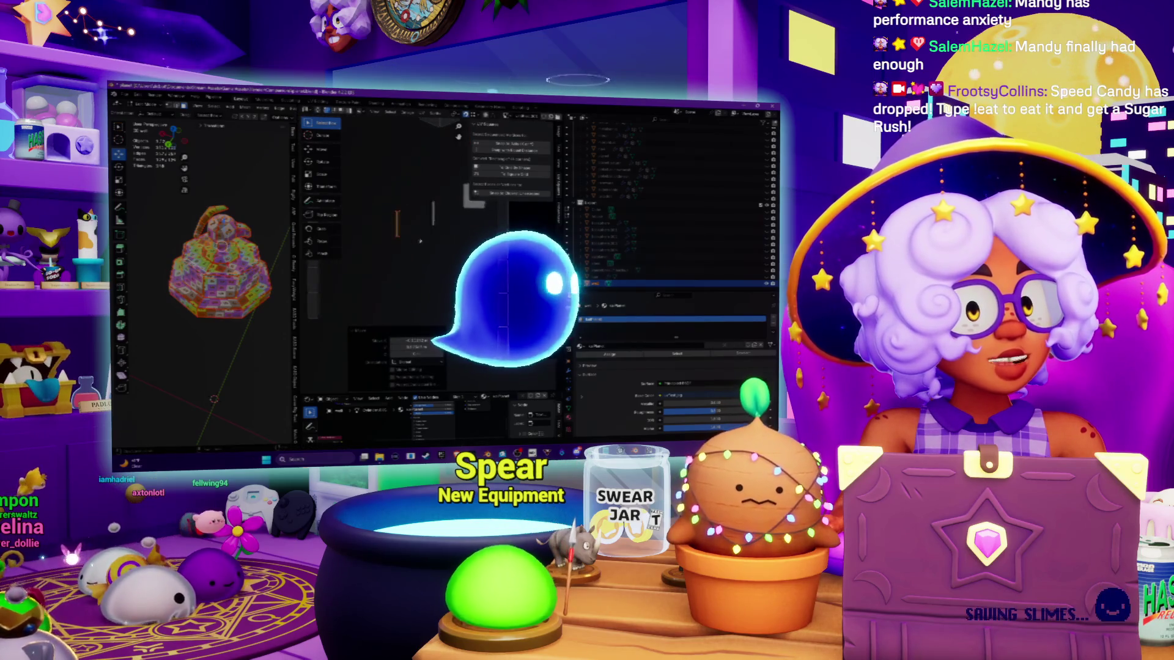
Step: Move the UV strip into place directly beside the square island
{"action": "key", "text": "g"}
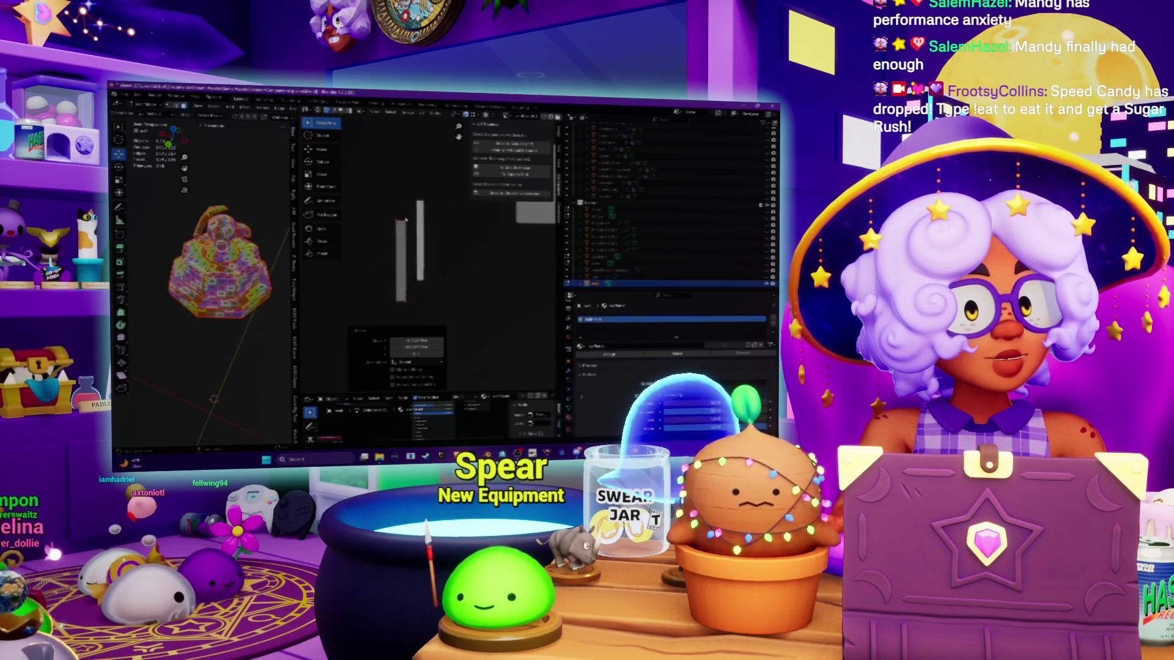
{"action": "key", "text": "g"}
{"action": "left_click", "coordinate": [421, 202]}
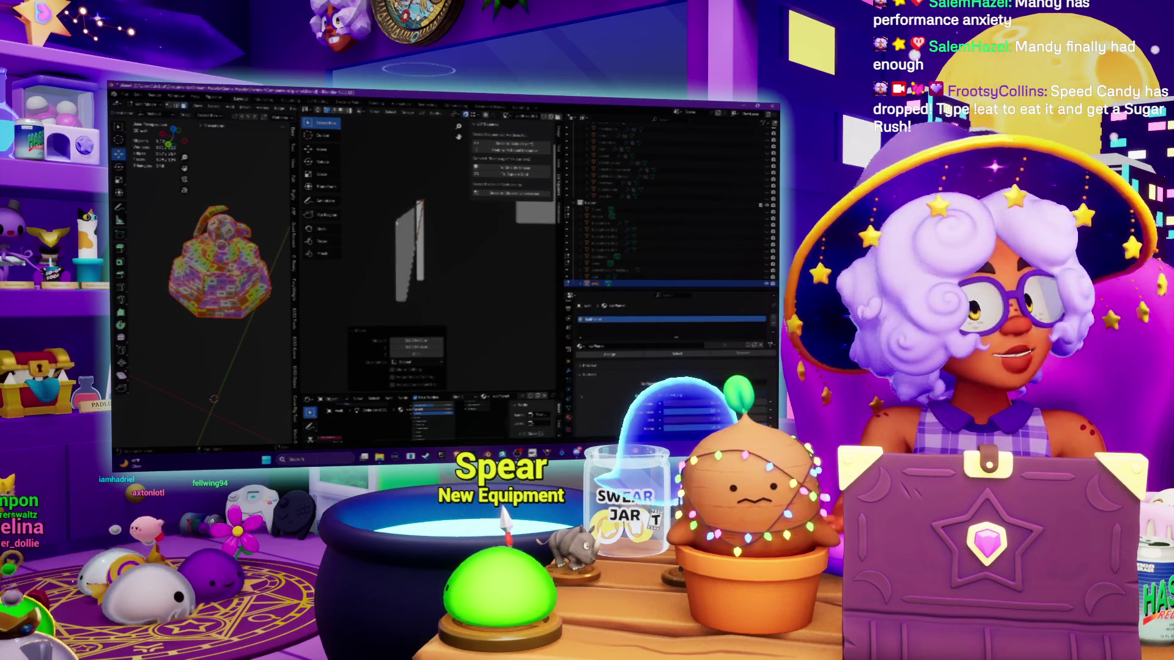
{"action": "key", "text": "g"}
{"action": "left_click", "coordinate": [404, 302]}
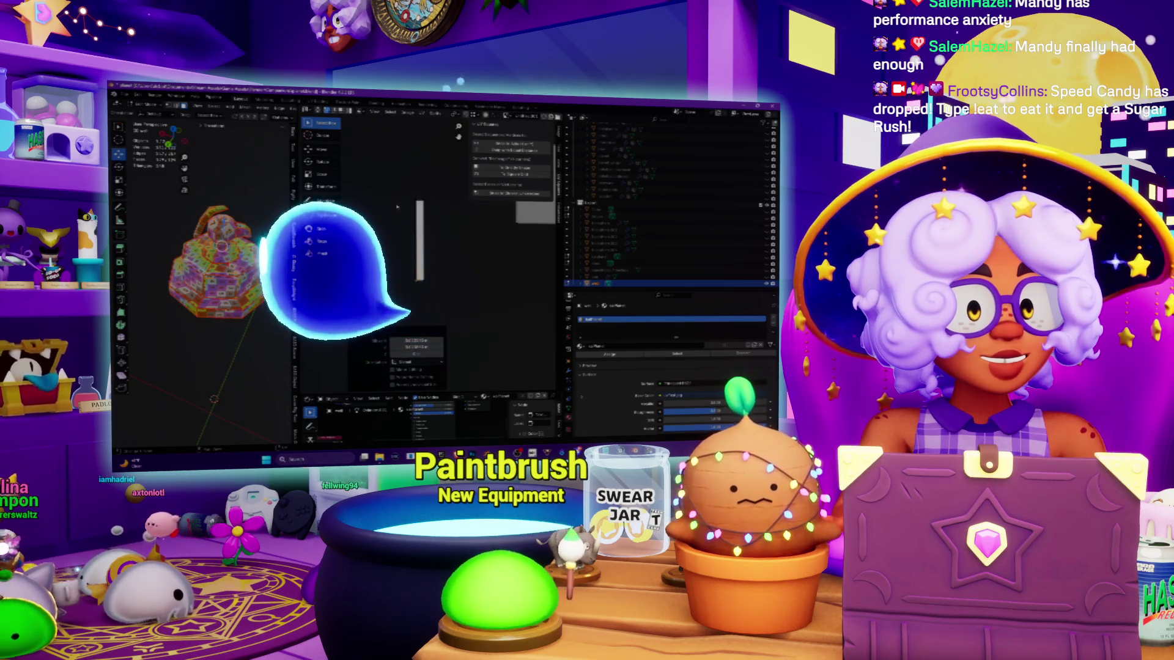
{"action": "key", "text": "g"}
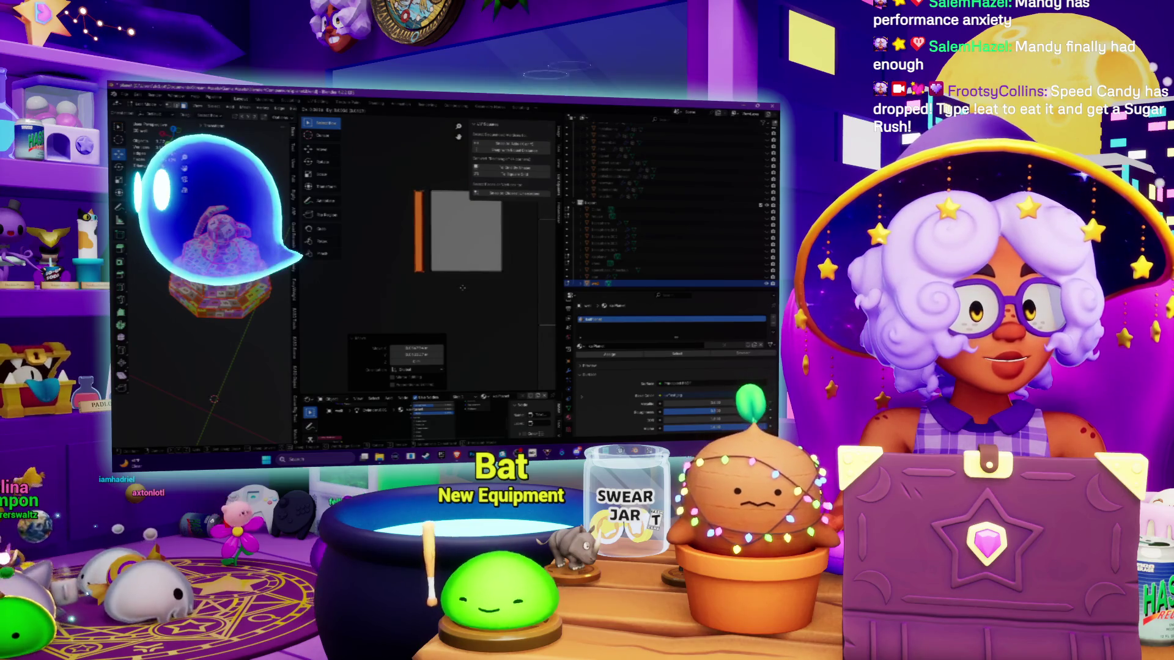
{"action": "left_click", "coordinate": [463, 288]}
Step: Select the vertical strip island, then the other vertical strip island
{"action": "scroll", "coordinate": [365, 193], "scroll_direction": "down", "scroll_amount": 3}
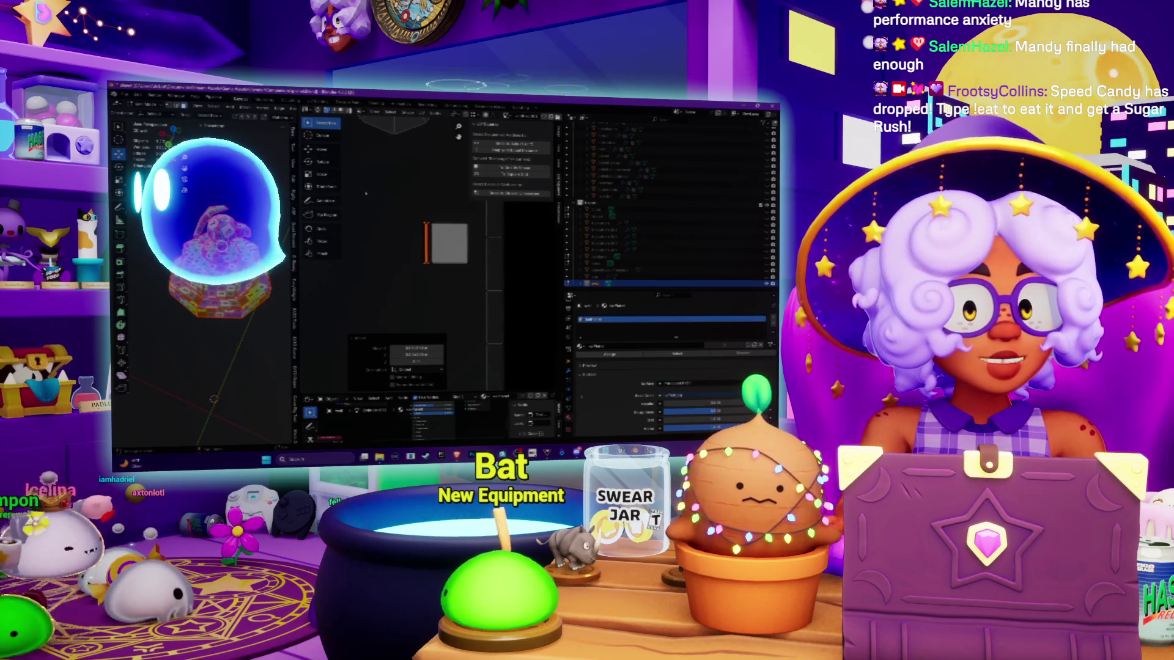
{"action": "scroll", "coordinate": [391, 214], "scroll_direction": "up", "scroll_amount": 3}
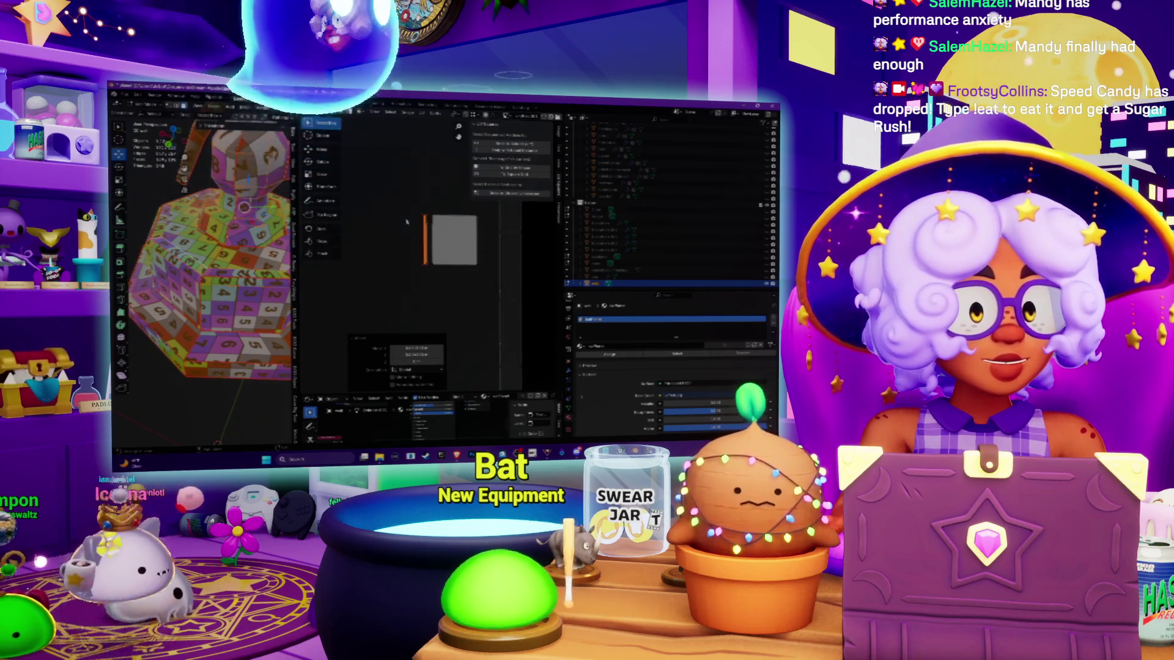
{"action": "scroll", "coordinate": [407, 222], "scroll_direction": "up", "scroll_amount": 2}
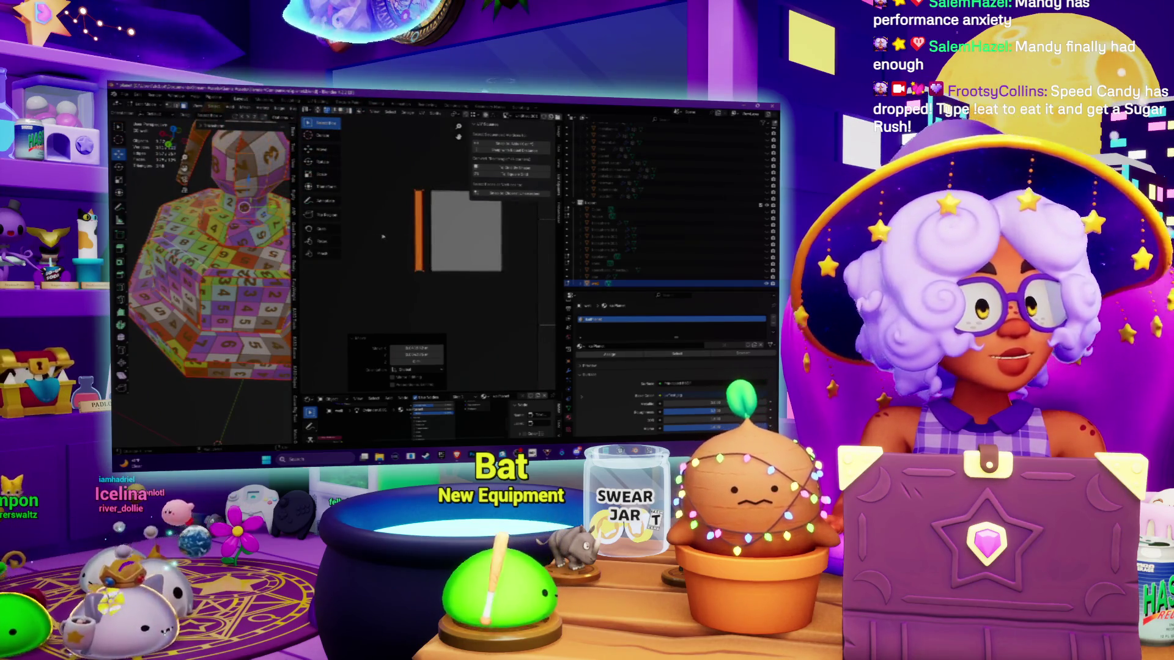
{"action": "scroll", "coordinate": [409, 234], "scroll_direction": "down", "scroll_amount": 1}
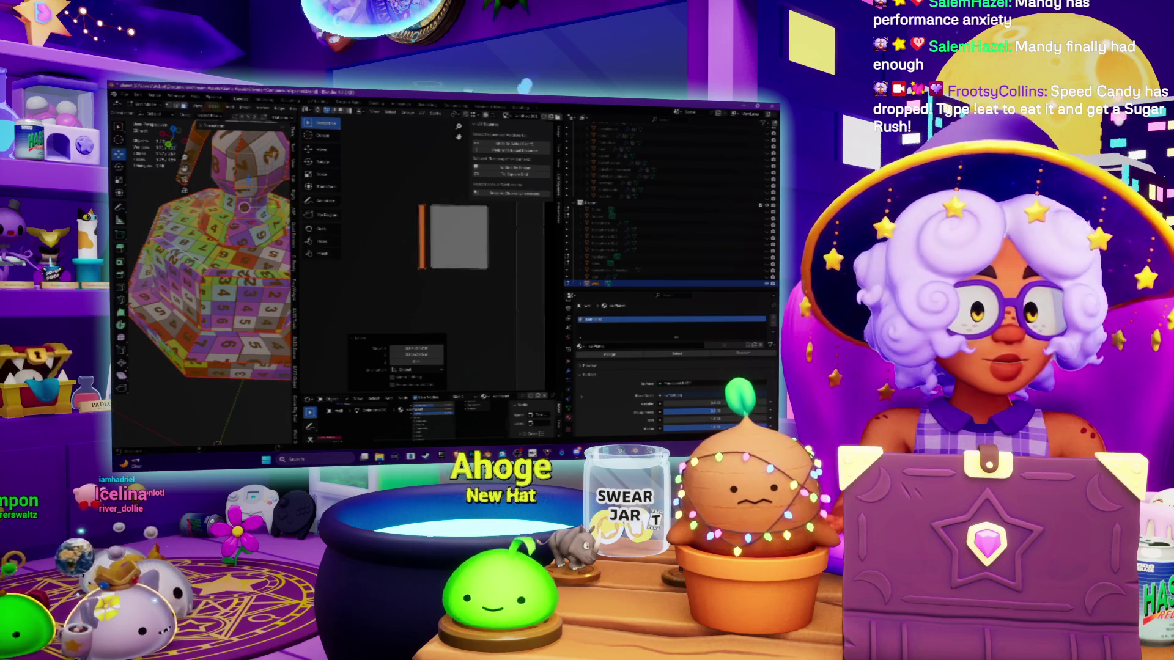
{"action": "scroll", "coordinate": [397, 239], "scroll_direction": "down", "scroll_amount": 3}
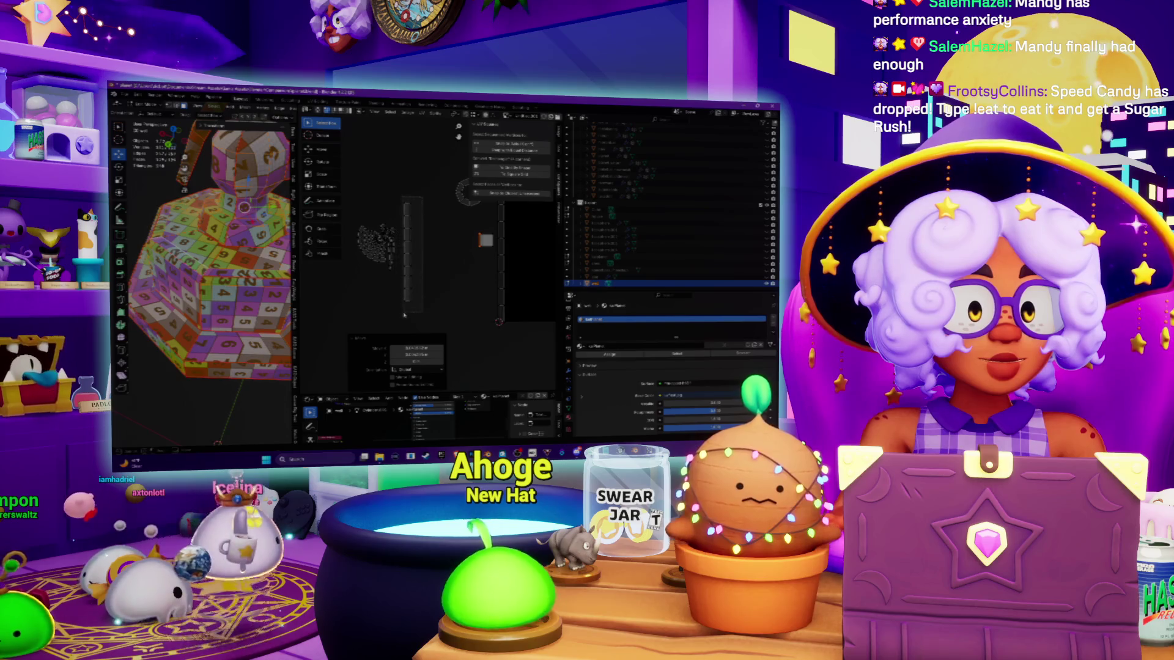
{"action": "left_click", "coordinate": [406, 293]}
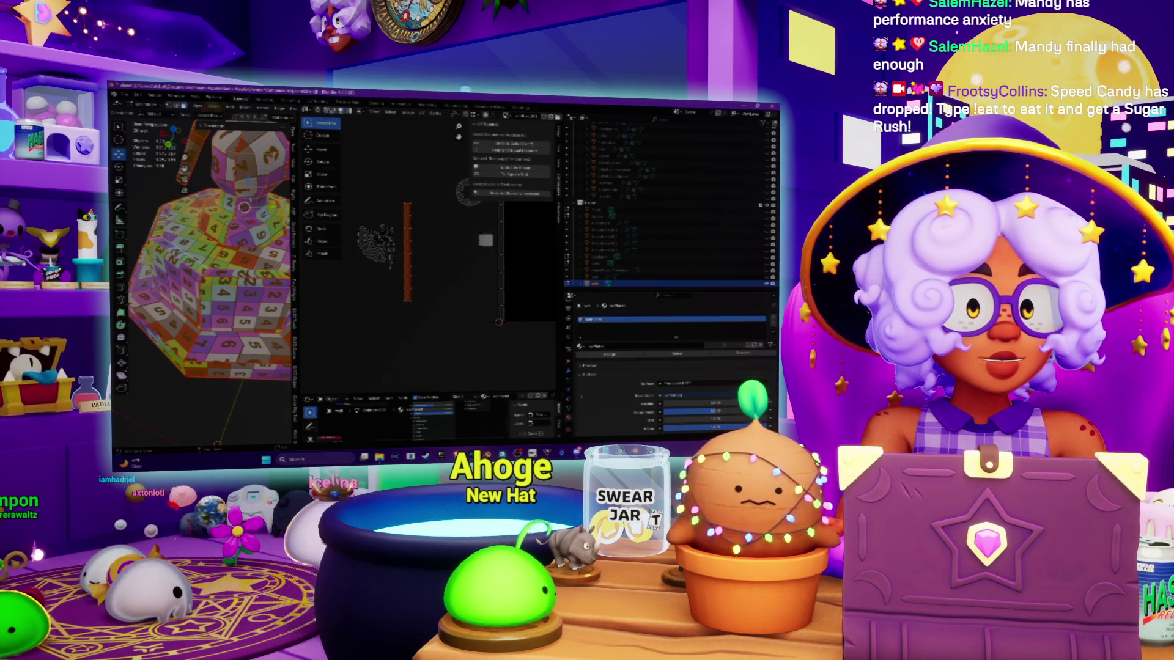
{"action": "key", "text": "a"}
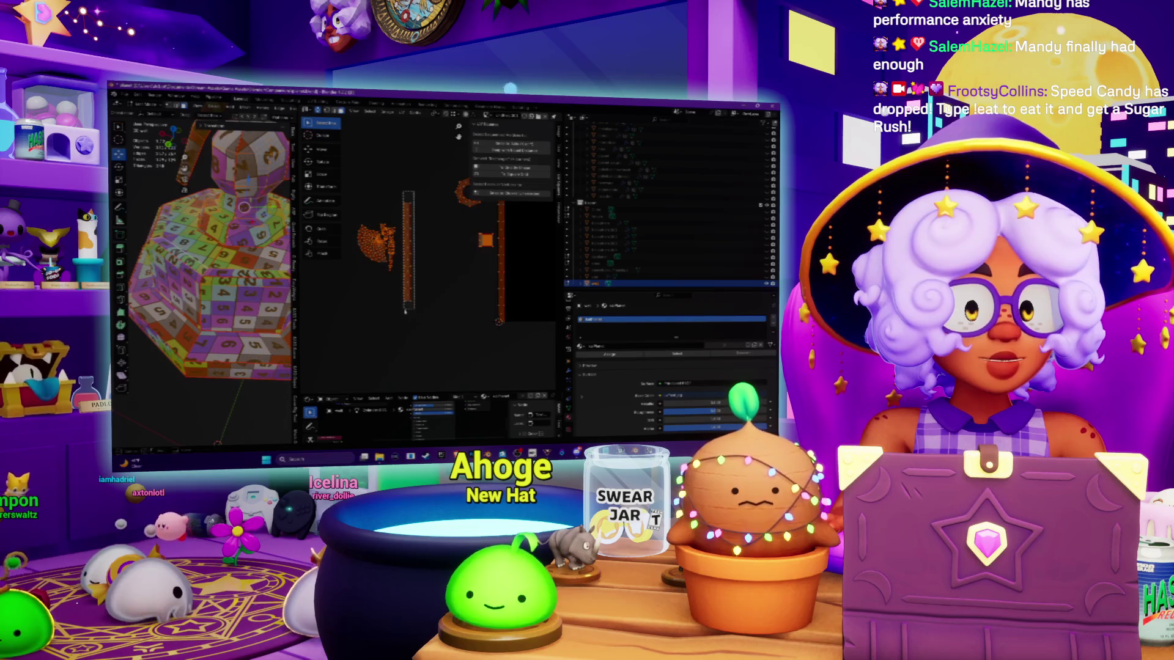
{"action": "left_click", "coordinate": [407, 293]}
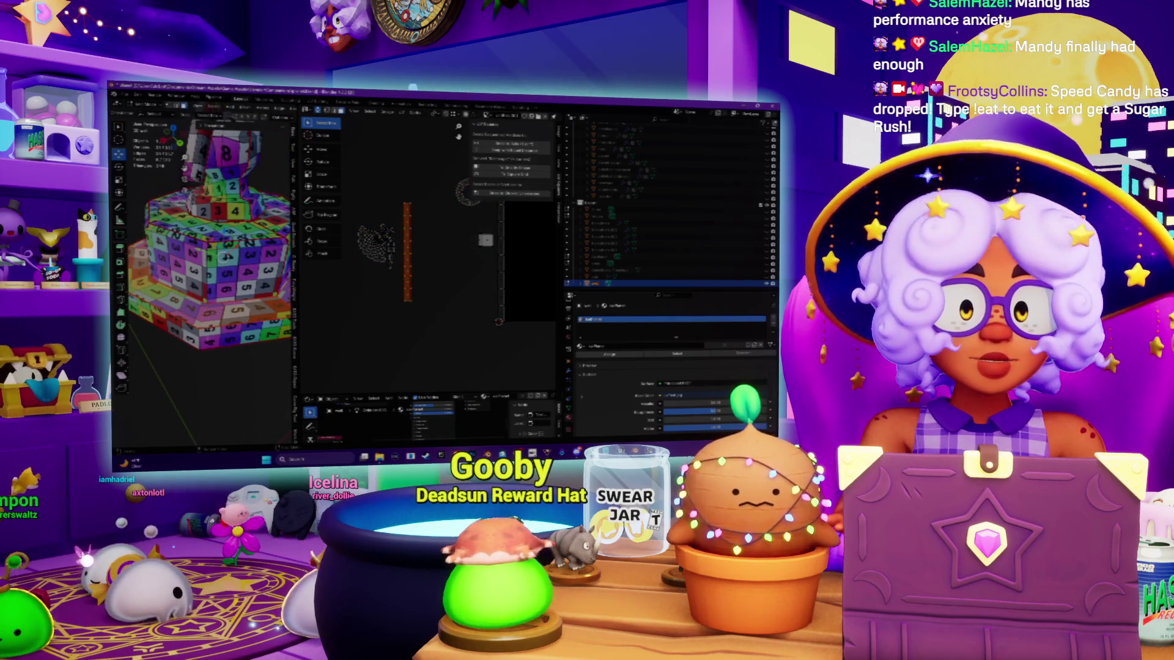
{"action": "left_click", "coordinate": [500, 263]}
Step: Shift the second vertical strip left, then drag it down about one square with the Move tool
{"action": "middle_click_drag", "start_coordinate": [496, 183], "coordinate": [438, 213]}
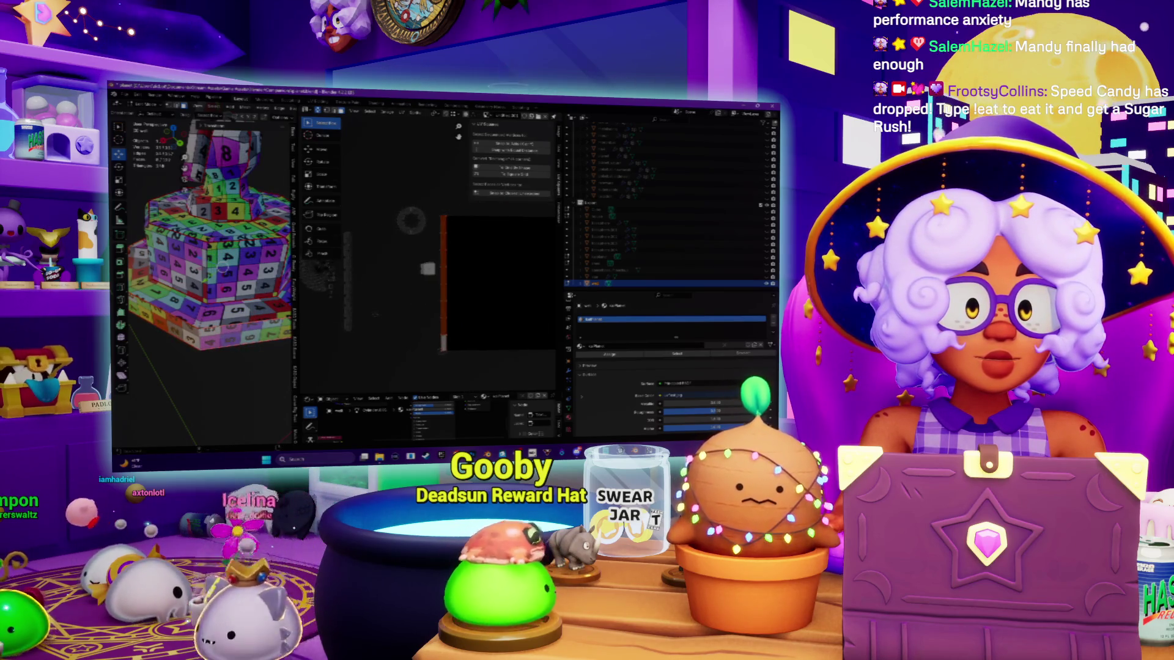
{"action": "left_click_drag", "start_coordinate": [447, 316], "coordinate": [361, 322]}
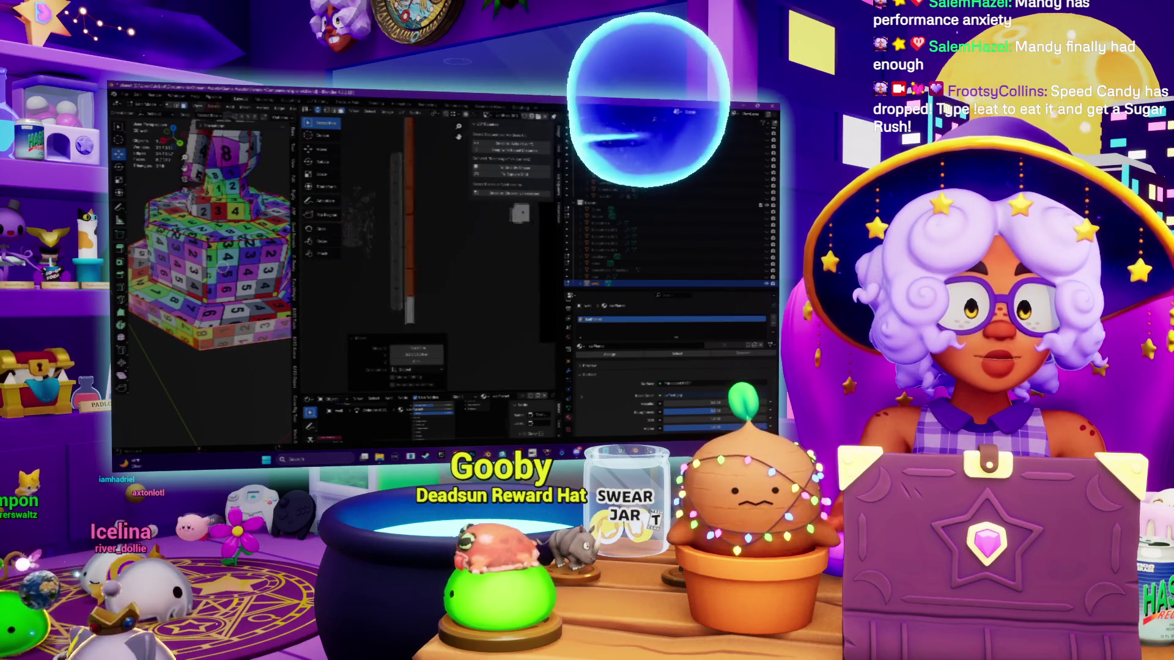
{"action": "scroll", "coordinate": [467, 272], "scroll_direction": "up", "scroll_amount": 3}
{"action": "scroll", "coordinate": [467, 271], "scroll_direction": "down", "scroll_amount": 3}
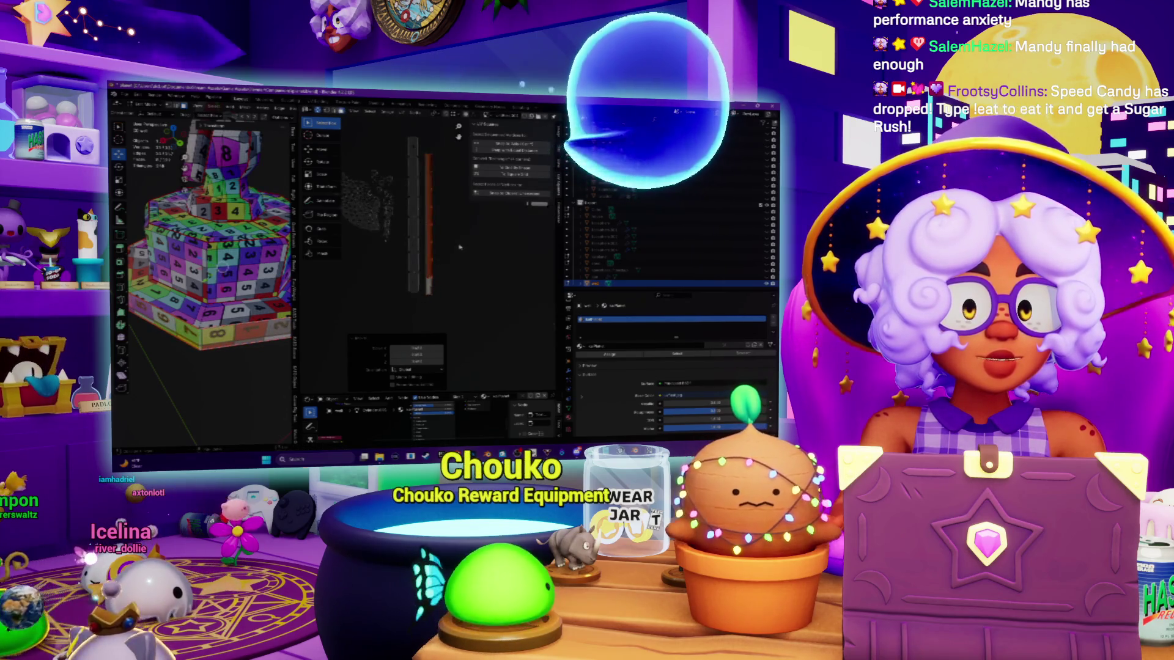
{"action": "scroll", "coordinate": [457, 262], "scroll_direction": "up", "scroll_amount": 3}
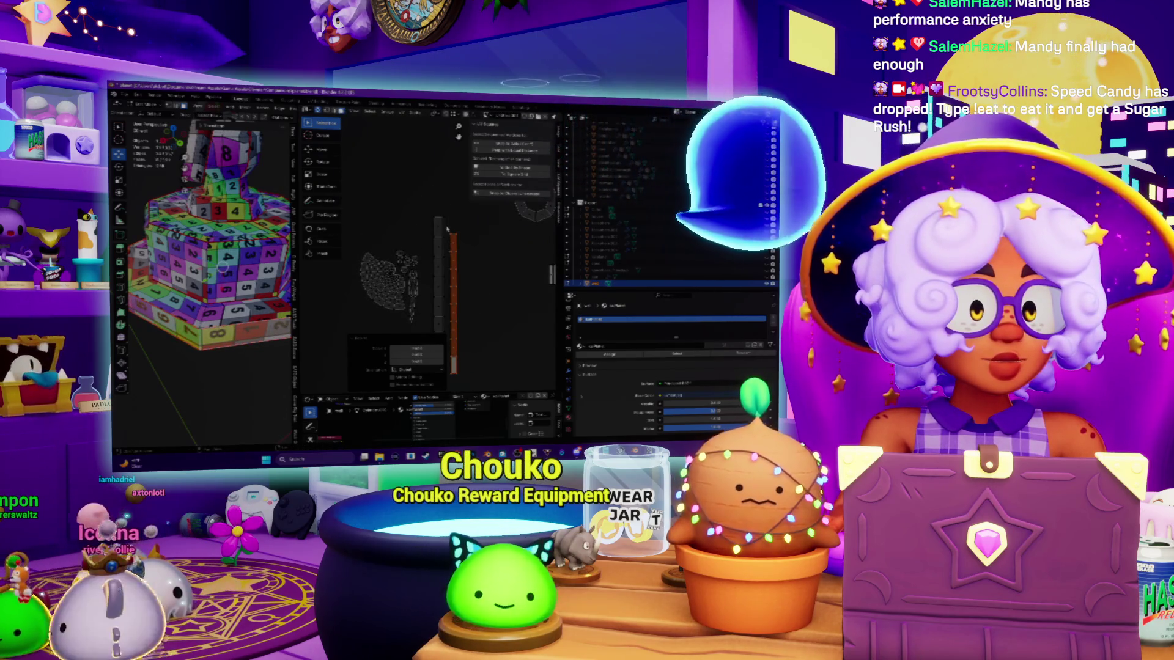
{"action": "scroll", "coordinate": [440, 239], "scroll_direction": "down", "scroll_amount": 3}
{"action": "scroll", "coordinate": [438, 237], "scroll_direction": "up", "scroll_amount": 3}
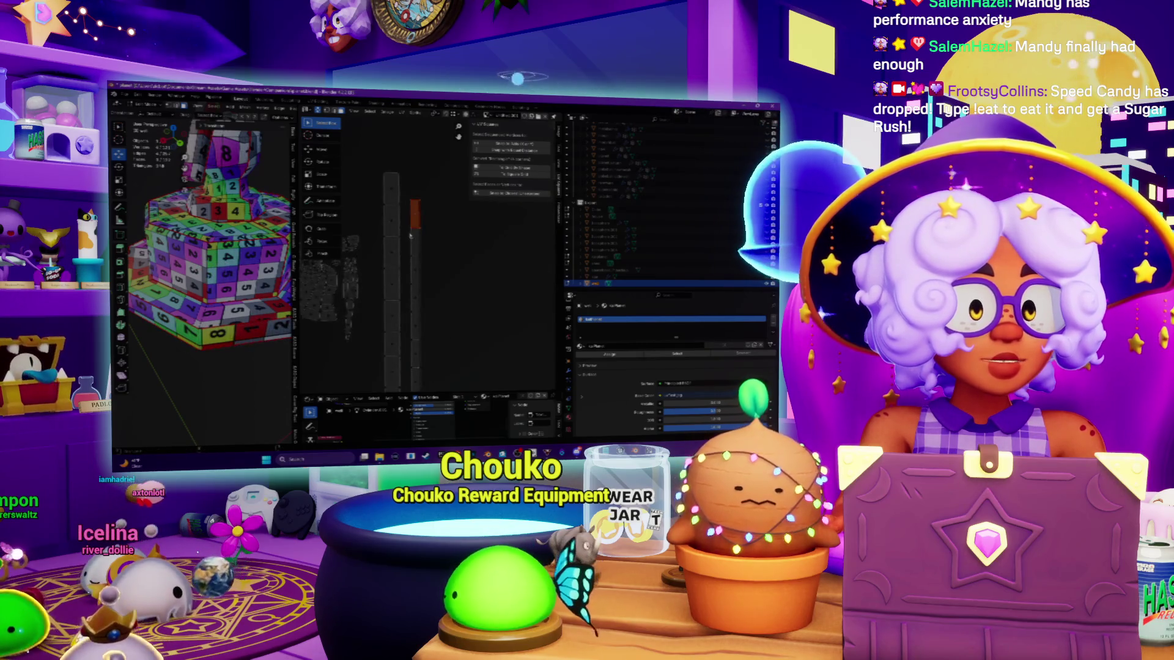
{"action": "left_click", "coordinate": [316, 149]}
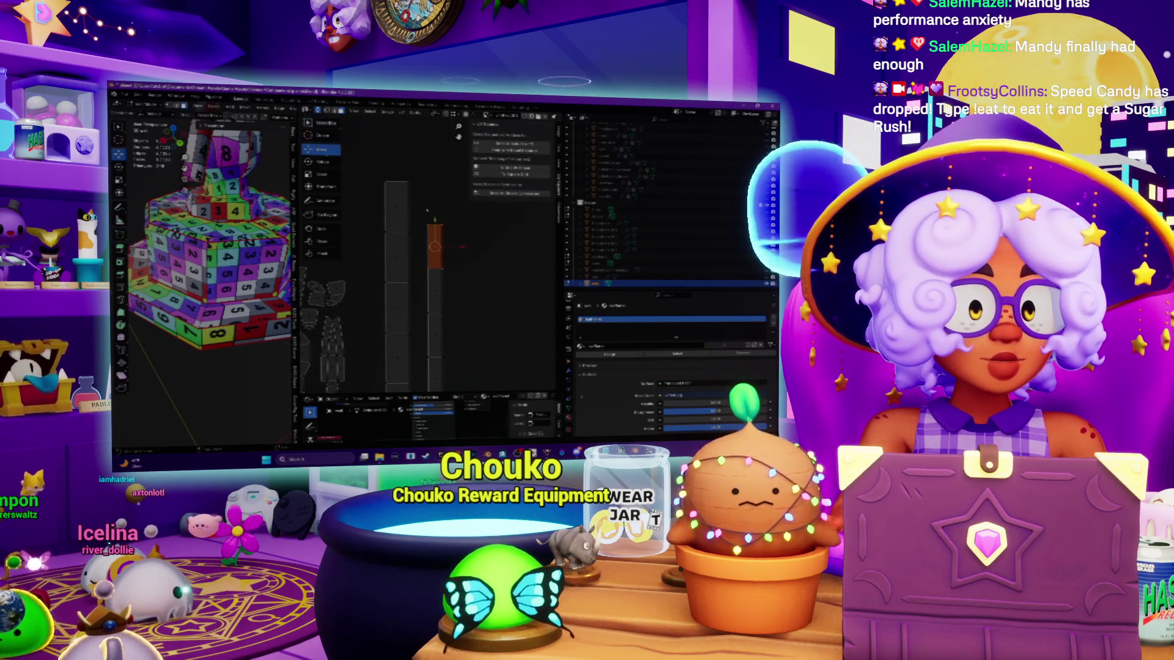
{"action": "left_click_drag", "start_coordinate": [435, 245], "coordinate": [433, 292]}
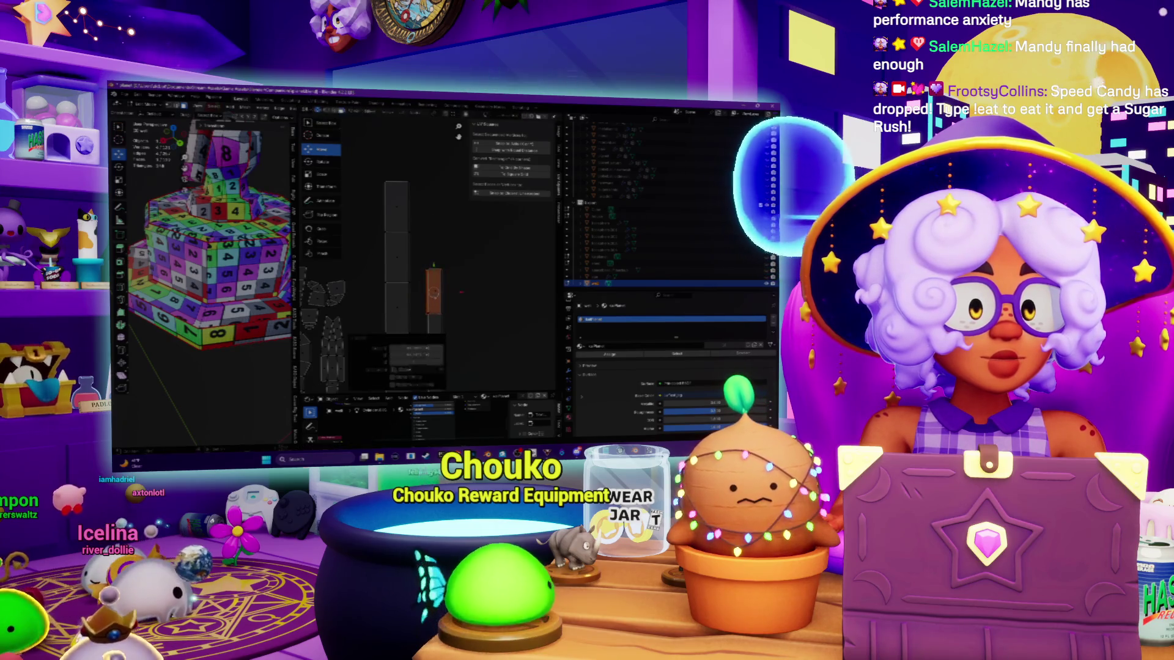
{"action": "scroll", "coordinate": [428, 244], "scroll_direction": "up", "scroll_amount": 2}
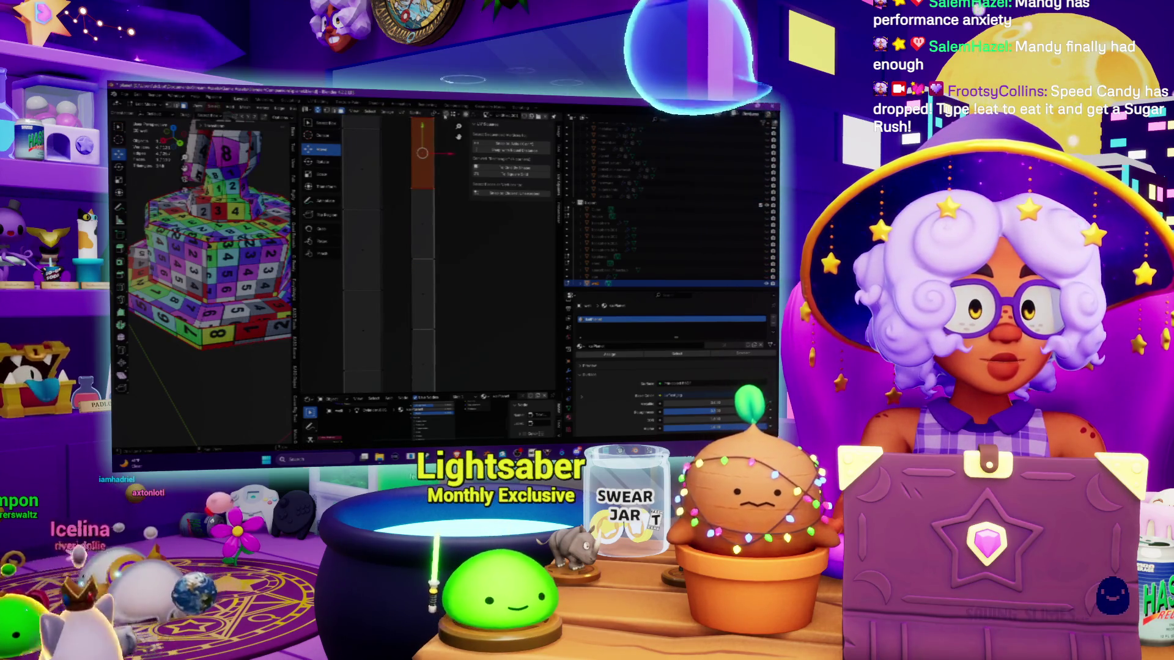
Step: Test-move the strip down and switch the UV pivot point, undoing the test moves
{"action": "left_click_drag", "start_coordinate": [426, 131], "coordinate": [434, 188]}
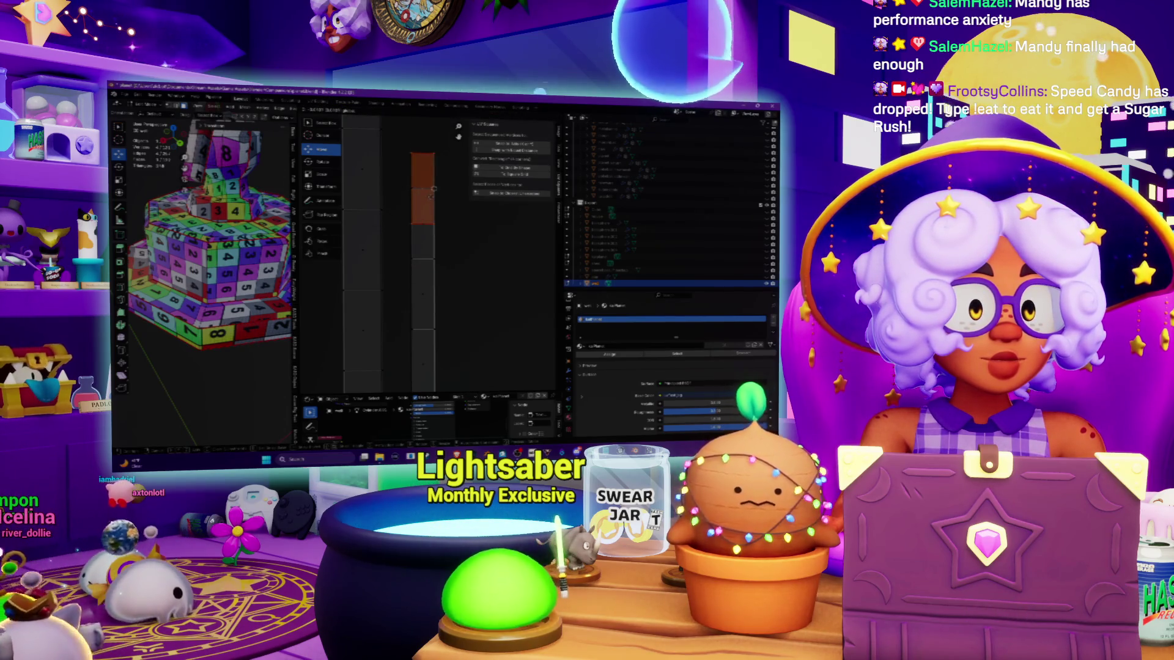
{"action": "key", "text": "ctrl+z"}
{"action": "left_click", "coordinate": [435, 115]}
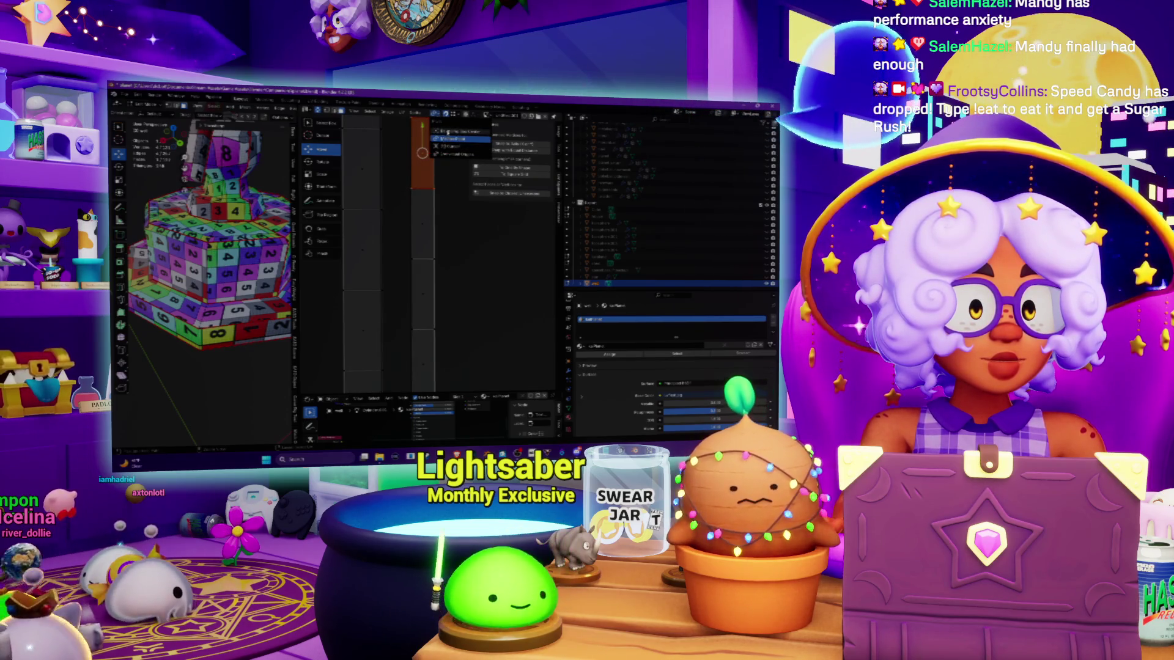
{"action": "left_click", "coordinate": [449, 139]}
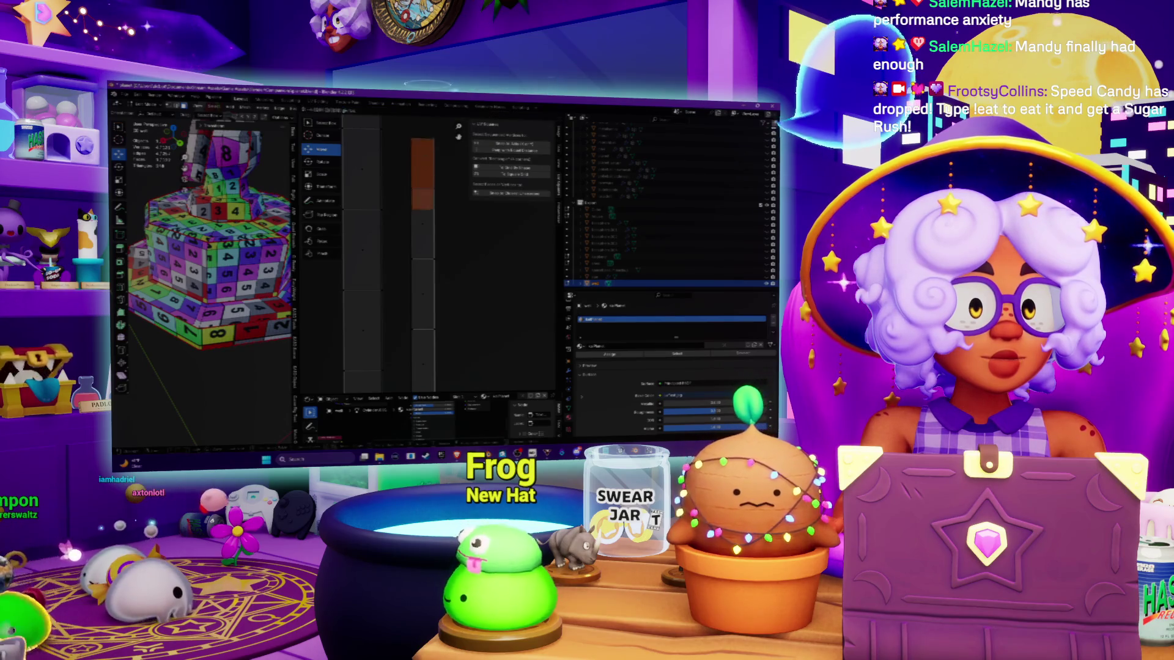
{"action": "left_click_drag", "start_coordinate": [432, 157], "coordinate": [433, 191]}
{"action": "key", "text": "ctrl+z"}
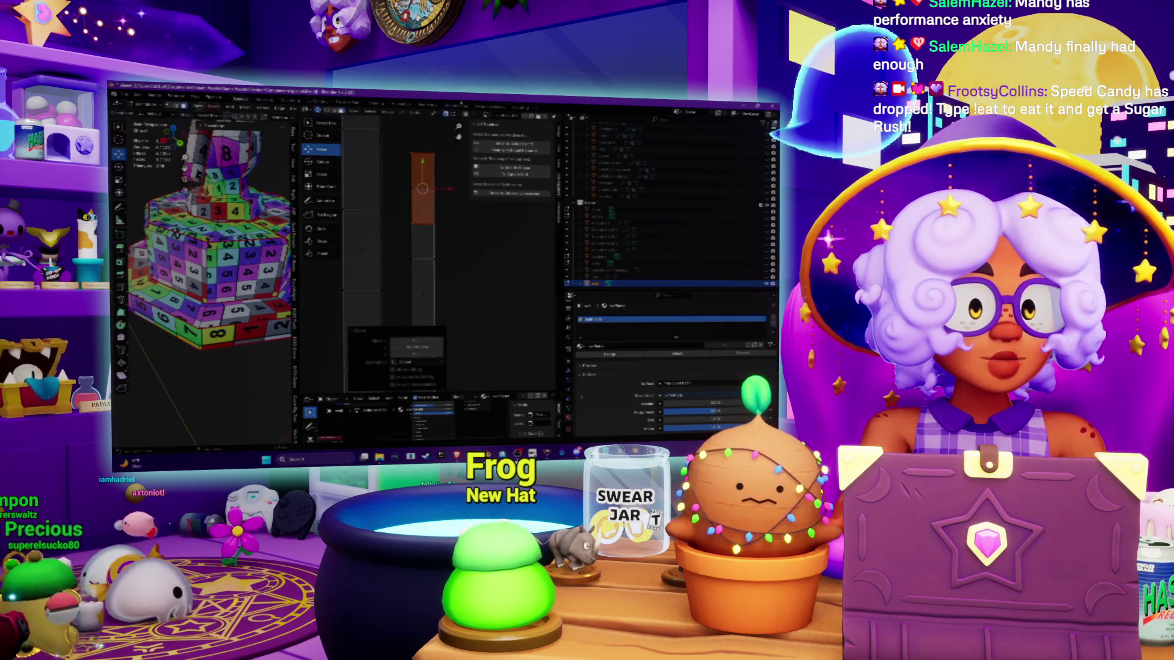
{"action": "left_click", "coordinate": [435, 115]}
{"action": "left_click", "coordinate": [441, 143]}
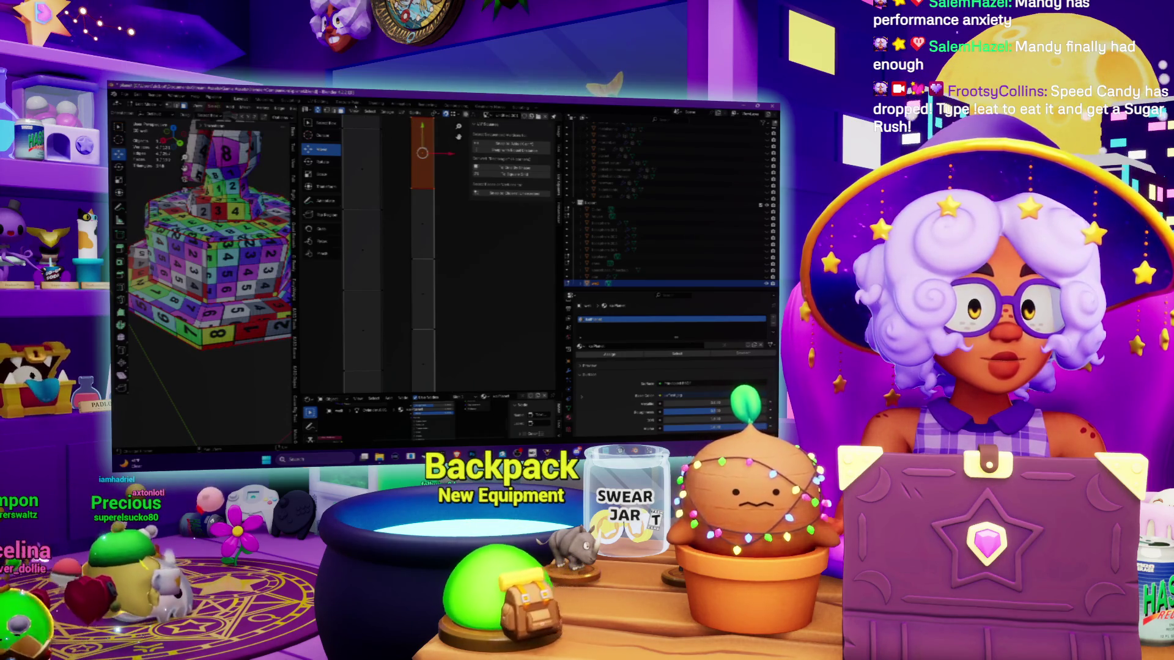
{"action": "right_click", "coordinate": [409, 354], "text": "shift"}
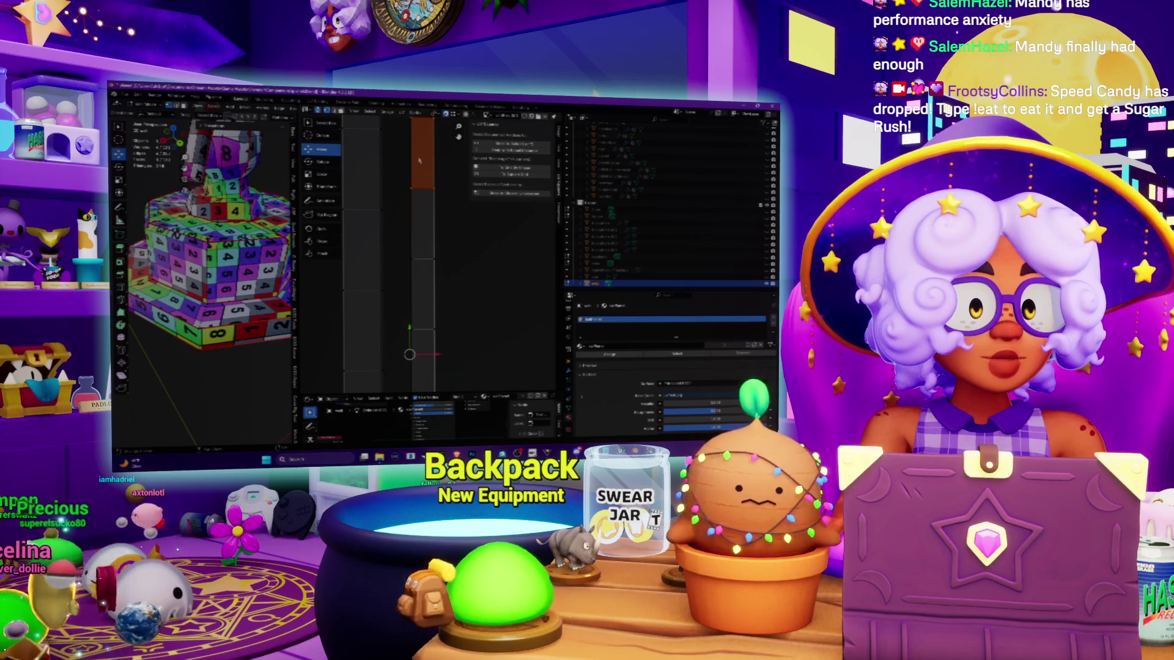
Step: Reposition the long strip island at the top of the UV space and show the Snapping options
{"action": "key", "text": "Tab"}
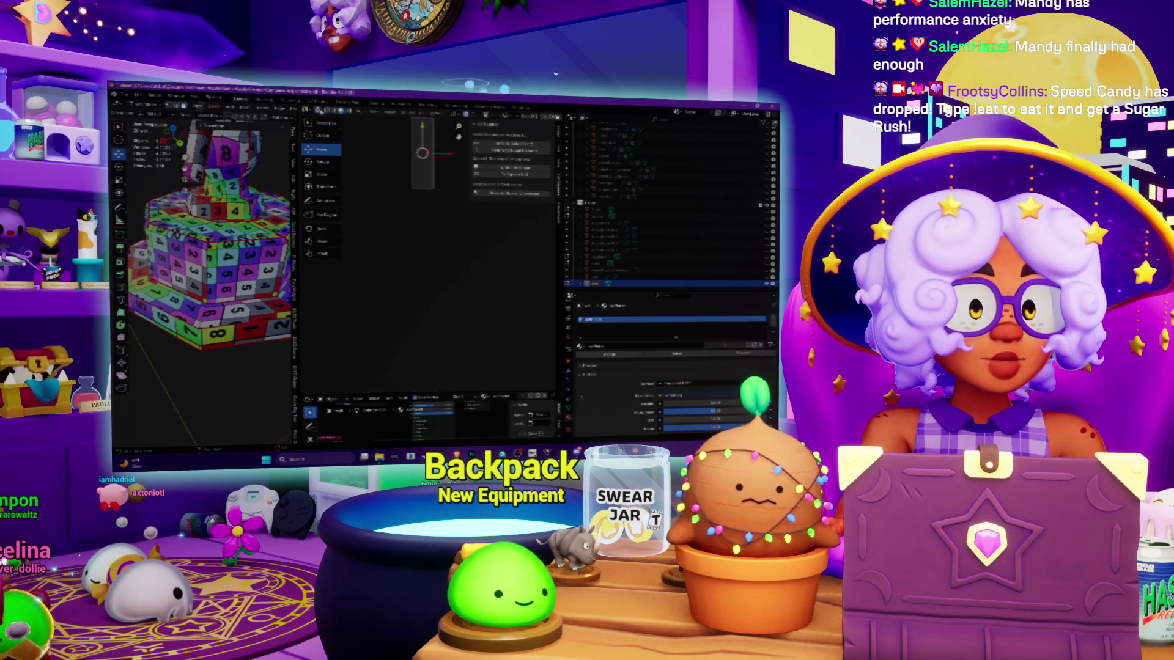
{"action": "key", "text": "Tab"}
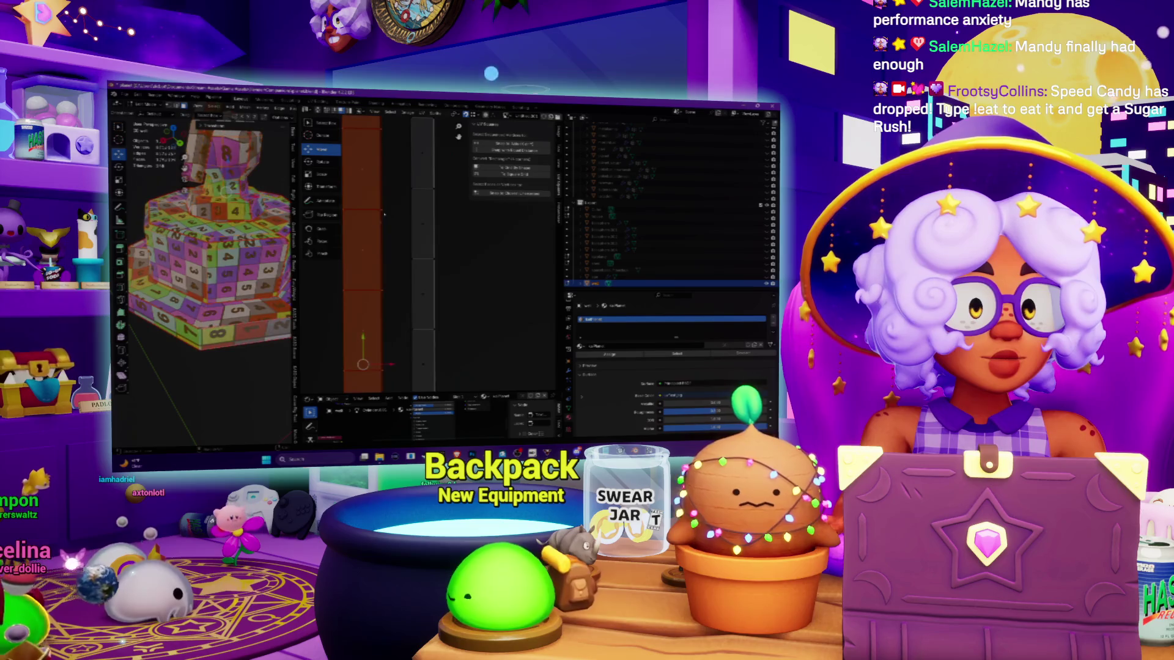
{"action": "mouse_move", "coordinate": [423, 184]}
{"action": "left_mouse_down"}
{"action": "mouse_move", "coordinate": [423, 154]}
{"action": "mouse_move", "coordinate": [423, 223]}
{"action": "mouse_move", "coordinate": [422, 152]}
{"action": "mouse_move", "coordinate": [422, 224]}
{"action": "left_mouse_up"}
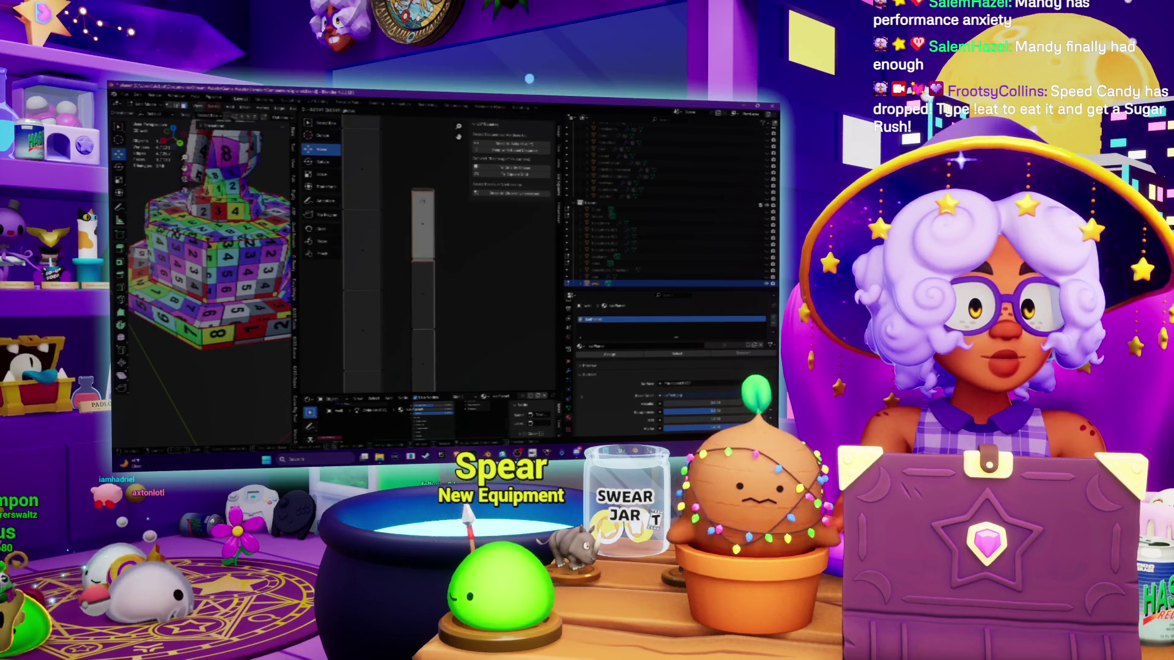
{"action": "left_click", "coordinate": [427, 199]}
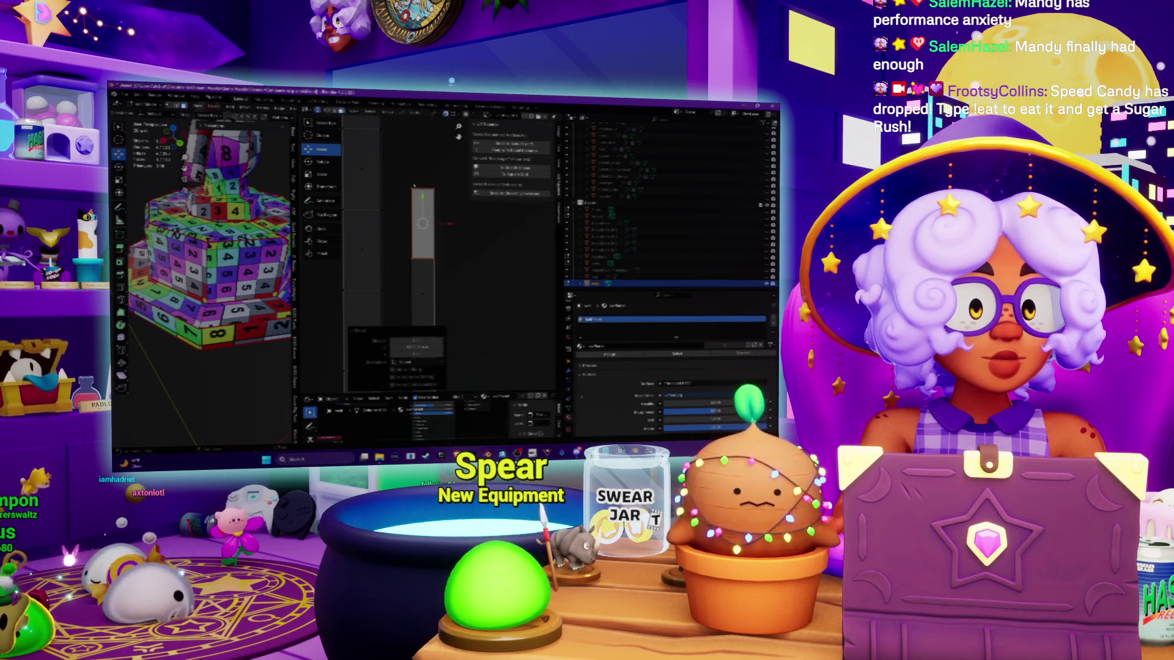
{"action": "mouse_move", "coordinate": [436, 219]}
{"action": "left_mouse_down"}
{"action": "mouse_move", "coordinate": [436, 177]}
{"action": "mouse_move", "coordinate": [432, 254]}
{"action": "left_mouse_up"}
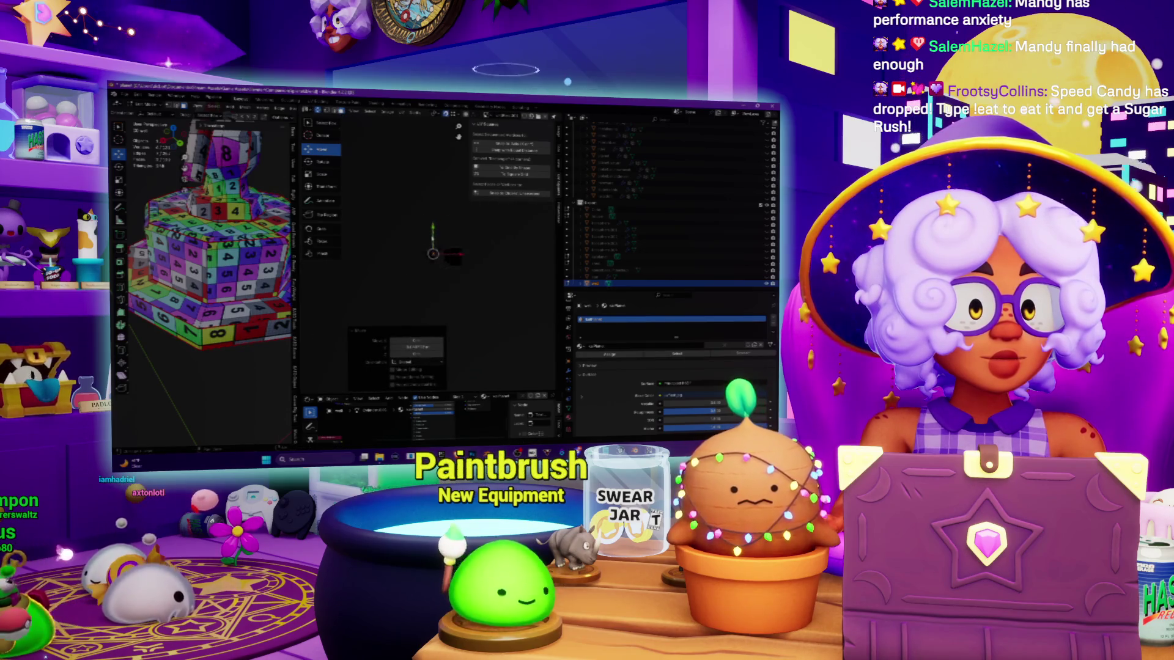
{"action": "key", "text": "ctrl+z"}
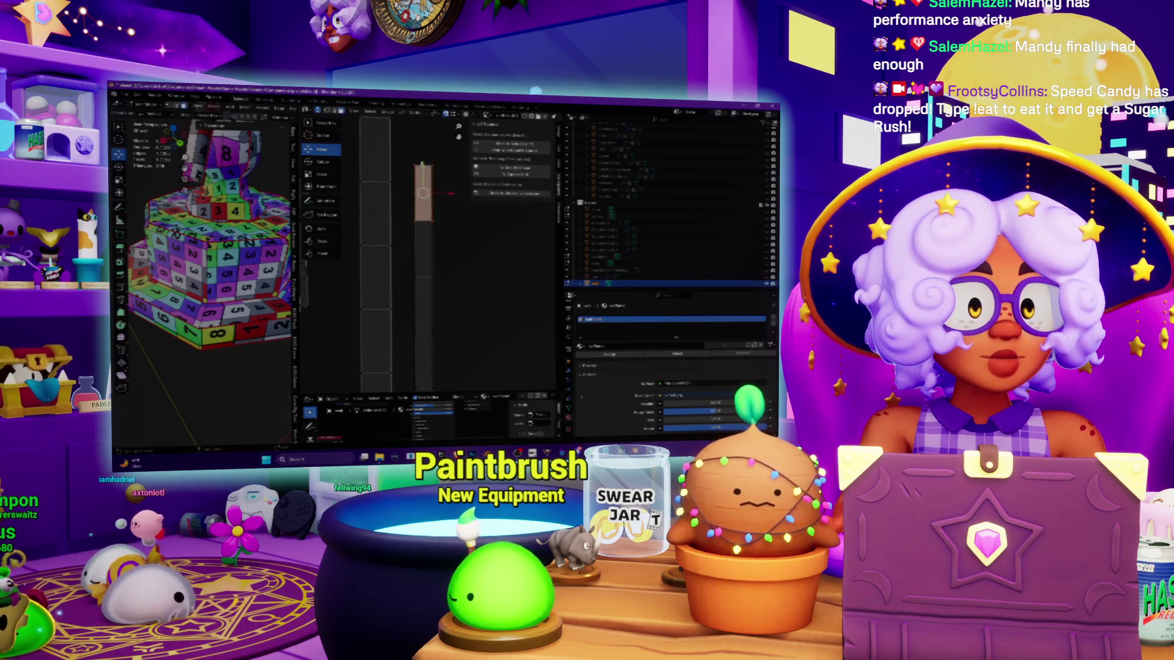
{"action": "left_click_drag", "start_coordinate": [423, 193], "coordinate": [423, 222]}
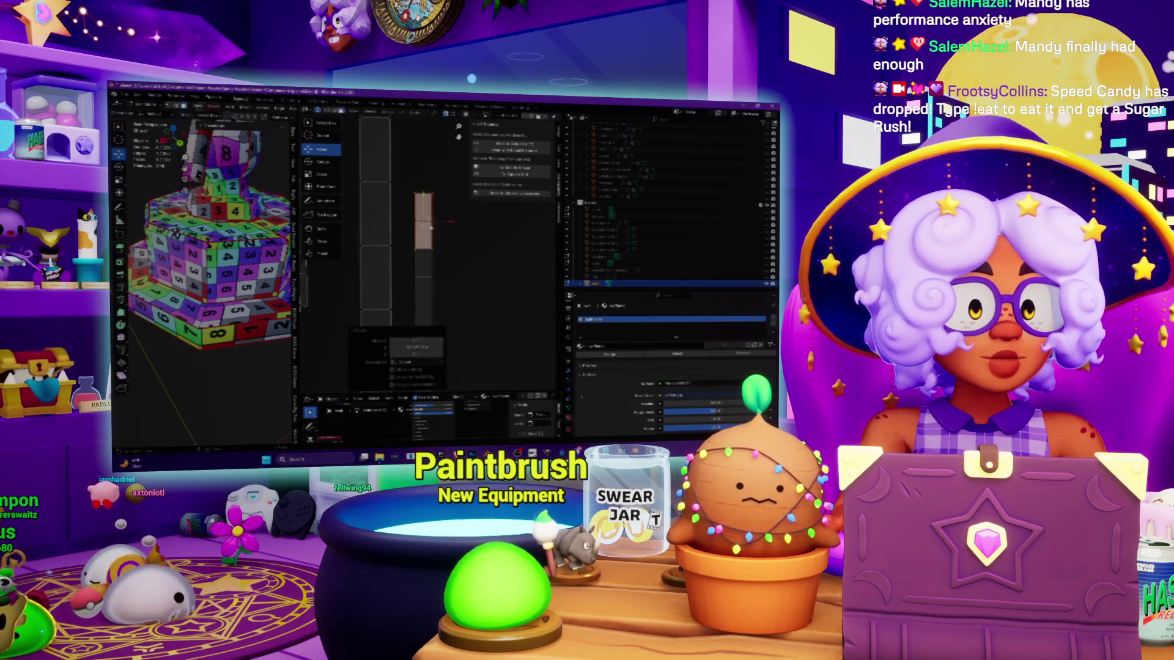
{"action": "scroll", "coordinate": [431, 225], "scroll_direction": "up", "scroll_amount": 3}
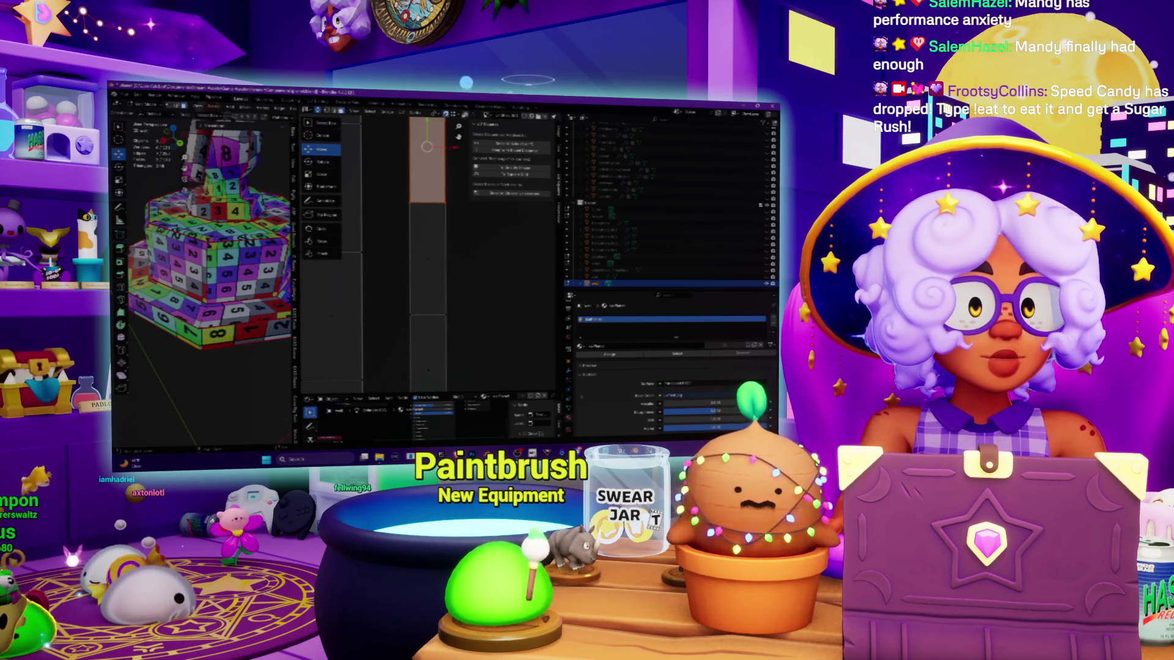
{"action": "left_click", "coordinate": [455, 114]}
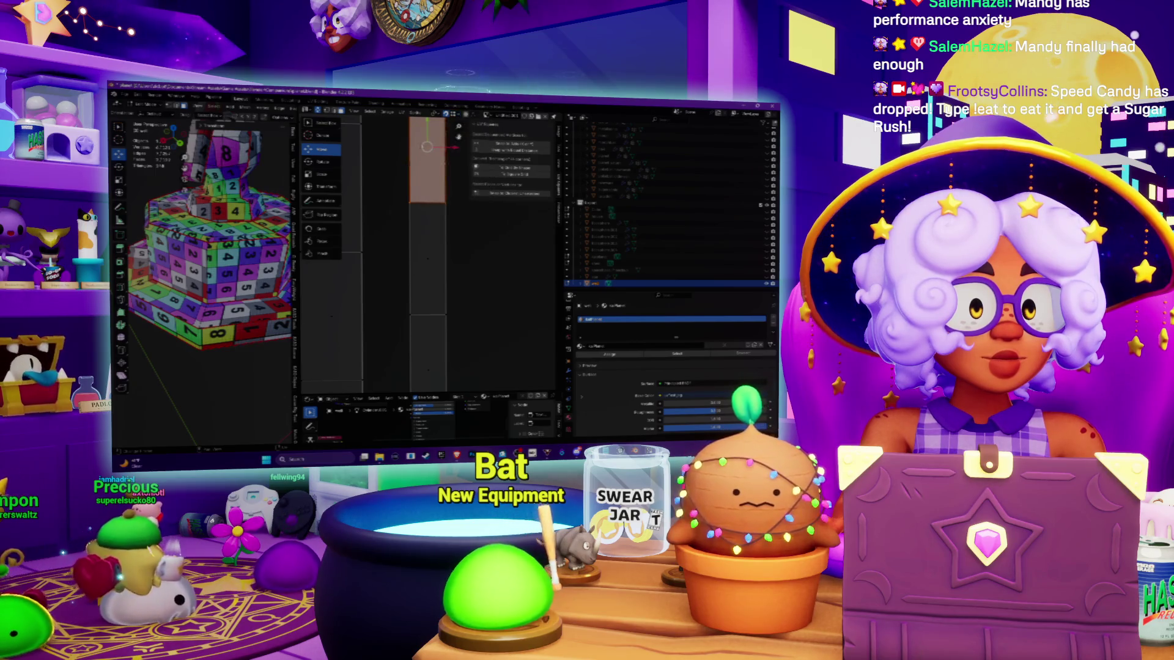
Step: Test-move the strip island down to the middle, then undo the move
{"action": "key", "text": "g"}
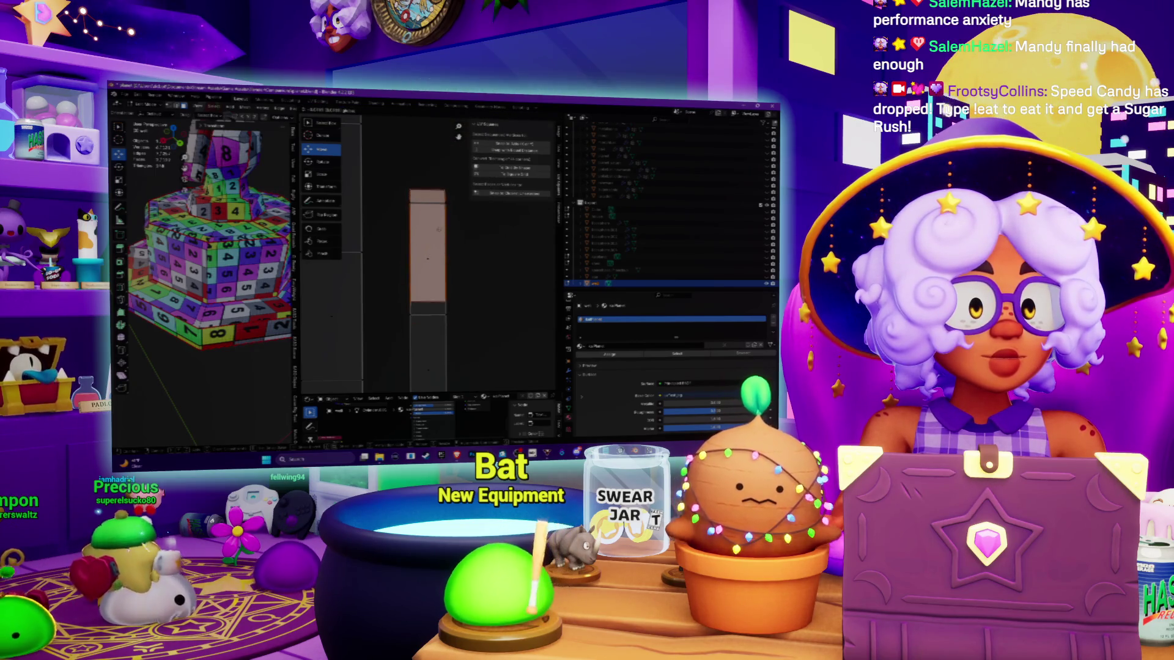
{"action": "left_click", "coordinate": [443, 208]}
{"action": "key", "text": "g"}
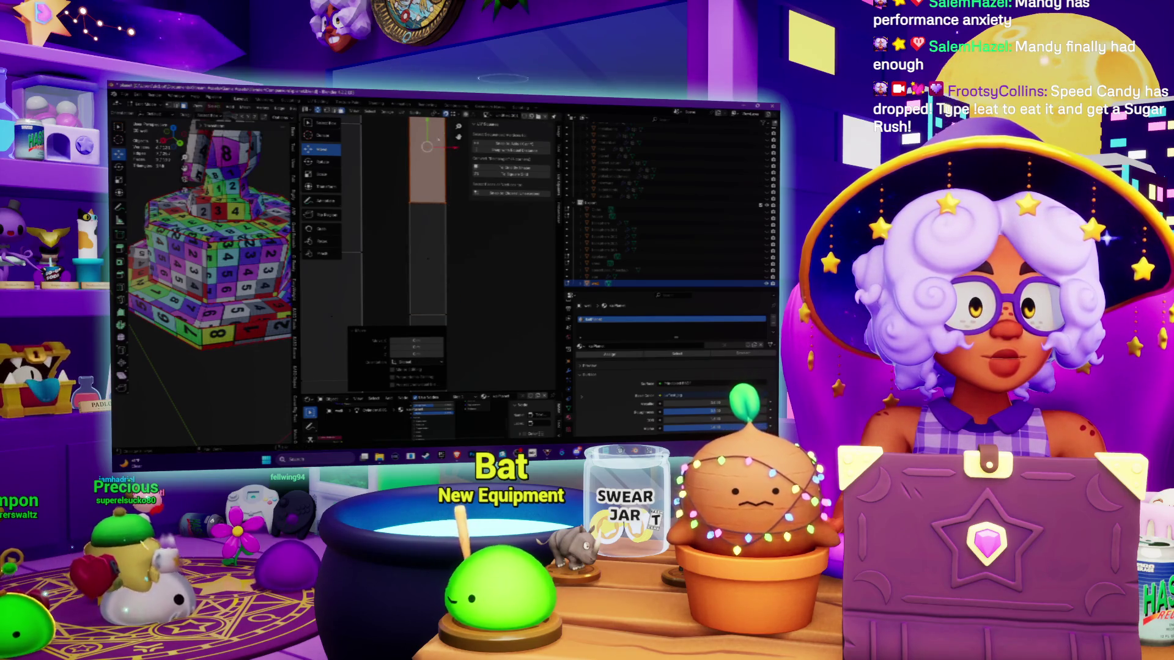
{"action": "left_click_drag", "start_coordinate": [426, 147], "coordinate": [426, 255]}
{"action": "key", "text": "ctrl+z"}
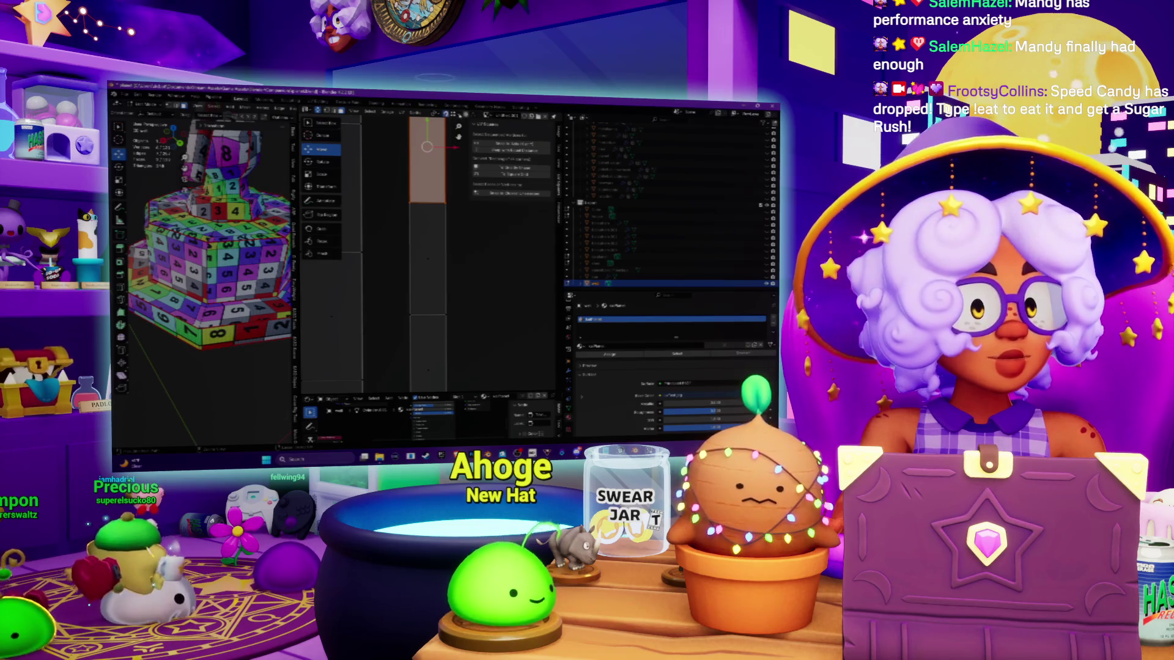
{"action": "left_click", "coordinate": [454, 116]}
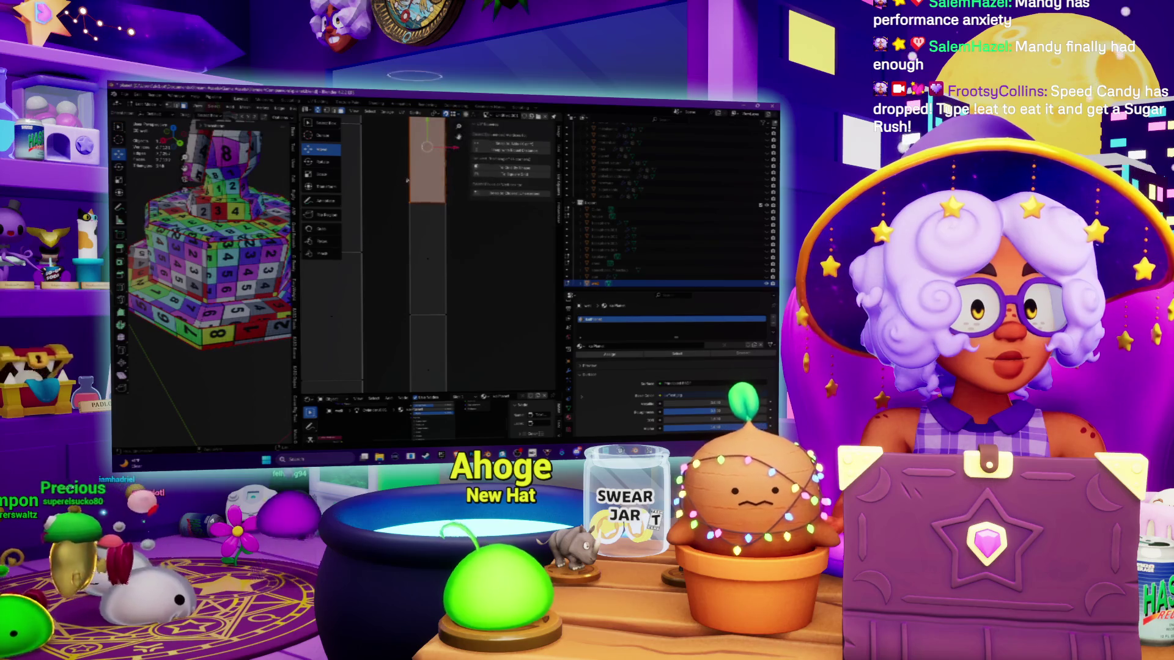
{"action": "key", "text": "a"}
Step: Scale the strip island up uniformly and move it back up to the top
{"action": "key", "text": "s"}
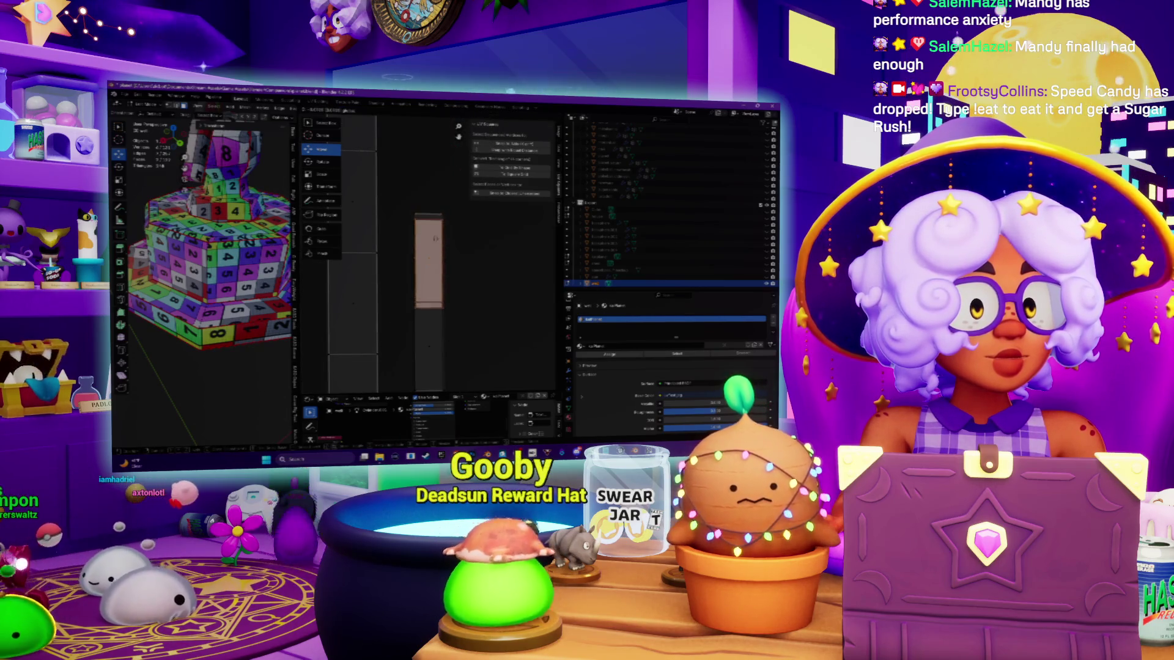
{"action": "left_click", "coordinate": [444, 215]}
{"action": "left_click_drag", "start_coordinate": [444, 215], "coordinate": [444, 159]}
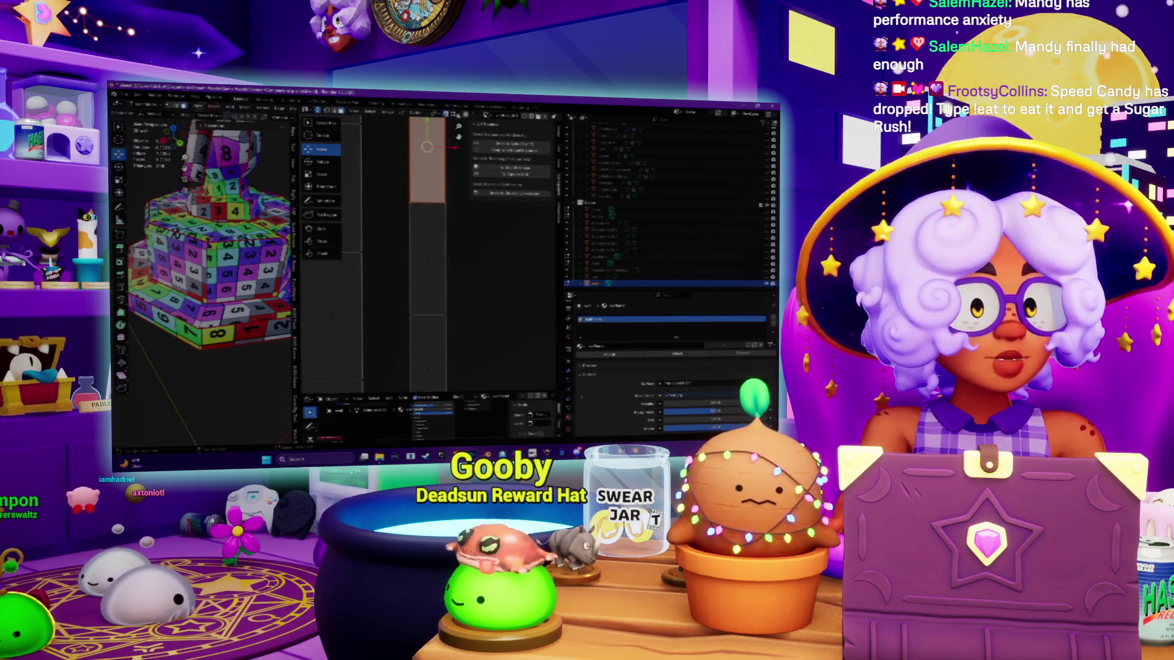
{"action": "left_click", "coordinate": [455, 114]}
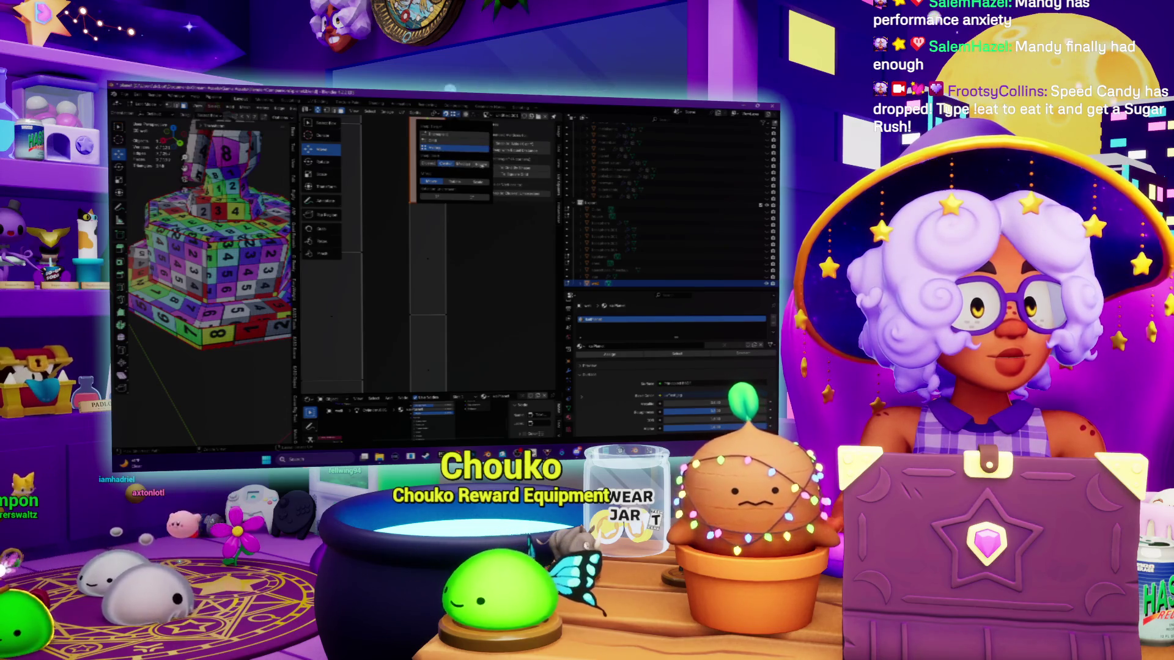
Step: Repack the strip island with Ctrl+P to fill the UV space
{"action": "mouse_move", "coordinate": [425, 147]}
{"action": "left_mouse_down"}
{"action": "mouse_move", "coordinate": [428, 385]}
{"action": "mouse_move", "coordinate": [427, 146]}
{"action": "left_mouse_up"}
{"action": "right_click", "coordinate": [426, 147]}
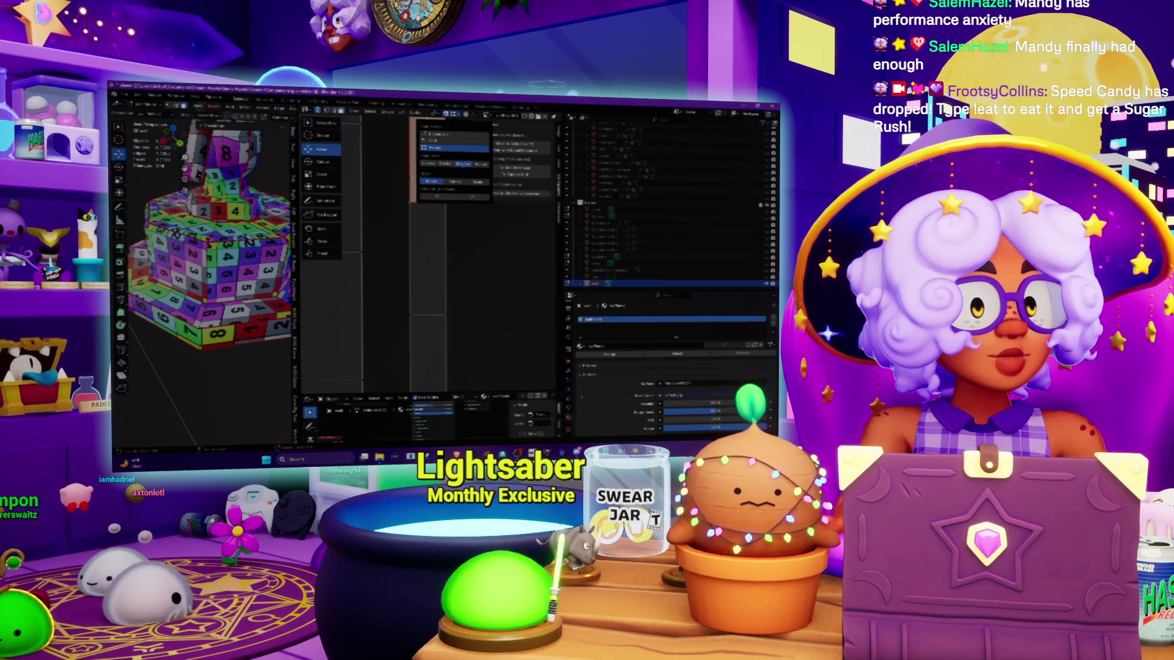
{"action": "left_click", "coordinate": [395, 180]}
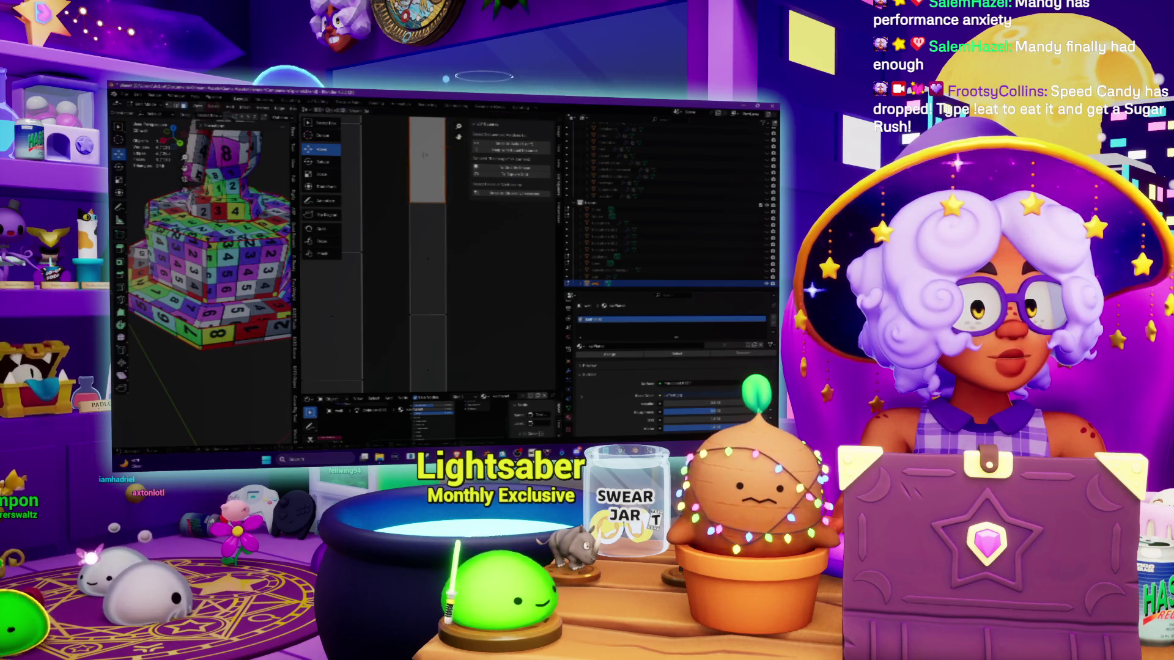
{"action": "scroll", "coordinate": [395, 195], "scroll_direction": "down", "scroll_amount": 2}
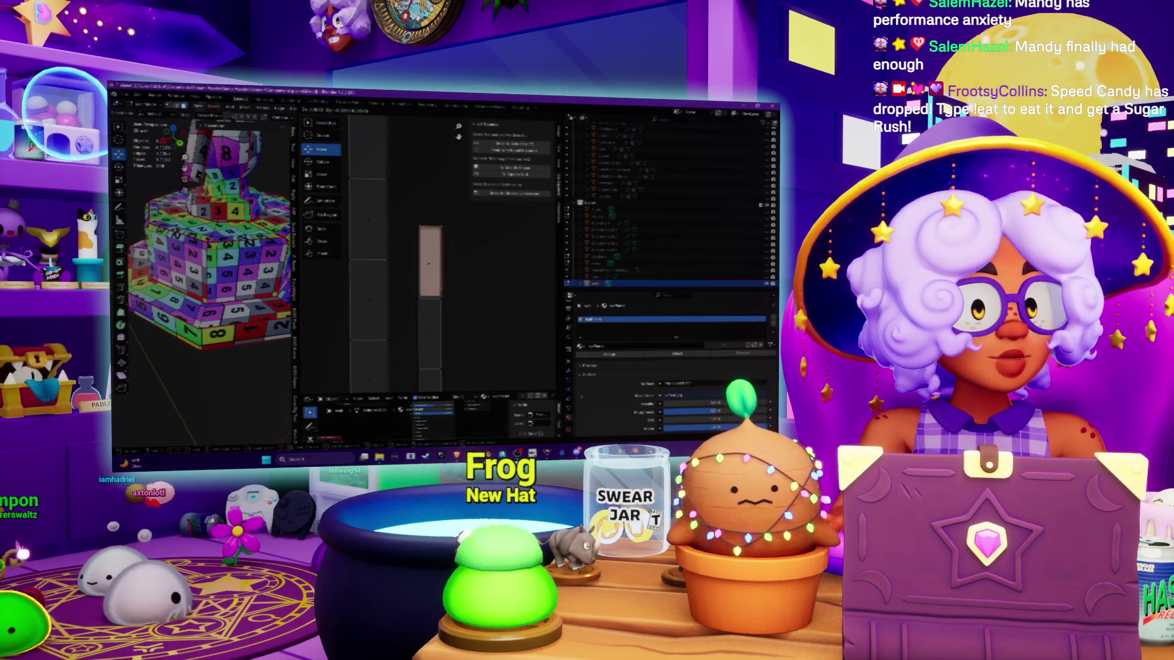
{"action": "key", "text": "ctrl+p"}
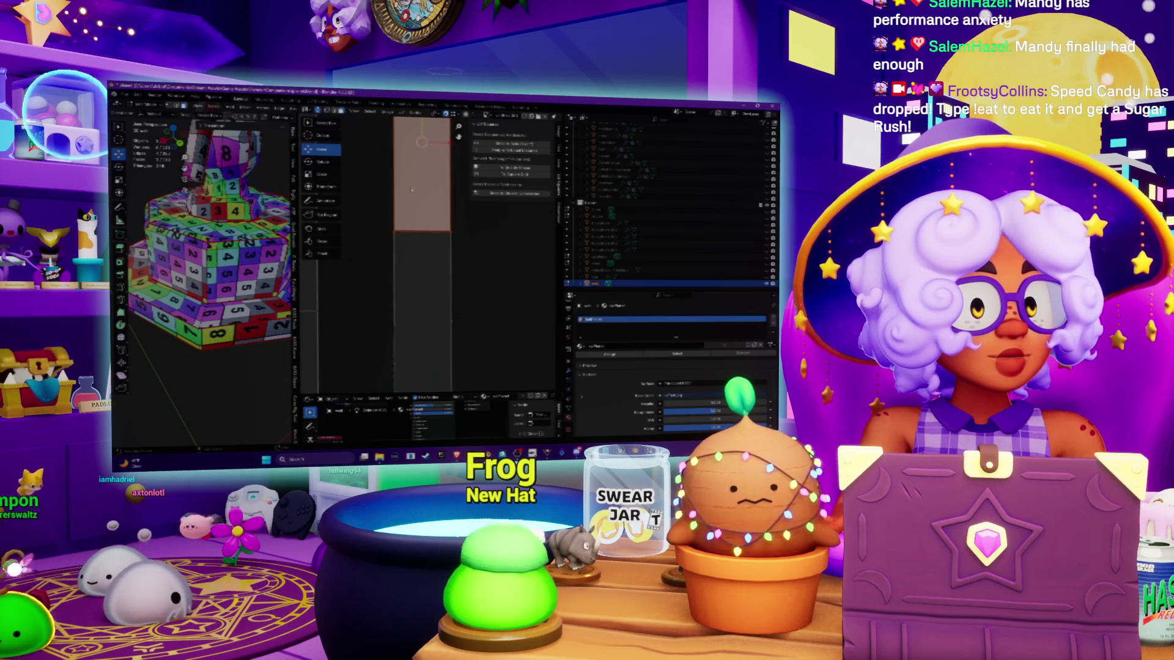
Step: Try several downward moves of the island, undoing back to its taller upper position
{"action": "left_click_drag", "start_coordinate": [435, 228], "coordinate": [435, 356]}
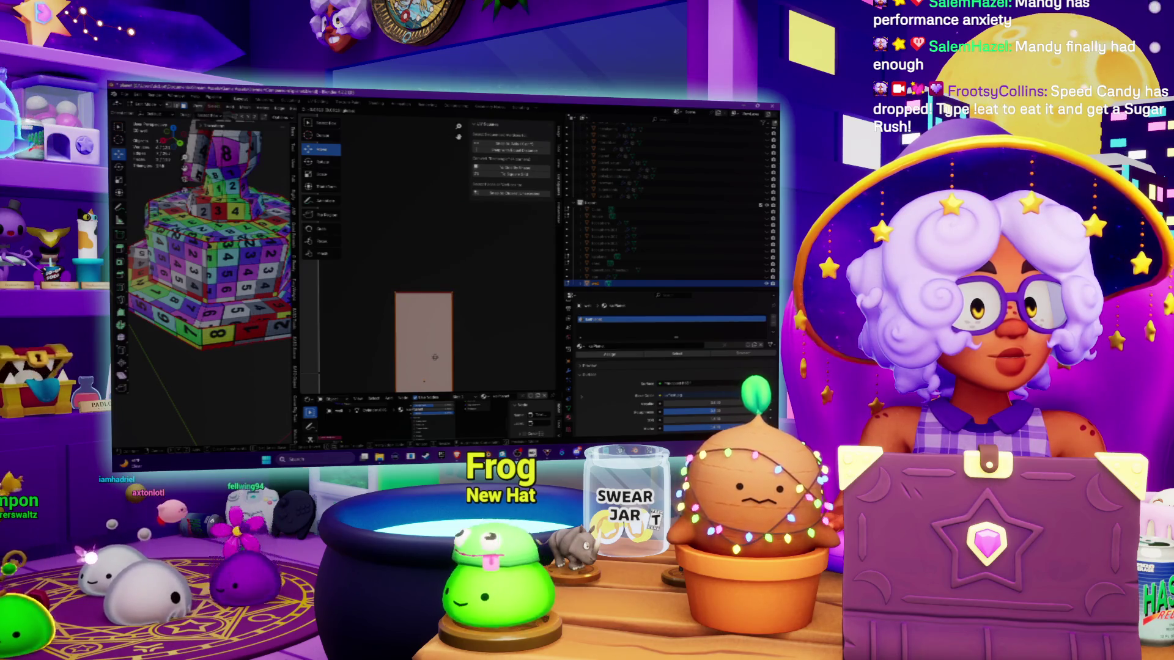
{"action": "left_click", "coordinate": [435, 357]}
{"action": "left_click_drag", "start_coordinate": [430, 309], "coordinate": [391, 176]}
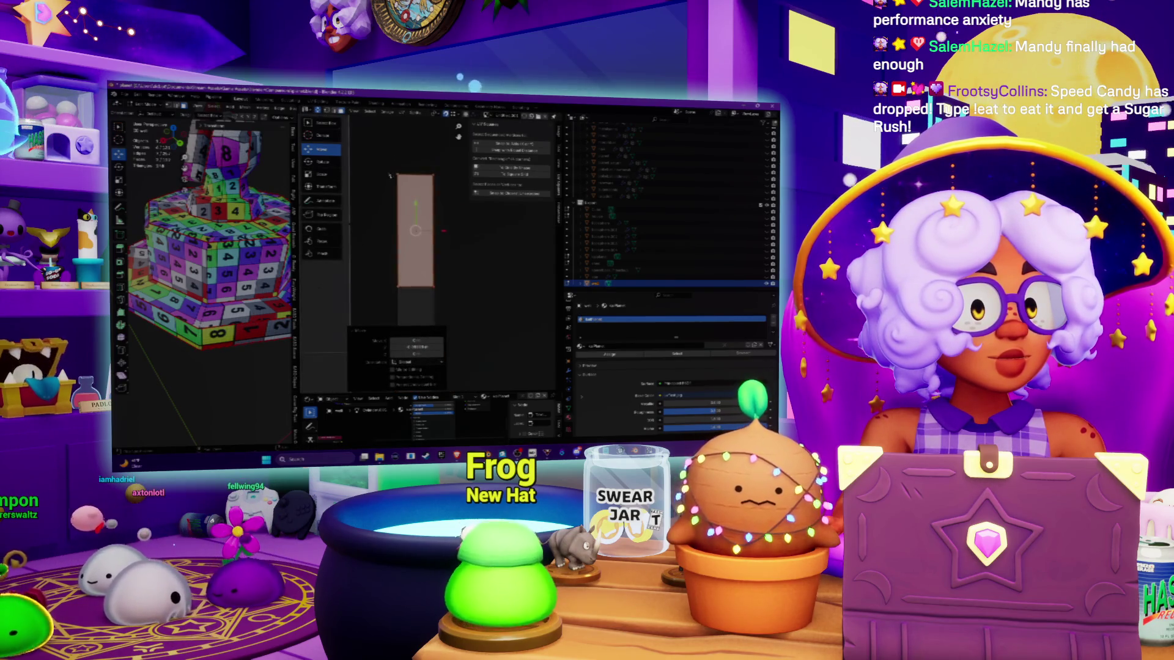
{"action": "left_click_drag", "start_coordinate": [446, 257], "coordinate": [446, 365]}
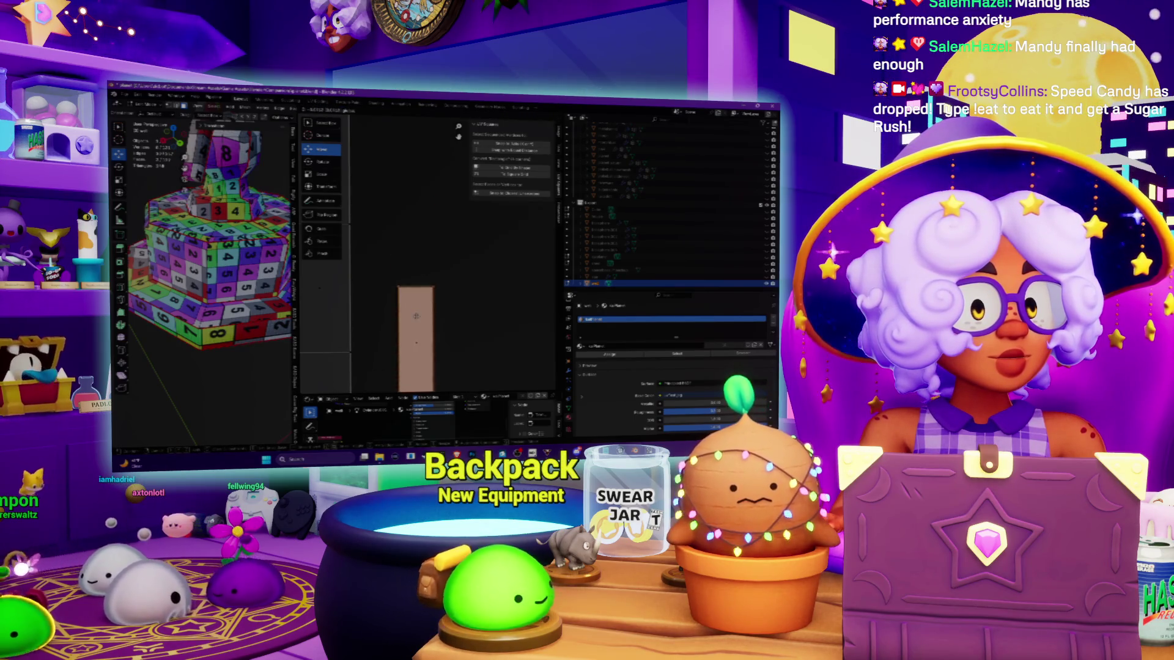
{"action": "key", "text": "ctrl+z"}
{"action": "left_click_drag", "start_coordinate": [446, 242], "coordinate": [446, 346]}
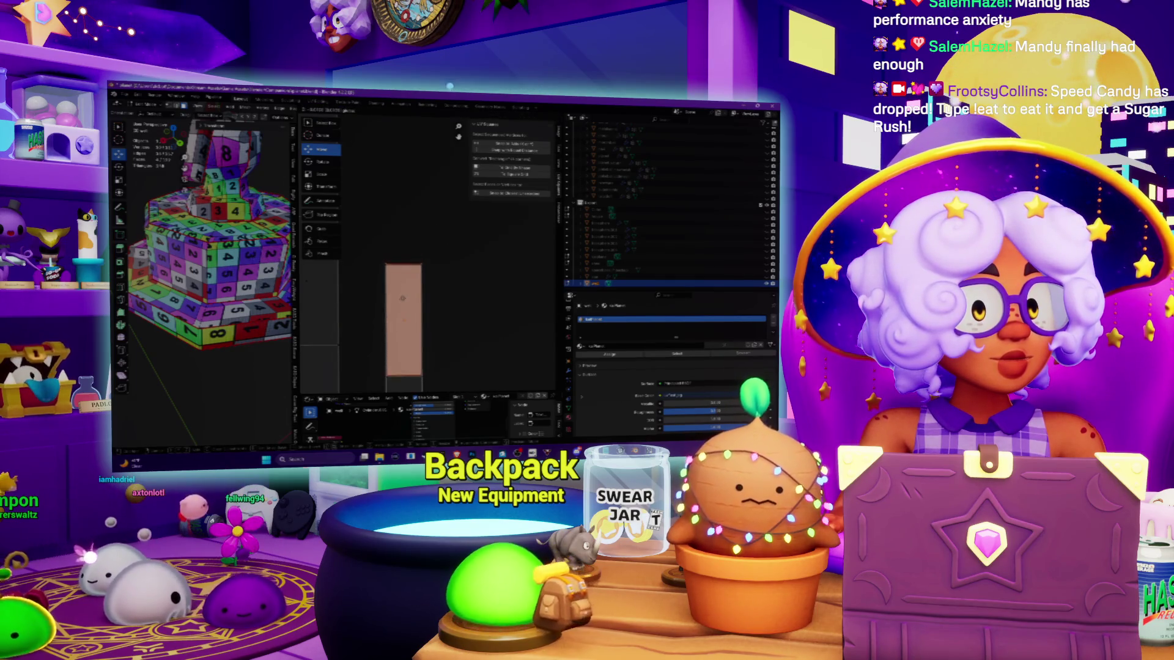
{"action": "key", "text": "ctrl+z"}
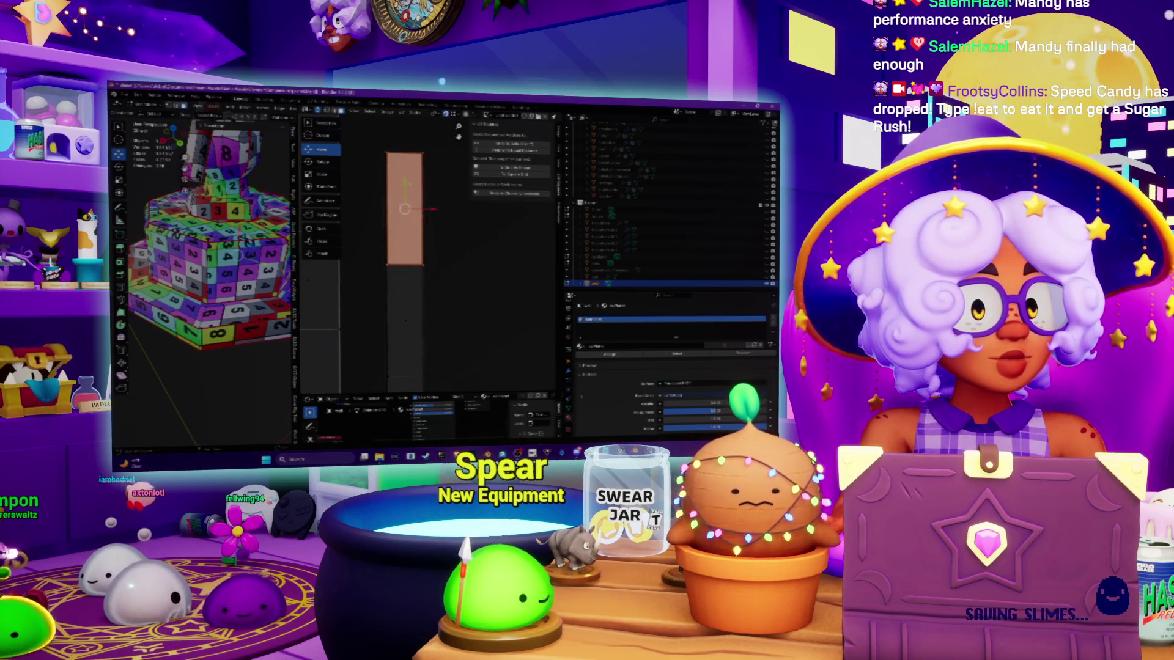
{"action": "left_click_drag", "start_coordinate": [407, 186], "coordinate": [407, 298]}
{"action": "key", "text": "ctrl+z"}
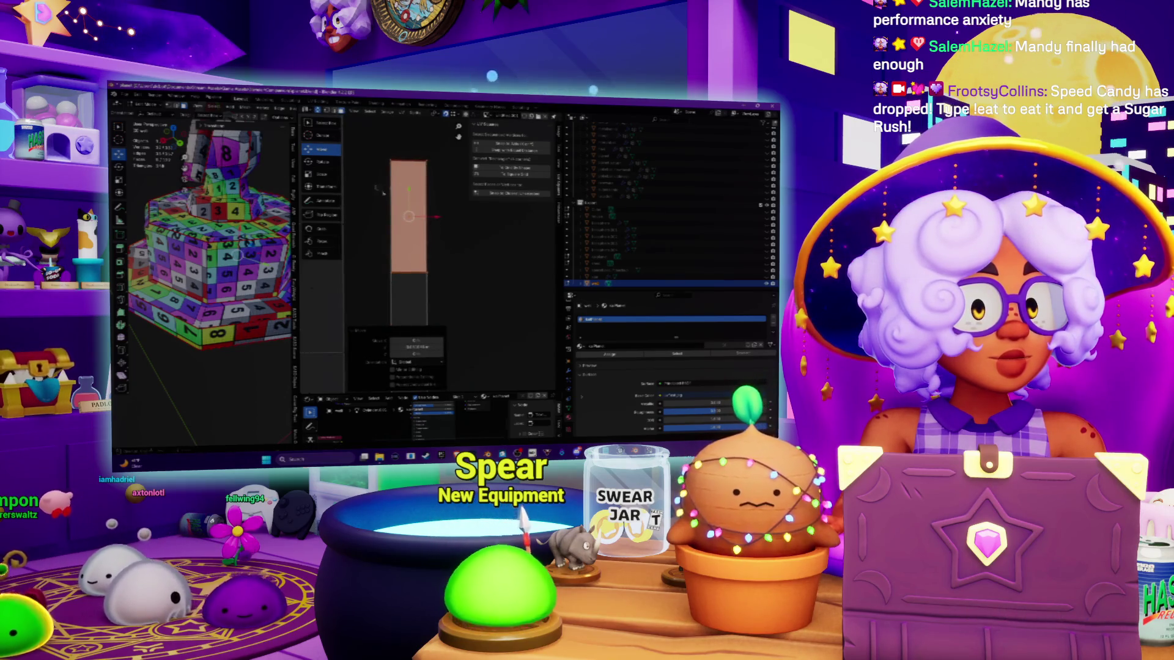
Step: Slide the island straight down and settle it at the lower position
{"action": "scroll", "coordinate": [431, 237], "scroll_direction": "down", "scroll_amount": 3}
{"action": "mouse_move", "coordinate": [418, 164]}
{"action": "left_mouse_down"}
{"action": "mouse_move", "coordinate": [421, 250]}
{"action": "mouse_move", "coordinate": [421, 214]}
{"action": "left_mouse_up"}
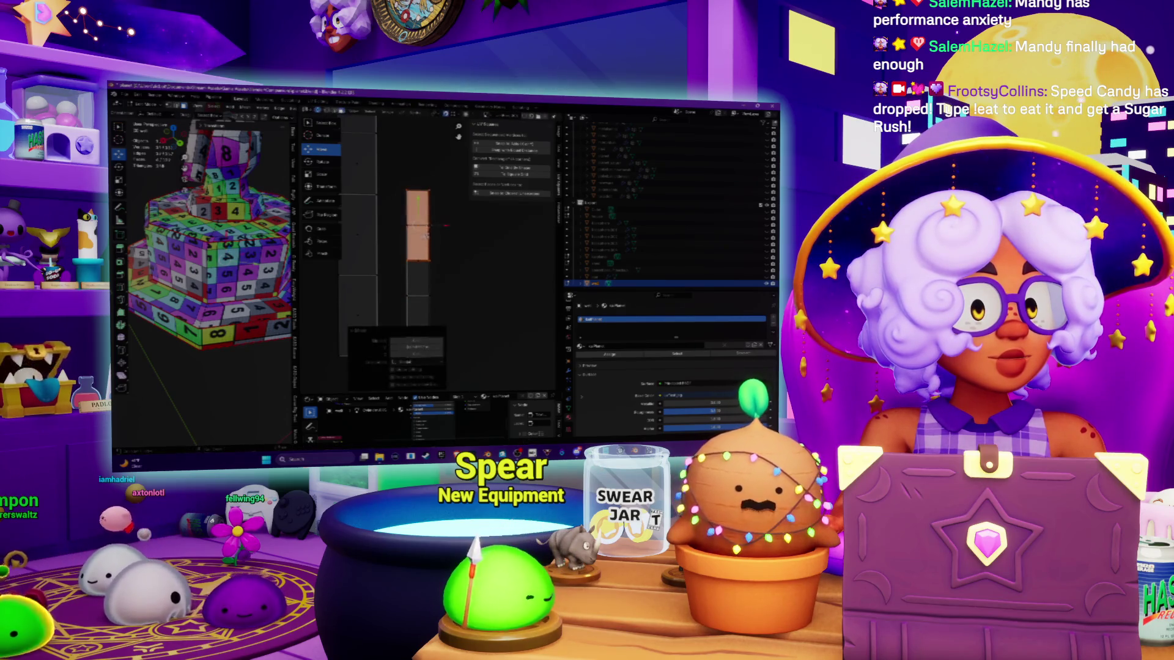
{"action": "scroll", "coordinate": [422, 214], "scroll_direction": "up", "scroll_amount": 3}
{"action": "left_click_drag", "start_coordinate": [426, 170], "coordinate": [426, 227]}
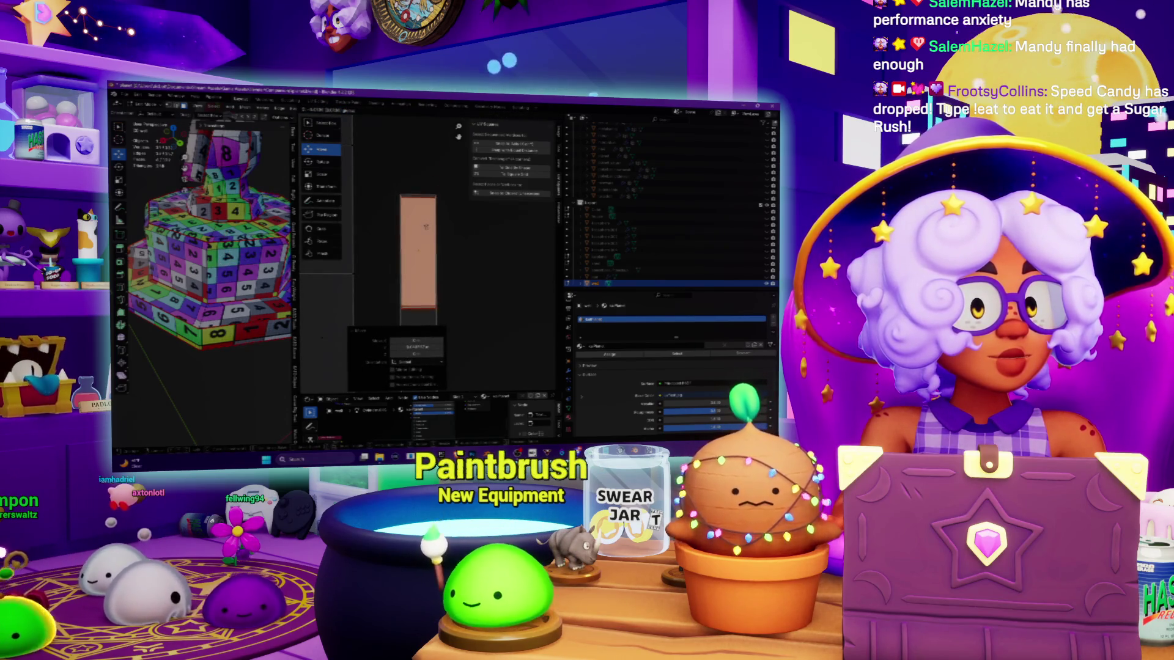
{"action": "left_click", "coordinate": [428, 226]}
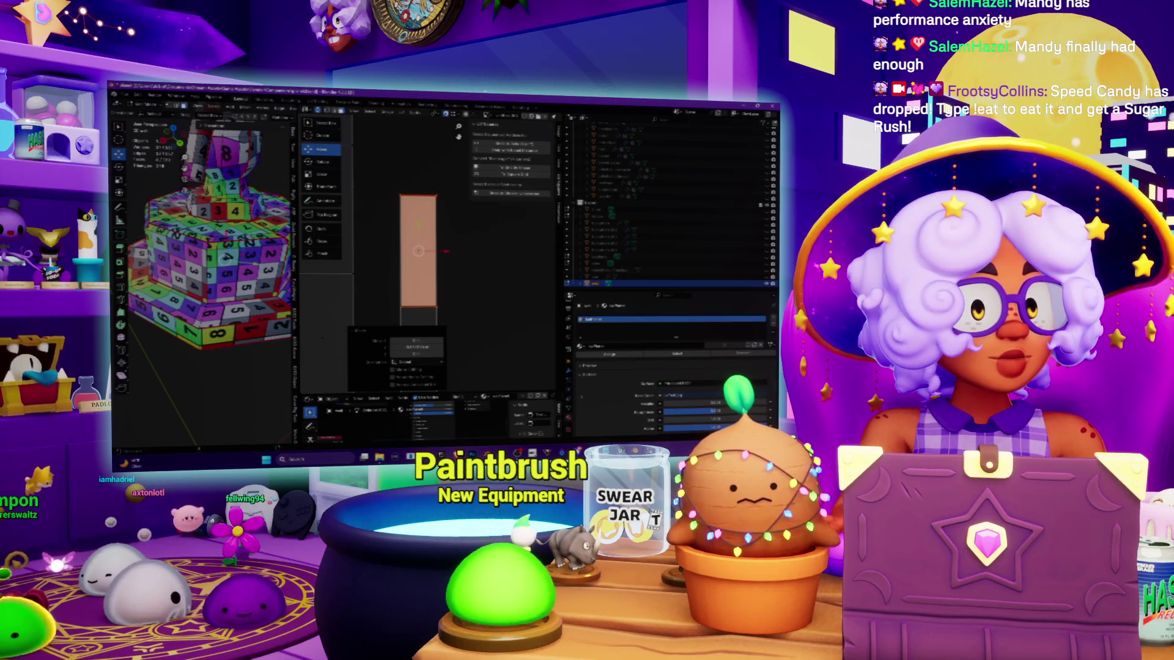
{"action": "middle_click_drag", "start_coordinate": [427, 225], "coordinate": [420, 161]}
{"action": "left_click", "coordinate": [414, 173]}
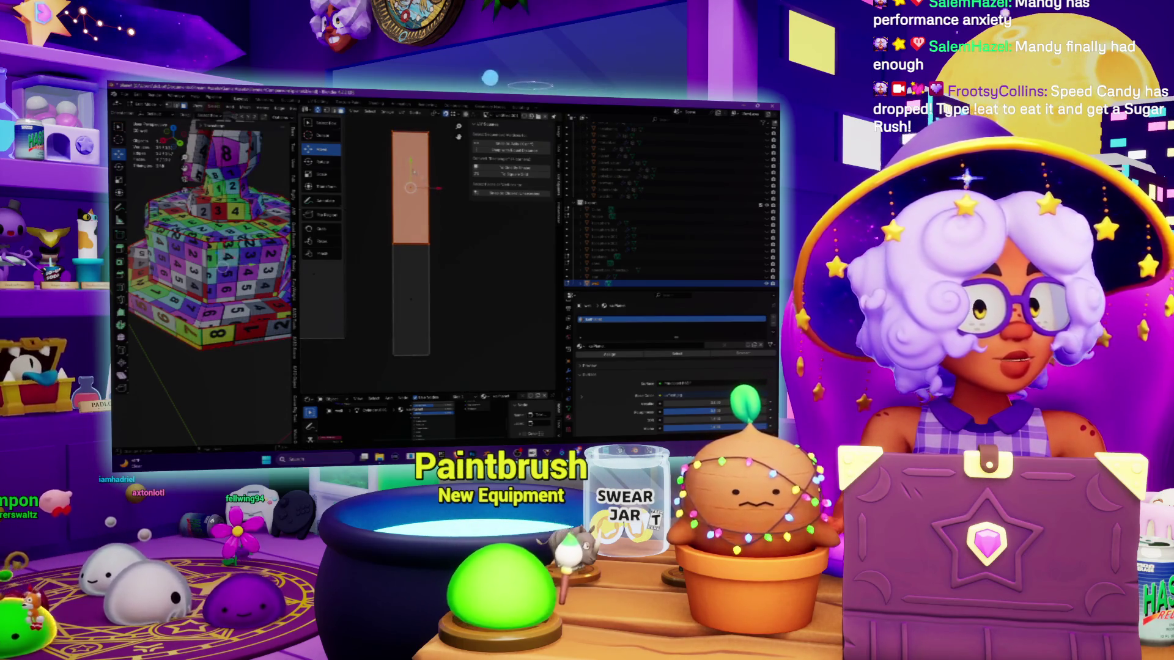
{"action": "left_click_drag", "start_coordinate": [411, 160], "coordinate": [411, 267]}
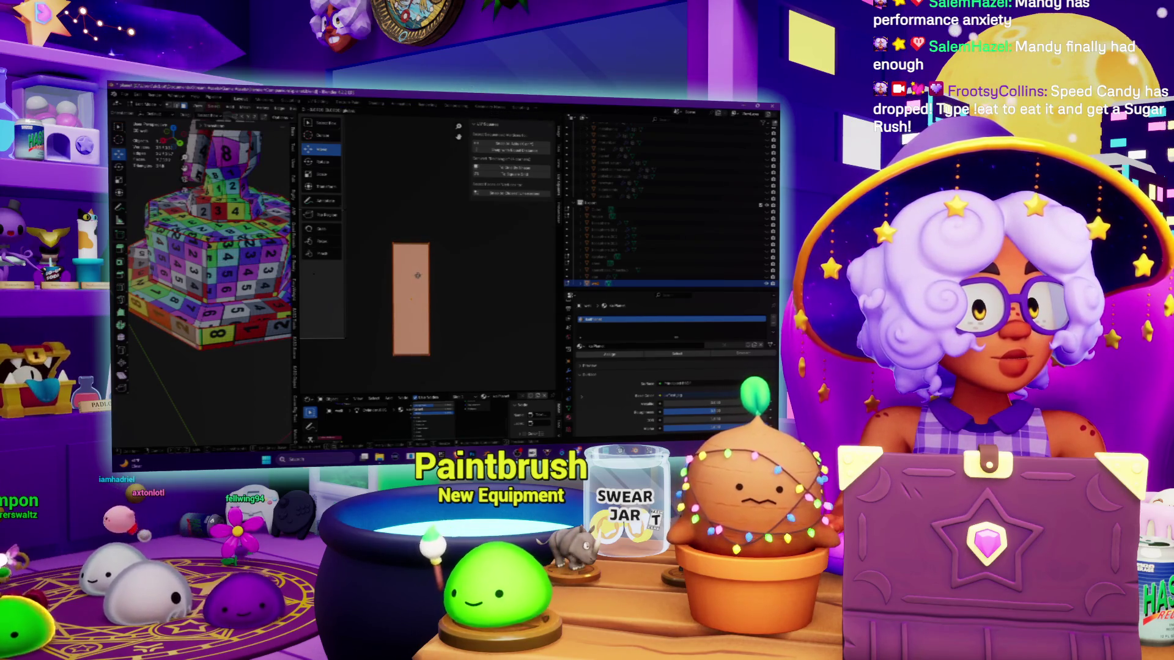
{"action": "left_click", "coordinate": [418, 275]}
{"action": "scroll", "coordinate": [445, 261], "scroll_direction": "down", "scroll_amount": 3}
Step: Select the other UV island and scale it down
{"action": "scroll", "coordinate": [499, 203], "scroll_direction": "down", "scroll_amount": 3}
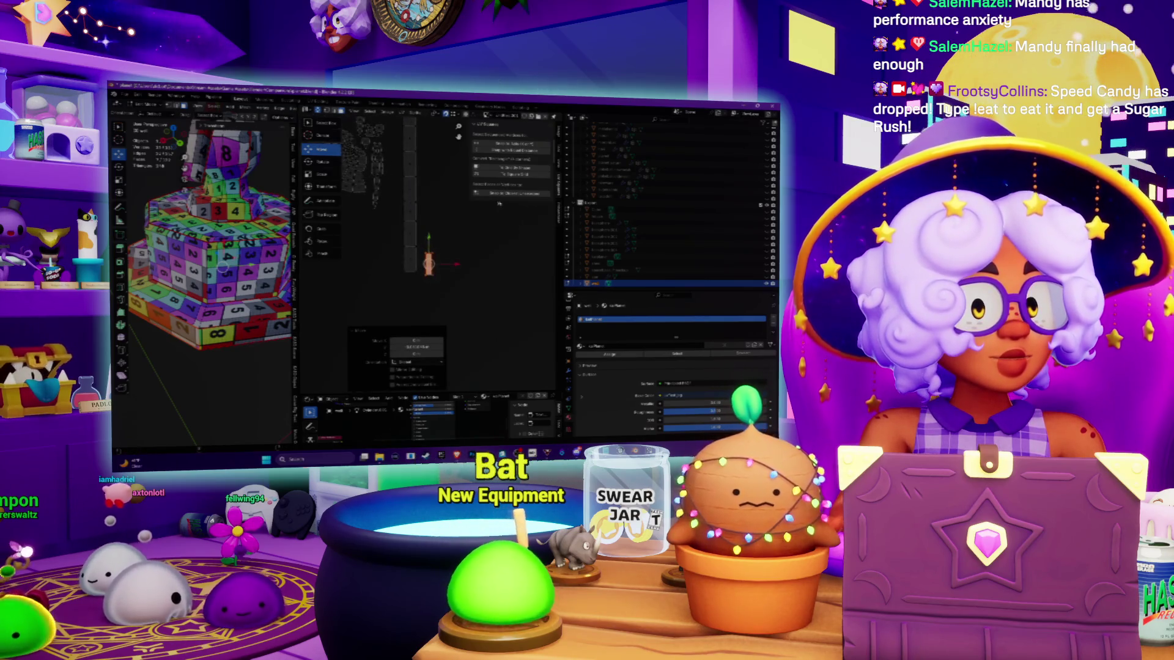
{"action": "scroll", "coordinate": [398, 232], "scroll_direction": "up", "scroll_amount": 3, "text": "shift"}
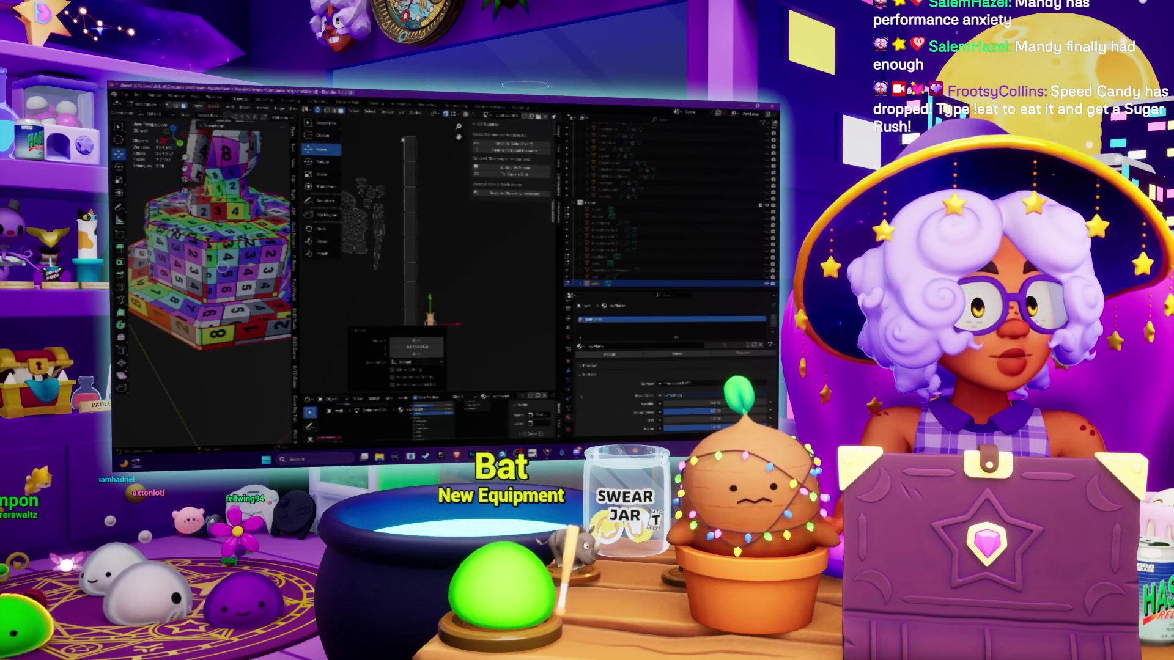
{"action": "scroll", "coordinate": [397, 232], "scroll_direction": "down", "scroll_amount": 3, "text": "shift"}
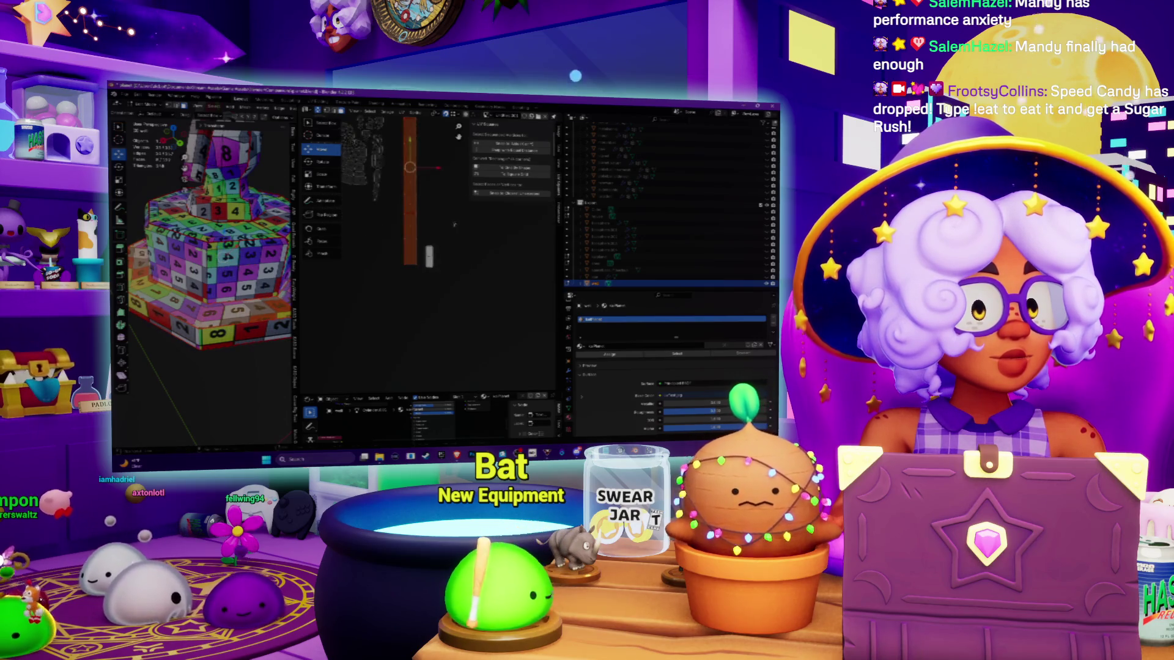
{"action": "left_click", "coordinate": [426, 256]}
{"action": "key", "text": "s"}
{"action": "left_click", "coordinate": [453, 314]}
{"action": "key", "text": "s"}
{"action": "key", "text": "Return"}
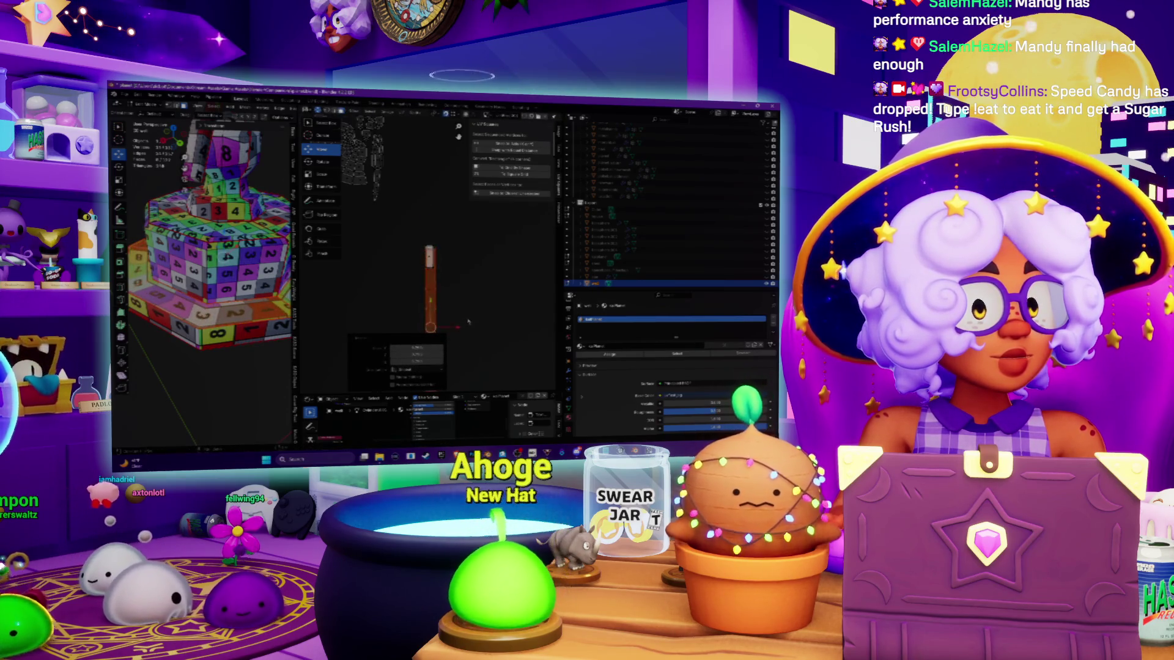
Step: Widen the orange island along X and make it slightly shorter along Y
{"action": "key", "text": "s"}
{"action": "key", "text": "x"}
{"action": "left_click", "coordinate": [463, 262]}
{"action": "key", "text": "s"}
{"action": "key", "text": "y"}
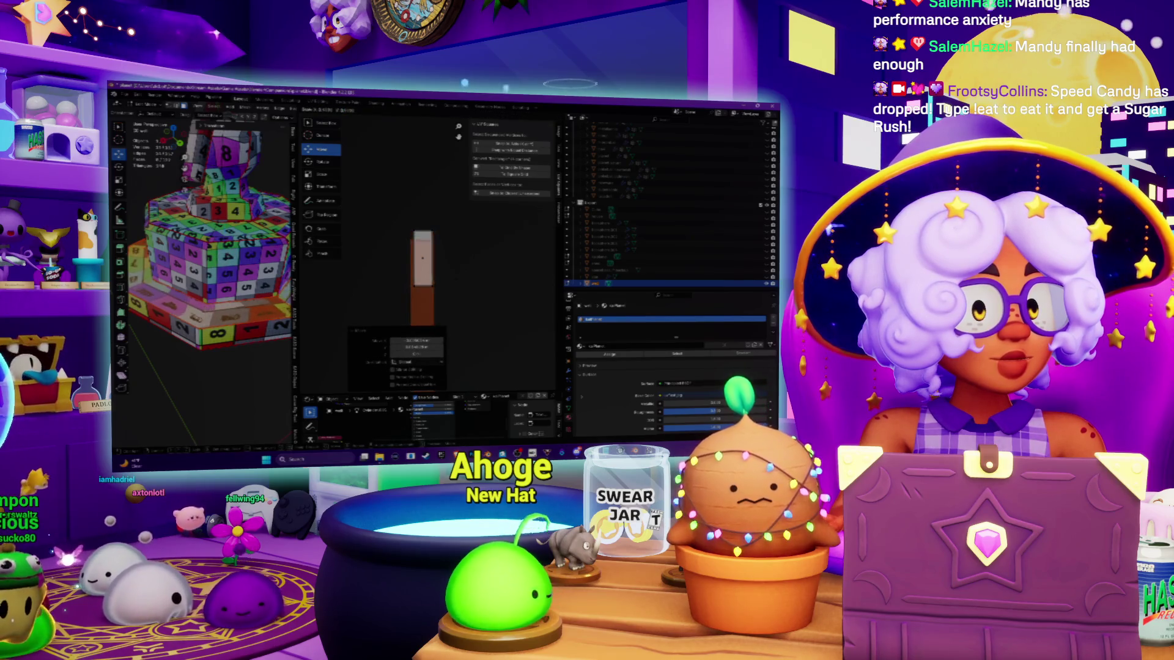
{"action": "left_click", "coordinate": [437, 267]}
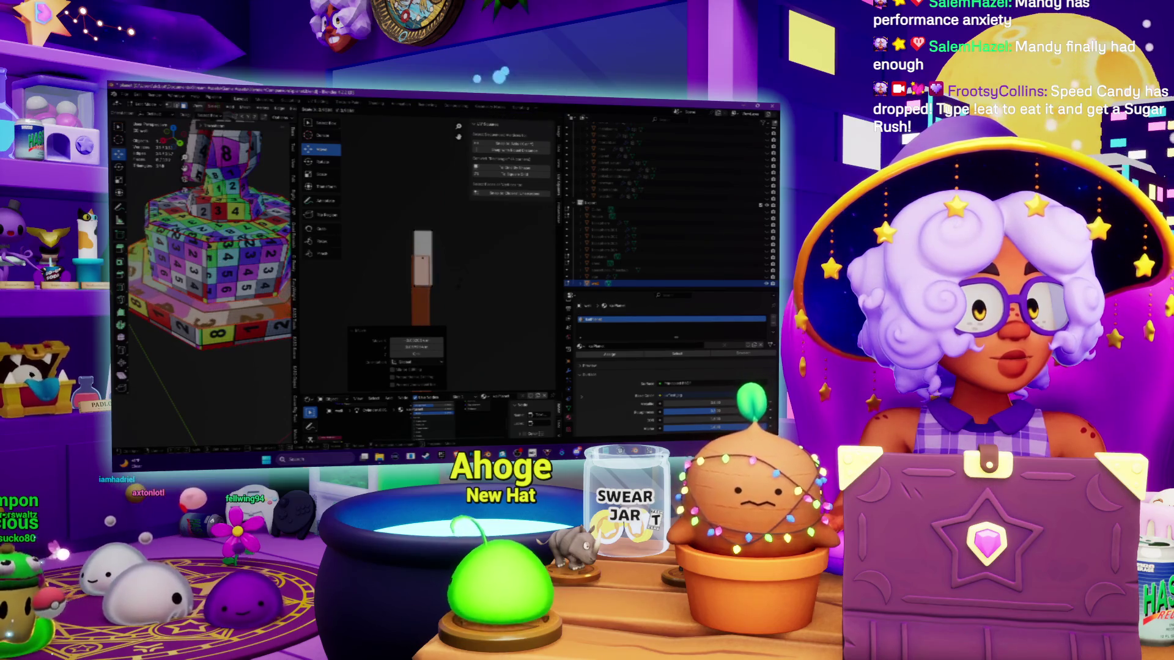
Step: Move the orange island down onto the top of the long grey strip
{"action": "key", "text": "g"}
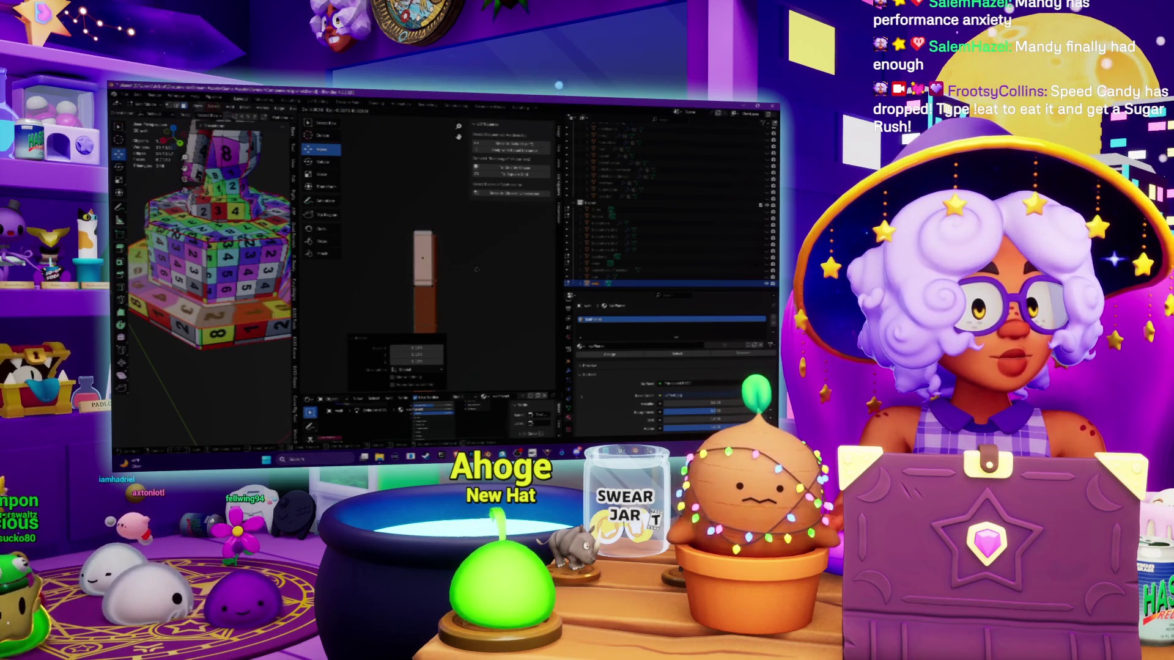
{"action": "left_click", "coordinate": [408, 248]}
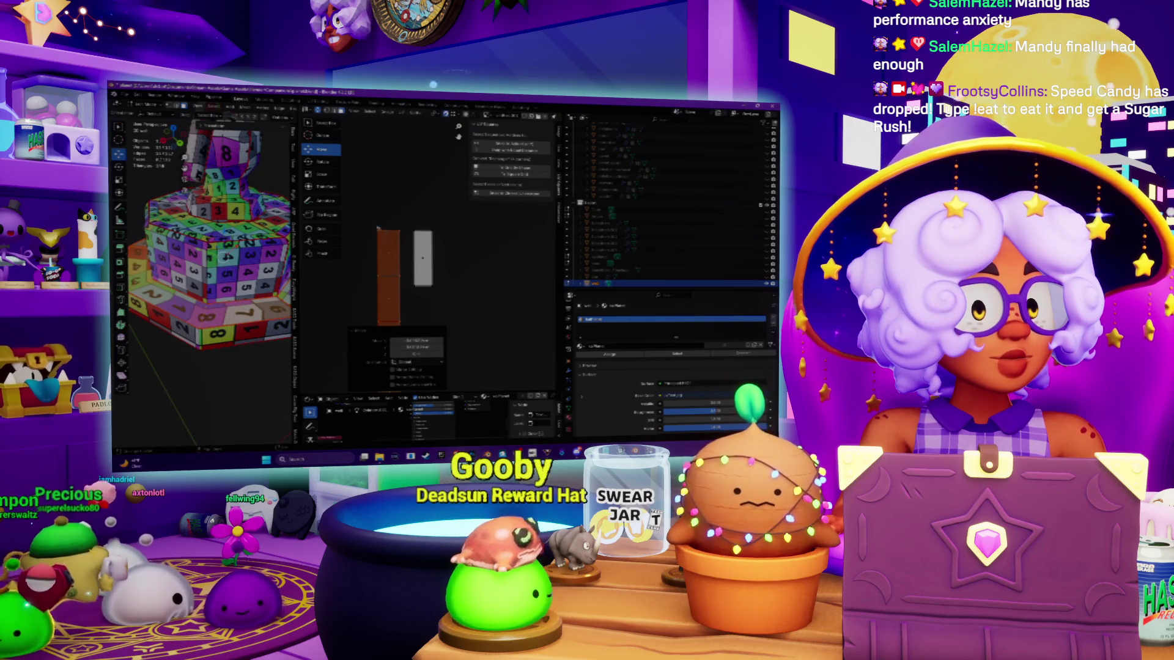
{"action": "middle_click_drag", "start_coordinate": [392, 256], "coordinate": [417, 172]}
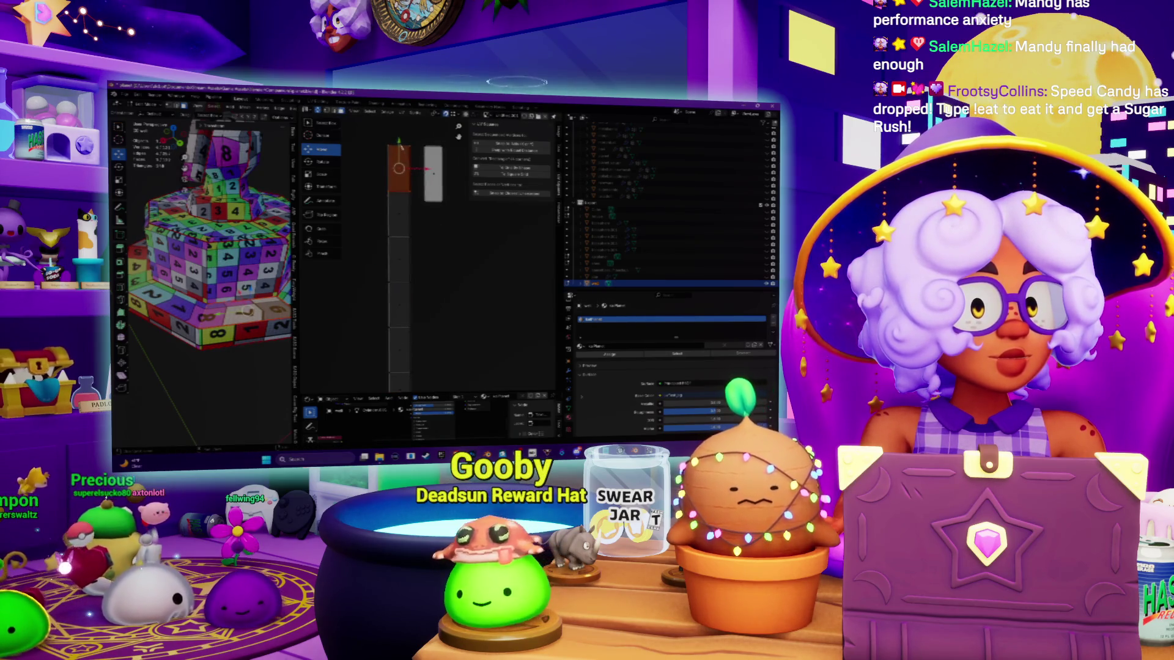
{"action": "key", "text": "g"}
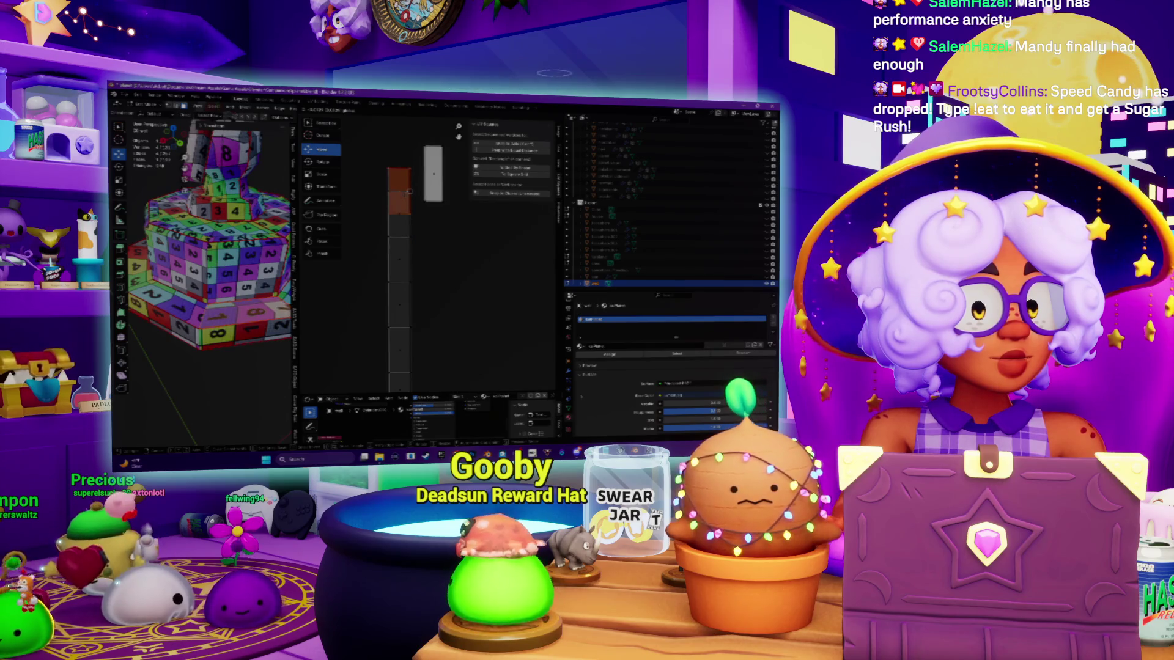
{"action": "left_click", "coordinate": [409, 192]}
{"action": "scroll", "coordinate": [408, 192], "scroll_direction": "up", "scroll_amount": 2}
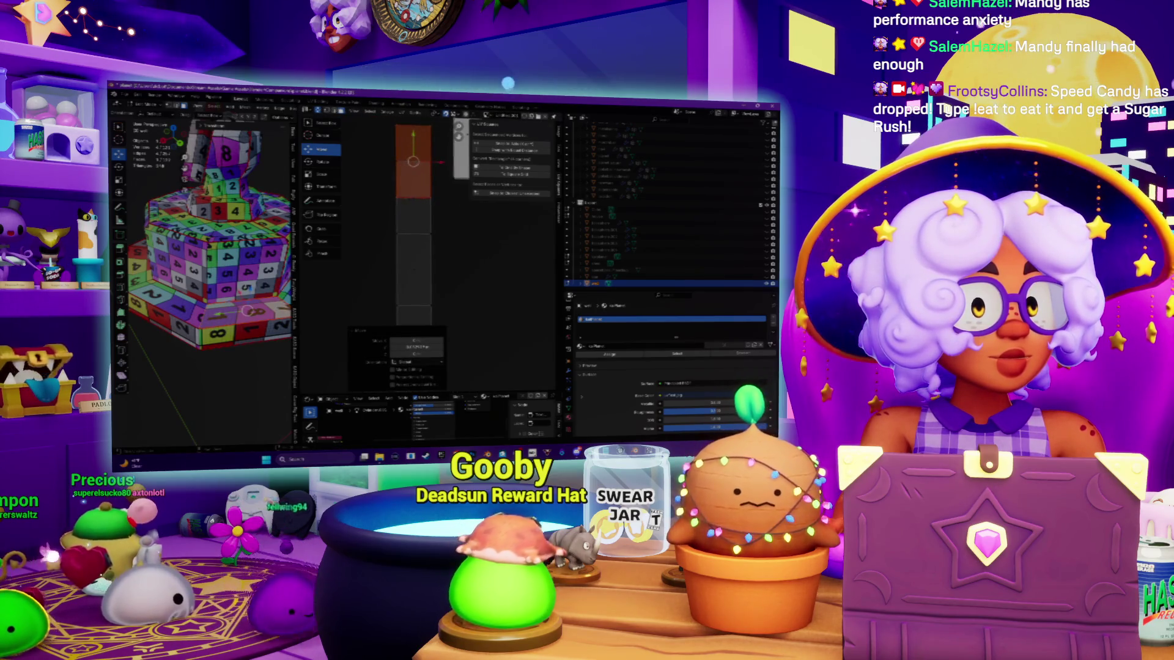
{"action": "middle_click_drag", "start_coordinate": [411, 185], "coordinate": [411, 148]}
{"action": "scroll", "coordinate": [413, 183], "scroll_direction": "up", "scroll_amount": 2}
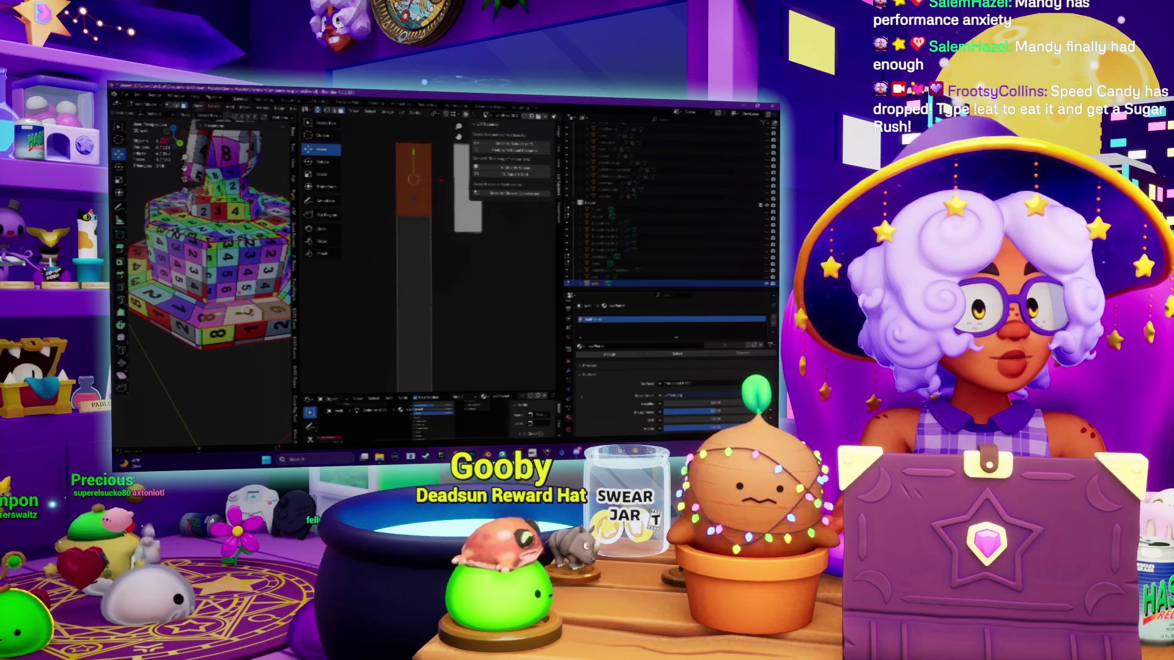
{"action": "left_click_drag", "start_coordinate": [414, 180], "coordinate": [414, 233]}
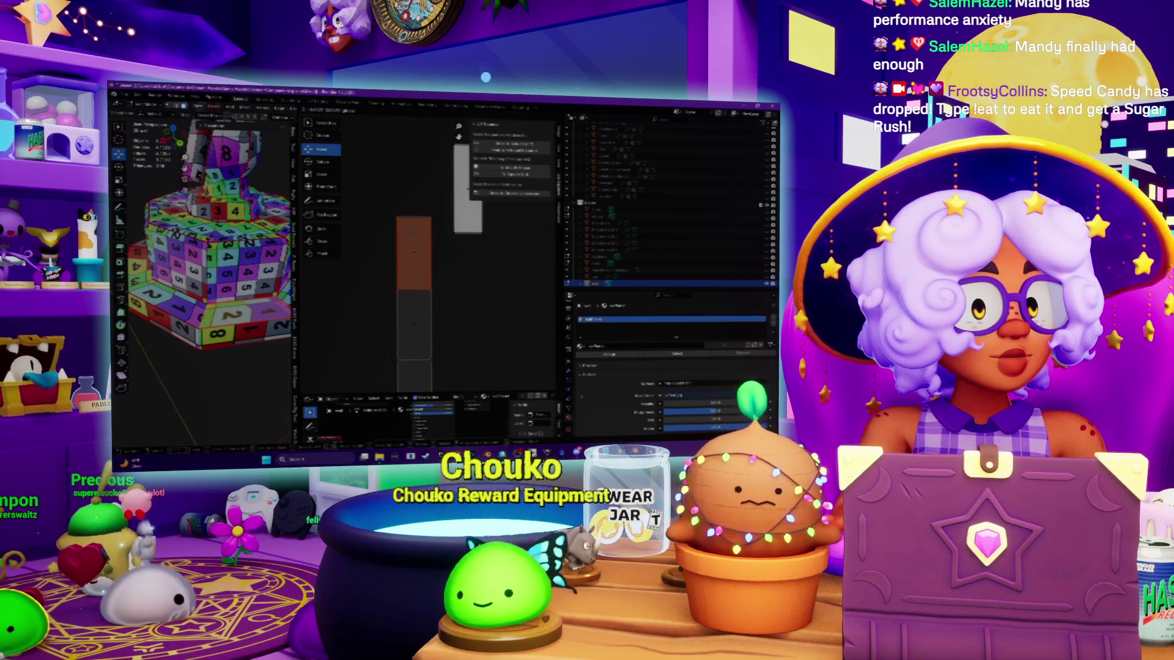
{"action": "left_click", "coordinate": [414, 229]}
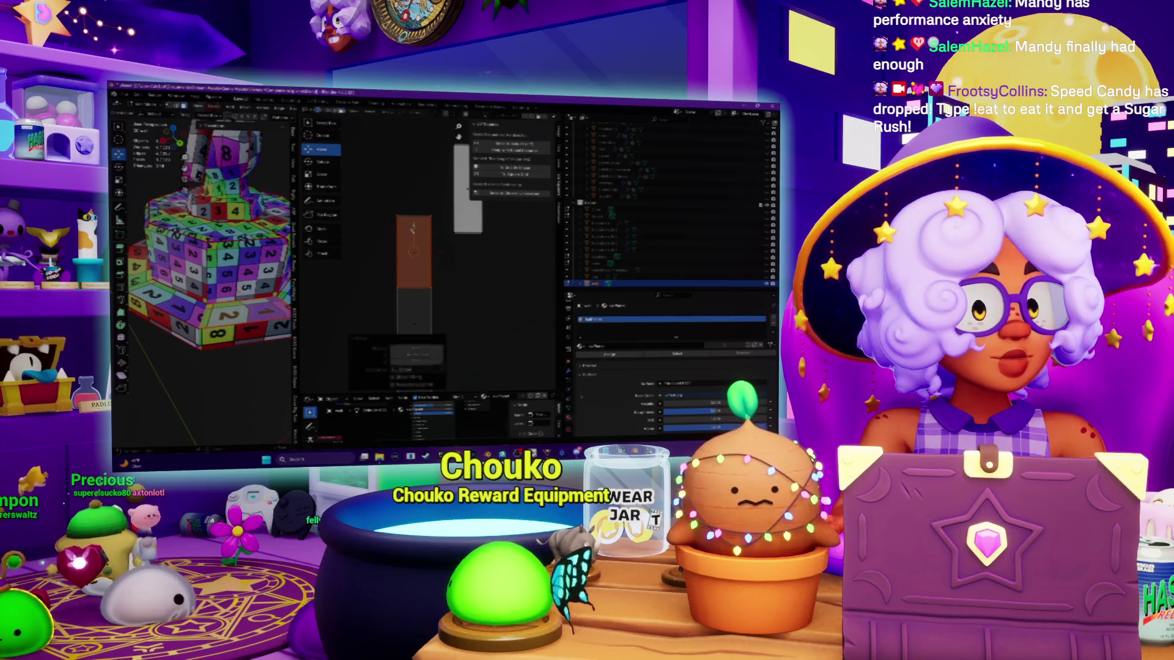
{"action": "left_click", "coordinate": [421, 242]}
{"action": "mouse_move", "coordinate": [414, 245]}
{"action": "left_mouse_down"}
{"action": "mouse_move", "coordinate": [414, 312]}
{"action": "mouse_move", "coordinate": [440, 229]}
{"action": "mouse_move", "coordinate": [420, 261]}
{"action": "mouse_move", "coordinate": [404, 188]}
{"action": "mouse_move", "coordinate": [421, 290]}
{"action": "mouse_move", "coordinate": [425, 211]}
{"action": "mouse_move", "coordinate": [428, 267]}
{"action": "mouse_move", "coordinate": [410, 232]}
{"action": "left_mouse_up"}
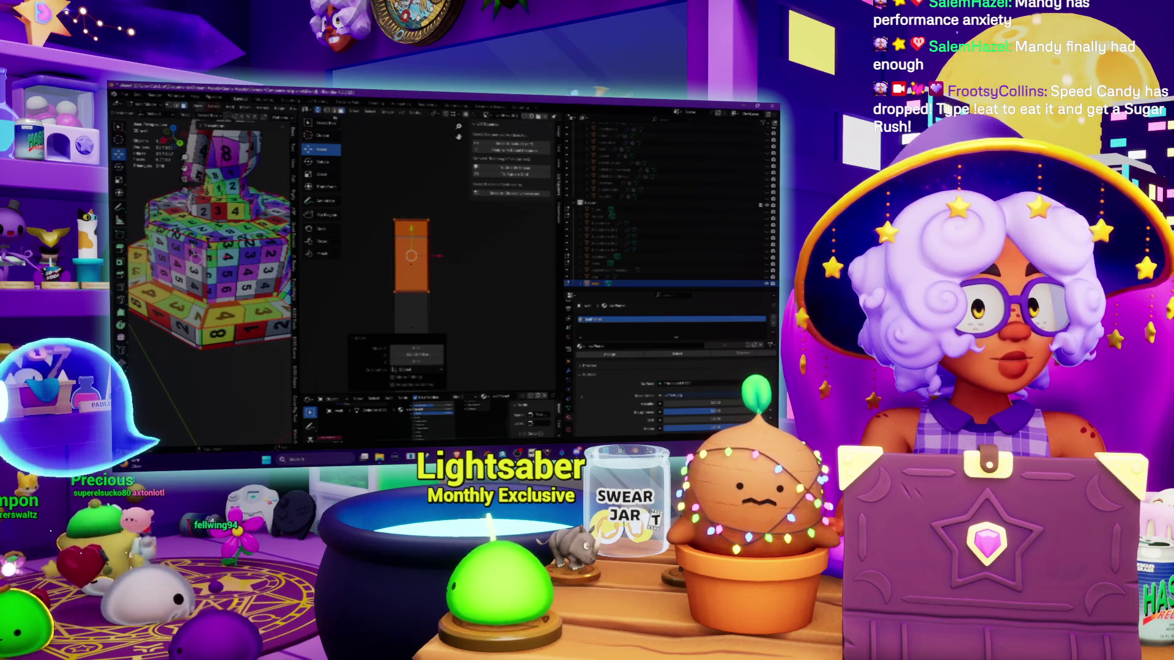
{"action": "left_click_drag", "start_coordinate": [373, 181], "coordinate": [401, 214]}
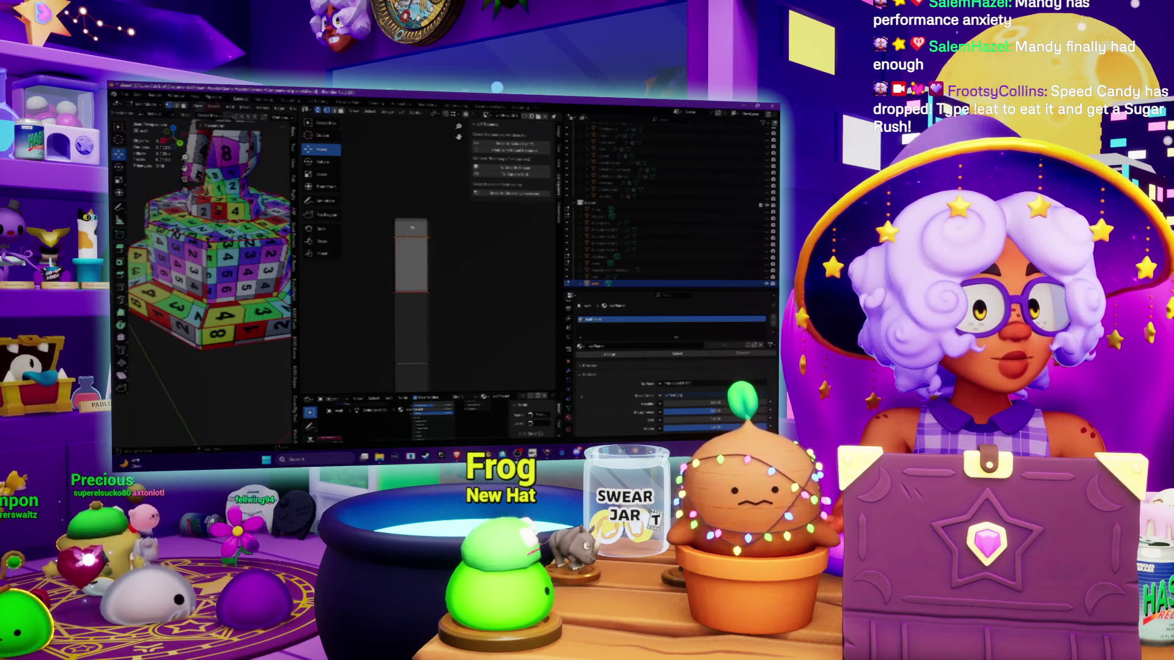
Step: Select all UVs and zoom in on the checker-textured model
{"action": "key", "text": "a"}
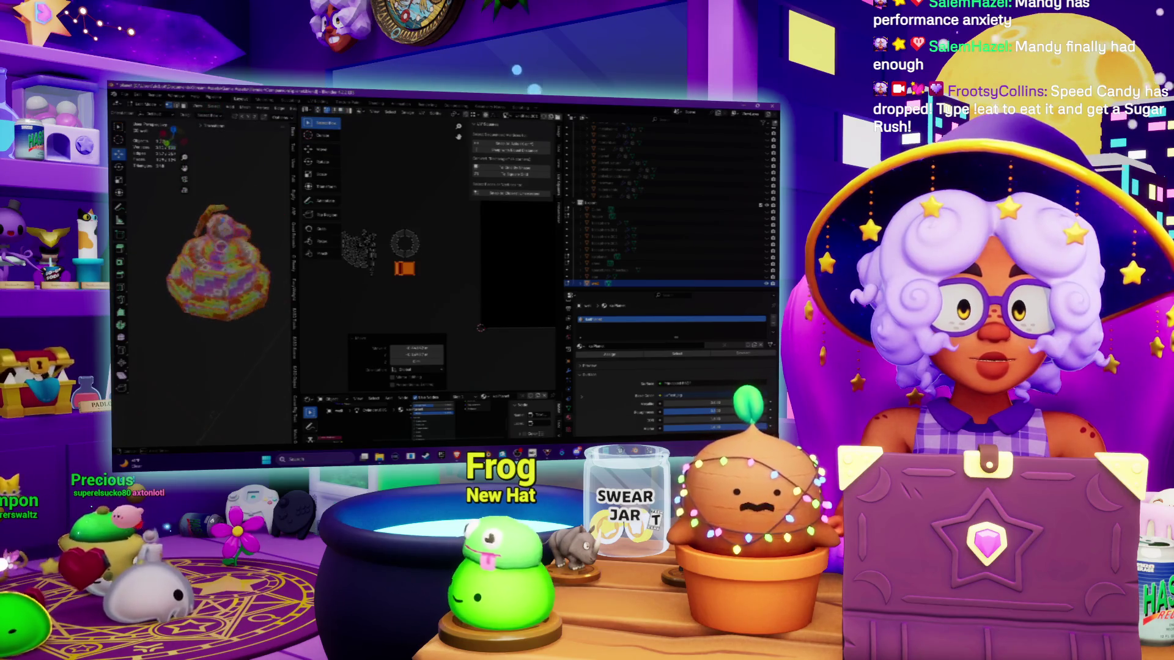
{"action": "scroll", "coordinate": [432, 222], "scroll_direction": "up", "scroll_amount": 2}
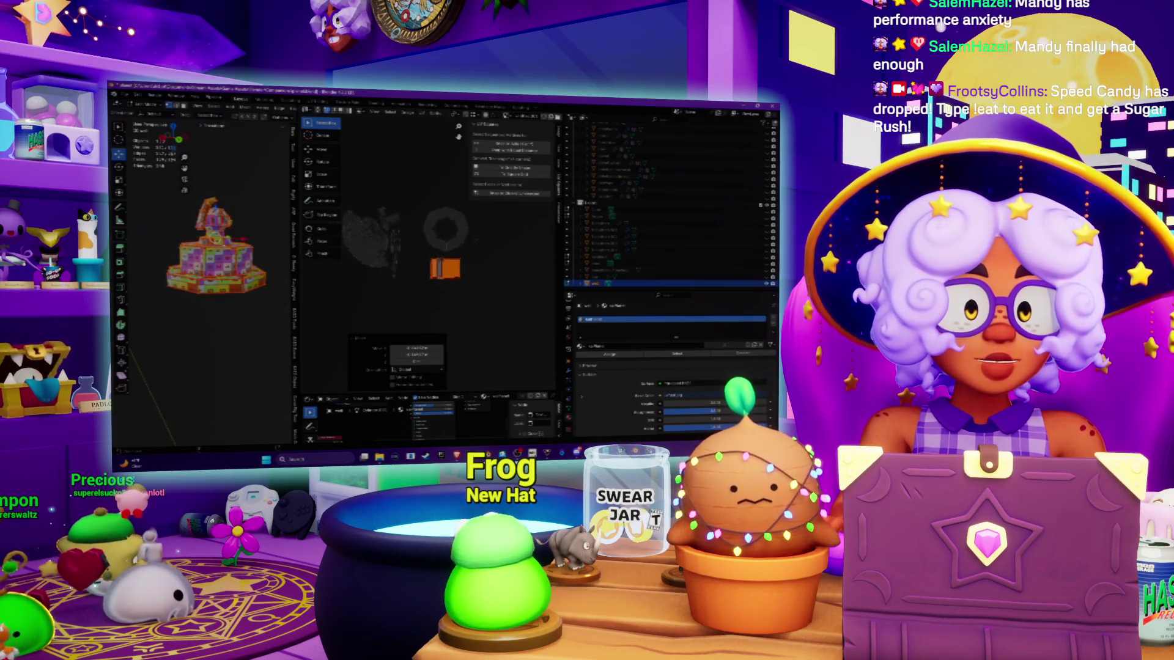
{"action": "scroll", "coordinate": [208, 245], "scroll_direction": "up", "scroll_amount": 5}
{"action": "middle_click_drag", "start_coordinate": [208, 245], "coordinate": [232, 233]}
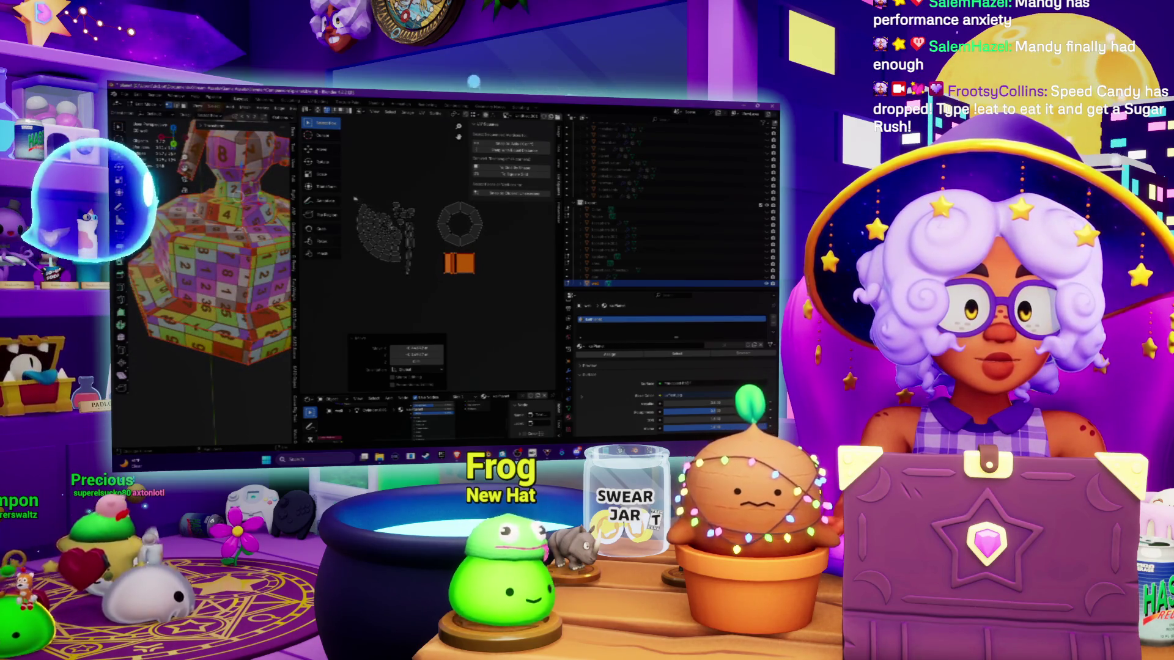
Step: Re-unwrap the large irregular island, rotate it, and scale it down toward the centre
{"action": "left_click", "coordinate": [367, 233]}
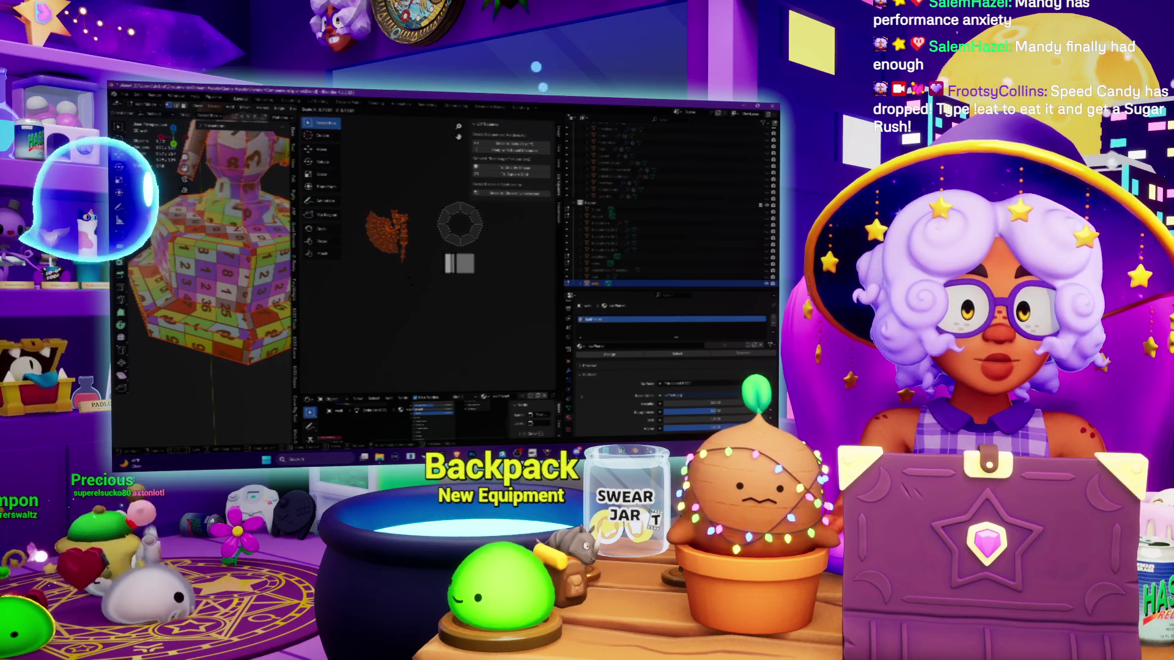
{"action": "key", "text": "u"}
{"action": "left_click", "coordinate": [418, 292]}
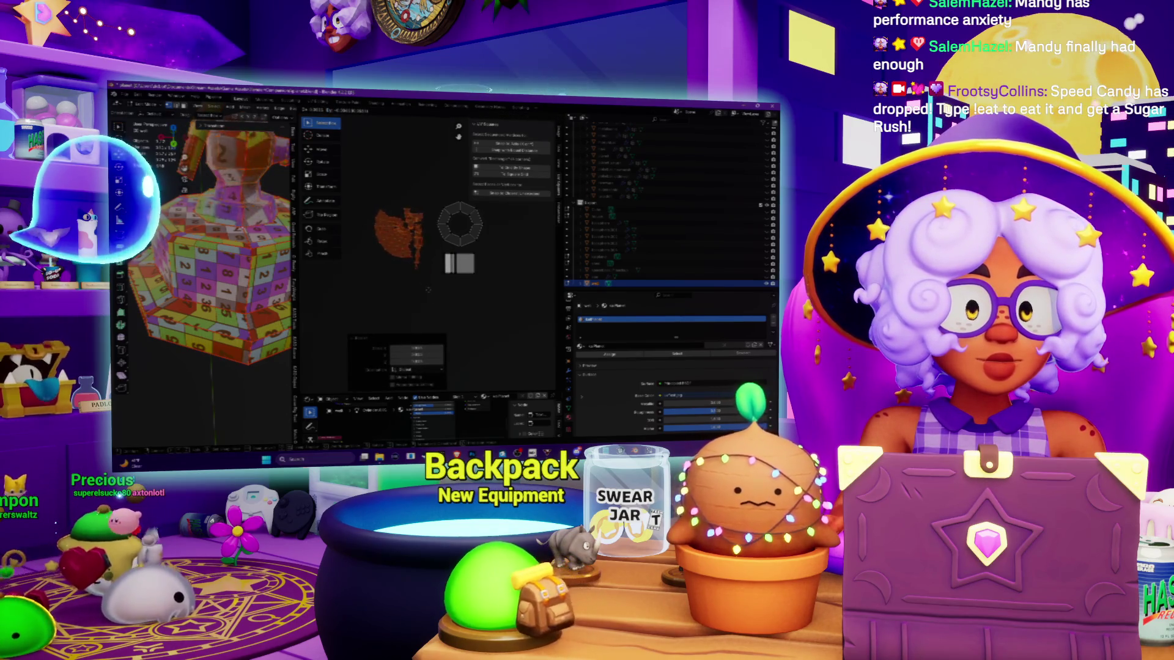
{"action": "key", "text": "r"}
{"action": "left_click", "coordinate": [436, 292]}
{"action": "key", "text": "s"}
{"action": "left_click", "coordinate": [480, 288]}
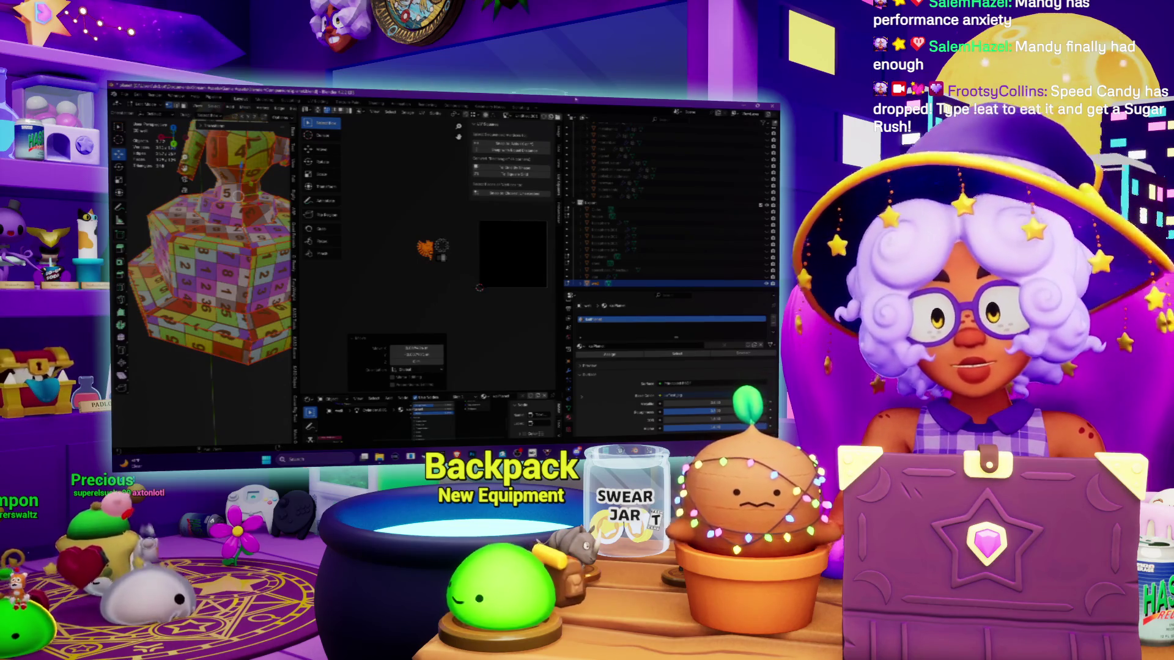
Step: Scale the UV island down further and inspect the numbered checker texture on the dome
{"action": "key", "text": "s"}
{"action": "key", "text": "KP_Decimal"}
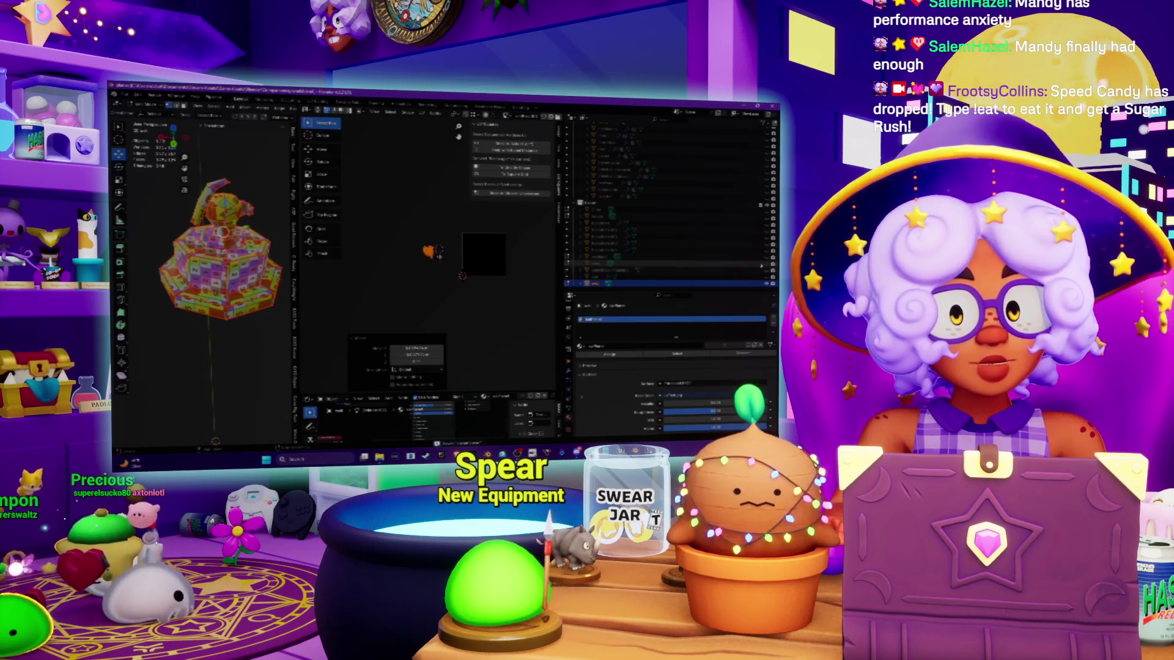
{"action": "key", "text": "KP_Decimal"}
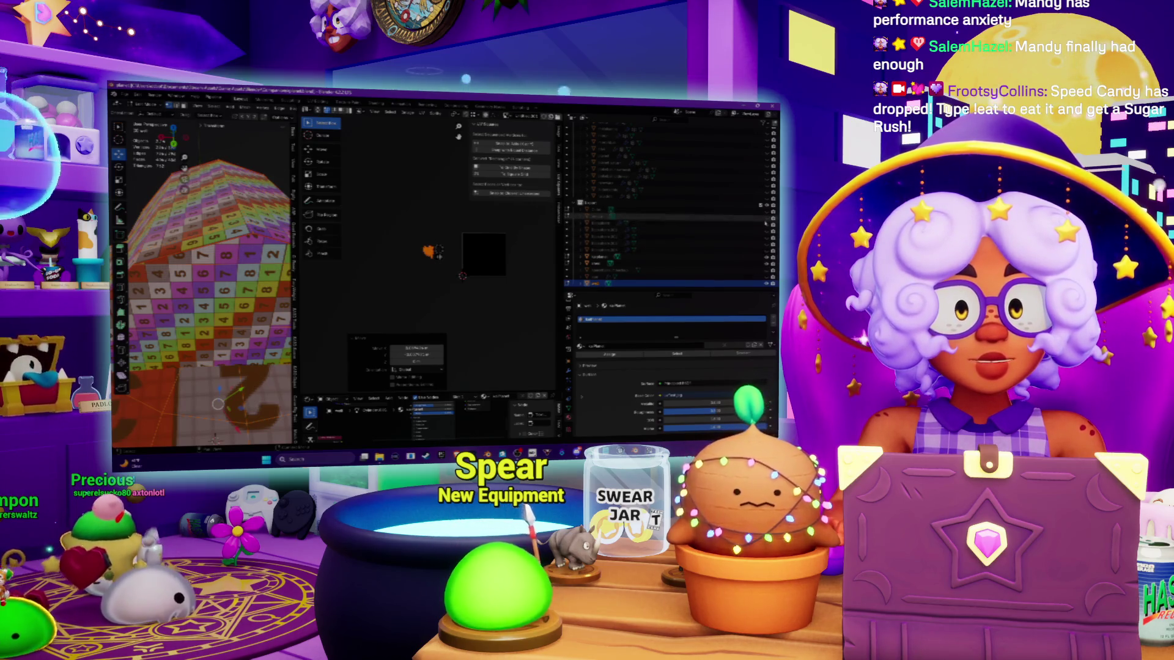
{"action": "key", "text": "KP_Decimal"}
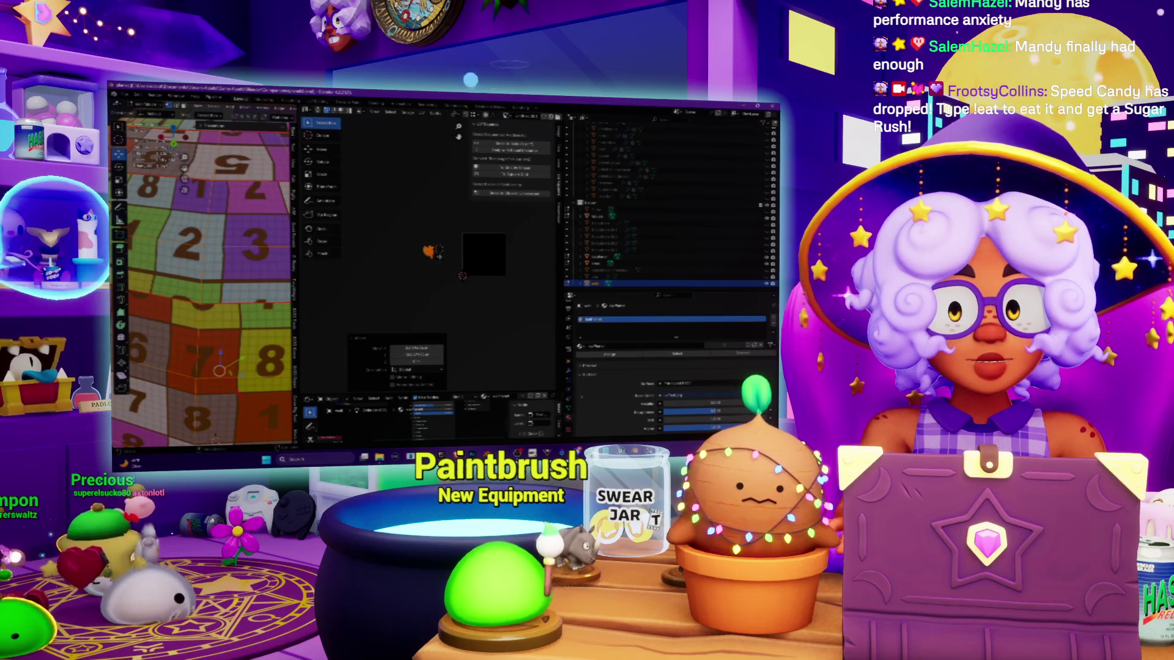
{"action": "key", "text": "KP_Decimal"}
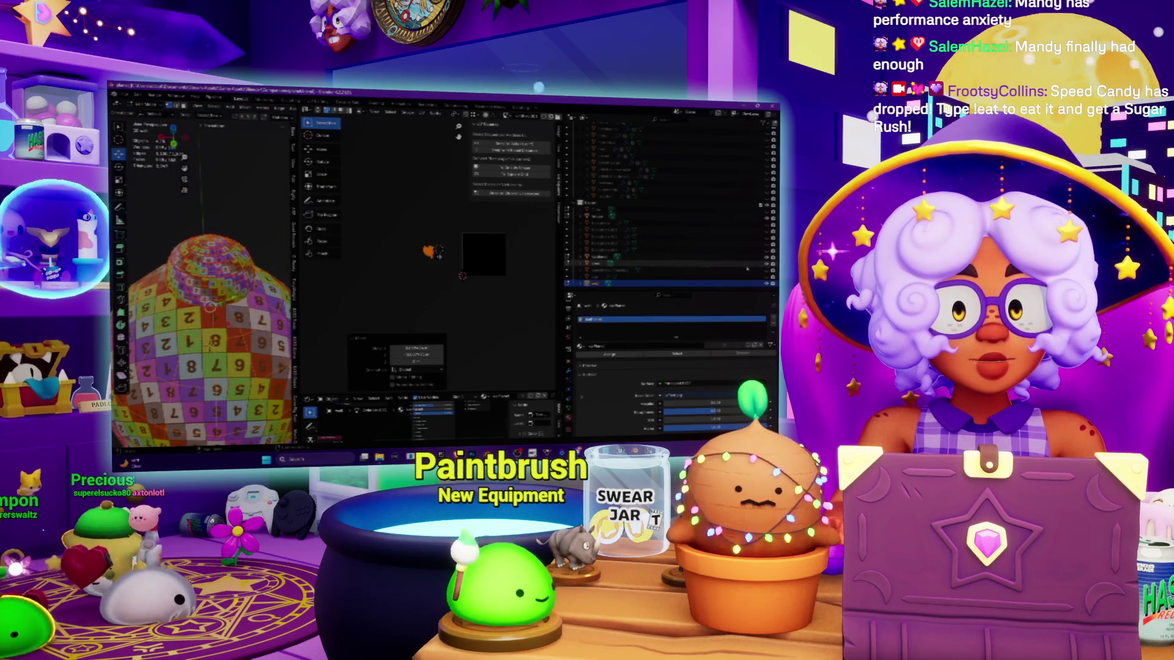
Step: Dismiss the scale operation's adjustment panel and reframe the UV layout view
{"action": "left_click", "coordinate": [423, 262]}
{"action": "scroll", "coordinate": [415, 257], "scroll_direction": "up", "scroll_amount": 5}
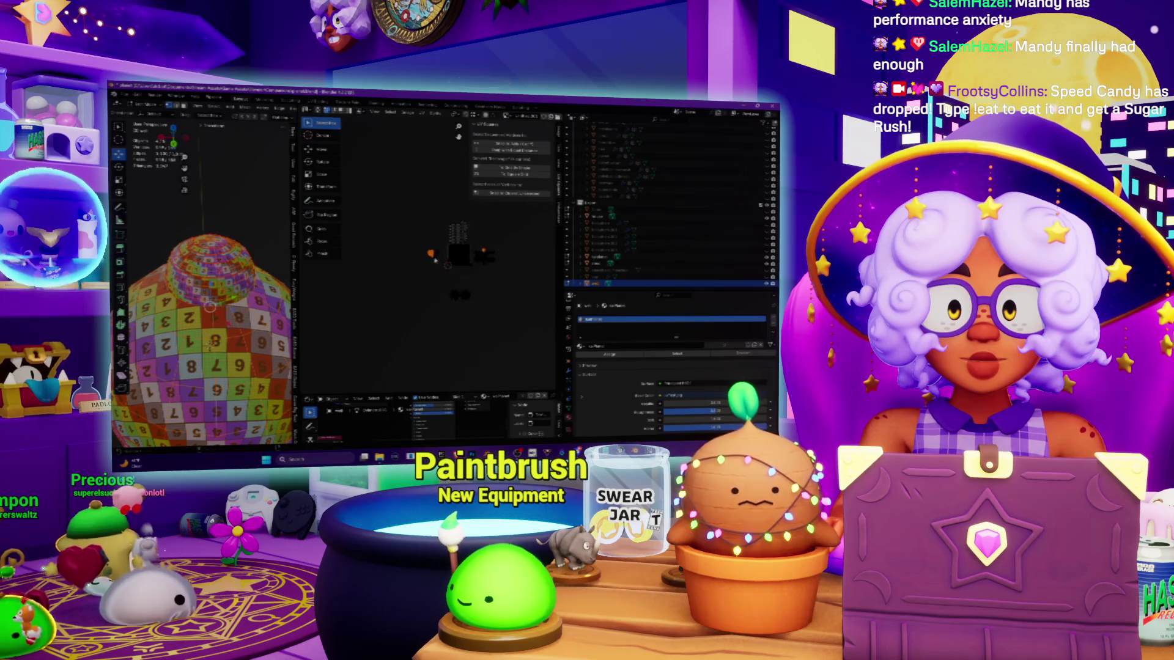
{"action": "mouse_move", "coordinate": [365, 237]}
{"action": "middle_mouse_down"}
{"action": "mouse_move", "coordinate": [359, 289]}
{"action": "mouse_move", "coordinate": [398, 294]}
{"action": "middle_mouse_up"}
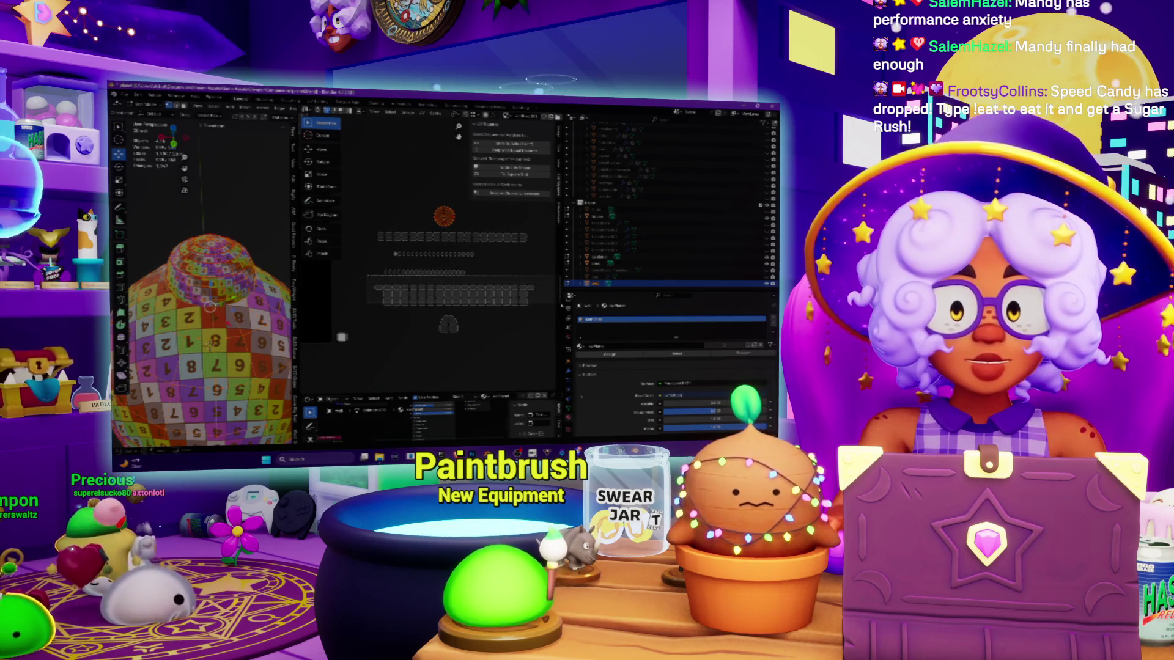
{"action": "scroll", "coordinate": [395, 253], "scroll_direction": "down", "scroll_amount": 5}
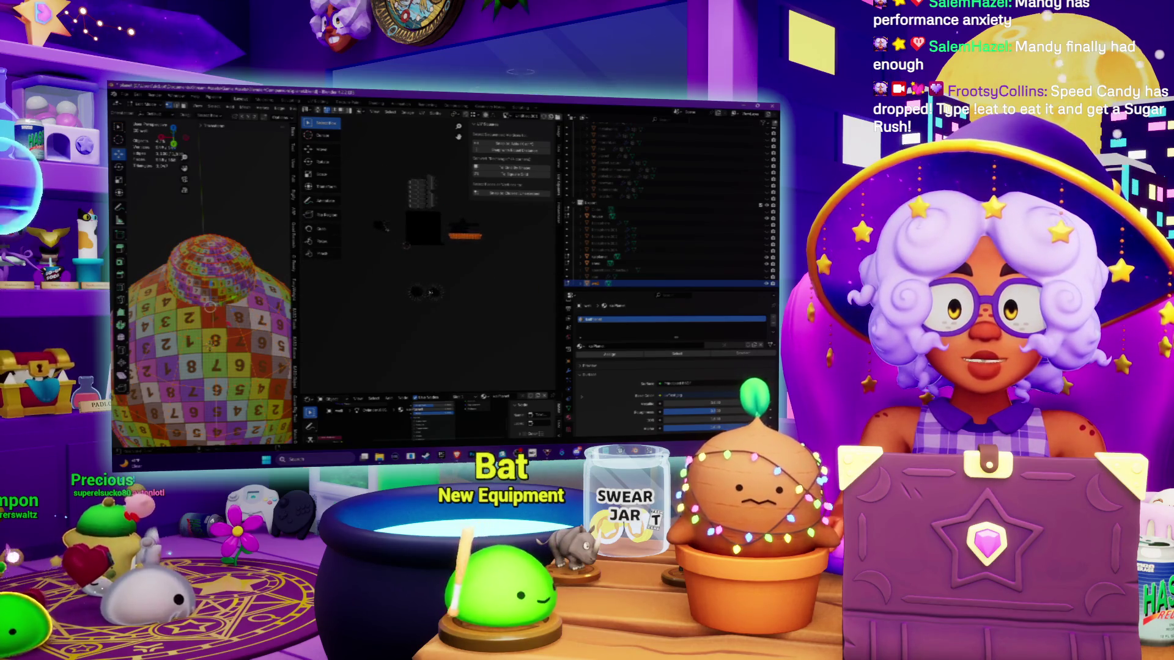
{"action": "middle_click_drag", "start_coordinate": [405, 199], "coordinate": [407, 288]}
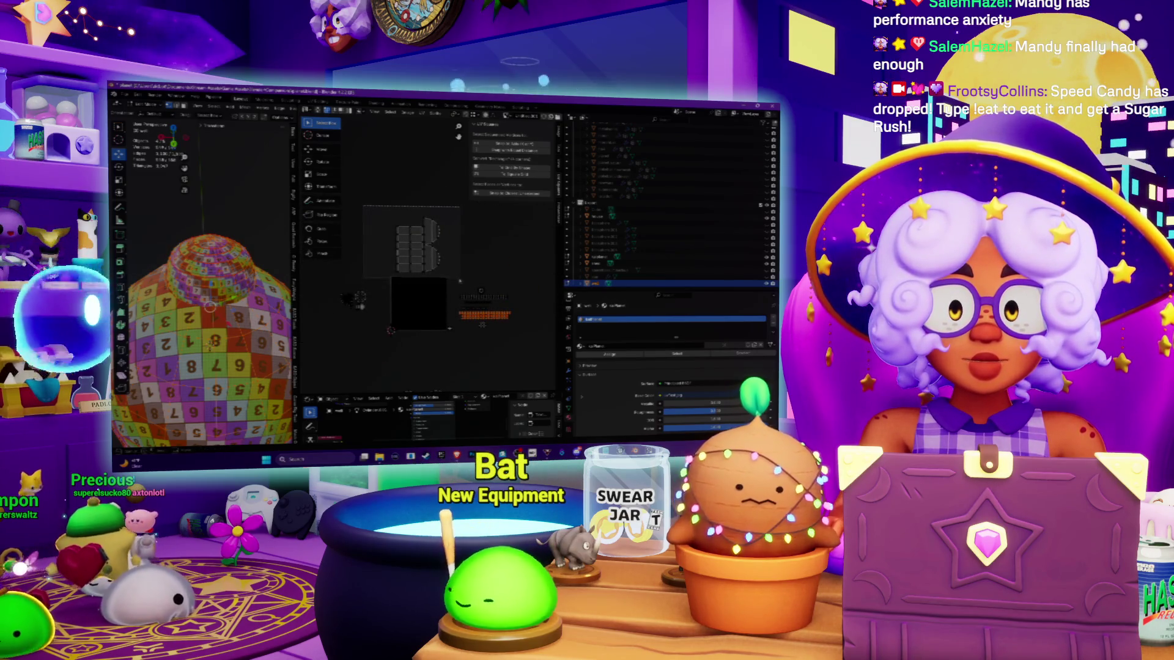
{"action": "middle_click_drag", "start_coordinate": [208, 318], "coordinate": [199, 351]}
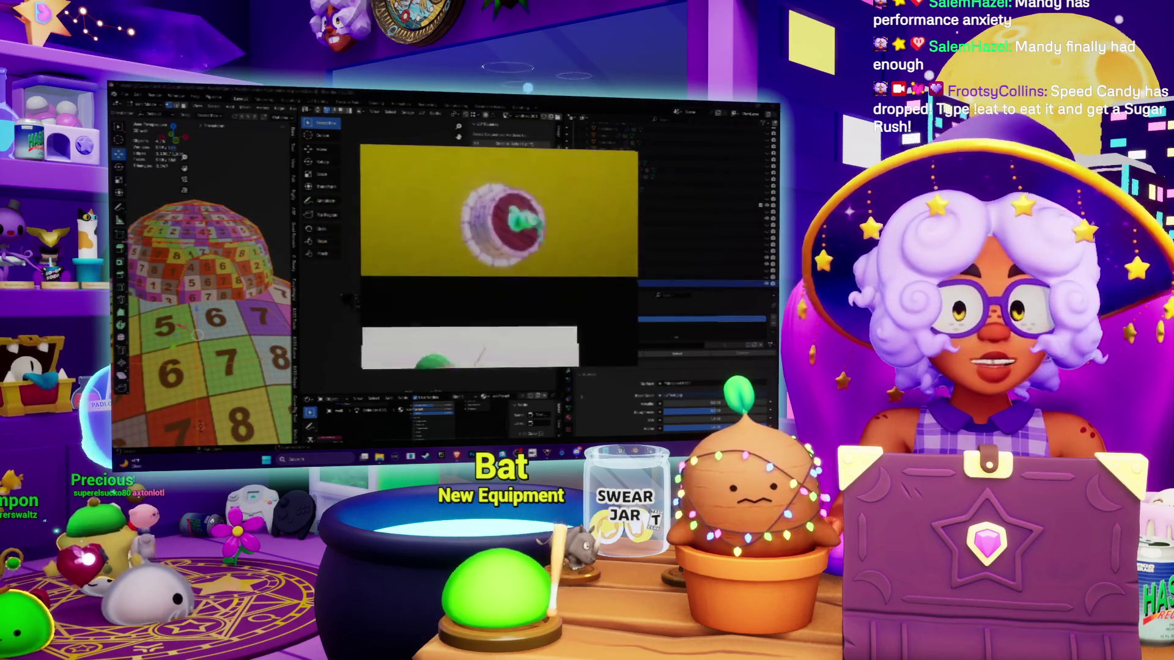
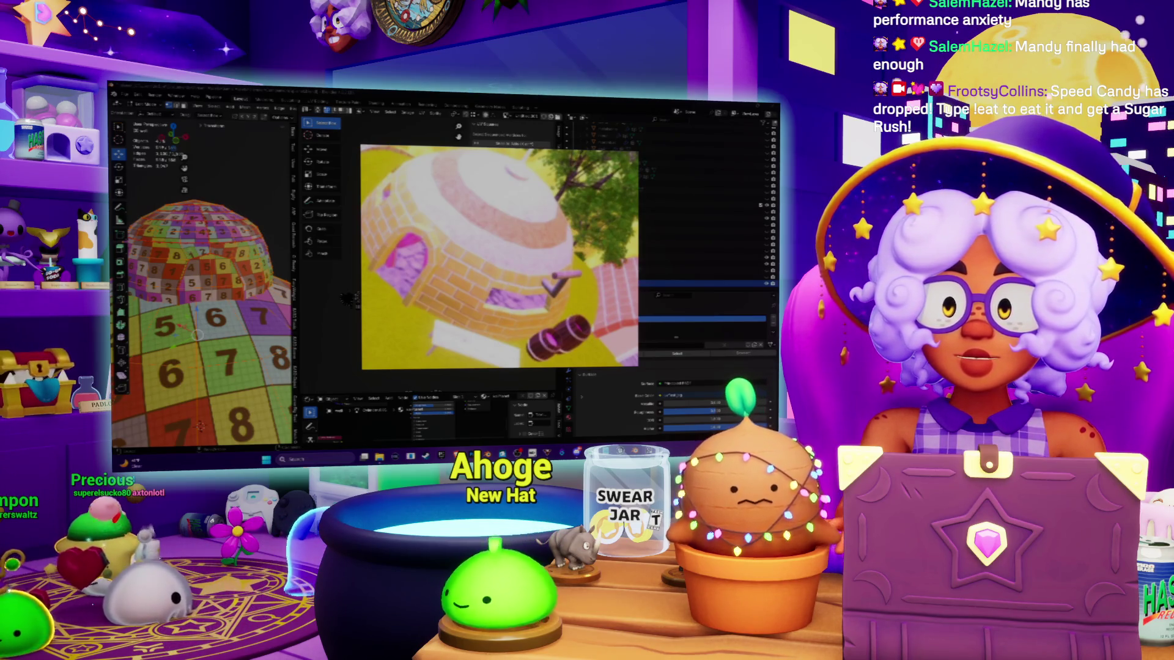
Step: Select the numbered UV-checker sphere so its UVs show
{"action": "mouse_move", "coordinate": [201, 288]}
{"action": "middle_mouse_down"}
{"action": "mouse_move", "coordinate": [228, 260]}
{"action": "mouse_move", "coordinate": [215, 259]}
{"action": "middle_mouse_up"}
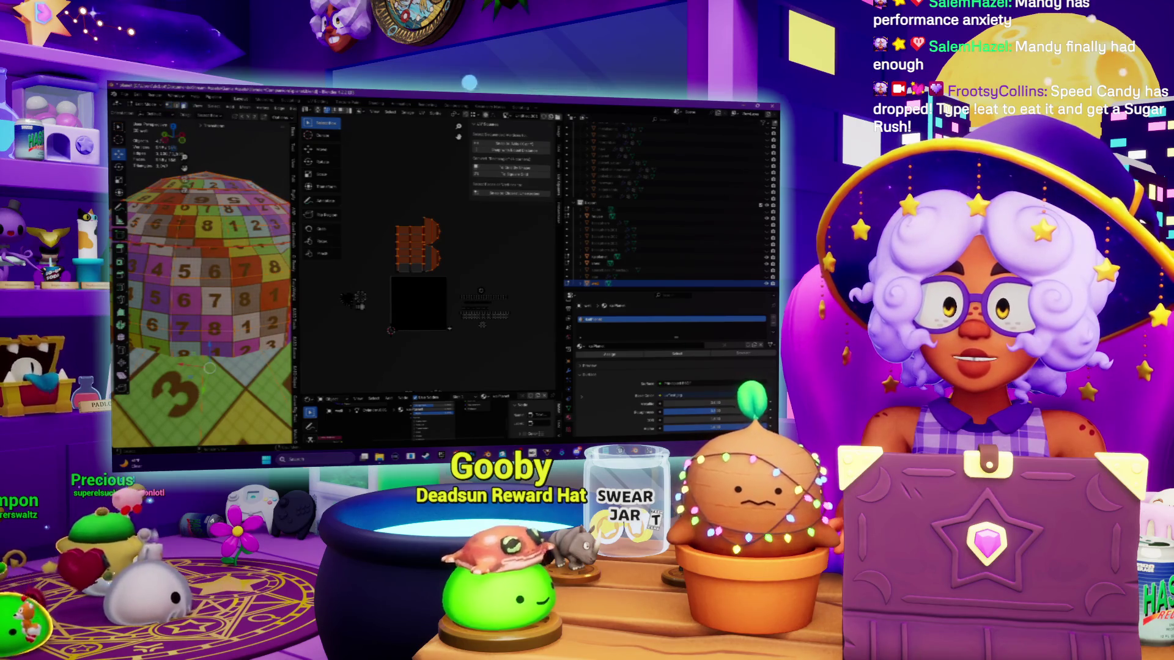
{"action": "left_click", "coordinate": [209, 367]}
{"action": "middle_click_drag", "start_coordinate": [209, 367], "coordinate": [252, 260]}
{"action": "left_click", "coordinate": [252, 260]}
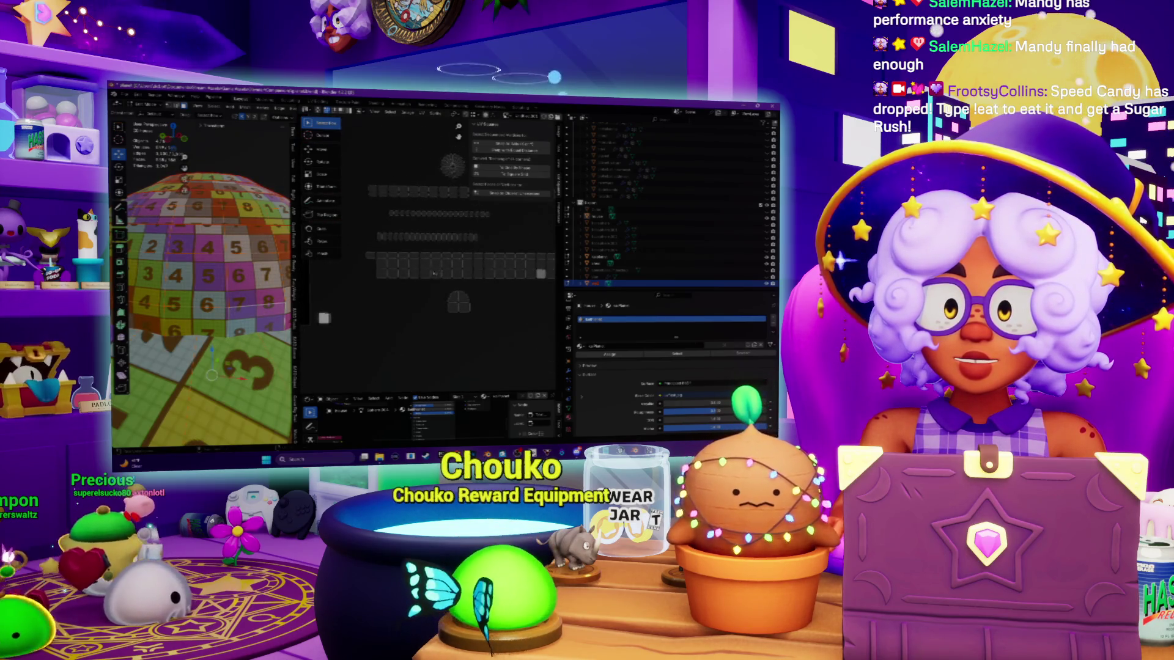
{"action": "middle_click_drag", "start_coordinate": [202, 342], "coordinate": [168, 274]}
Step: Deselect all faces, then Alt+click to select one full ring of brick faces on the dome
{"action": "key", "text": "alt+a"}
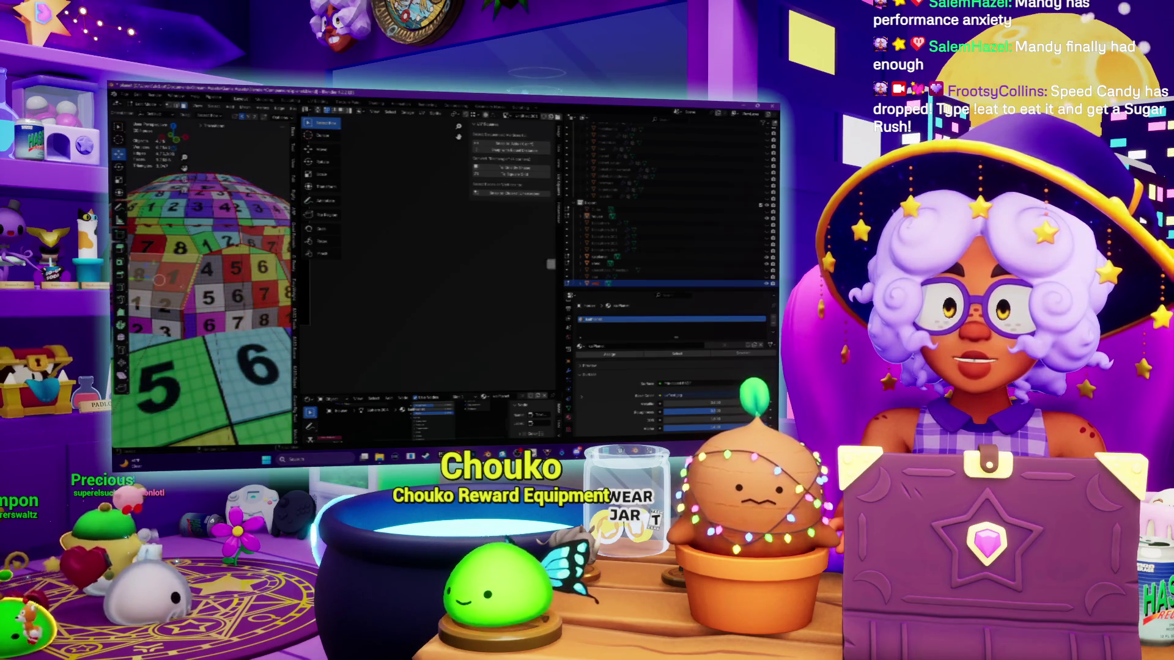
{"action": "left_click", "coordinate": [156, 330]}
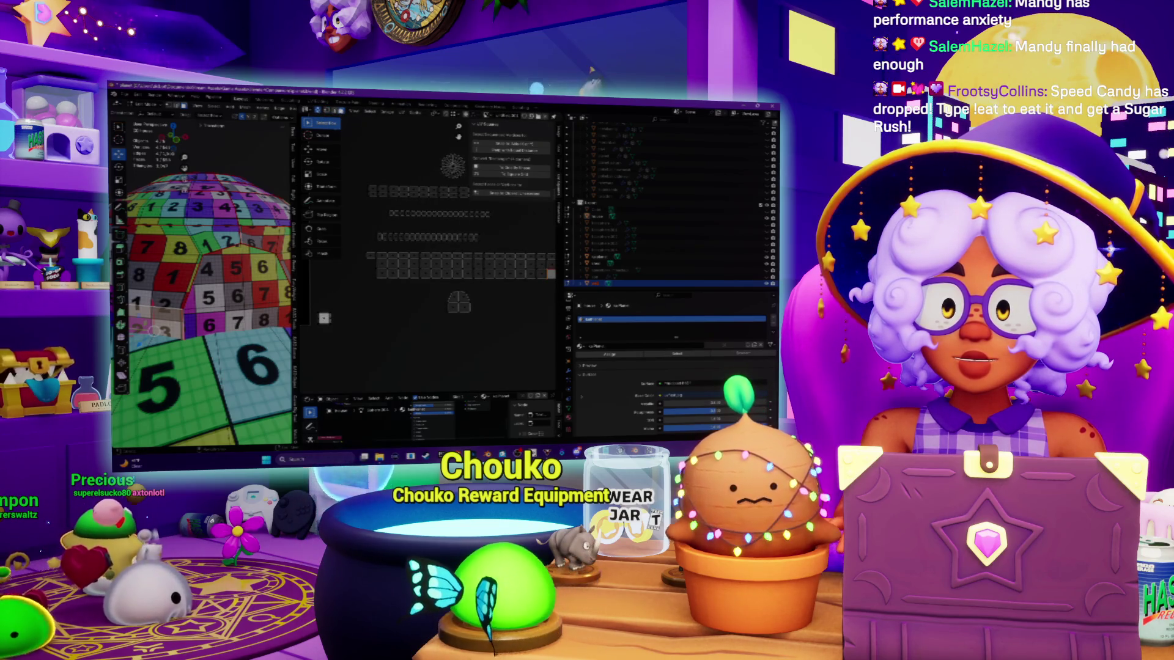
{"action": "left_click", "coordinate": [159, 280]}
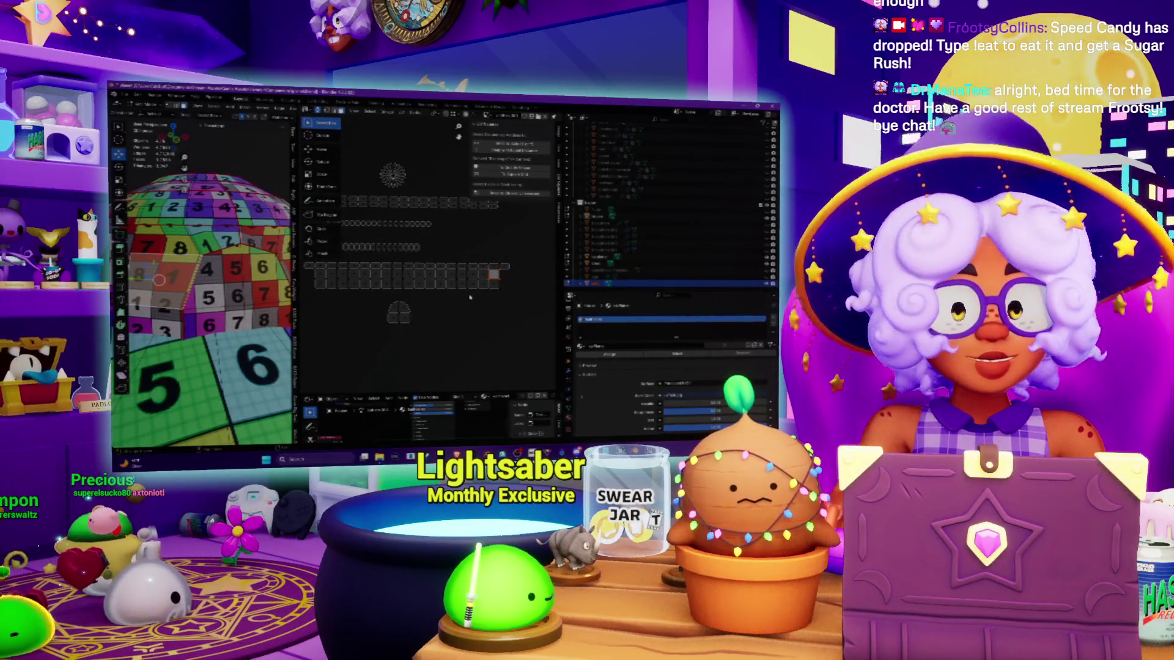
{"action": "scroll", "coordinate": [462, 274], "scroll_direction": "up", "scroll_amount": 3}
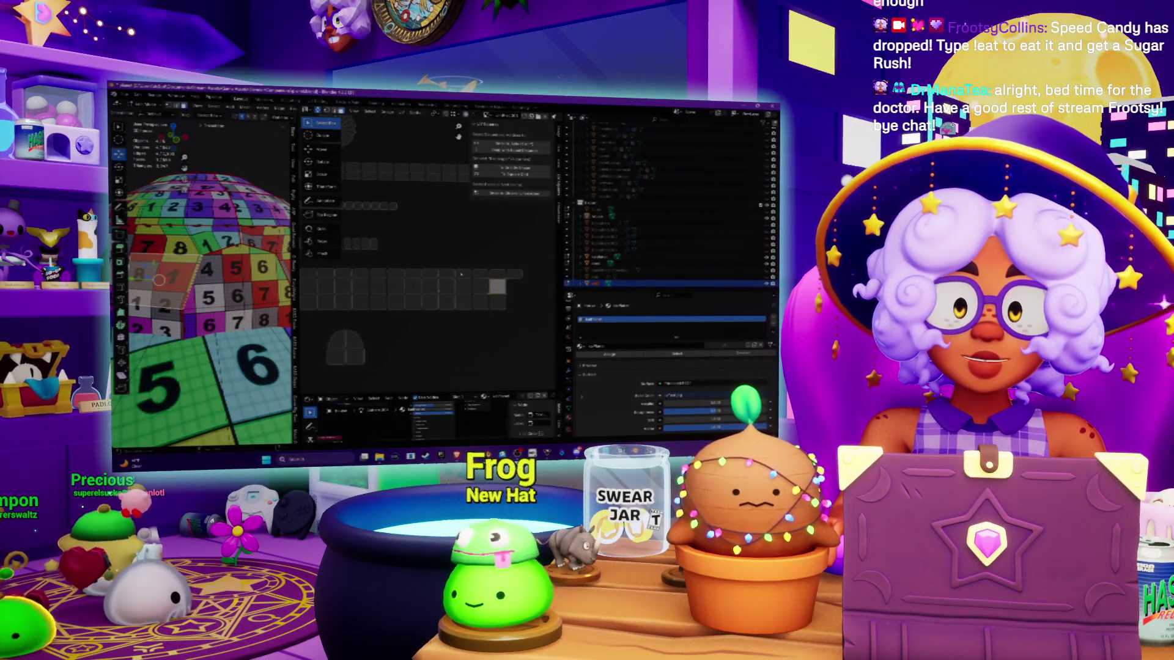
{"action": "middle_click_drag", "start_coordinate": [184, 293], "coordinate": [242, 293]}
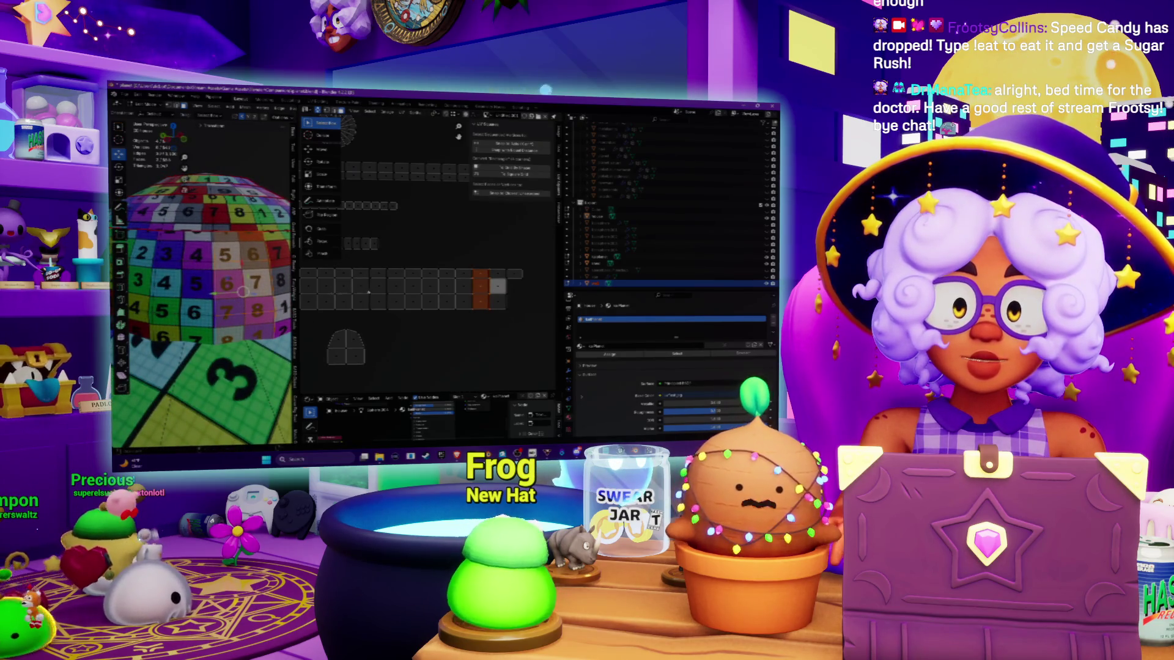
{"action": "scroll", "coordinate": [368, 292], "scroll_direction": "down", "scroll_amount": 3}
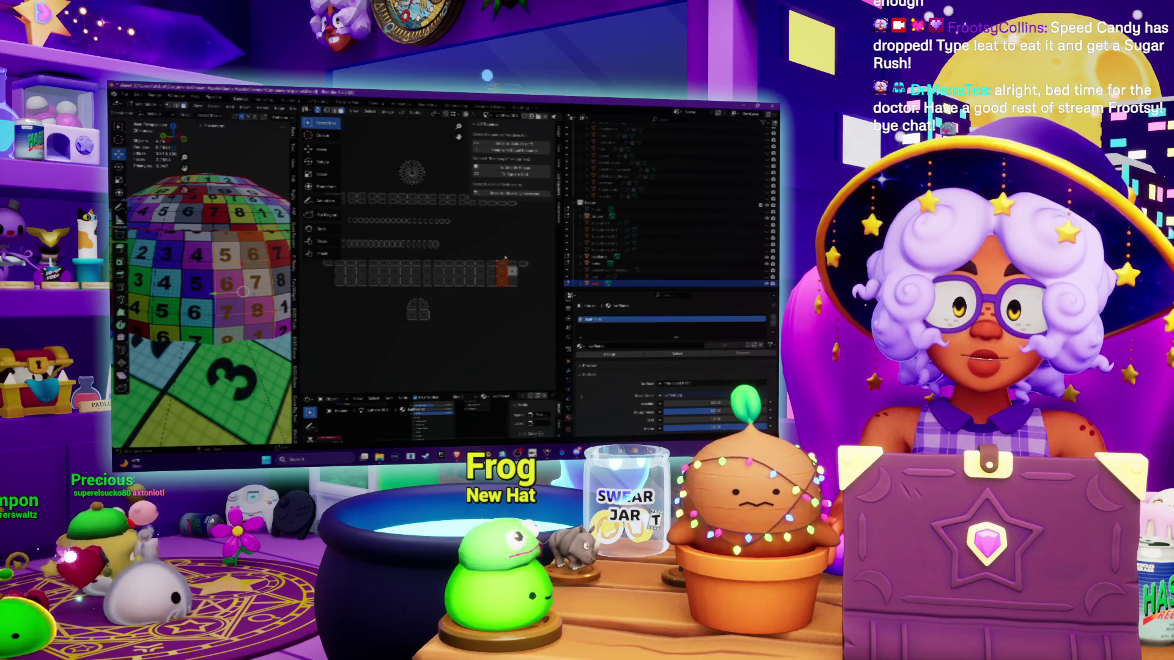
{"action": "left_click", "coordinate": [183, 281], "text": "alt"}
{"action": "mouse_move", "coordinate": [183, 281]}
{"action": "middle_mouse_down"}
{"action": "mouse_move", "coordinate": [184, 190]}
{"action": "mouse_move", "coordinate": [227, 259]}
{"action": "middle_mouse_up"}
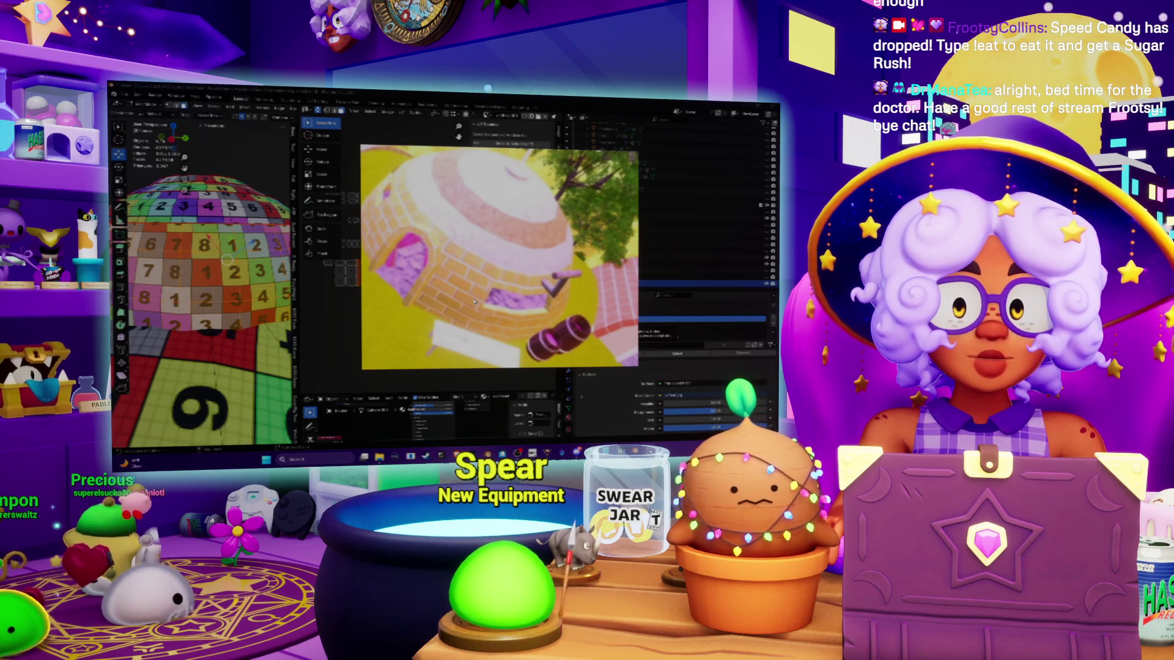
Step: Close the floating render preview and zoom the UV editor onto the brick strip's end
{"action": "key", "text": "Escape"}
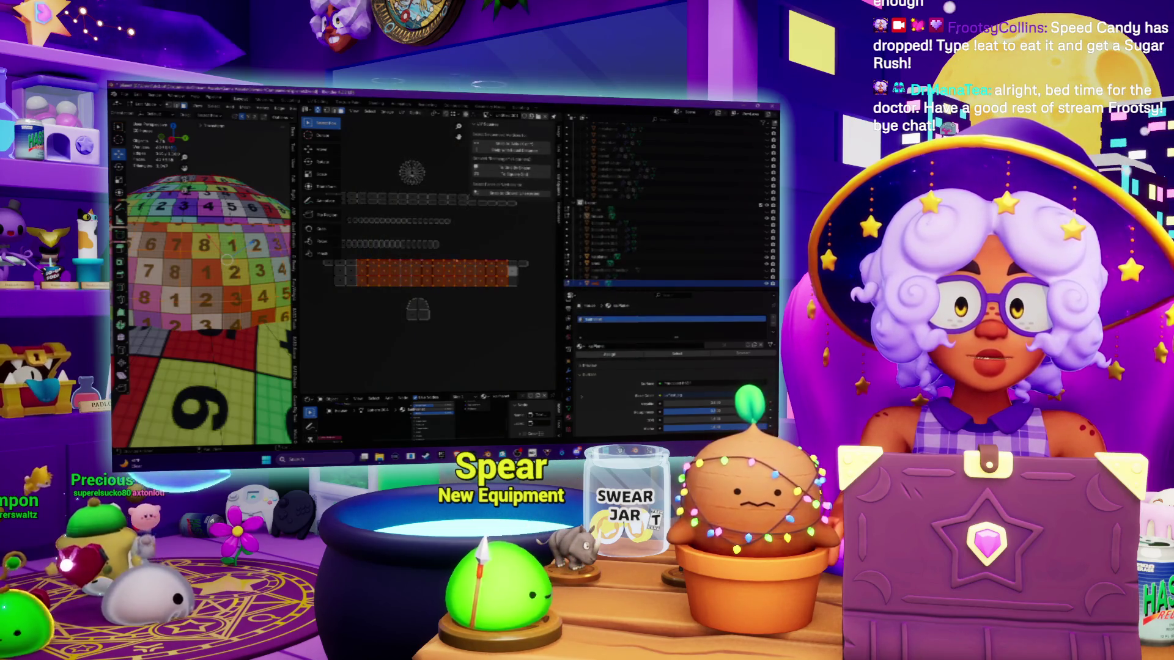
{"action": "scroll", "coordinate": [502, 293], "scroll_direction": "up", "scroll_amount": 3}
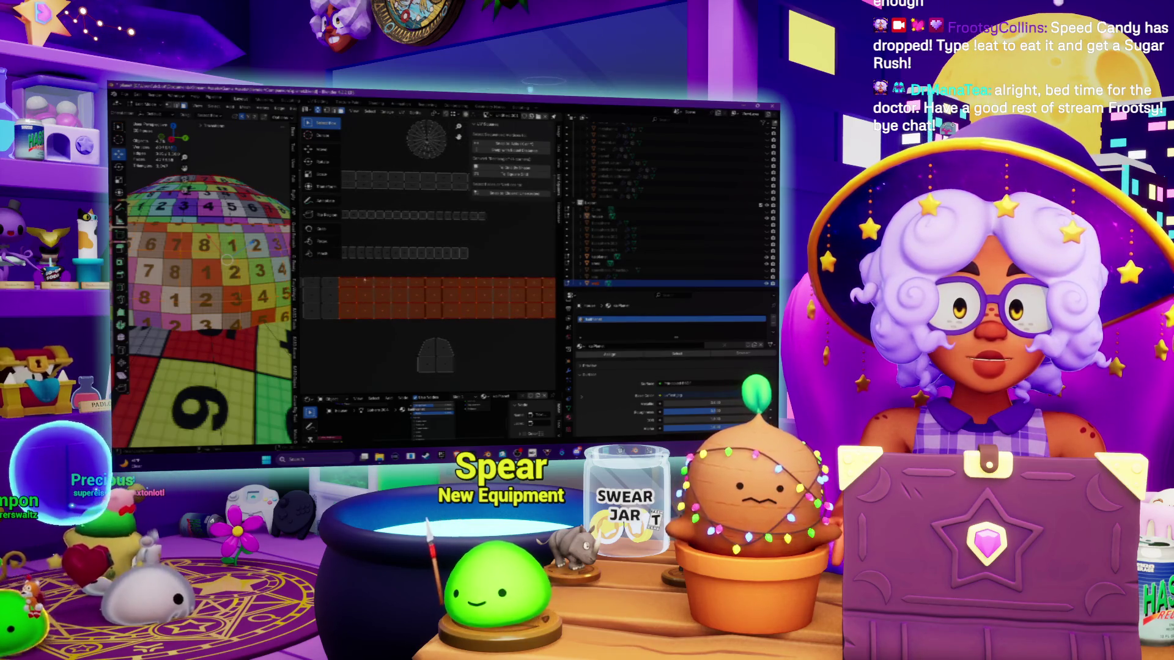
{"action": "scroll", "coordinate": [325, 324], "scroll_direction": "down", "scroll_amount": 3}
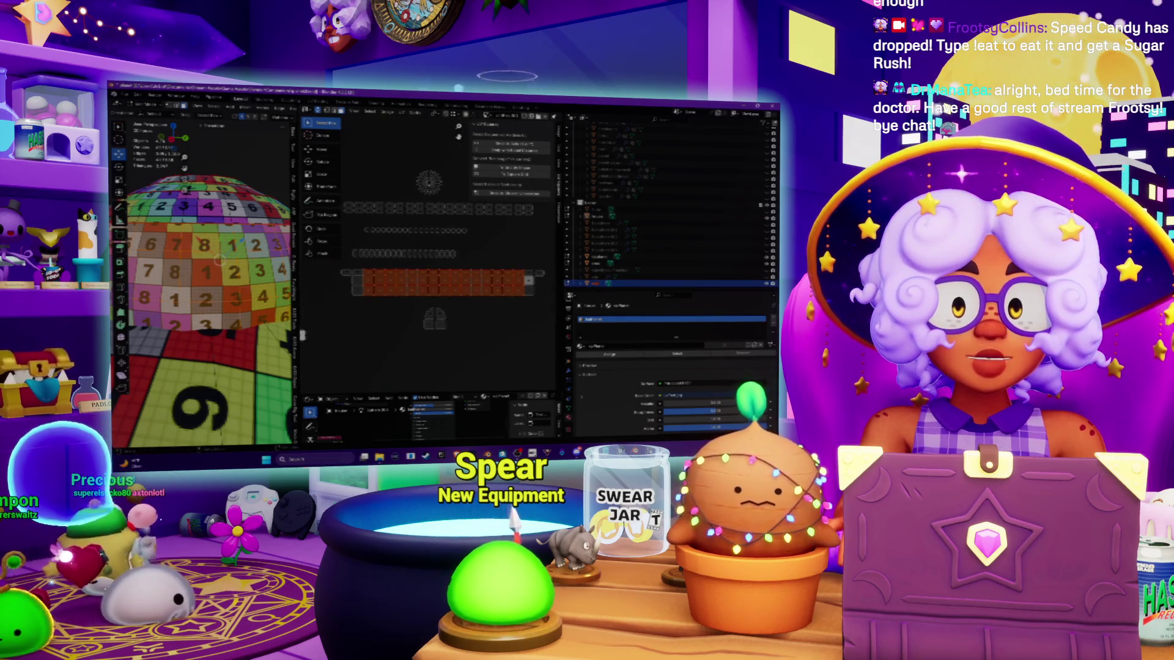
{"action": "middle_click_drag", "start_coordinate": [189, 262], "coordinate": [210, 257]}
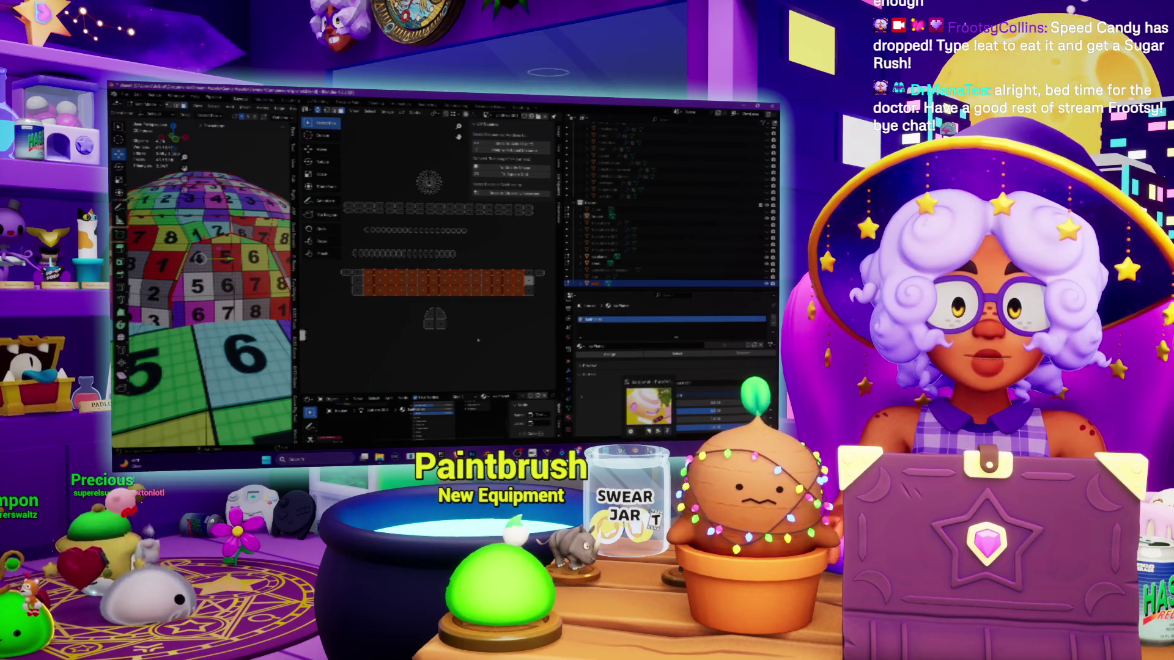
{"action": "middle_click_drag", "start_coordinate": [302, 335], "coordinate": [327, 334]}
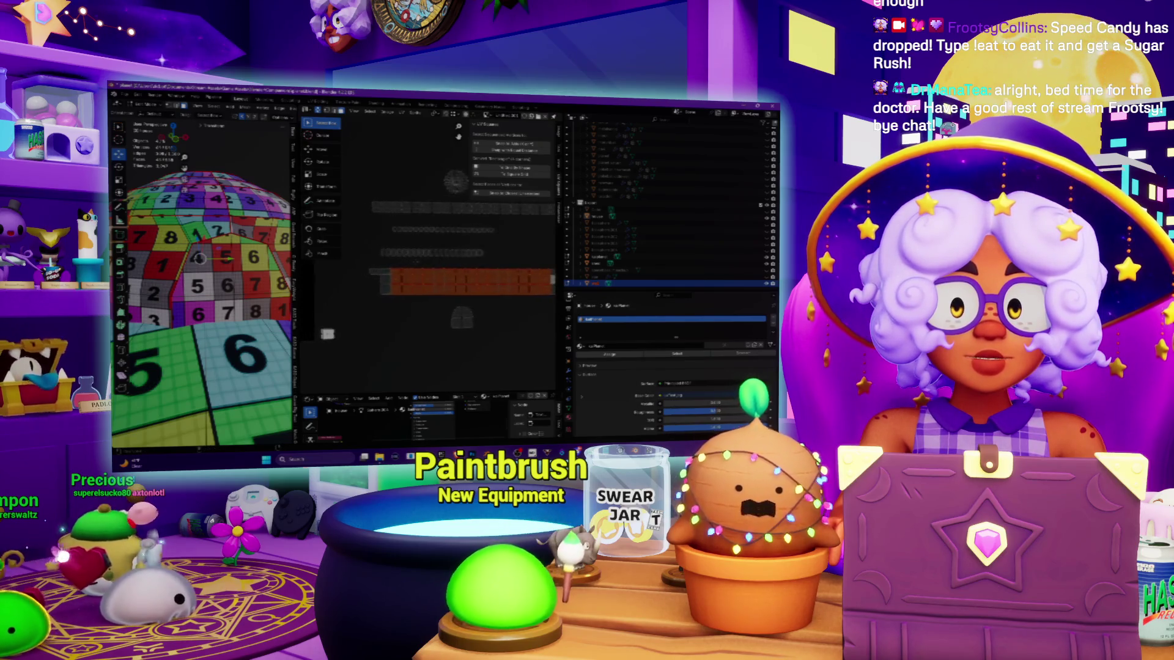
{"action": "mouse_move", "coordinate": [504, 304]}
{"action": "middle_mouse_down"}
{"action": "mouse_move", "coordinate": [449, 303]}
{"action": "mouse_move", "coordinate": [470, 300]}
{"action": "middle_mouse_up"}
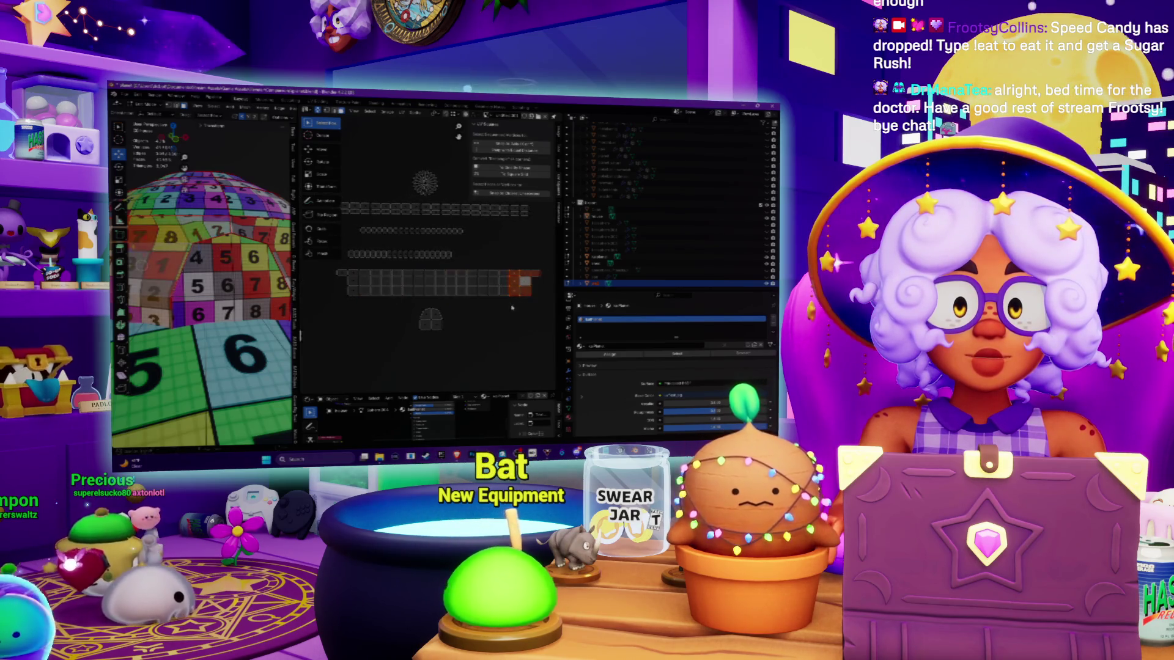
{"action": "scroll", "coordinate": [462, 283], "scroll_direction": "up", "scroll_amount": 3}
{"action": "middle_click_drag", "start_coordinate": [463, 283], "coordinate": [423, 283]}
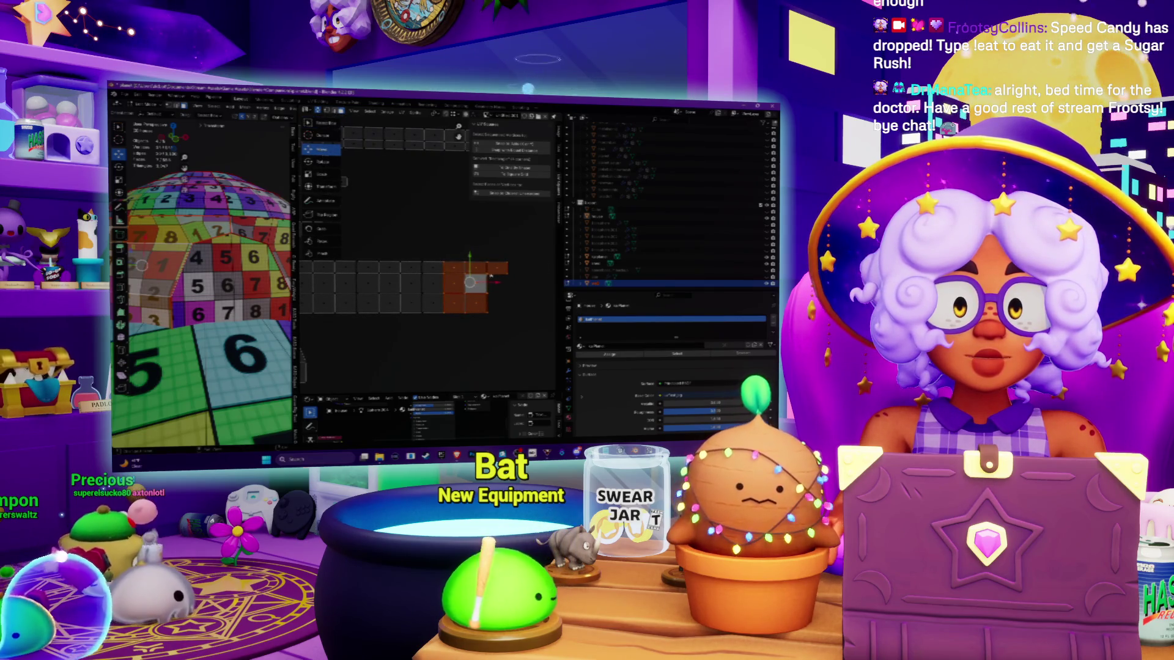
Step: Select the brick UV island and move it left, lined up beside the grey tile islands
{"action": "mouse_move", "coordinate": [469, 282]}
{"action": "left_mouse_down"}
{"action": "mouse_move", "coordinate": [437, 283]}
{"action": "mouse_move", "coordinate": [519, 264]}
{"action": "mouse_move", "coordinate": [432, 288]}
{"action": "mouse_move", "coordinate": [422, 303]}
{"action": "mouse_move", "coordinate": [471, 294]}
{"action": "mouse_move", "coordinate": [415, 291]}
{"action": "mouse_move", "coordinate": [518, 301]}
{"action": "mouse_move", "coordinate": [431, 286]}
{"action": "mouse_move", "coordinate": [455, 286]}
{"action": "left_mouse_up"}
{"action": "left_click", "coordinate": [460, 283]}
{"action": "left_click", "coordinate": [477, 322]}
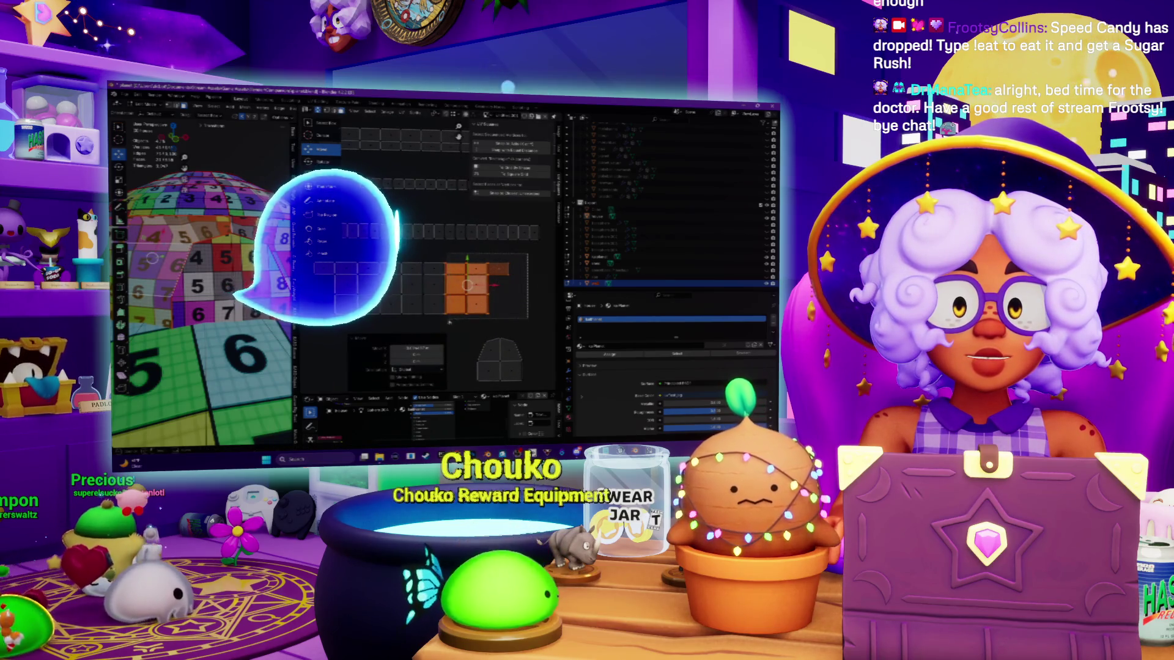
{"action": "middle_click_drag", "start_coordinate": [455, 286], "coordinate": [468, 286]}
{"action": "left_click_drag", "start_coordinate": [467, 286], "coordinate": [446, 290]}
{"action": "middle_click_drag", "start_coordinate": [445, 291], "coordinate": [508, 284]}
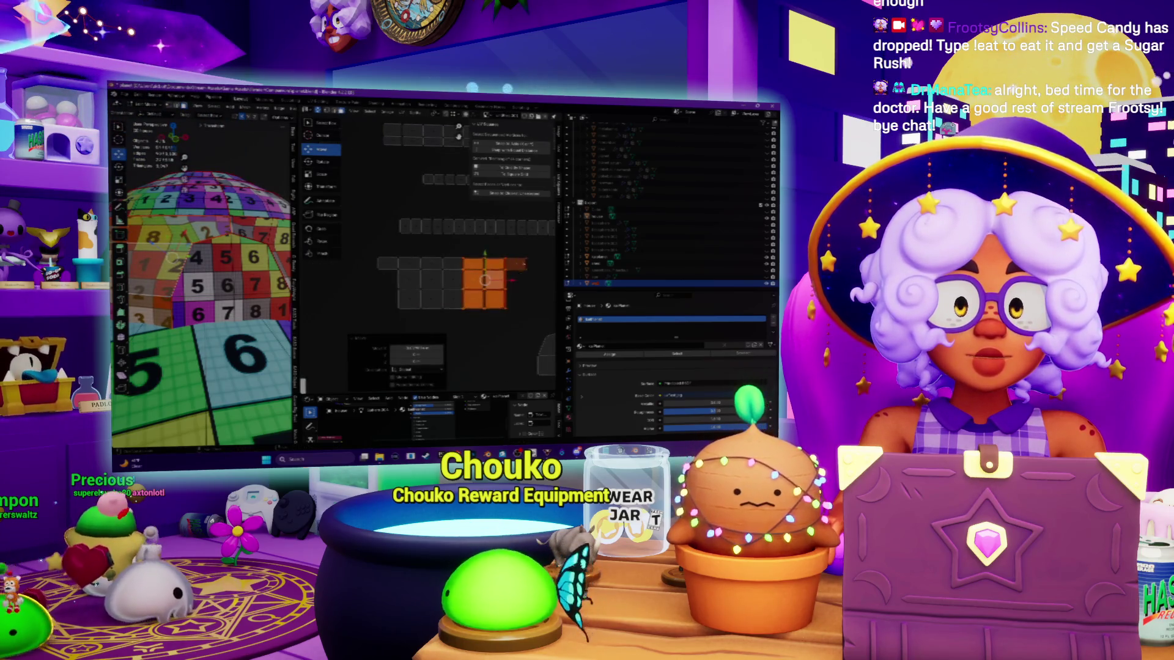
{"action": "mouse_move", "coordinate": [509, 283]}
{"action": "left_mouse_down"}
{"action": "mouse_move", "coordinate": [421, 282]}
{"action": "mouse_move", "coordinate": [478, 286]}
{"action": "mouse_move", "coordinate": [469, 281]}
{"action": "left_mouse_up"}
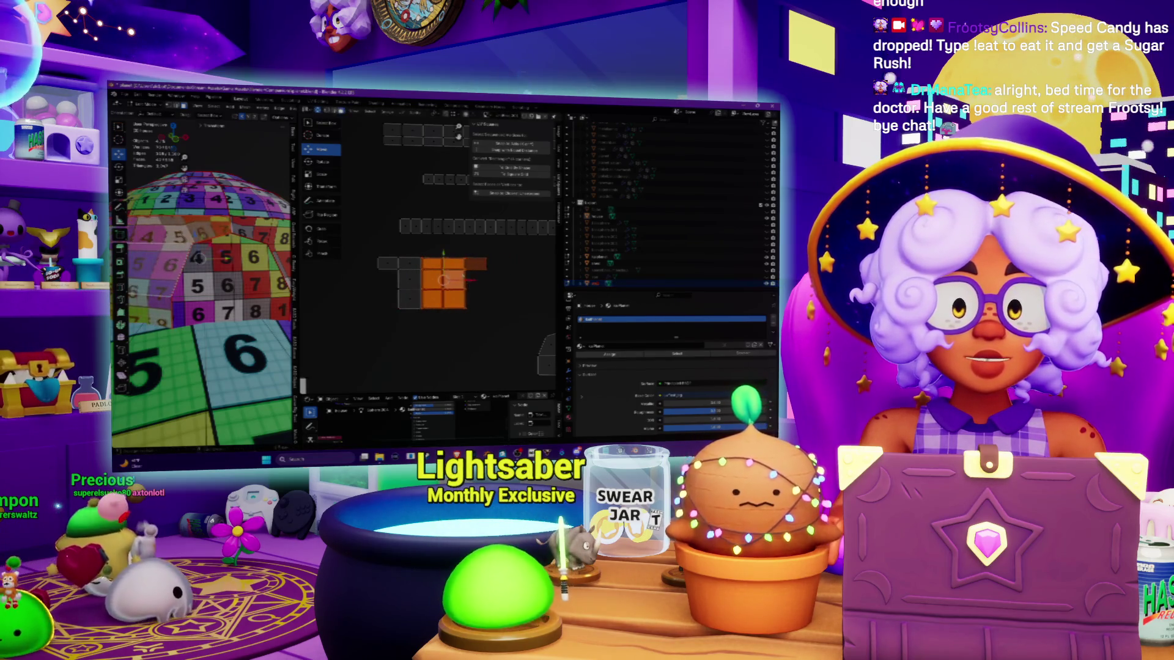
{"action": "middle_click_drag", "start_coordinate": [381, 249], "coordinate": [417, 249]}
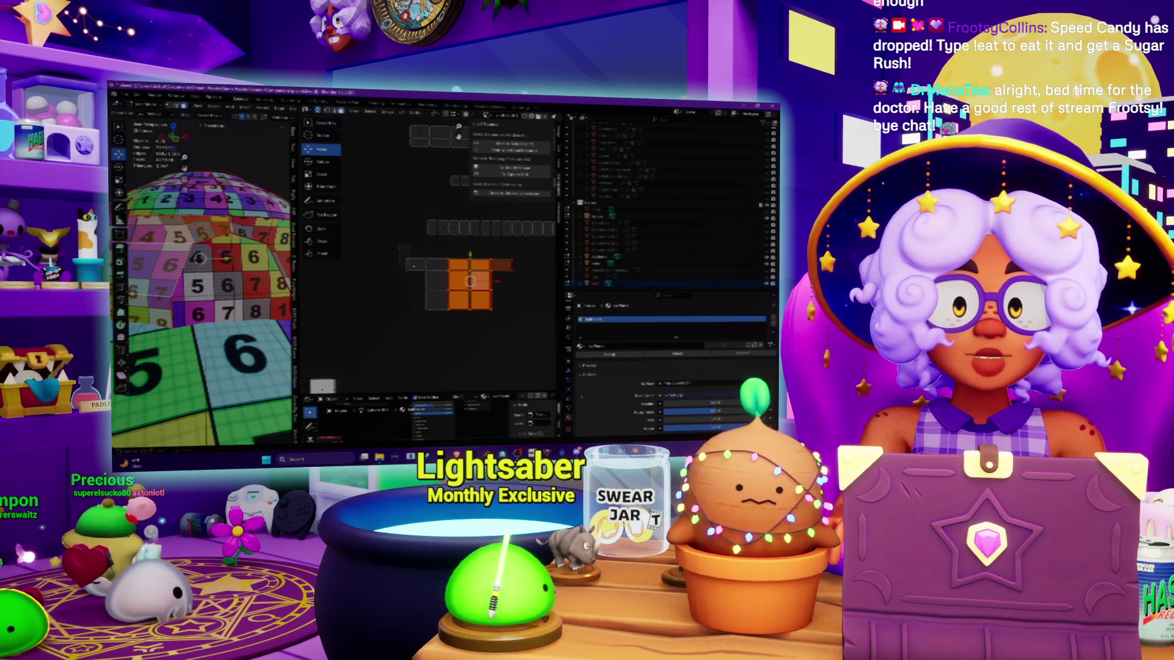
{"action": "key", "text": "ctrl+z"}
{"action": "middle_click_drag", "start_coordinate": [451, 310], "coordinate": [437, 295]}
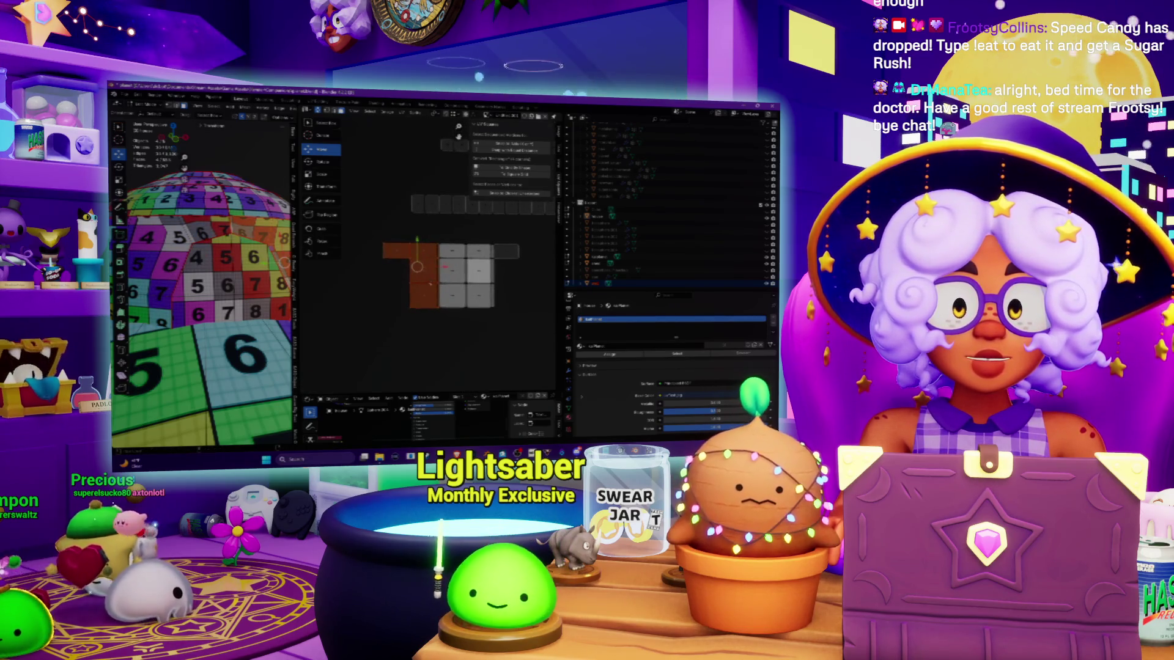
Step: Select the strip's vertical edge loop and scale it
{"action": "left_click_drag", "start_coordinate": [445, 267], "coordinate": [467, 270]}
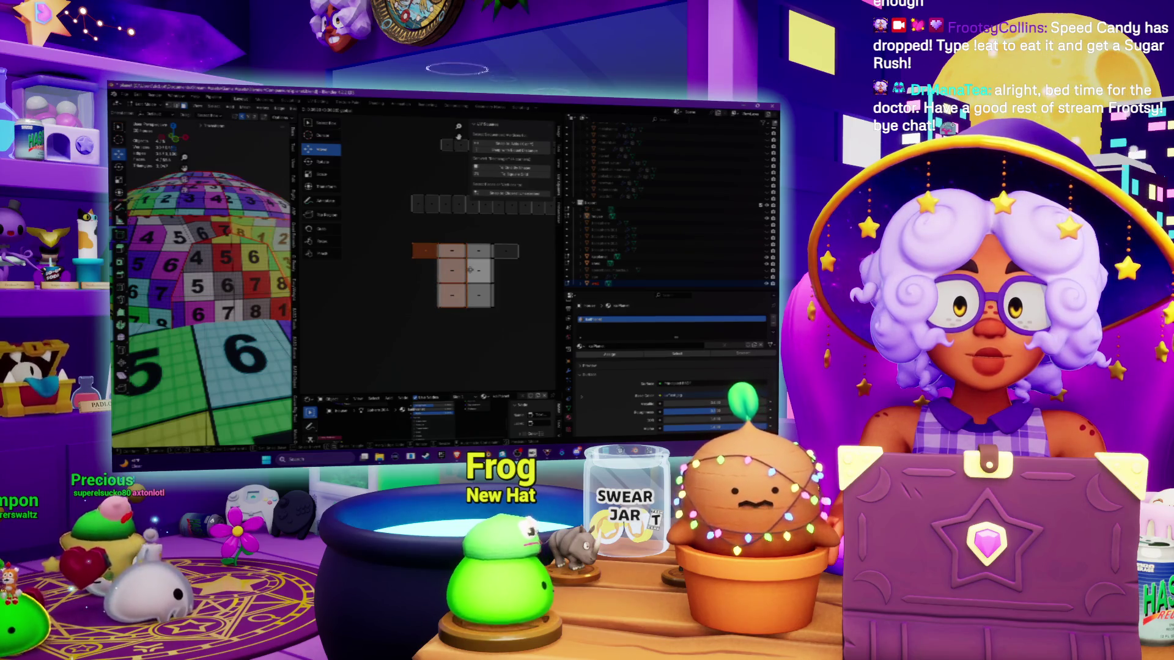
{"action": "right_click", "coordinate": [471, 270]}
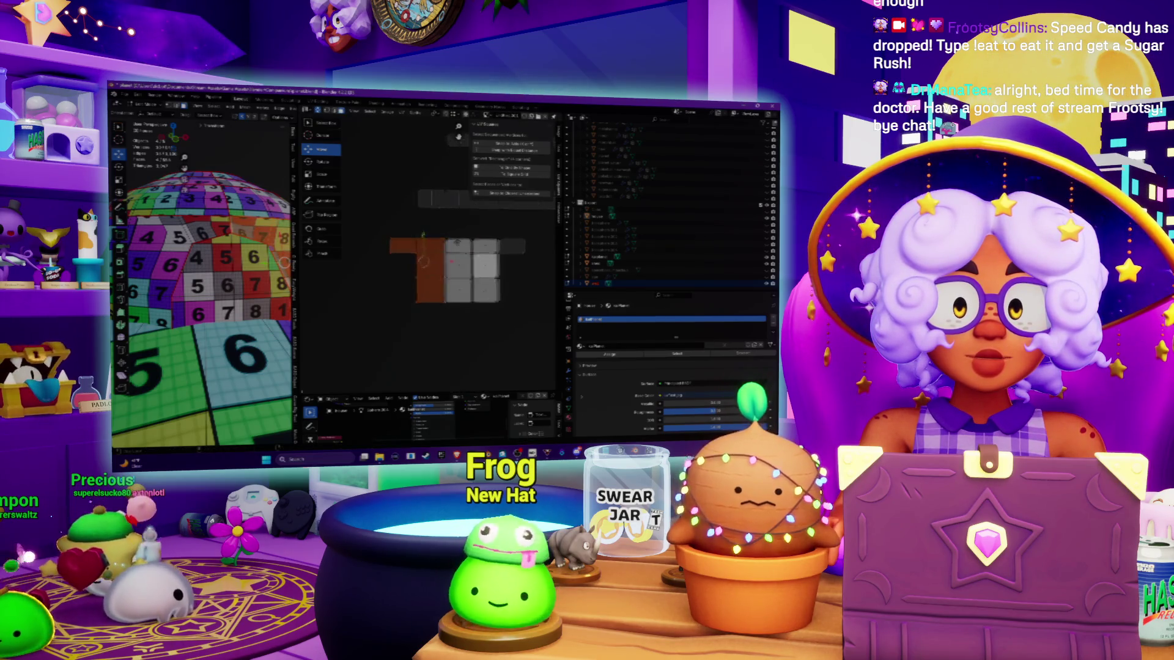
{"action": "scroll", "coordinate": [460, 255], "scroll_direction": "up", "scroll_amount": 3}
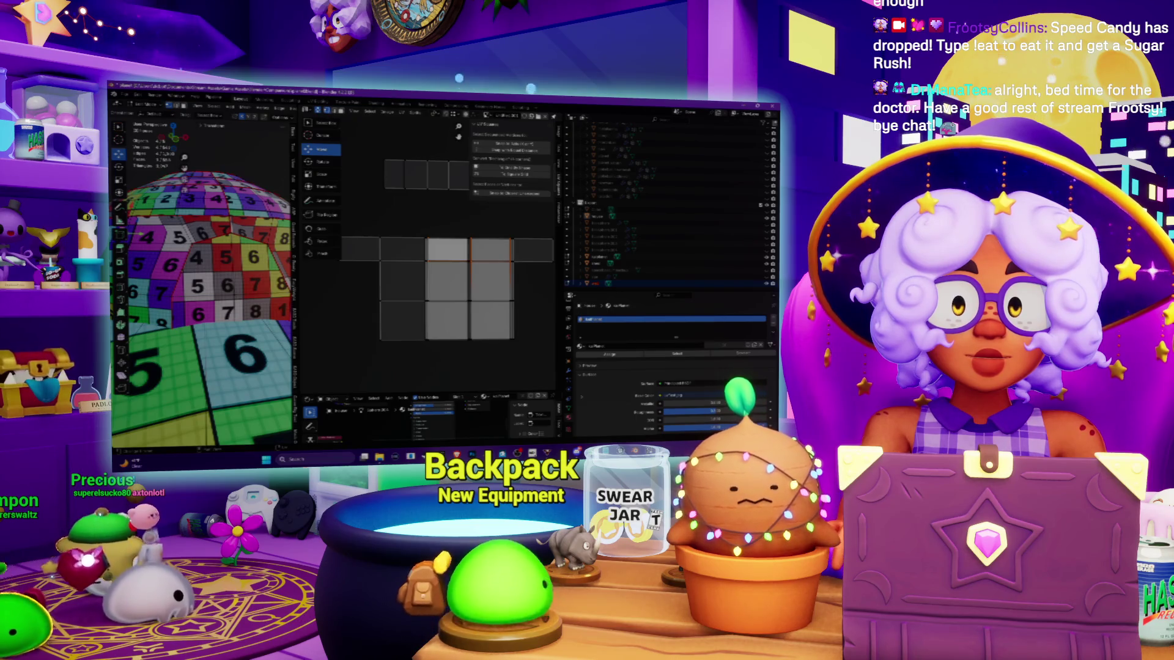
{"action": "key", "text": "shift+h"}
{"action": "key", "text": "alt+h"}
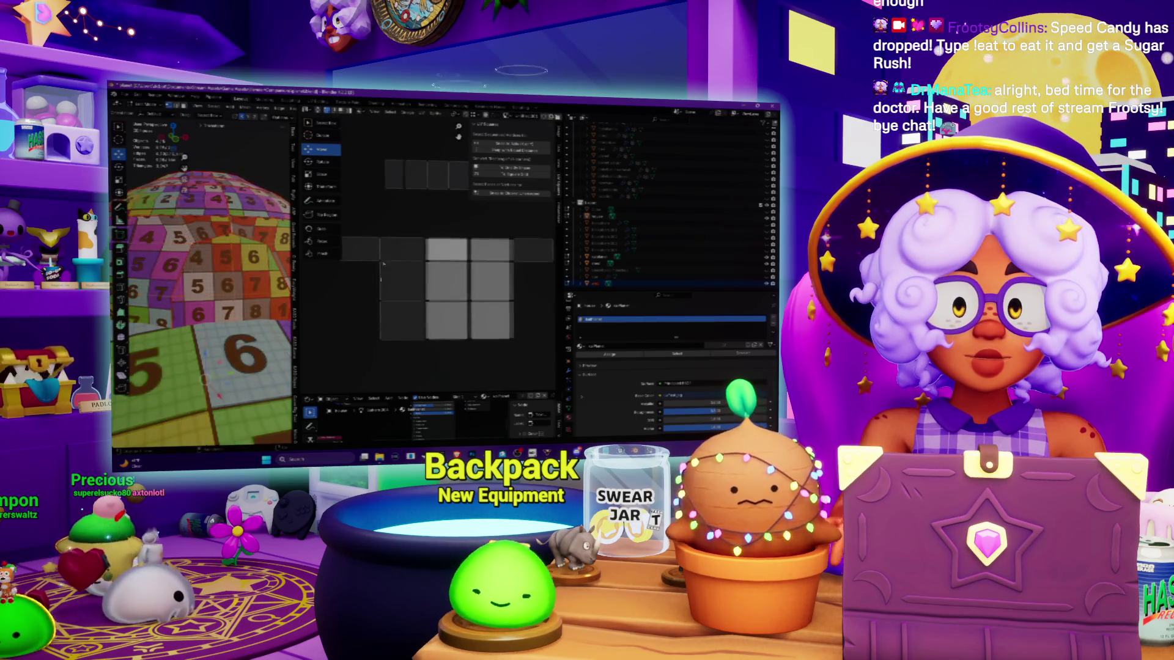
{"action": "left_click", "coordinate": [426, 256], "text": "alt"}
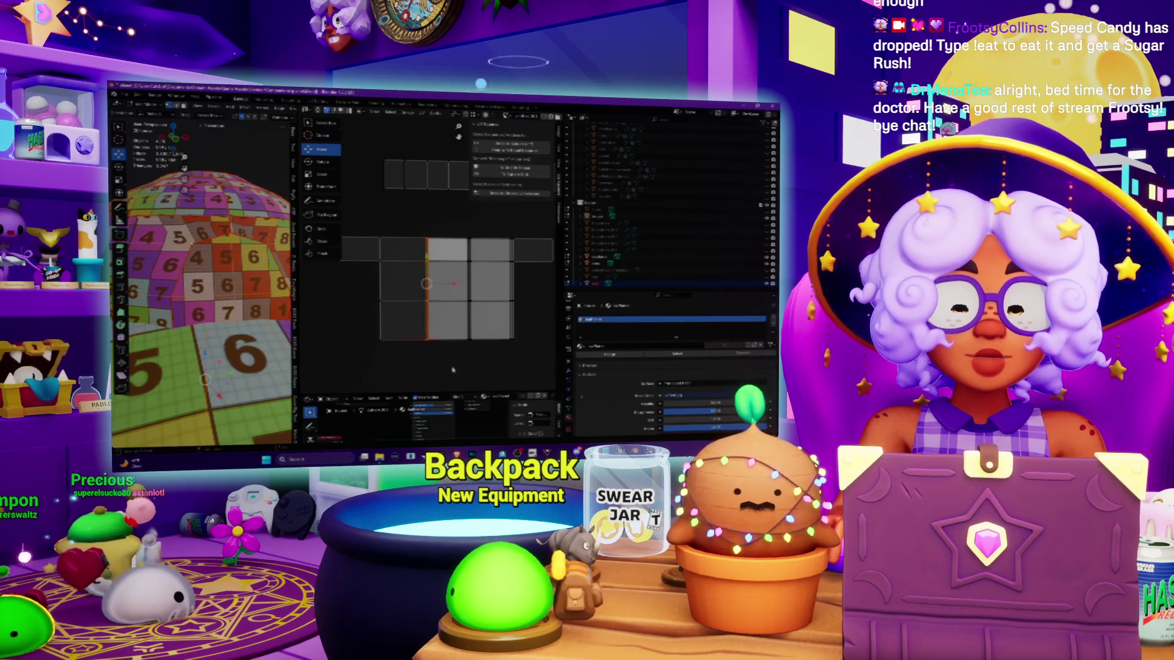
{"action": "key", "text": "s"}
{"action": "left_click", "coordinate": [452, 369]}
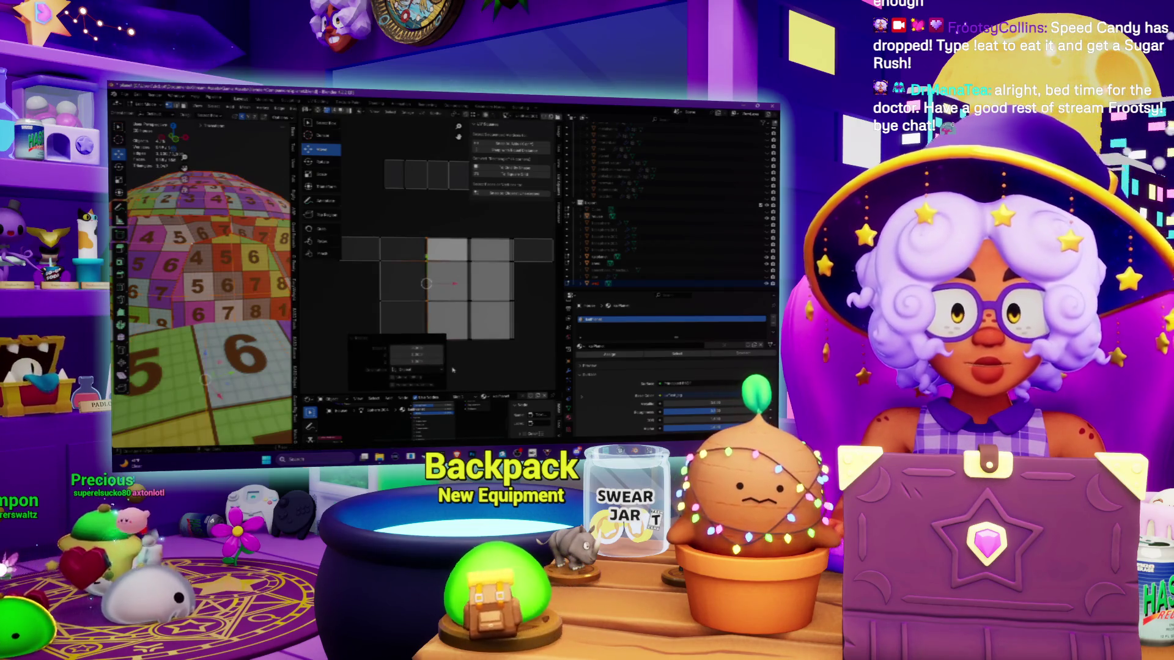
Step: Shift the edge loop one tile right, rescale and reposition the island, then box-select the strip's edges
{"action": "key", "text": "g"}
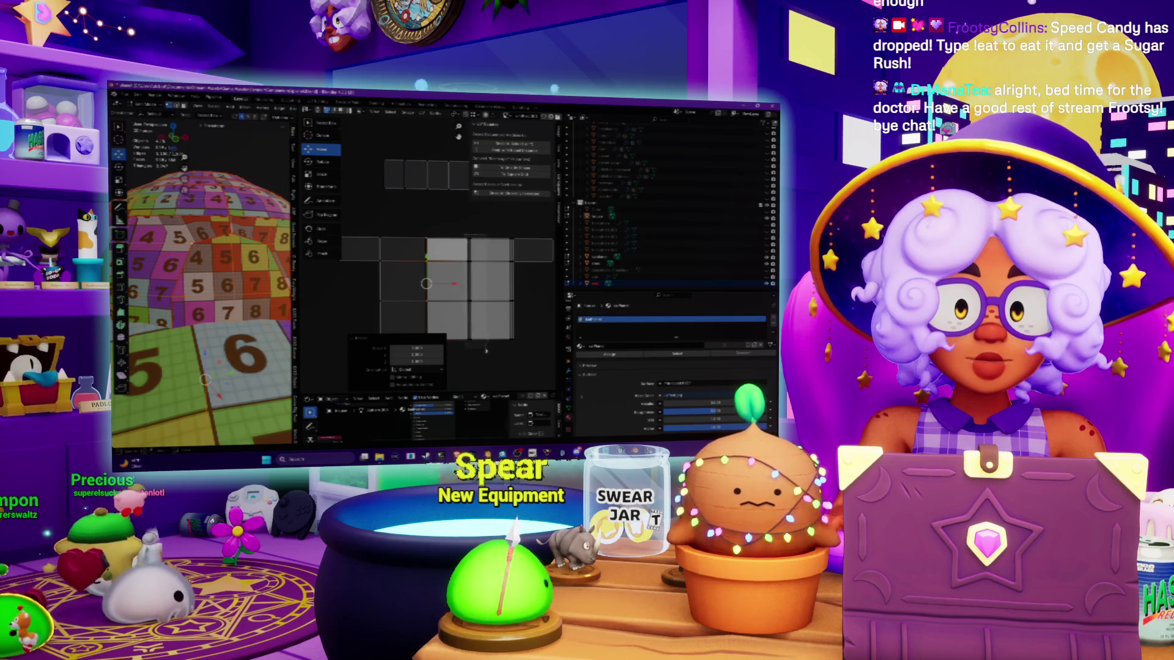
{"action": "left_click", "coordinate": [485, 353]}
{"action": "key", "text": "s"}
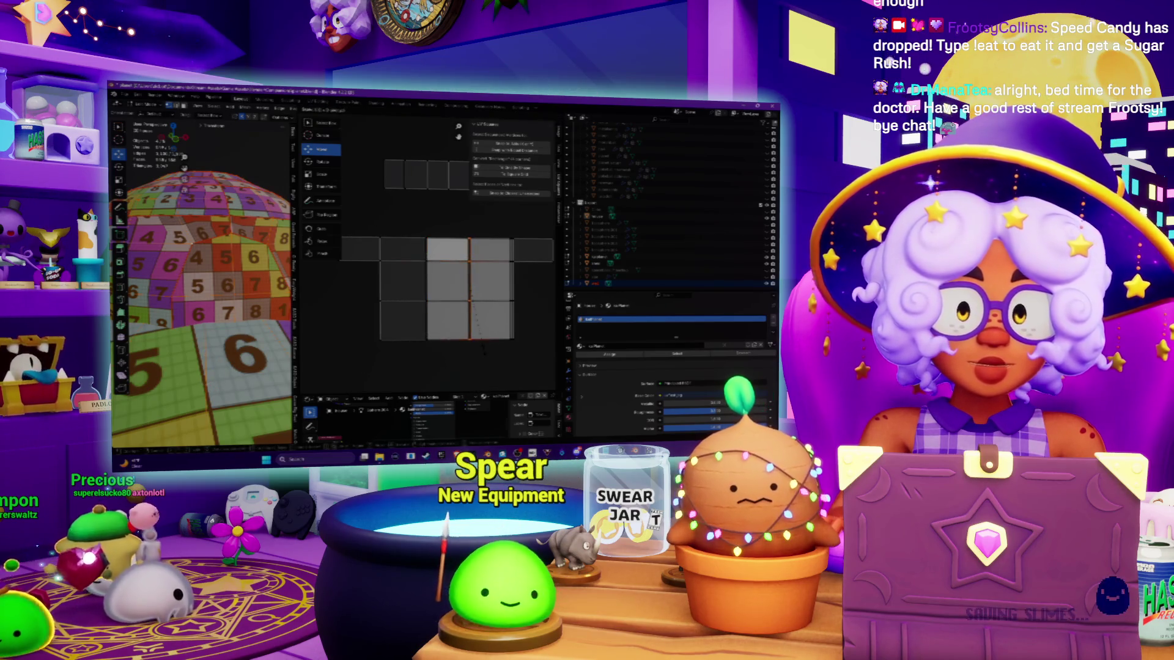
{"action": "left_click", "coordinate": [483, 353]}
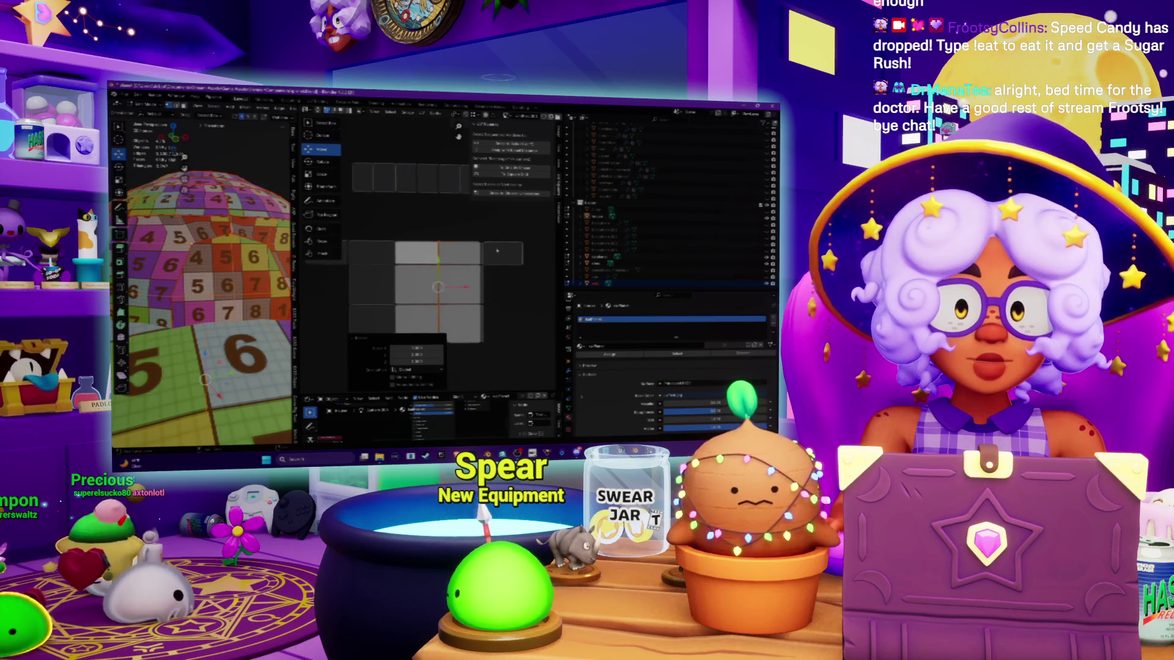
{"action": "scroll", "coordinate": [475, 233], "scroll_direction": "down", "scroll_amount": 1}
{"action": "key", "text": "g"}
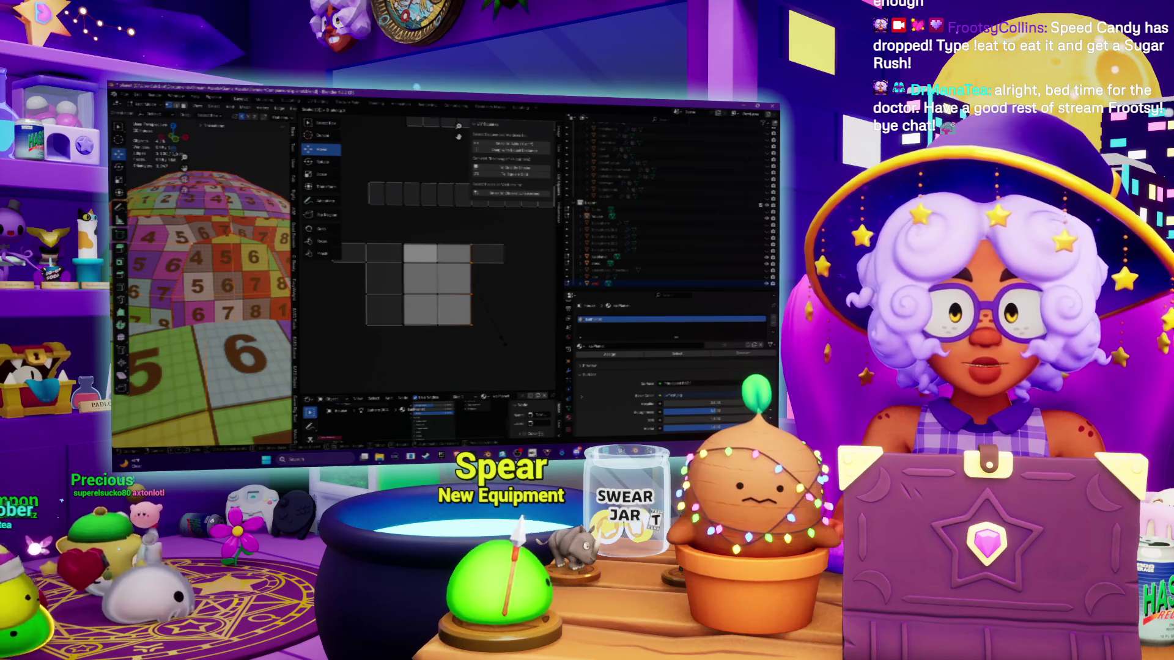
{"action": "key", "text": "Return"}
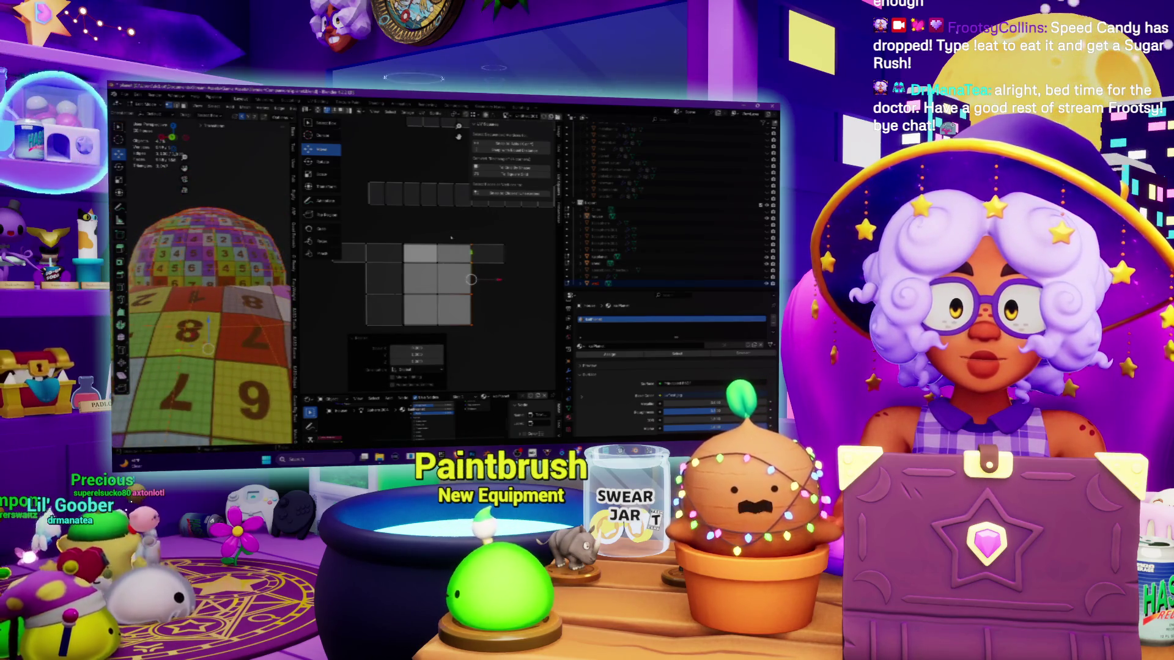
{"action": "left_click_drag", "start_coordinate": [390, 237], "coordinate": [443, 355]}
{"action": "left_click", "coordinate": [404, 287]}
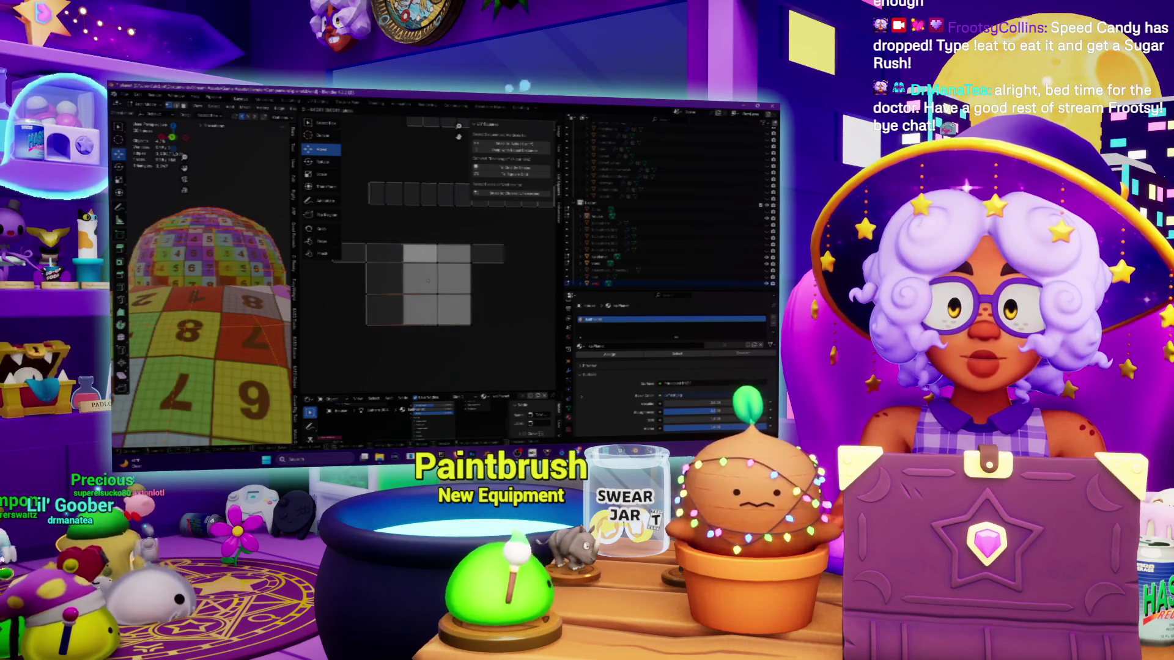
{"action": "middle_click_drag", "start_coordinate": [207, 342], "coordinate": [190, 306]}
Step: Box-select the long brick strip in the UV editor
{"action": "key", "text": "a"}
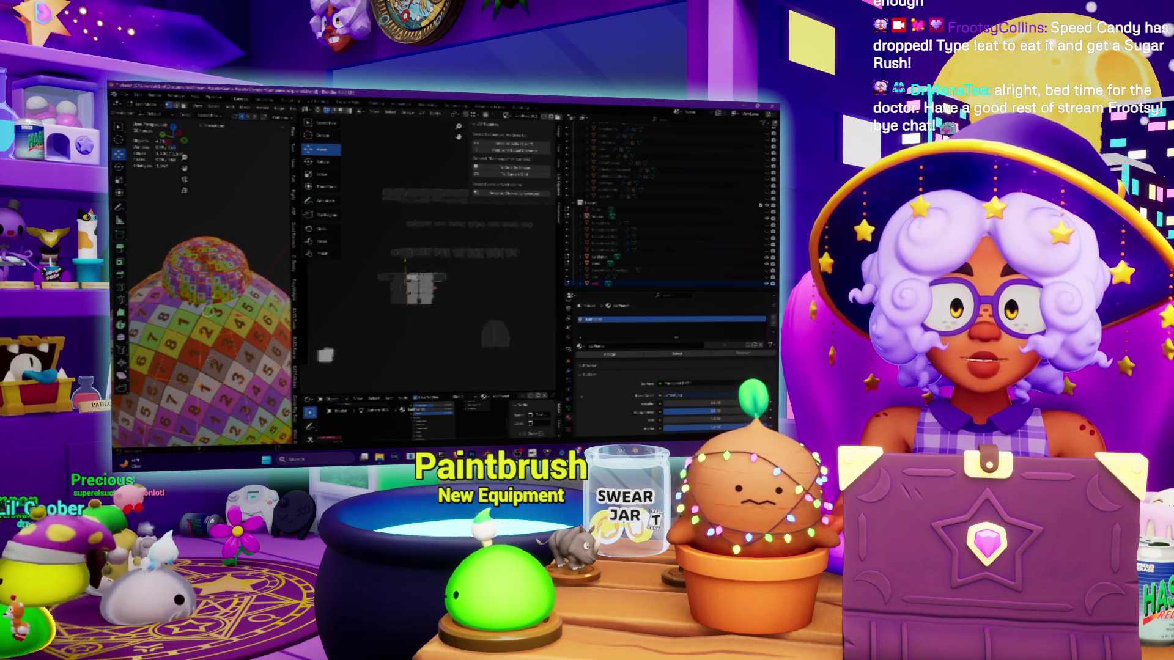
{"action": "left_click_drag", "start_coordinate": [555, 272], "coordinate": [555, 273]}
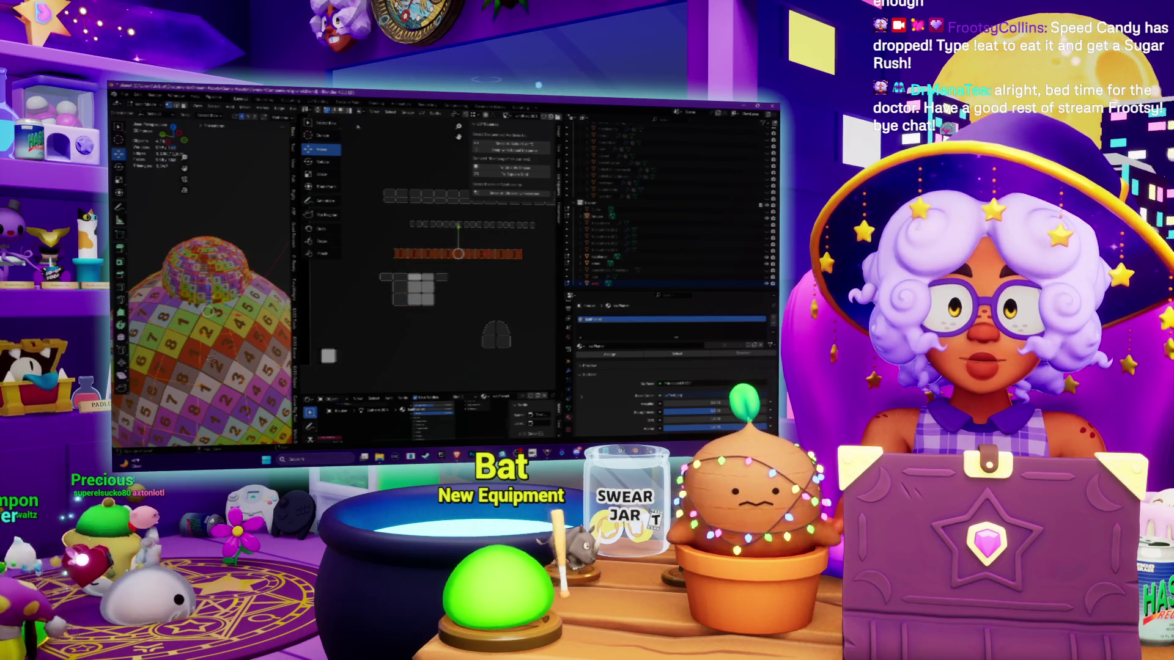
{"action": "key", "text": "a"}
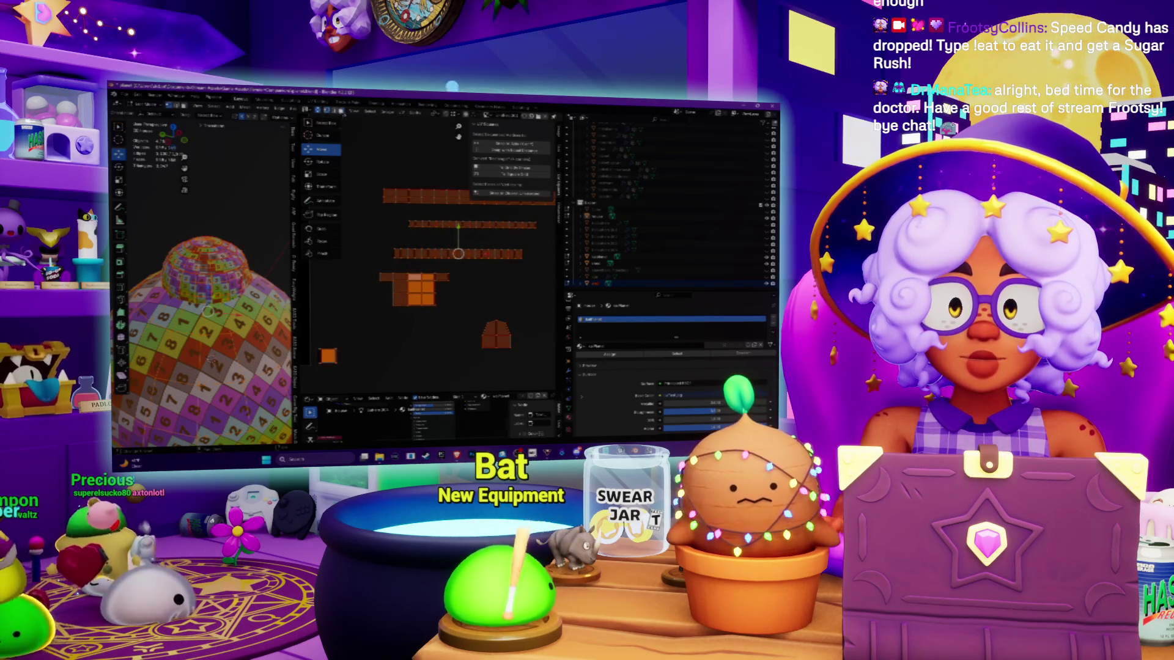
{"action": "key", "text": "ctrl+z"}
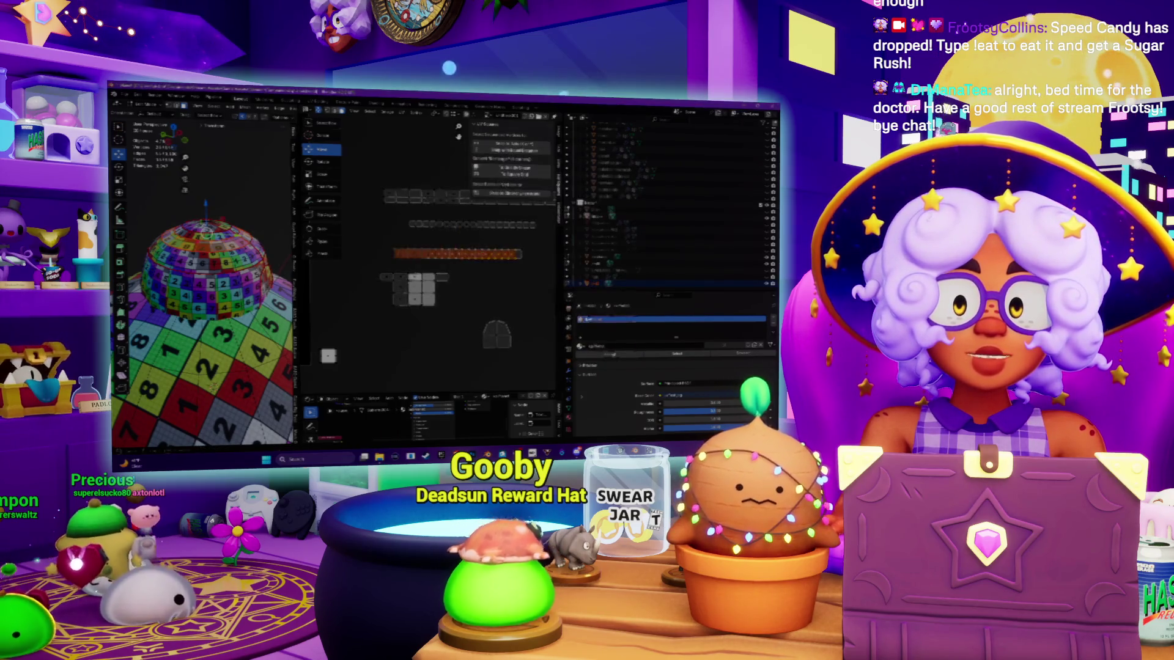
{"action": "scroll", "coordinate": [520, 215], "scroll_direction": "up", "scroll_amount": 3}
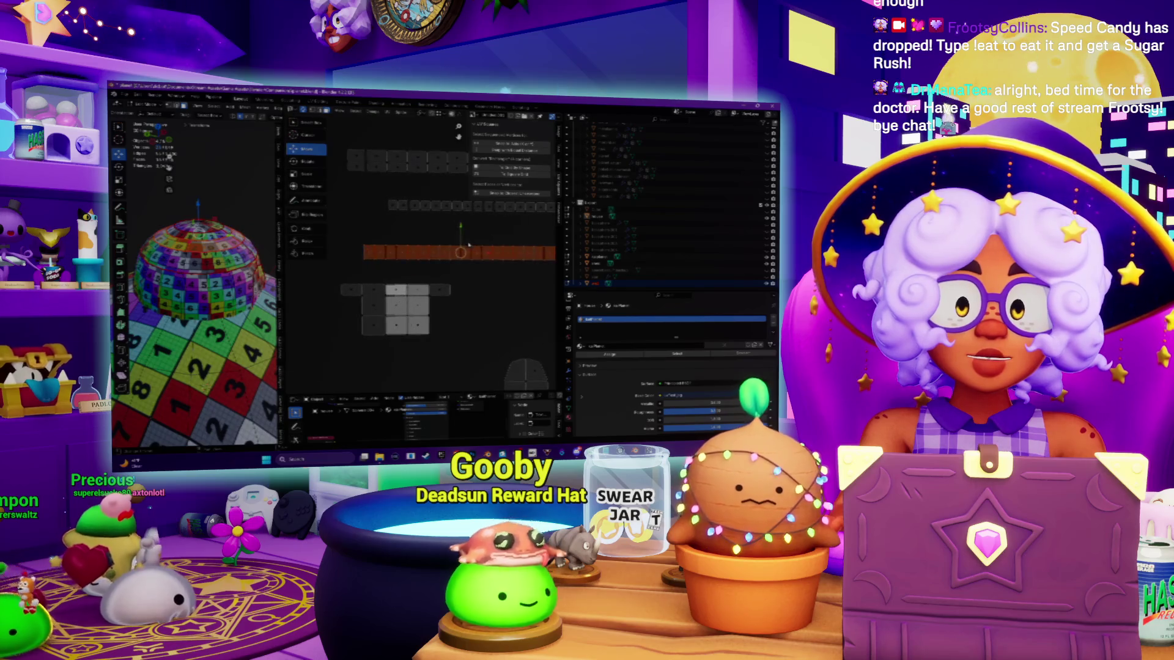
{"action": "left_click_drag", "start_coordinate": [525, 258], "coordinate": [384, 292]}
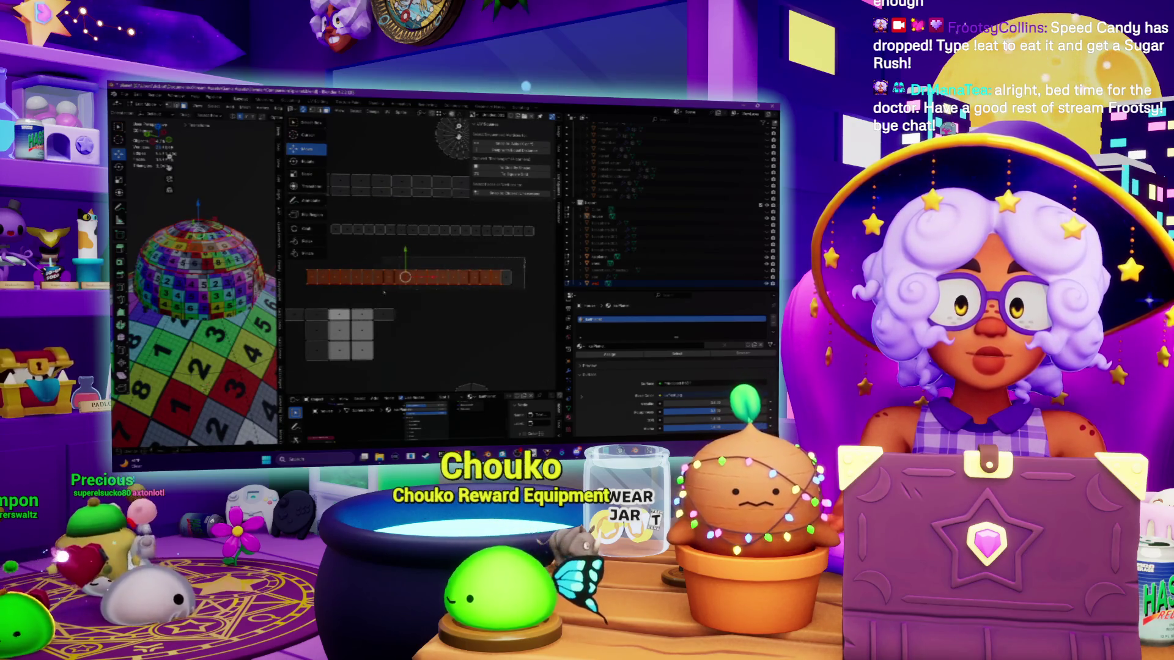
{"action": "left_click_drag", "start_coordinate": [308, 294], "coordinate": [308, 296]}
{"action": "middle_click_drag", "start_coordinate": [393, 235], "coordinate": [422, 239]}
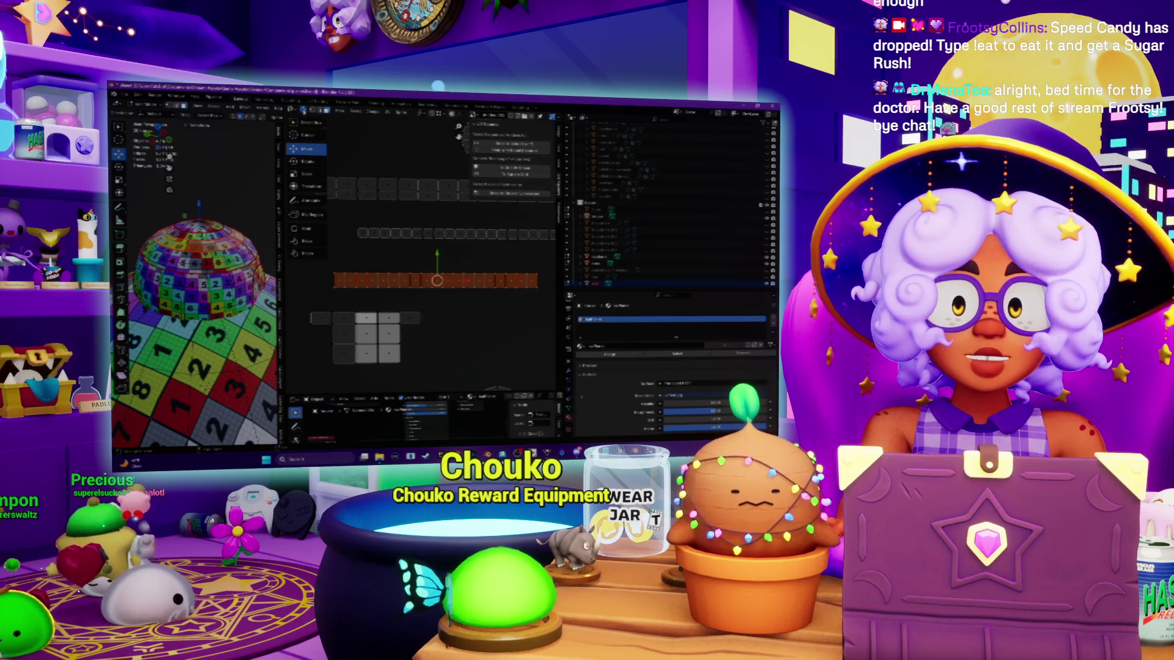
Step: Shrink the whole connected brick strip and move it slightly left
{"action": "key", "text": "a"}
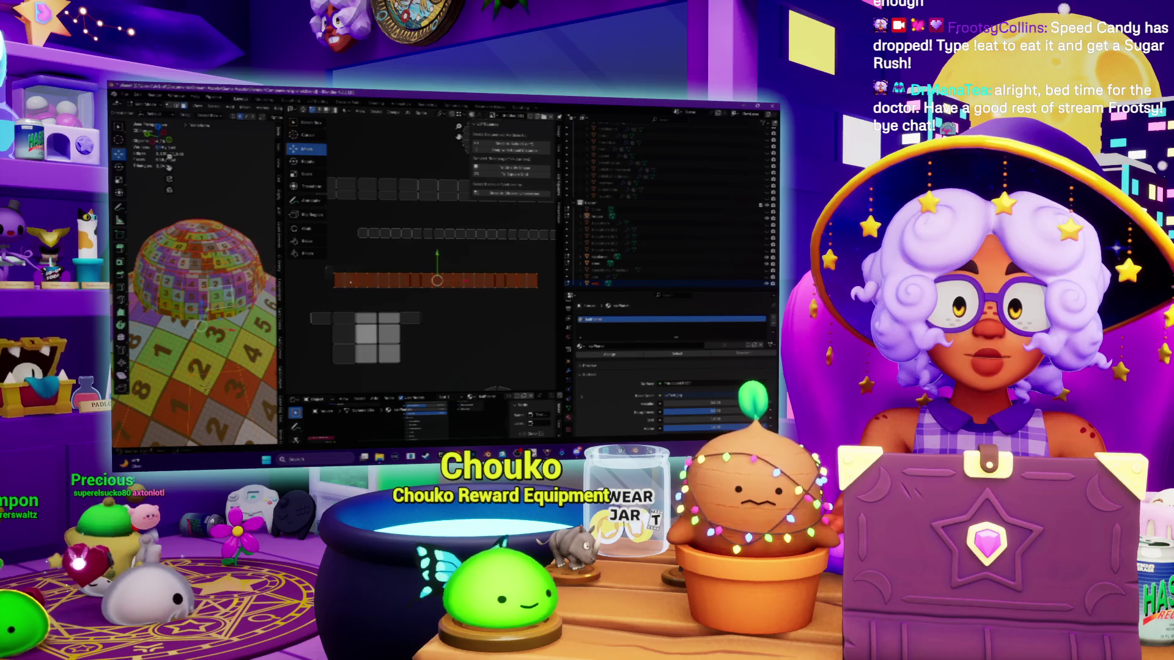
{"action": "key", "text": "s"}
{"action": "left_click", "coordinate": [425, 307]}
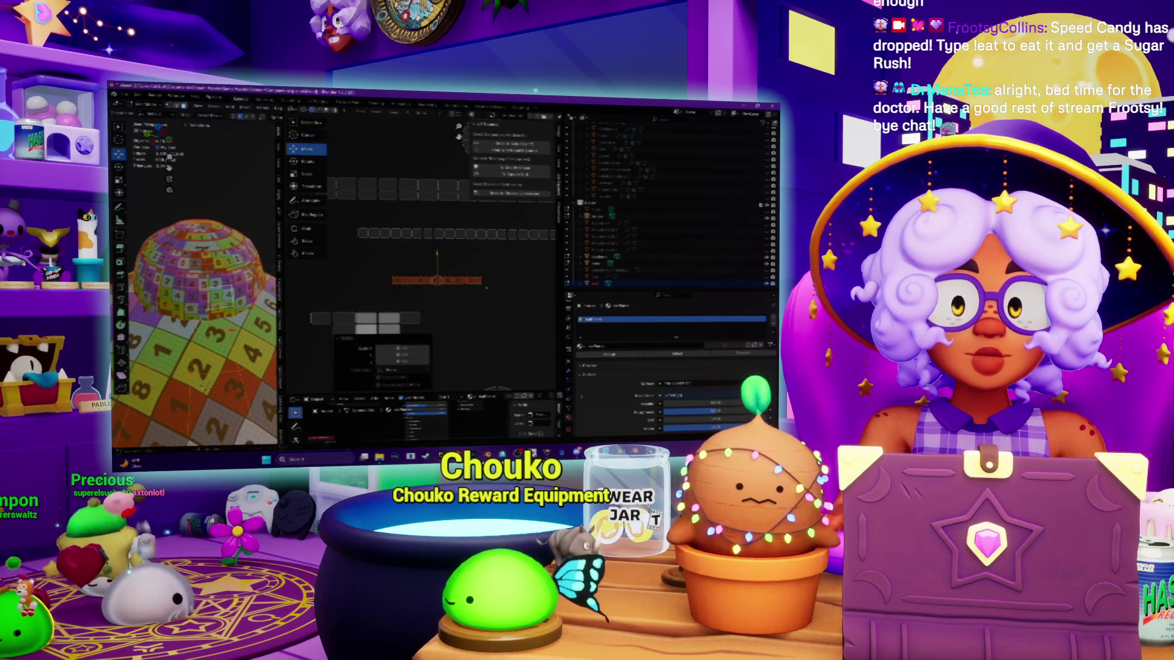
{"action": "key", "text": "g"}
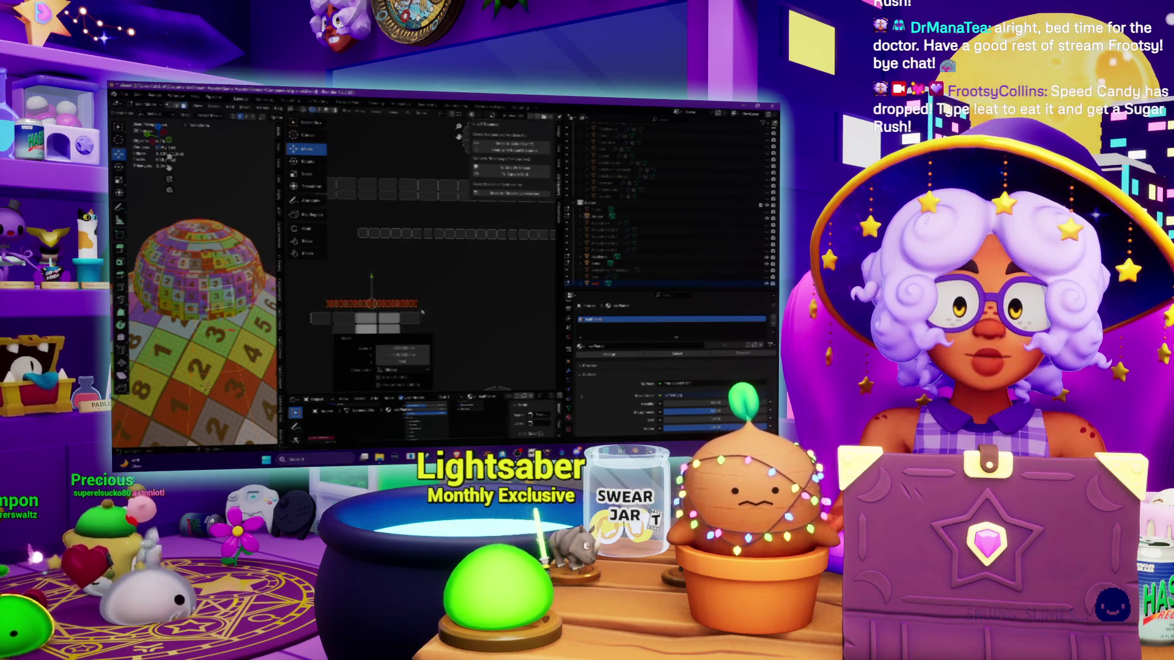
{"action": "left_click", "coordinate": [418, 305]}
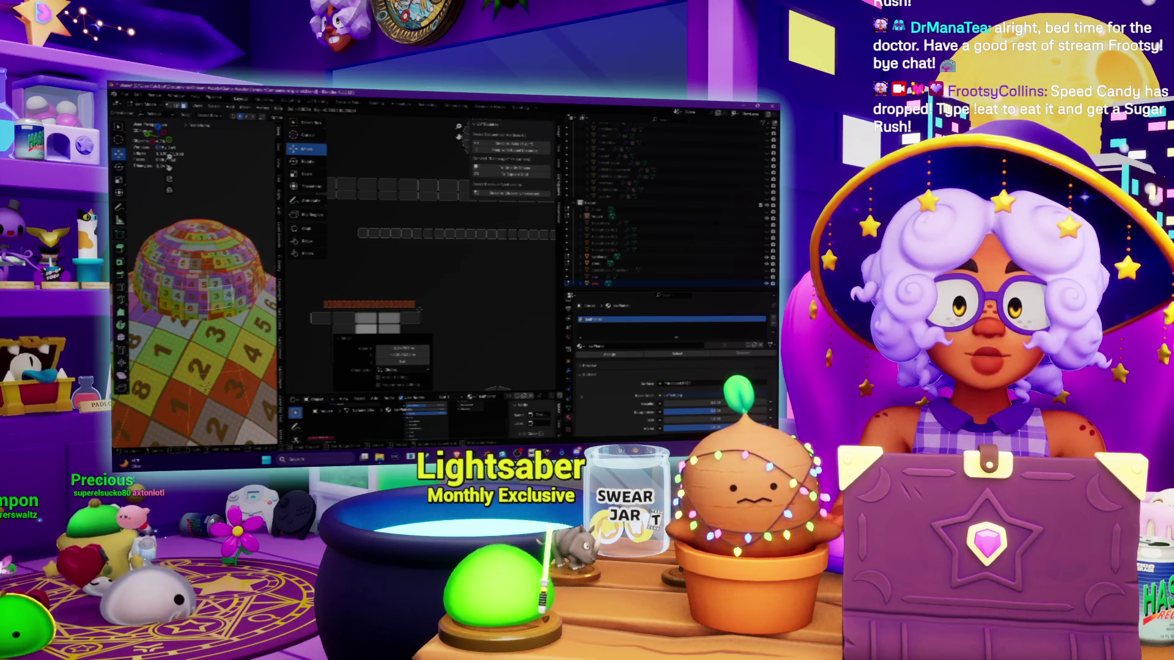
{"action": "left_click", "coordinate": [419, 309]}
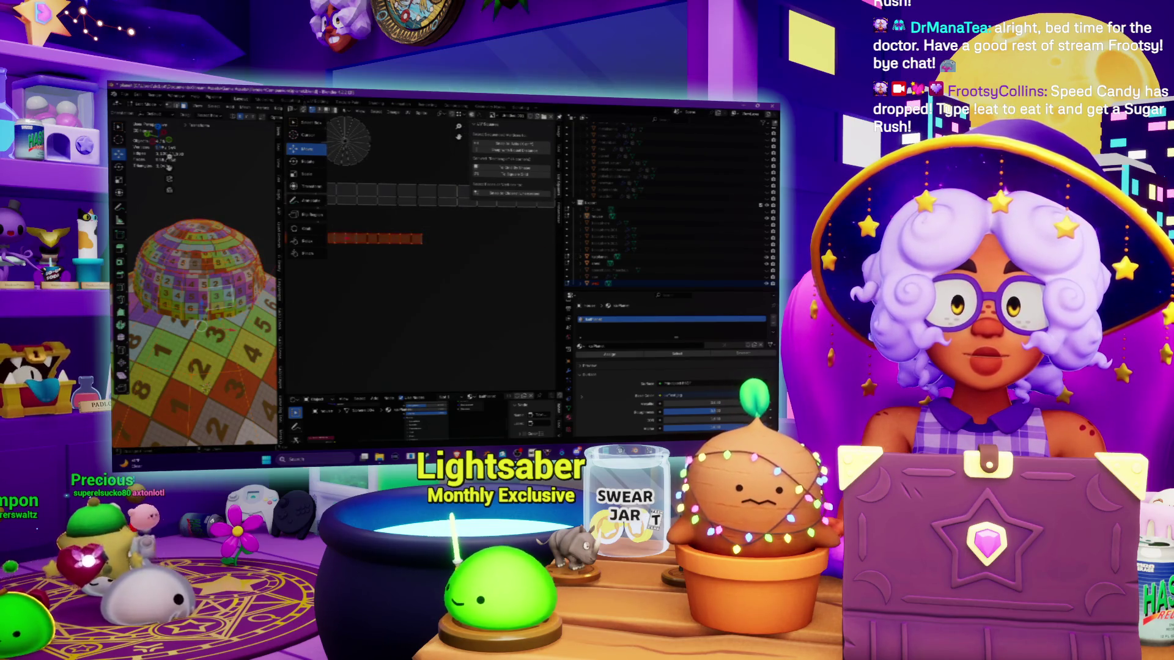
Step: Reveal all islands, then move a second brick strip left and scale it down
{"action": "key", "text": "alt+h"}
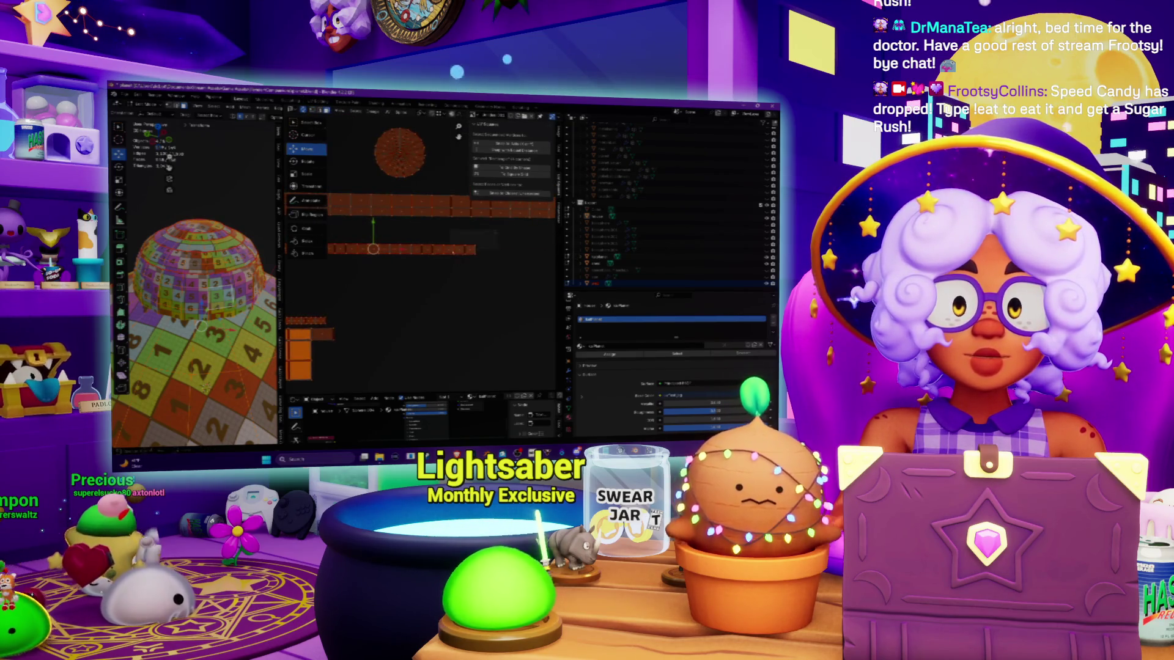
{"action": "left_click", "coordinate": [465, 255]}
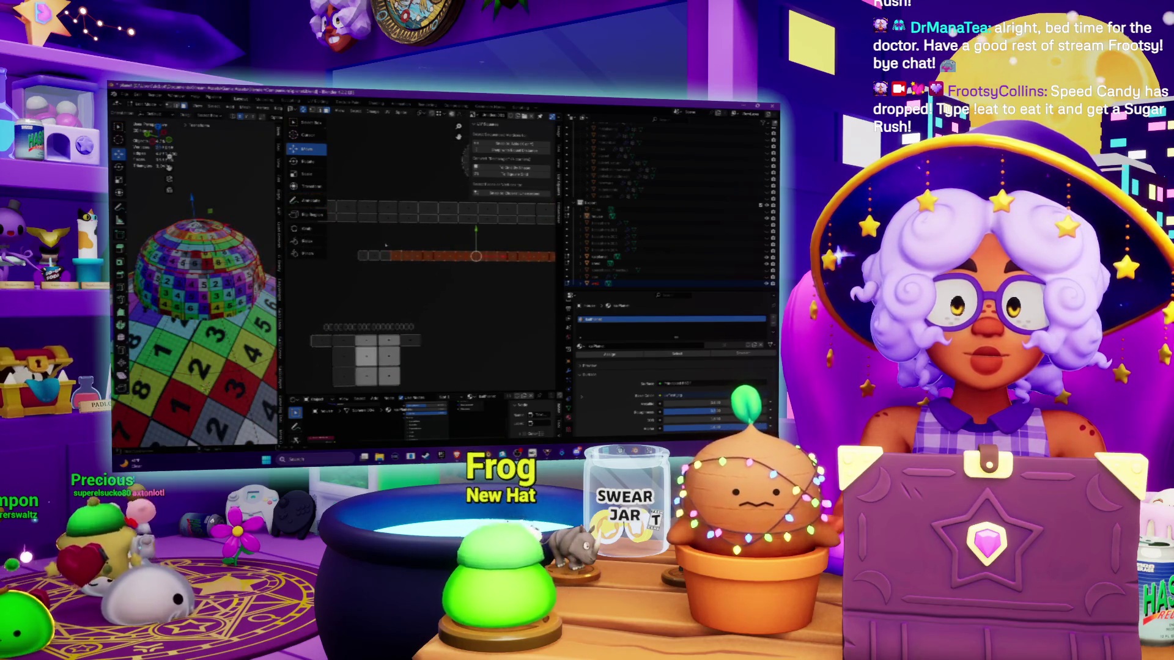
{"action": "mouse_move", "coordinate": [422, 284]}
{"action": "left_mouse_down"}
{"action": "mouse_move", "coordinate": [352, 291]}
{"action": "mouse_move", "coordinate": [318, 316]}
{"action": "left_mouse_up"}
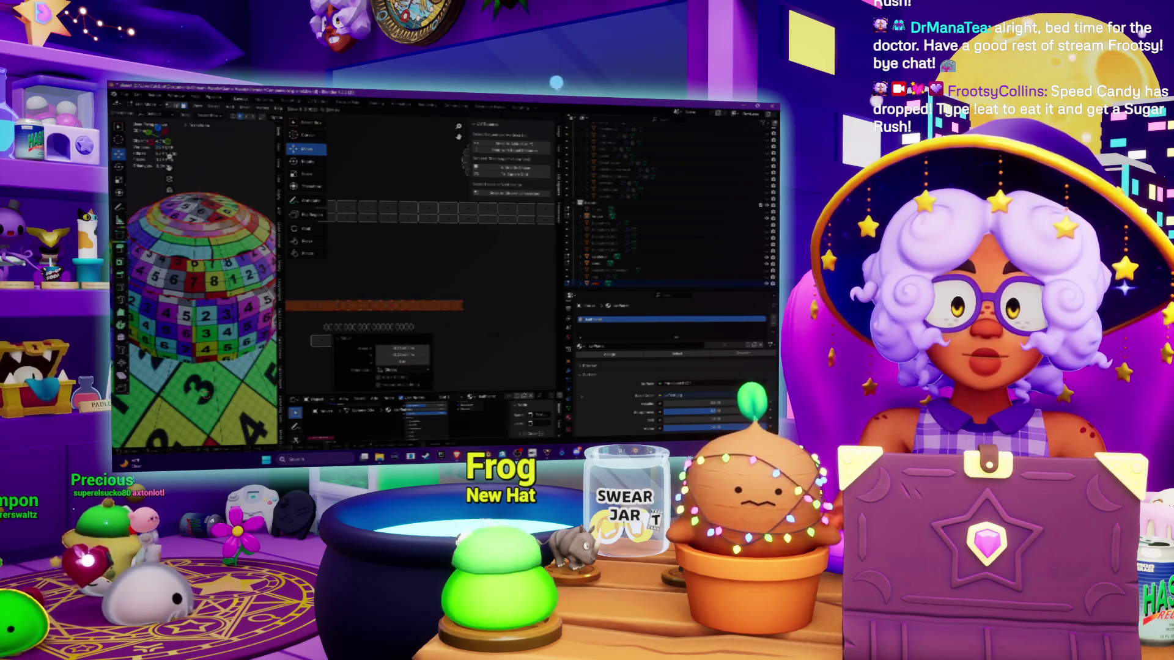
{"action": "key", "text": "s"}
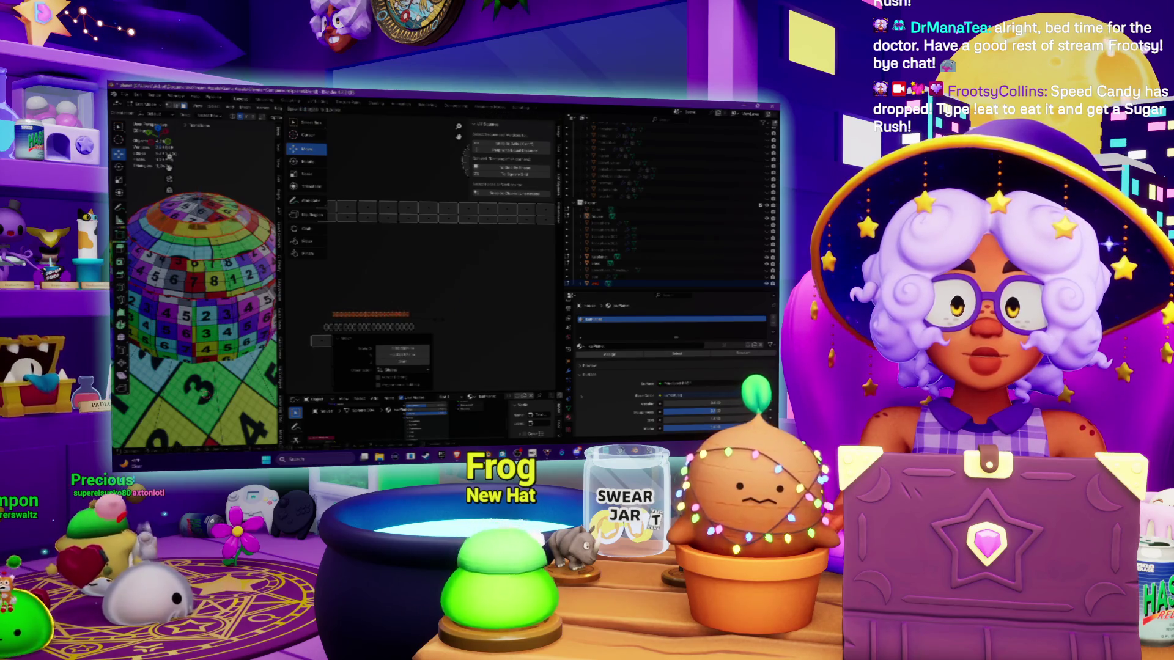
{"action": "left_click", "coordinate": [443, 321]}
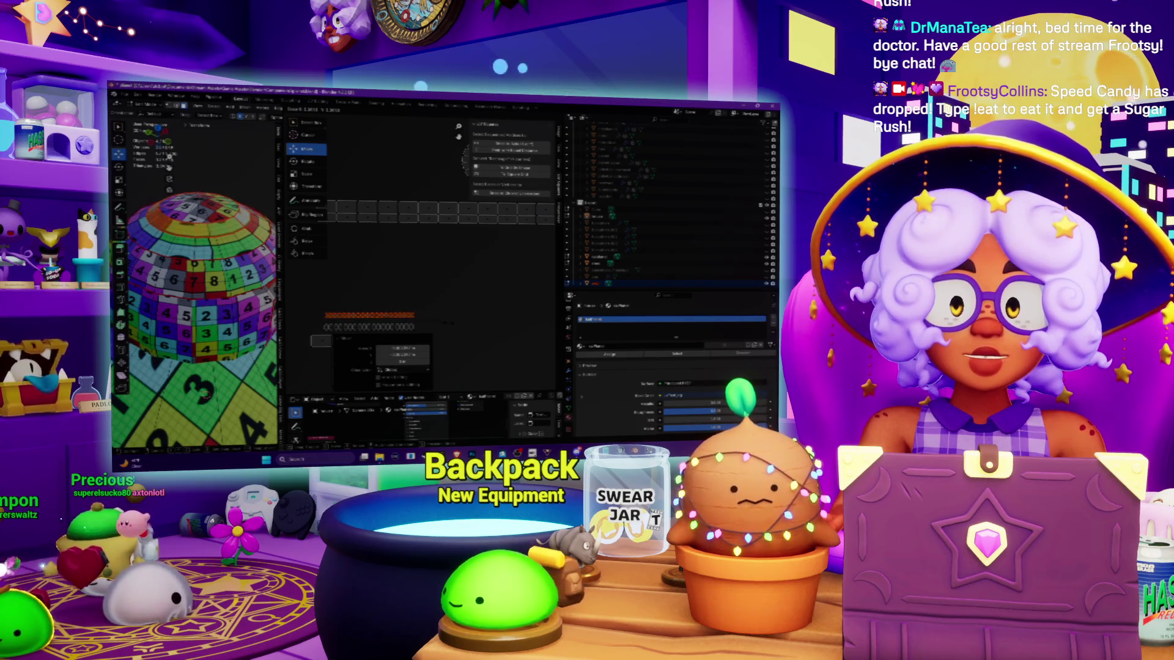
{"action": "scroll", "coordinate": [402, 233], "scroll_direction": "down", "scroll_amount": 2}
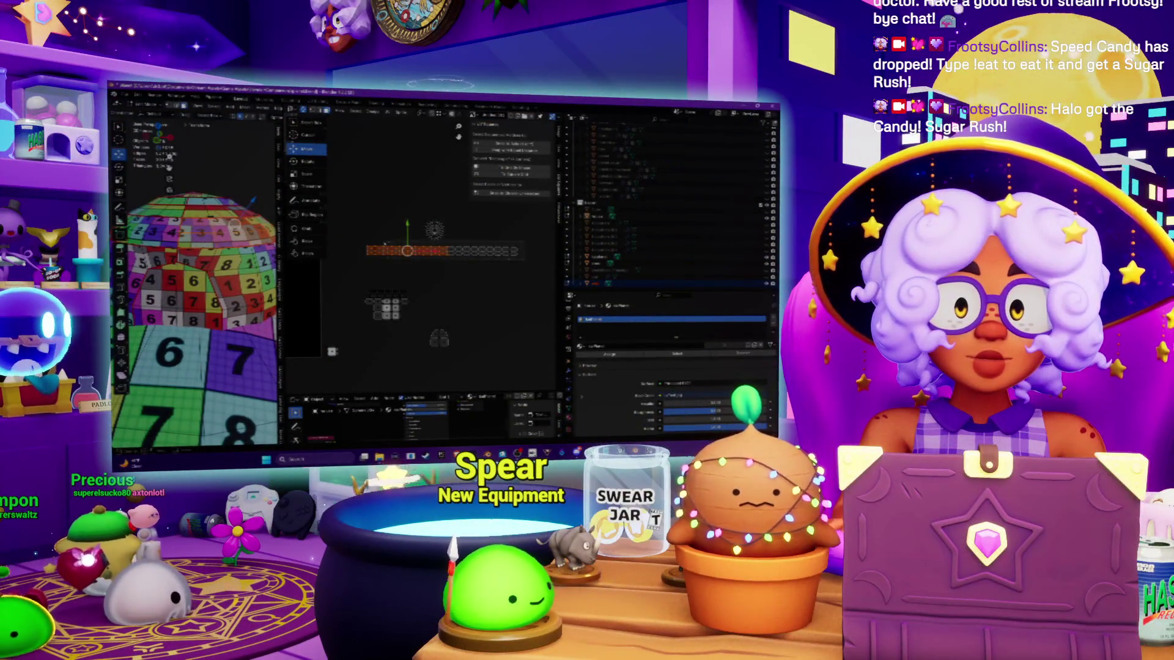
Step: Shrink the brick strip again, then revert it to its earlier layout
{"action": "key", "text": "s"}
{"action": "left_click", "coordinate": [447, 283]}
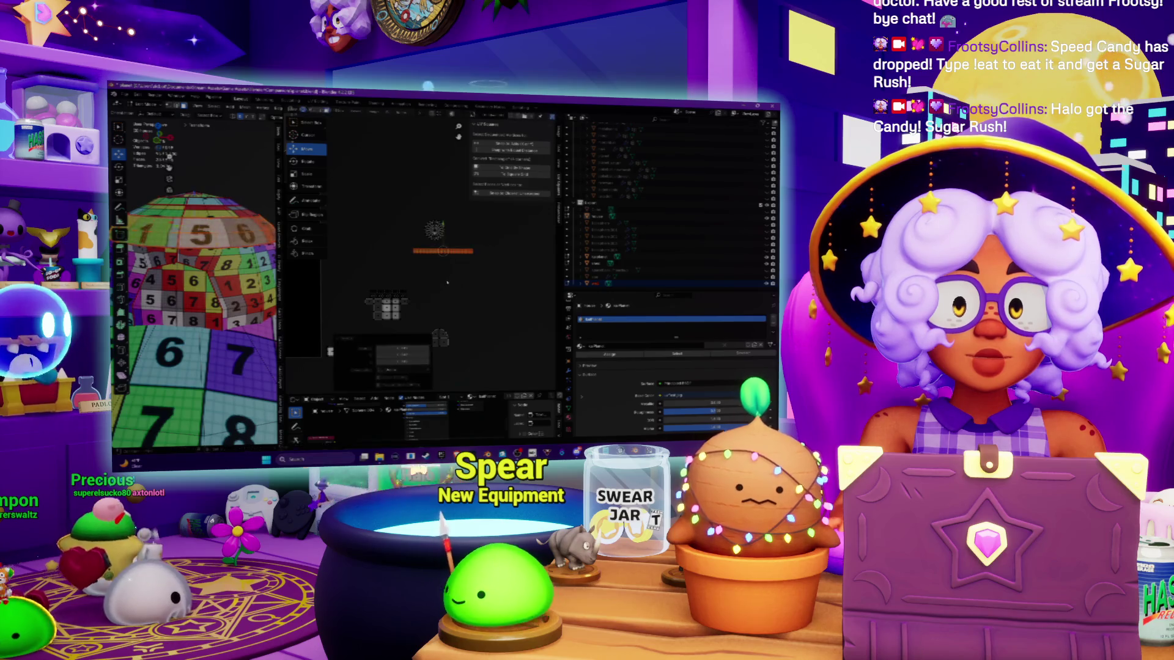
{"action": "key", "text": "u"}
{"action": "left_click", "coordinate": [364, 304]}
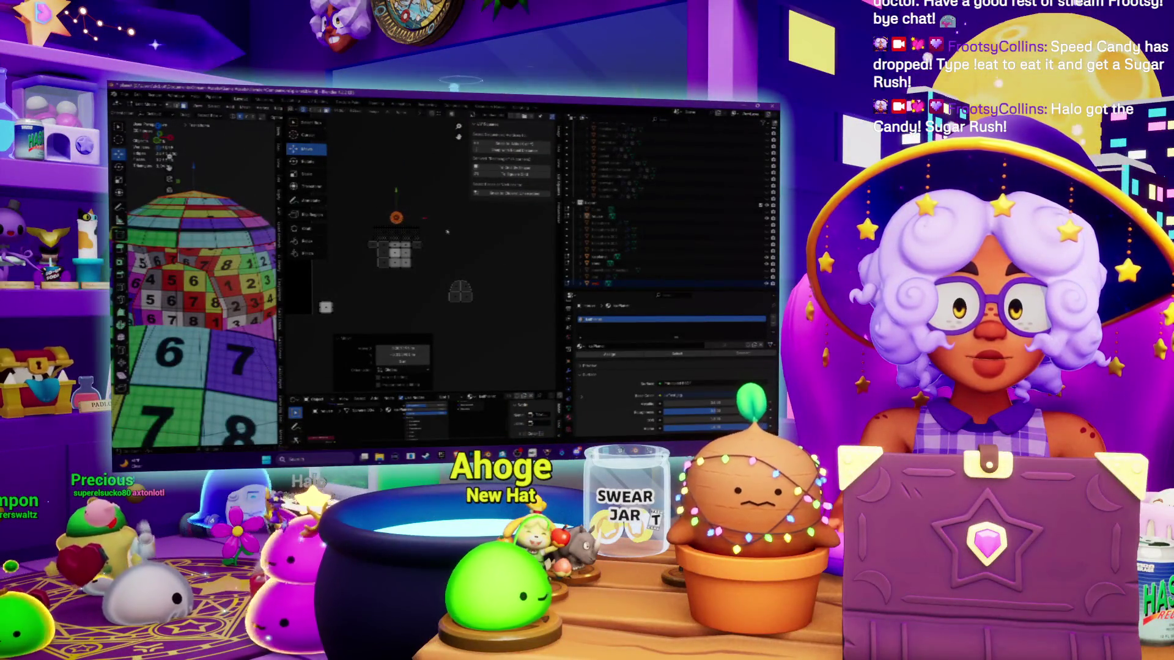
Step: Move a separate small UV island up and to the left toward the others
{"action": "left_click", "coordinate": [460, 292]}
{"action": "key", "text": "g"}
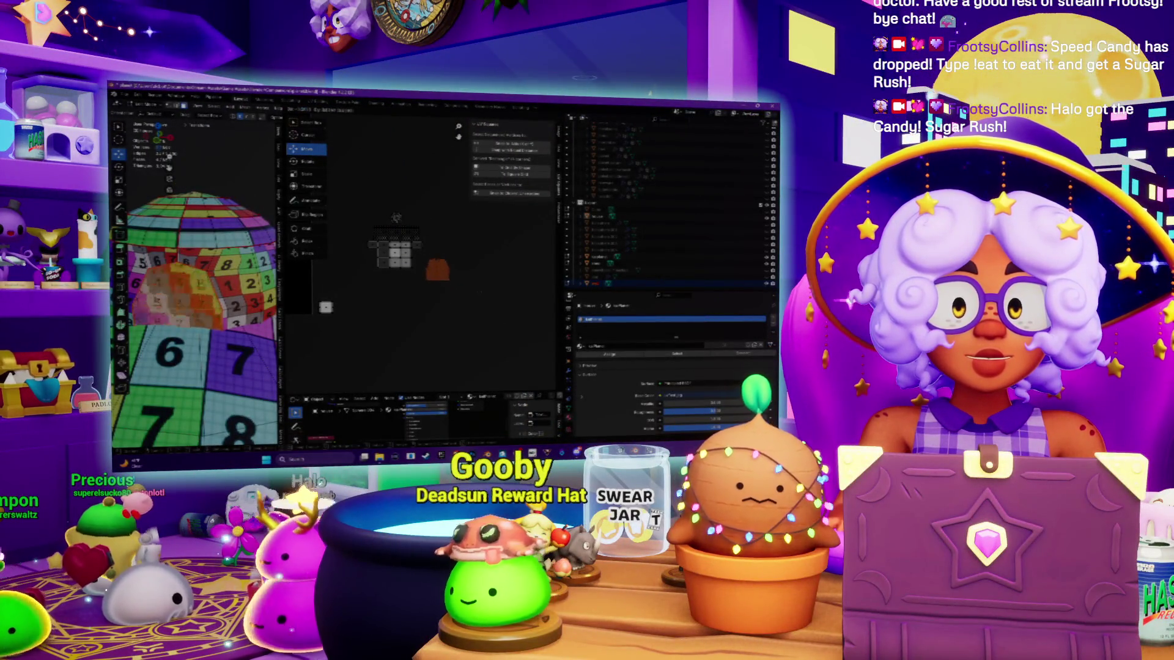
{"action": "left_click", "coordinate": [471, 288]}
{"action": "key", "text": "g"}
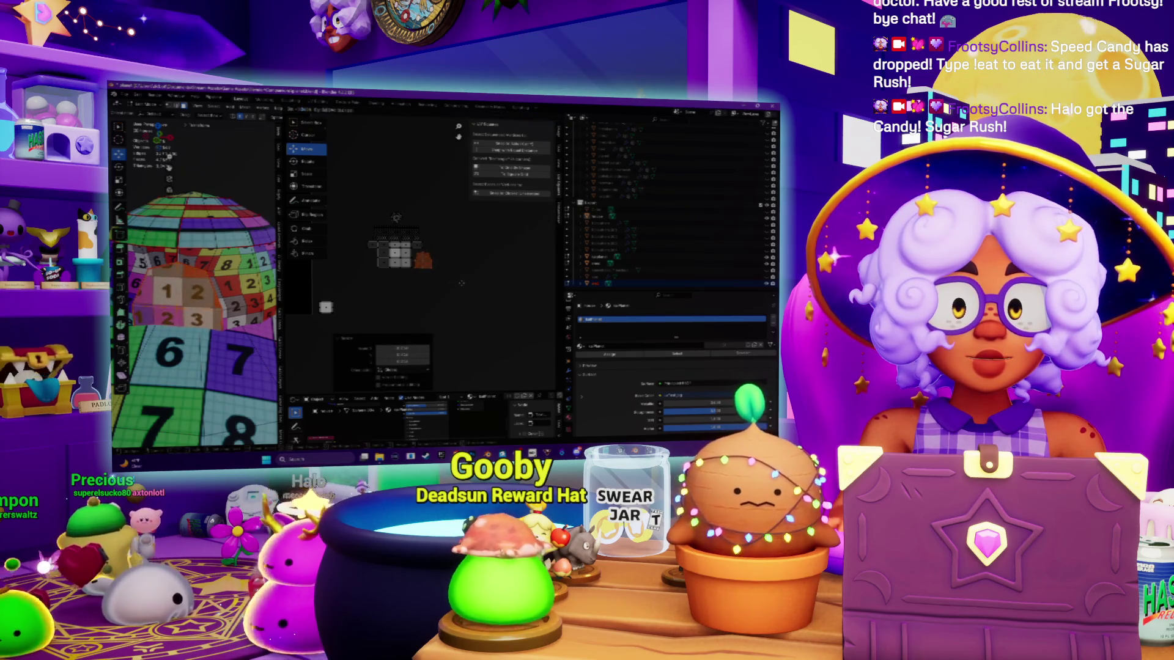
{"action": "left_click", "coordinate": [459, 285]}
{"action": "middle_click_drag", "start_coordinate": [458, 285], "coordinate": [514, 272]}
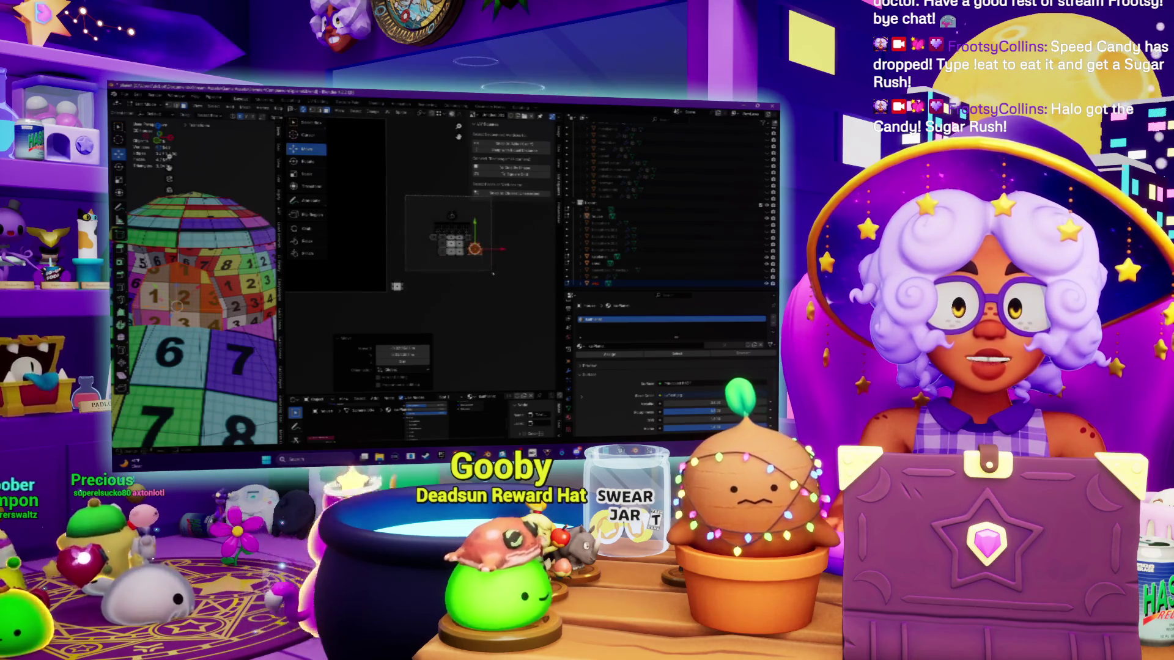
{"action": "key", "text": "g"}
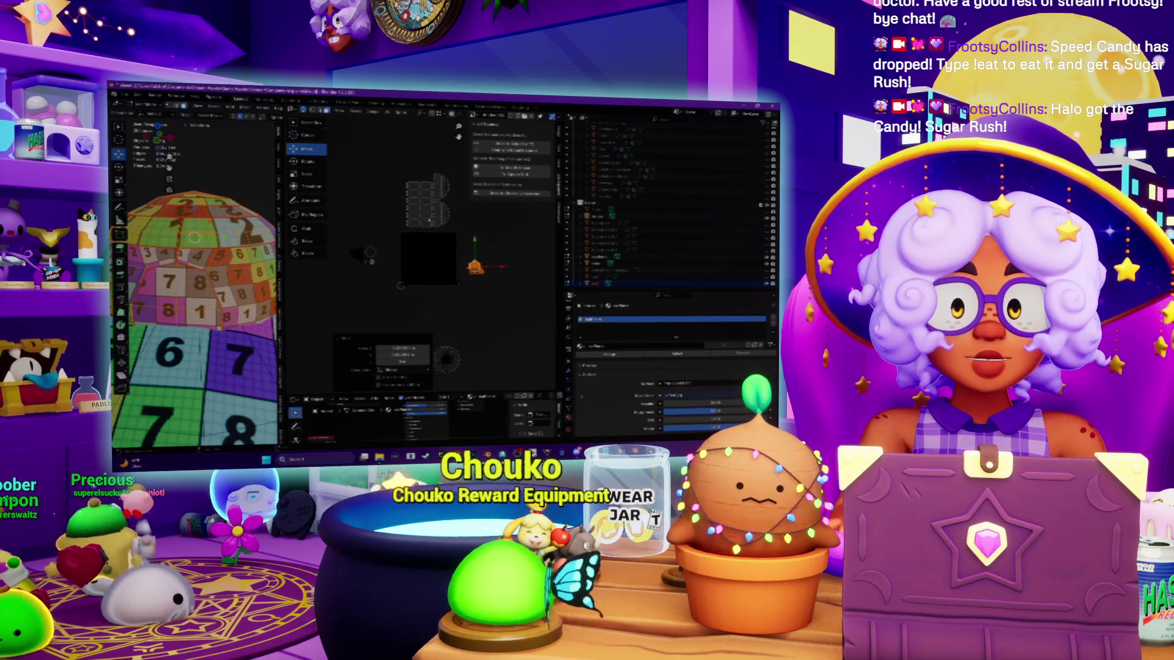
Step: Move the small island closer to the UV square, adjusting its height
{"action": "middle_click_drag", "start_coordinate": [195, 276], "coordinate": [226, 260]}
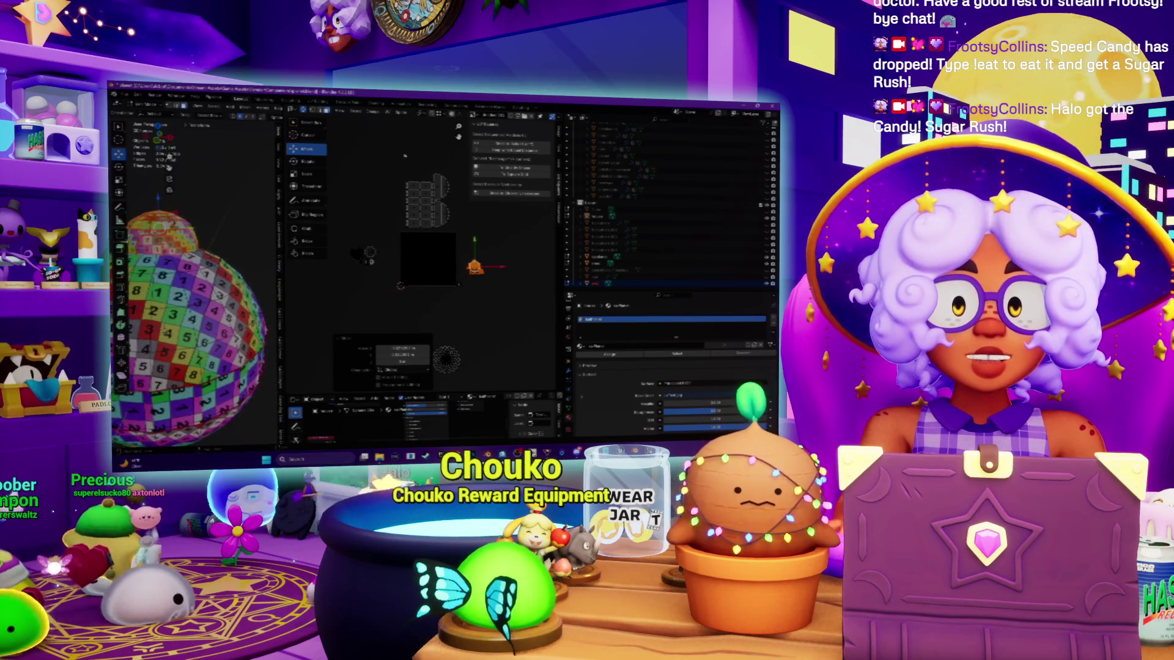
{"action": "left_click_drag", "start_coordinate": [466, 232], "coordinate": [539, 265]}
{"action": "left_click", "coordinate": [509, 285]}
{"action": "key", "text": "g"}
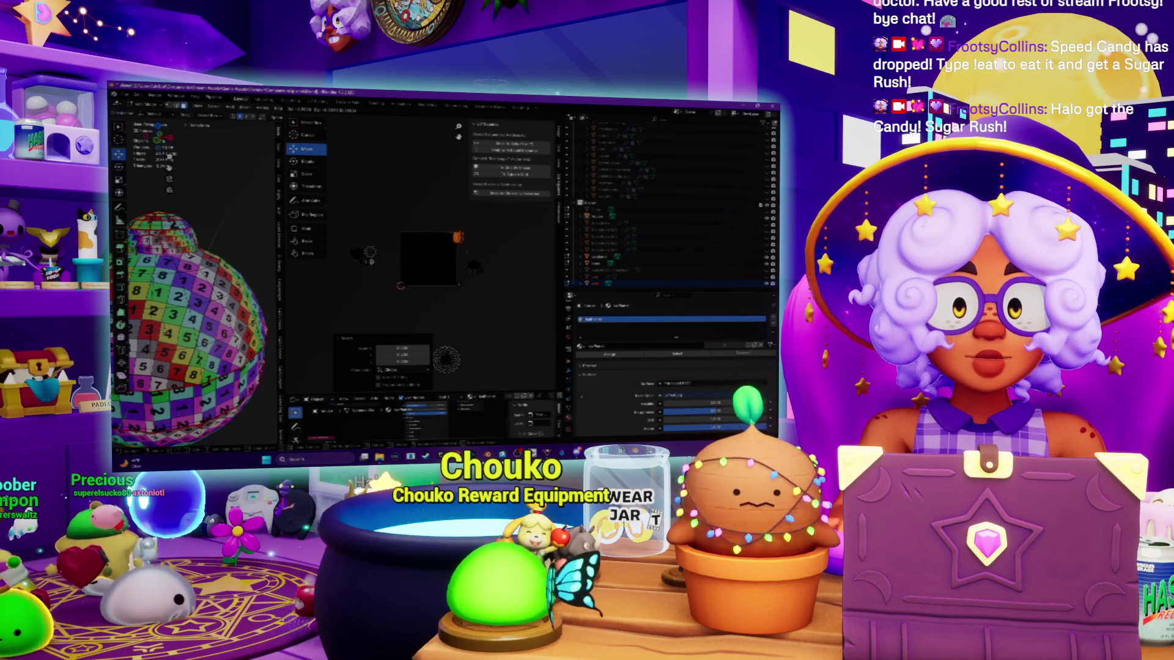
{"action": "key", "text": "g"}
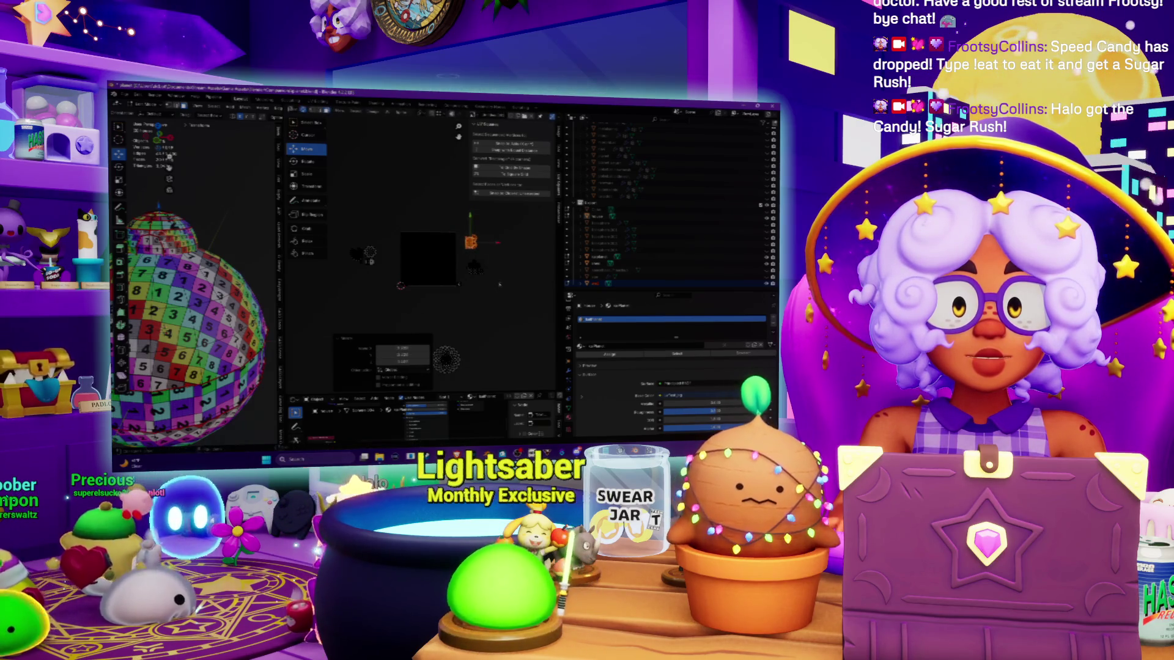
Step: Bring the other islands into view and box-select the two circular cap islands
{"action": "scroll", "coordinate": [434, 240], "scroll_direction": "up", "scroll_amount": 2}
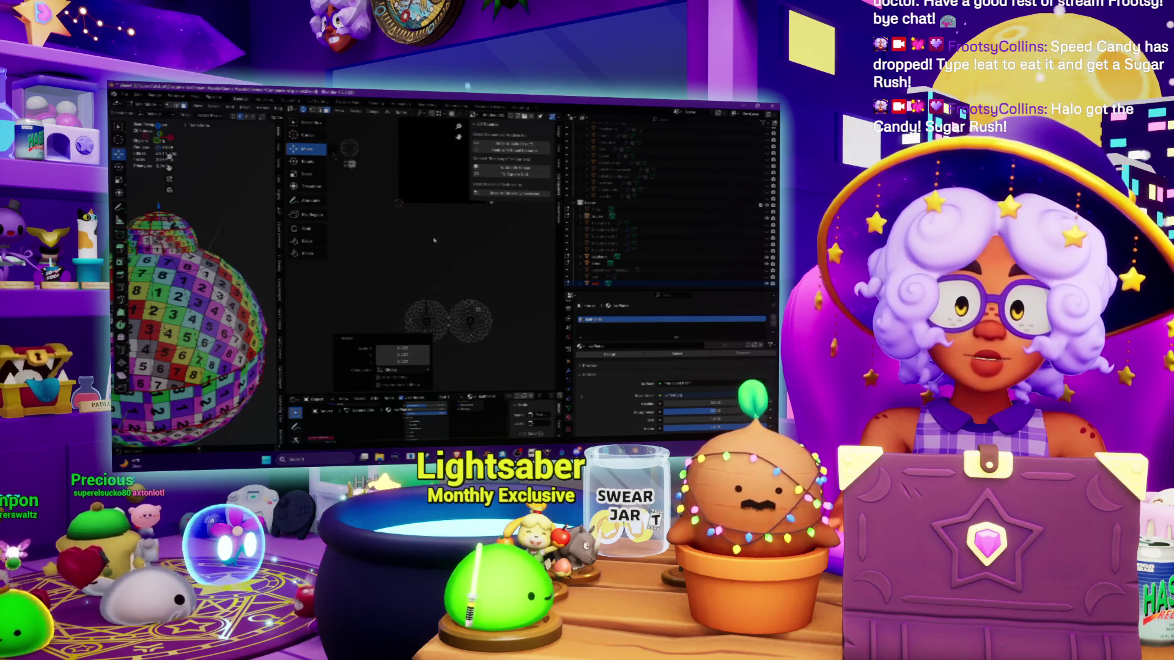
{"action": "scroll", "coordinate": [486, 299], "scroll_direction": "down", "scroll_amount": 3}
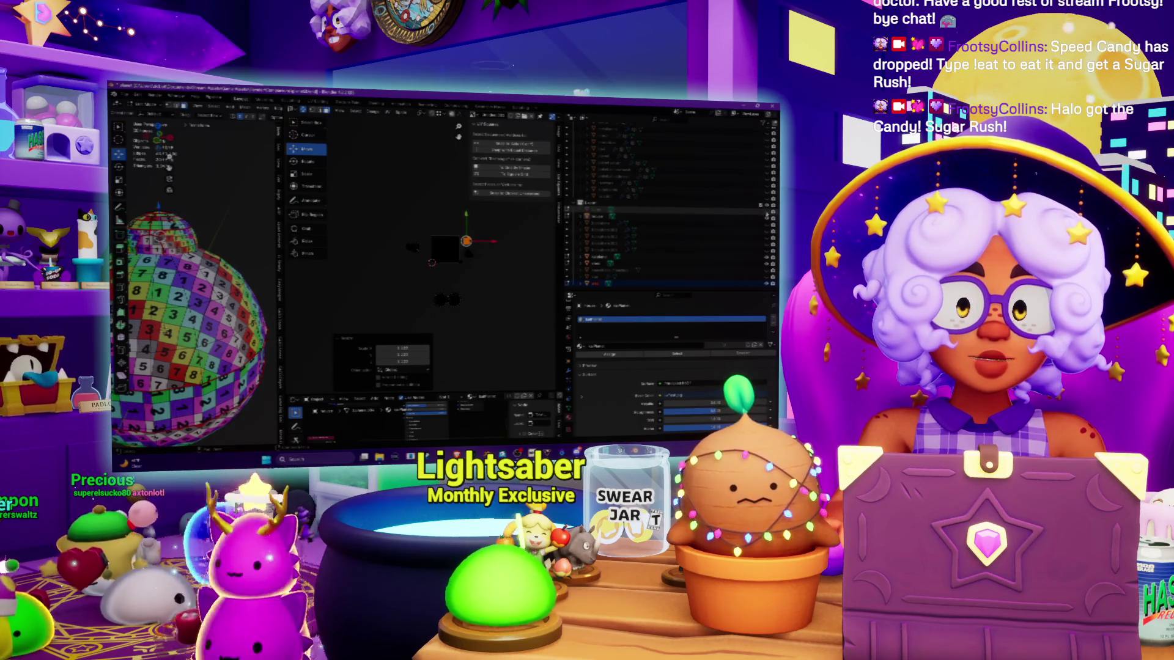
{"action": "scroll", "coordinate": [441, 263], "scroll_direction": "up", "scroll_amount": 3}
{"action": "middle_click_drag", "start_coordinate": [440, 242], "coordinate": [405, 264]}
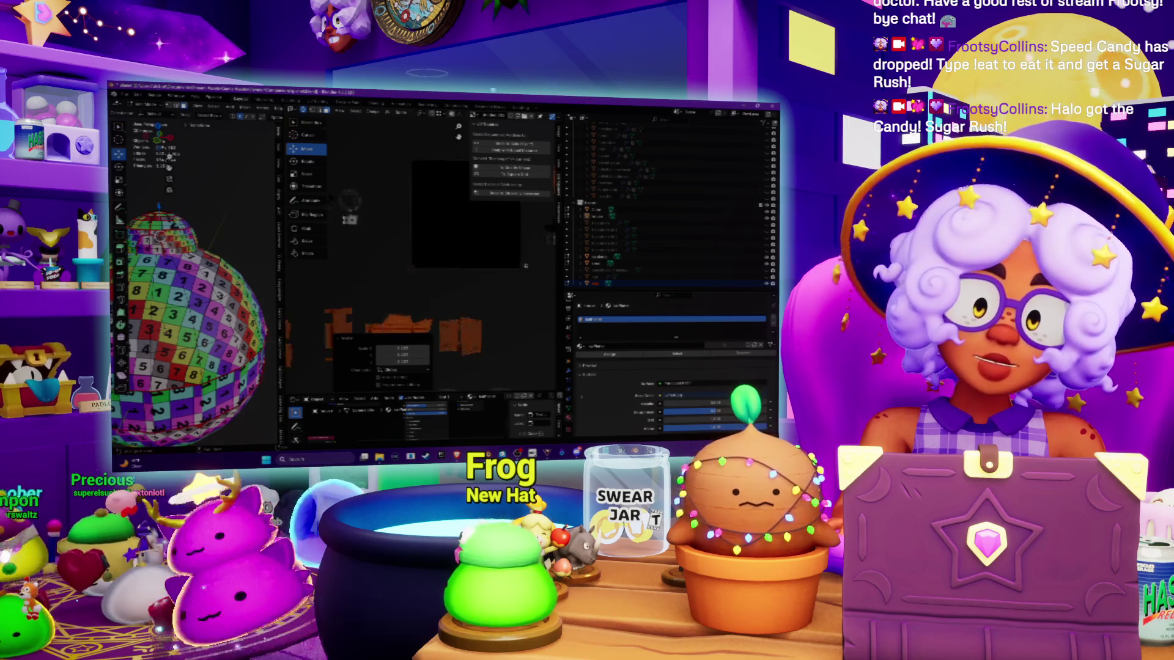
{"action": "scroll", "coordinate": [377, 306], "scroll_direction": "up", "scroll_amount": 2}
{"action": "middle_click_drag", "start_coordinate": [382, 242], "coordinate": [409, 227]}
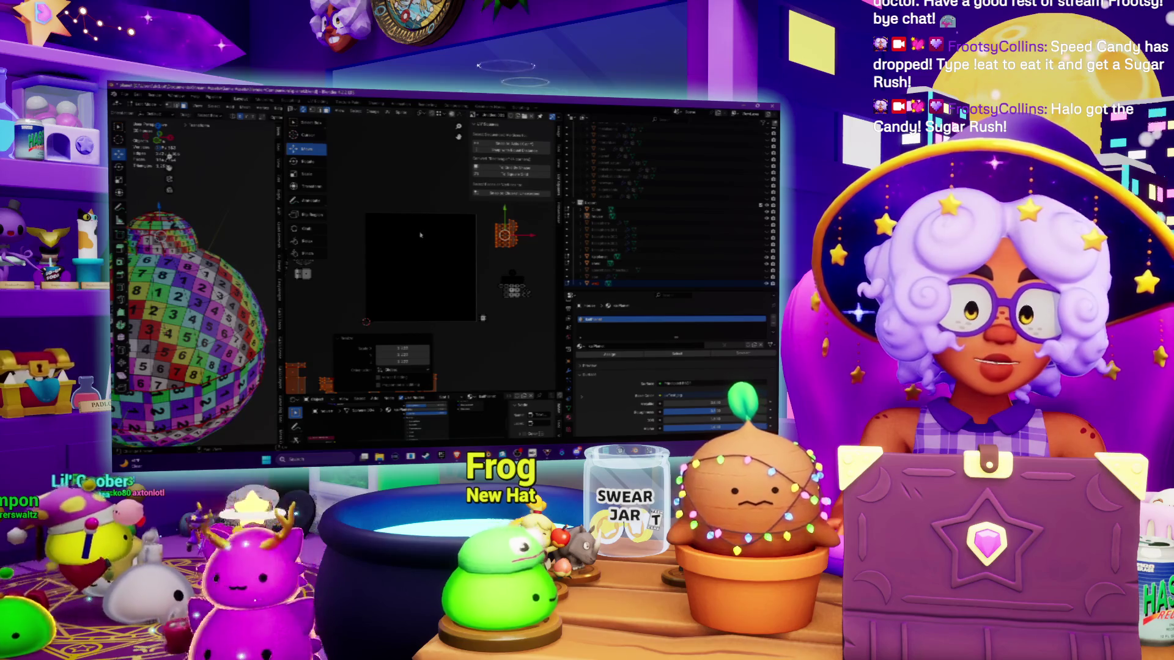
{"action": "scroll", "coordinate": [421, 232], "scroll_direction": "down", "scroll_amount": 4}
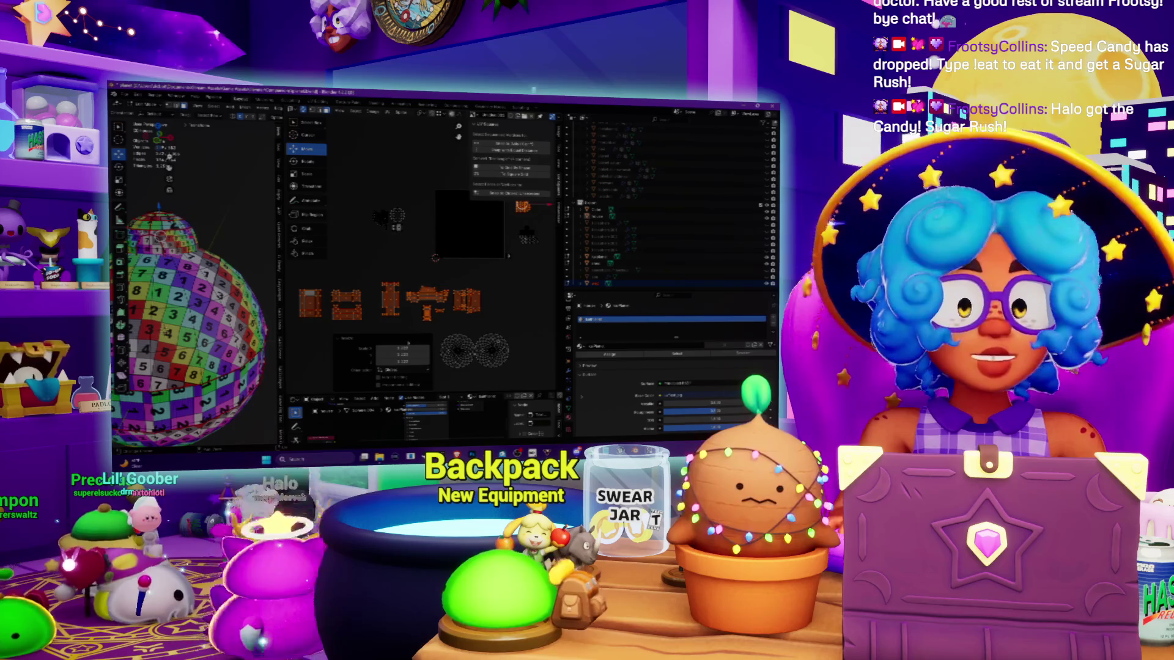
{"action": "middle_click_drag", "start_coordinate": [420, 232], "coordinate": [406, 217]}
{"action": "left_click_drag", "start_coordinate": [493, 327], "coordinate": [494, 329]}
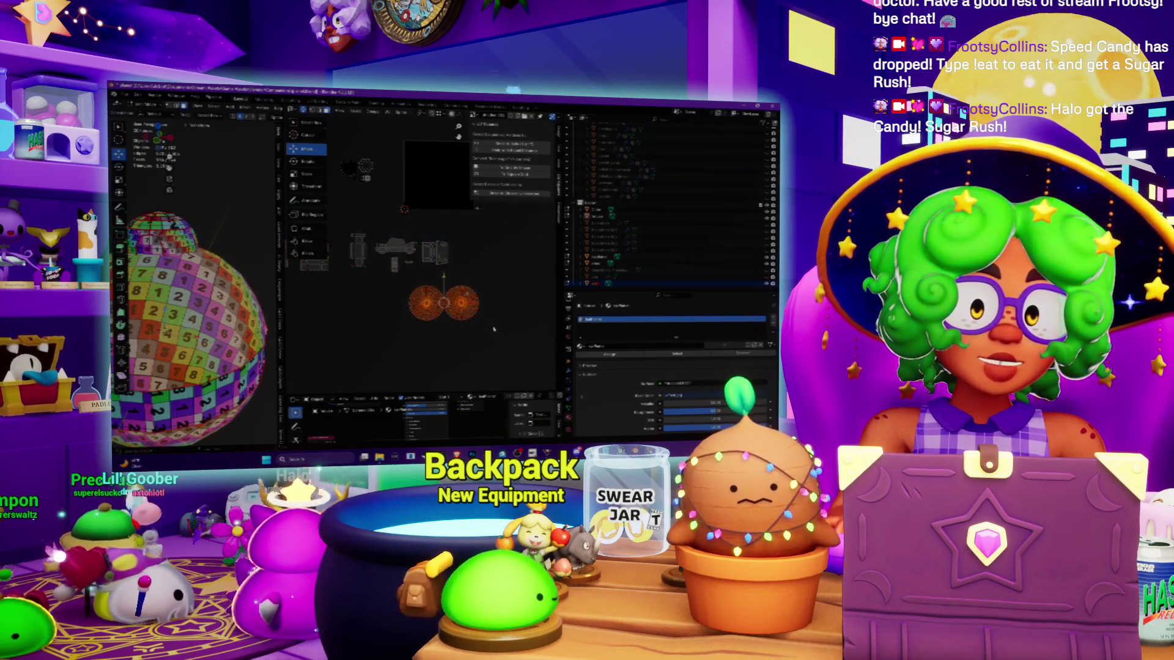
Step: Frame the cap islands and stack the right circle onto the left one
{"action": "key", "text": "KP_Decimal"}
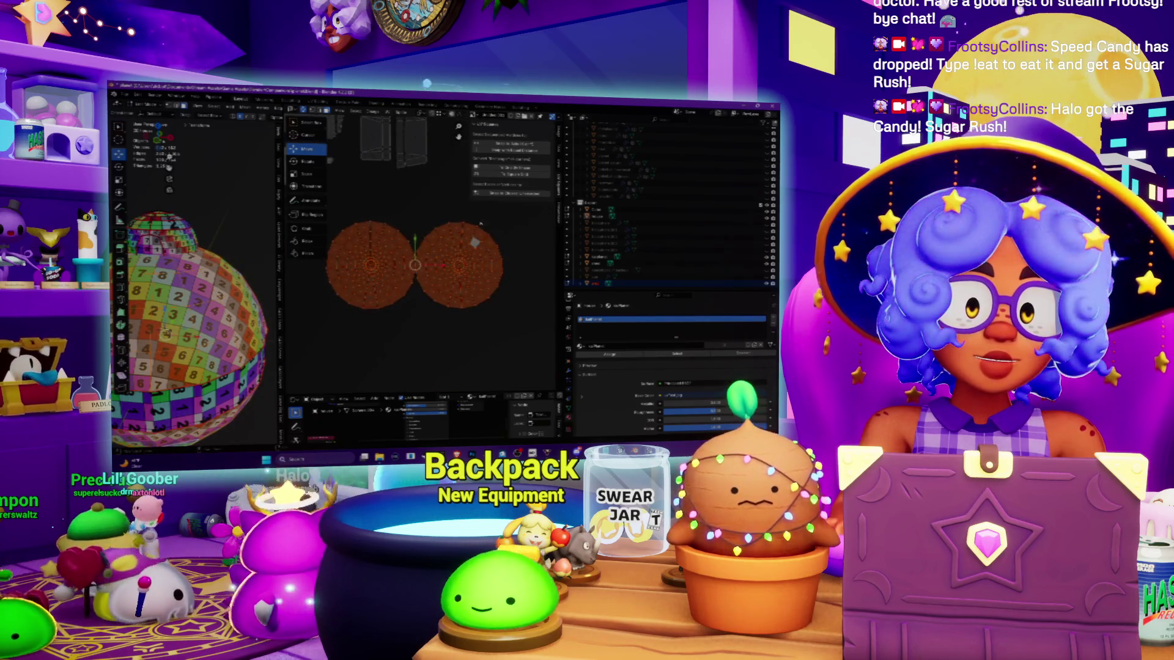
{"action": "middle_click_drag", "start_coordinate": [165, 333], "coordinate": [159, 349]}
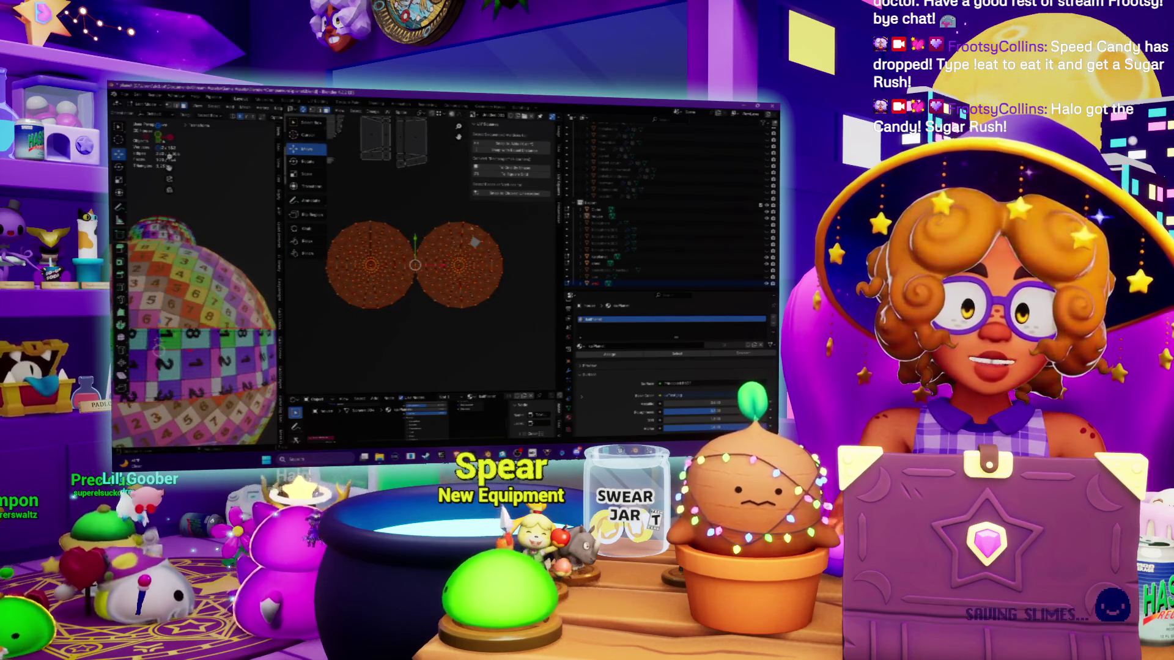
{"action": "left_click_drag", "start_coordinate": [524, 224], "coordinate": [424, 312]}
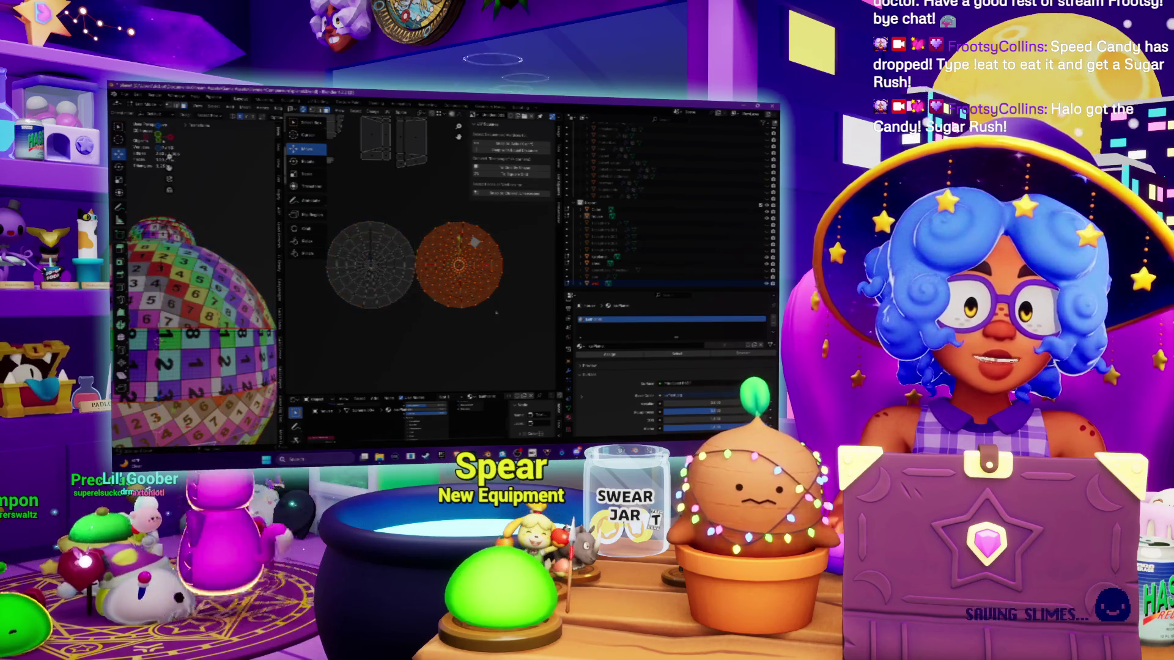
{"action": "key", "text": "g"}
{"action": "left_click", "coordinate": [386, 240]}
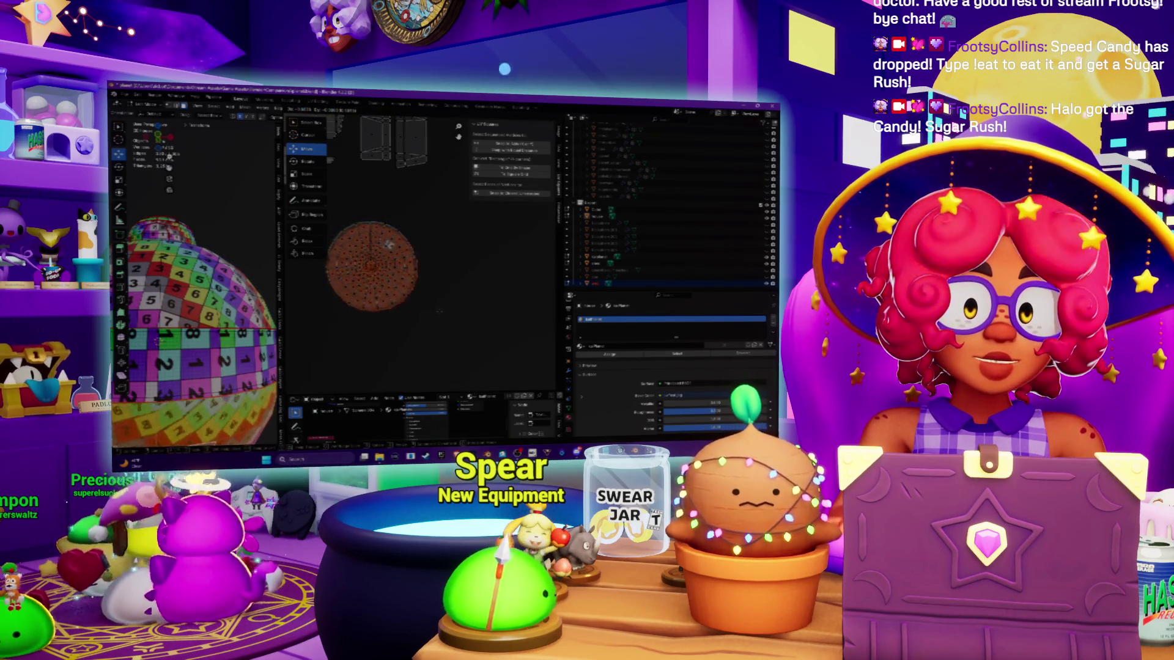
Step: Scale the overlapped cap disc down to fit inside the UV square
{"action": "scroll", "coordinate": [387, 242], "scroll_direction": "up", "scroll_amount": 4}
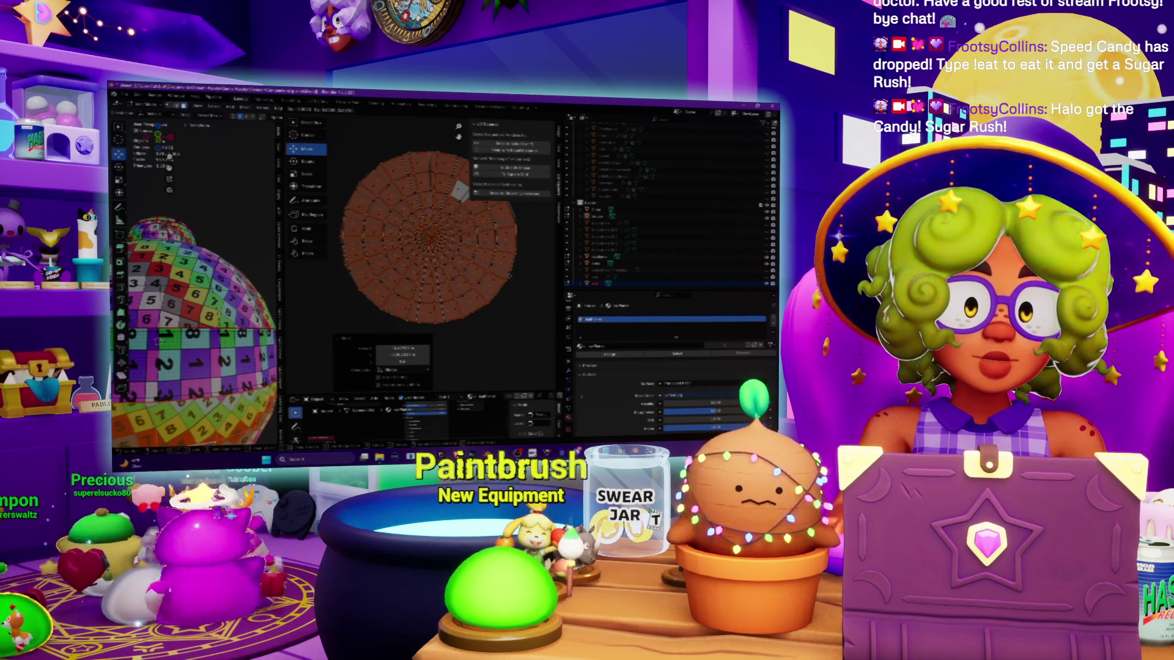
{"action": "scroll", "coordinate": [508, 277], "scroll_direction": "down", "scroll_amount": 5}
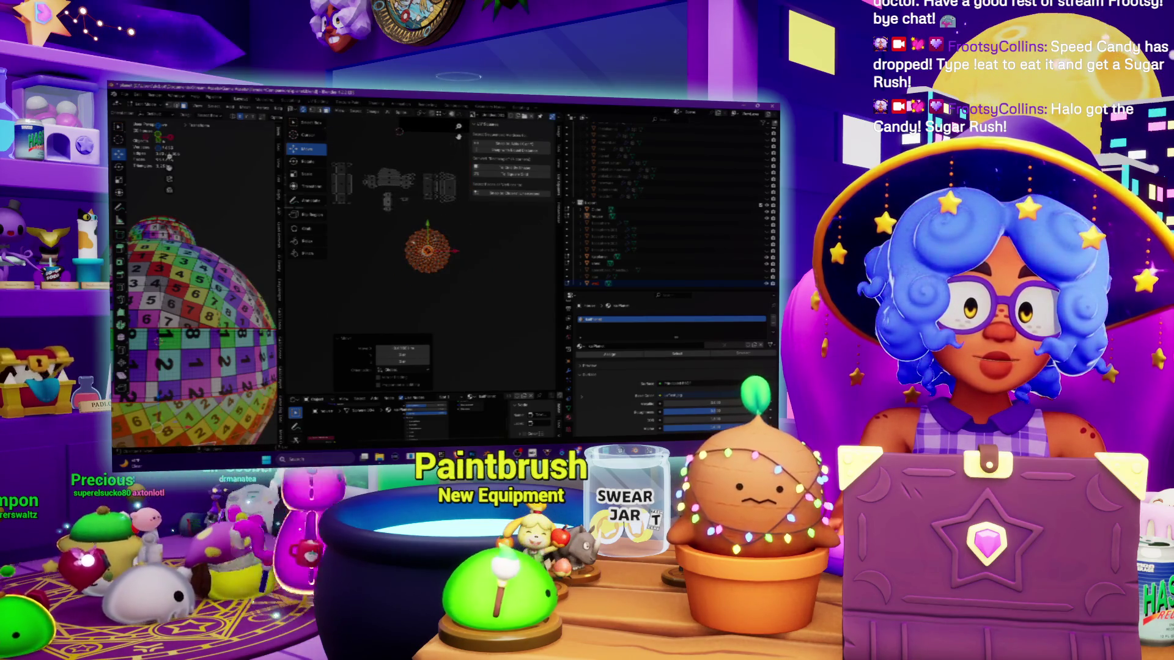
{"action": "scroll", "coordinate": [465, 283], "scroll_direction": "up", "scroll_amount": 3}
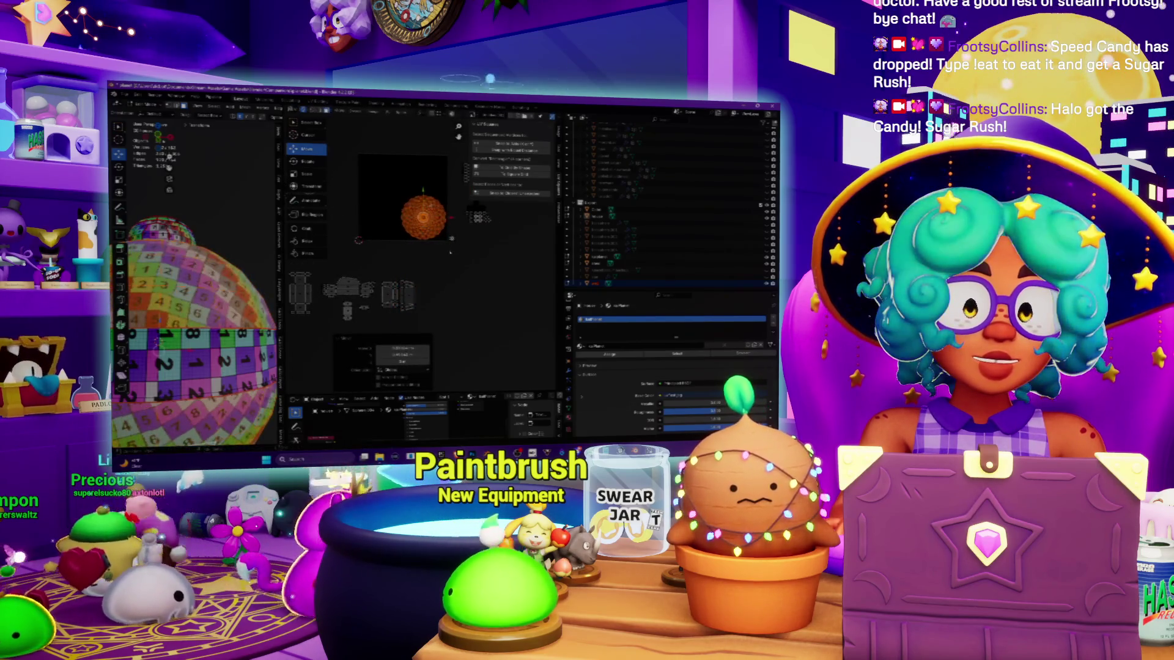
{"action": "scroll", "coordinate": [500, 306], "scroll_direction": "up", "scroll_amount": 3}
{"action": "key", "text": "s"}
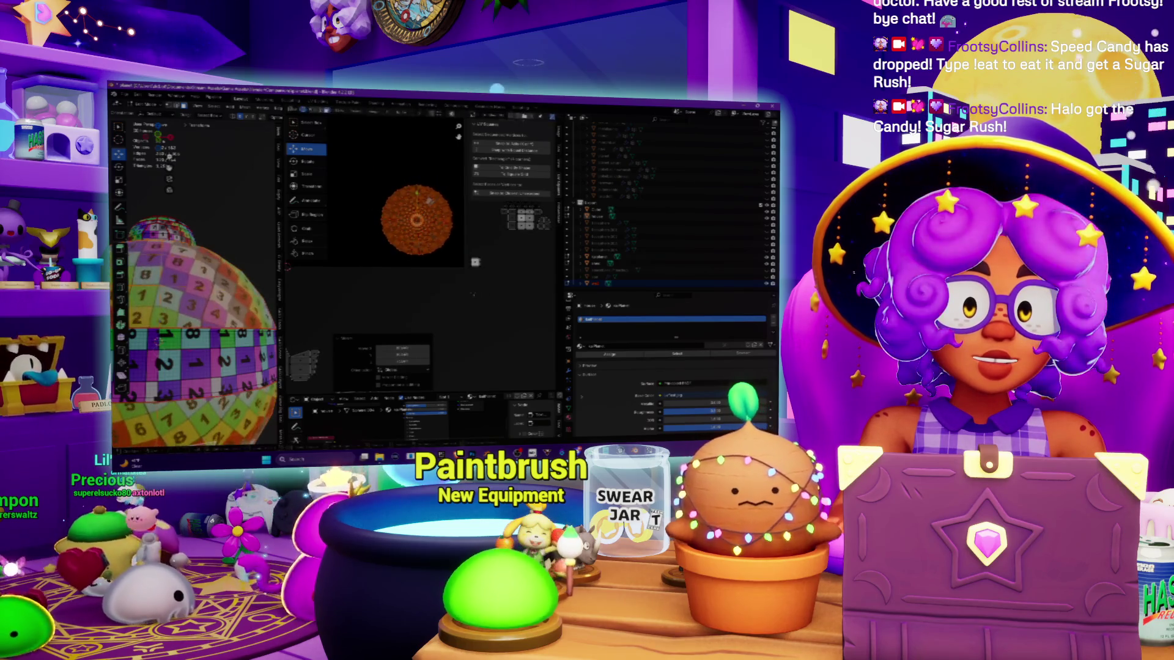
{"action": "left_click", "coordinate": [482, 307]}
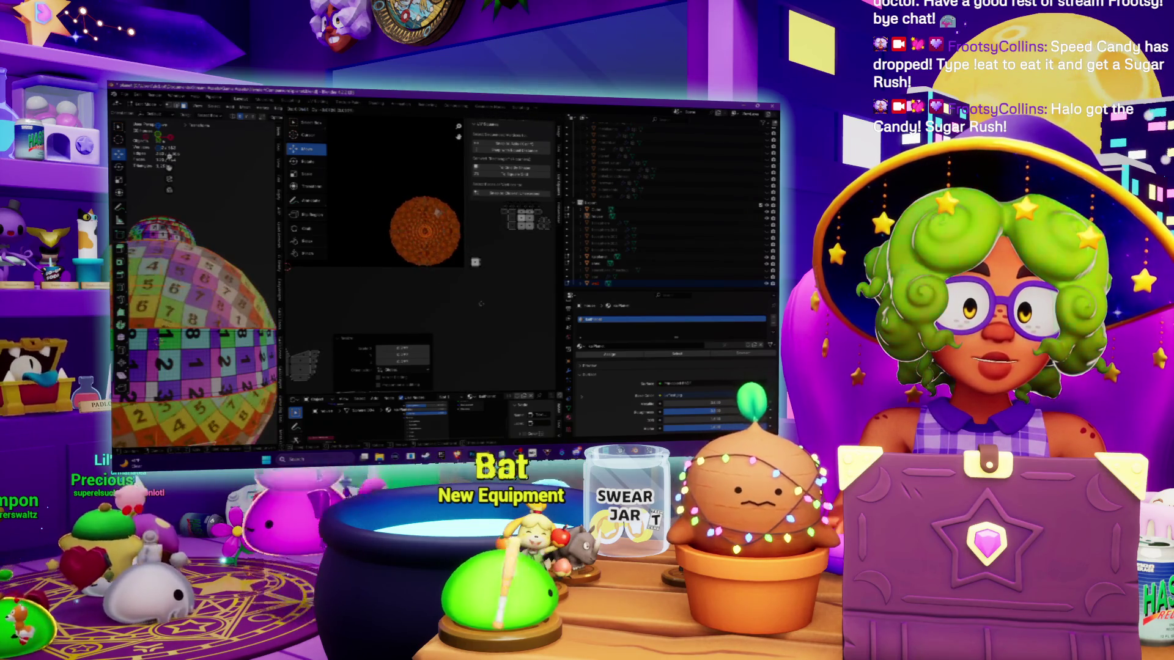
{"action": "left_click", "coordinate": [485, 299]}
{"action": "scroll", "coordinate": [484, 299], "scroll_direction": "down", "scroll_amount": 5}
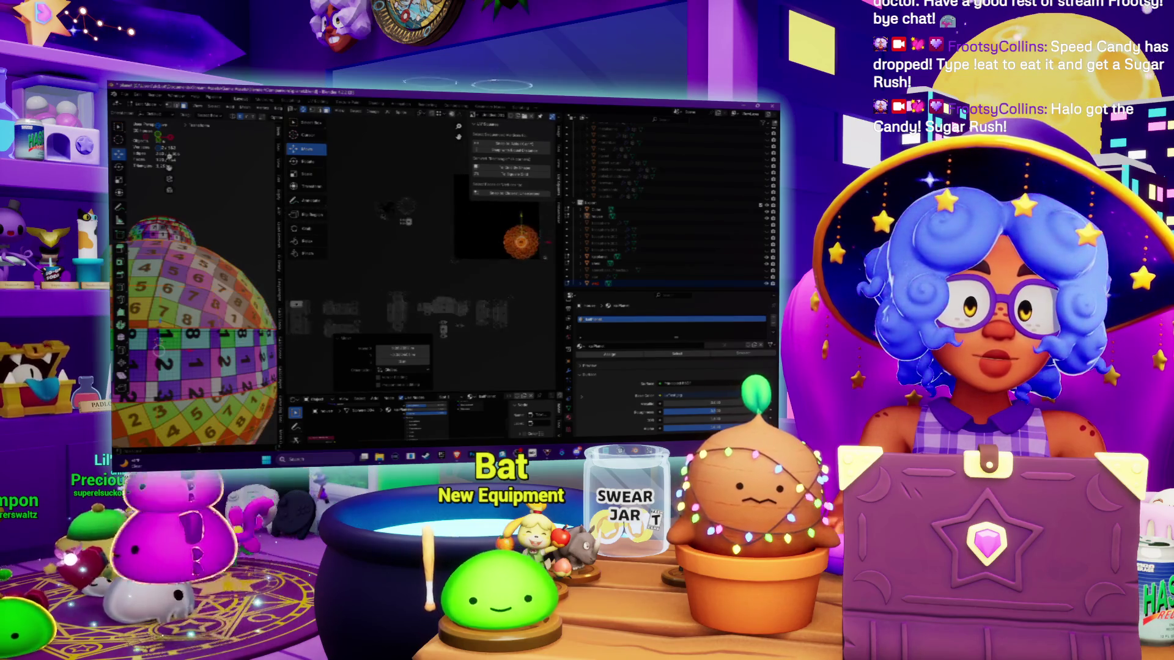
Step: Move three rectangular islands up-left and lower-left beside the UV square
{"action": "mouse_move", "coordinate": [485, 299]}
{"action": "middle_mouse_down"}
{"action": "mouse_move", "coordinate": [528, 282]}
{"action": "mouse_move", "coordinate": [534, 238]}
{"action": "middle_mouse_up"}
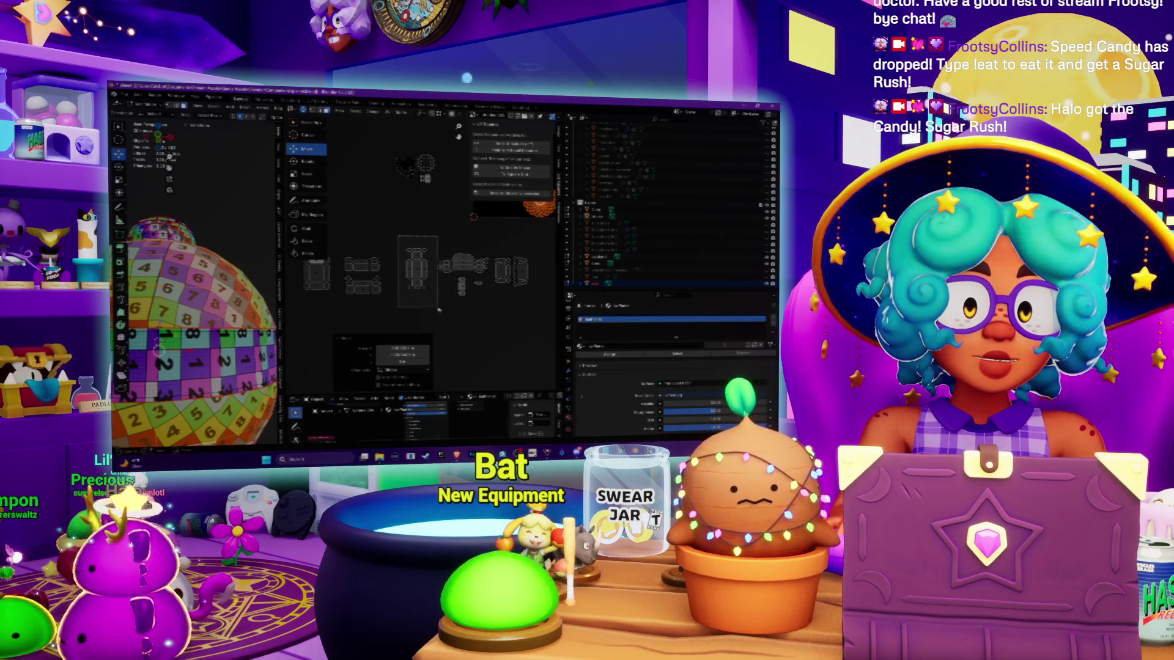
{"action": "left_click_drag", "start_coordinate": [438, 310], "coordinate": [438, 310]}
{"action": "key", "text": "g"}
{"action": "left_click", "coordinate": [364, 276]}
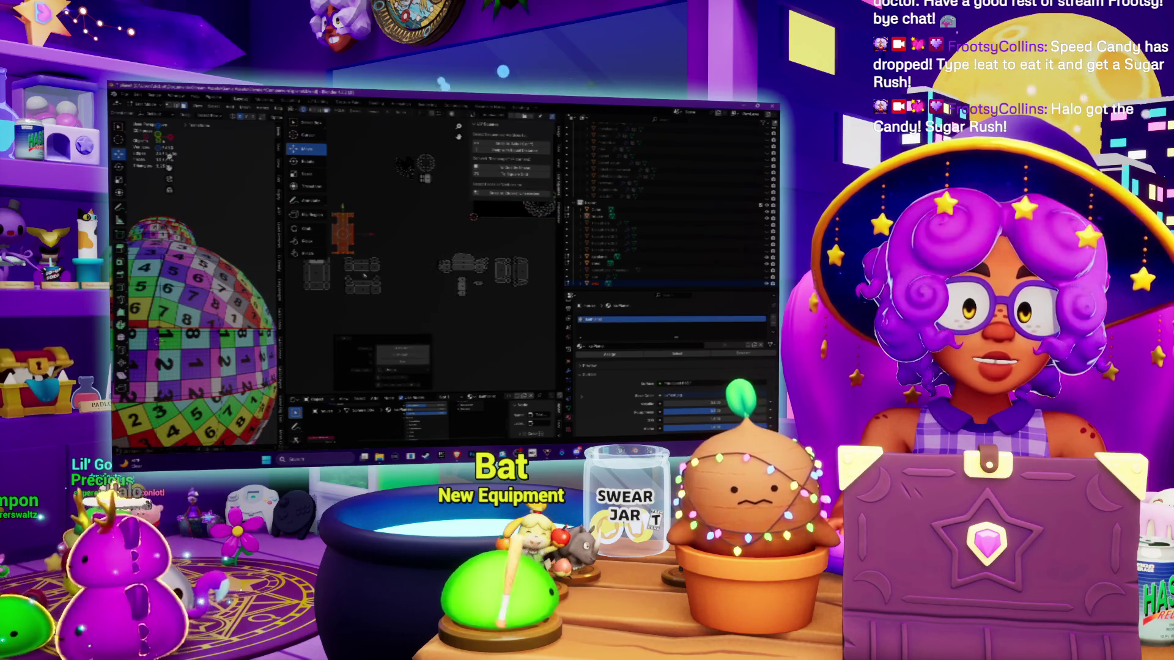
{"action": "left_click_drag", "start_coordinate": [493, 277], "coordinate": [492, 277]}
{"action": "key", "text": "g"}
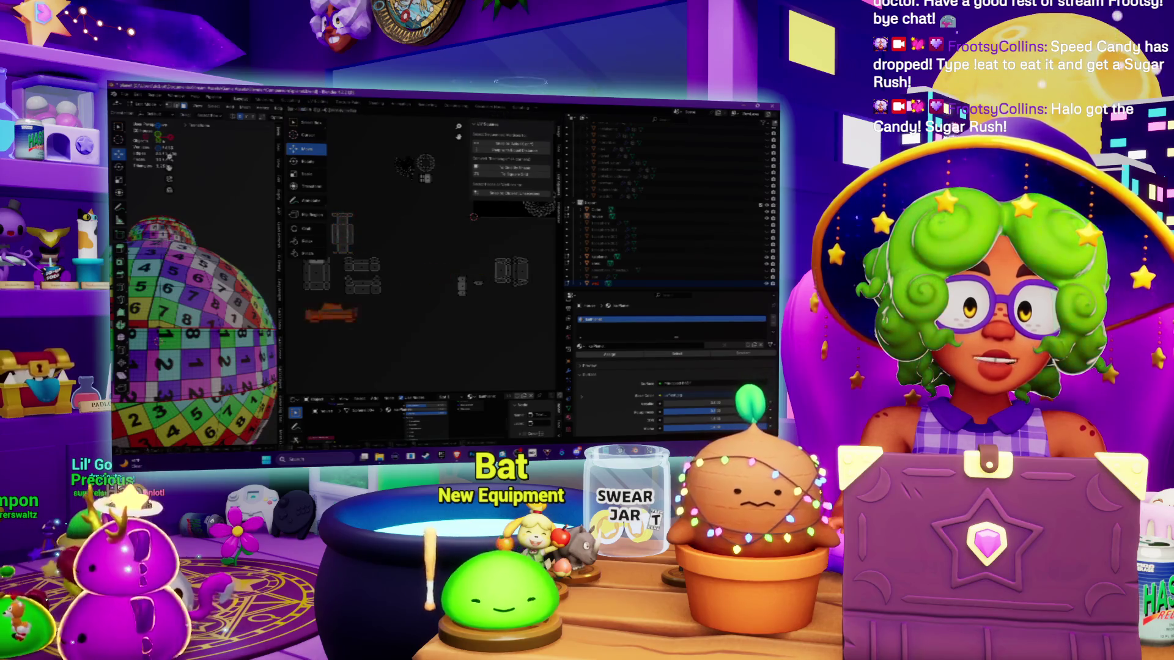
{"action": "left_click", "coordinate": [367, 324]}
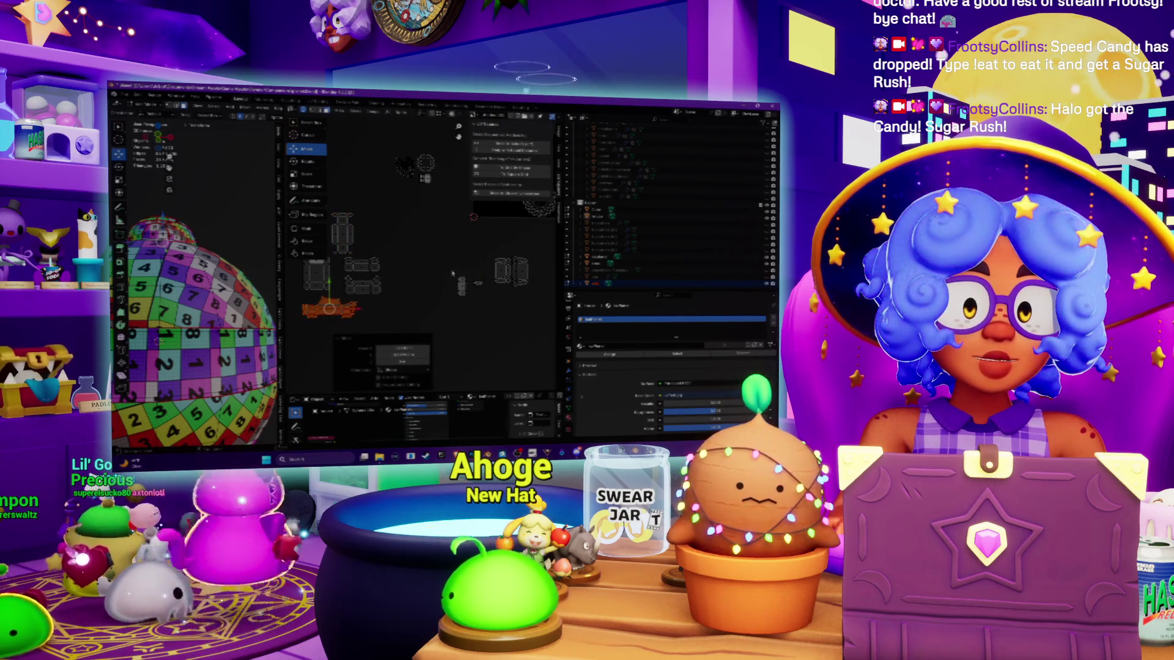
{"action": "left_click", "coordinate": [477, 306]}
{"action": "key", "text": "g"}
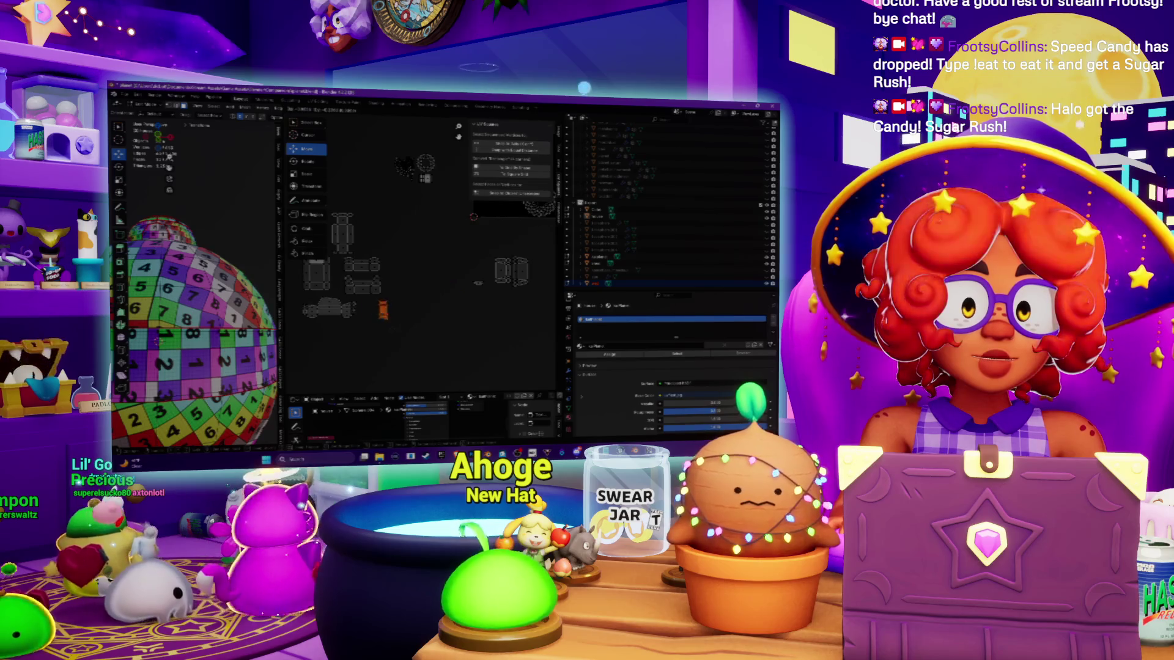
{"action": "left_click", "coordinate": [384, 328]}
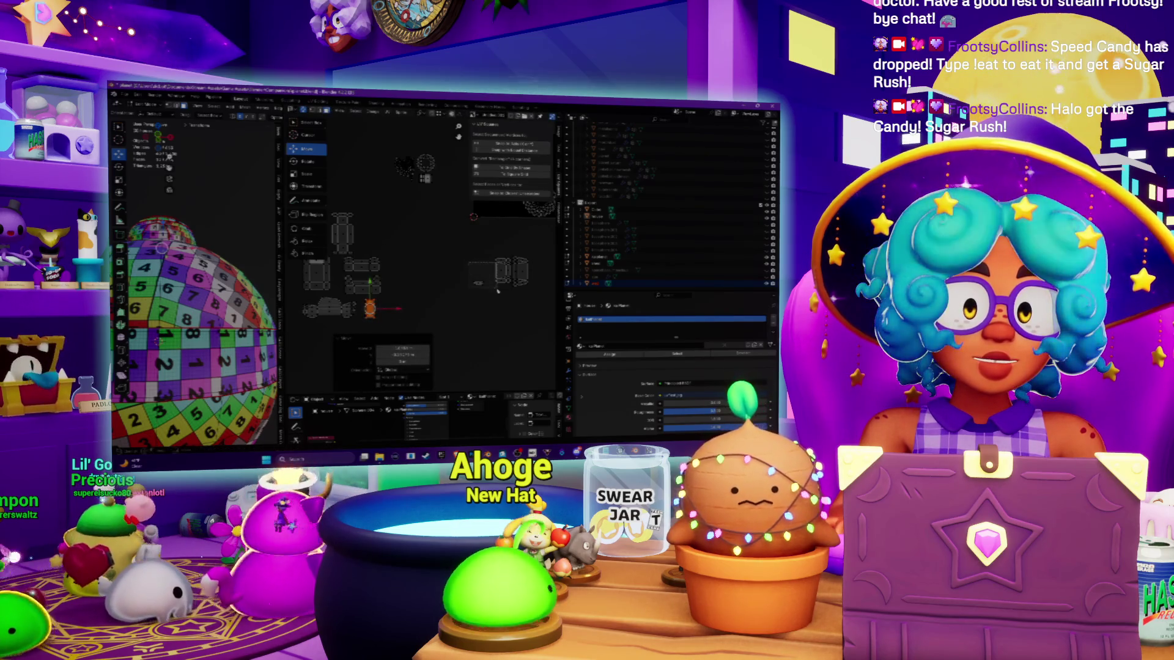
Step: Move the right-hand island left into the cluster and select its small neighbour
{"action": "left_click", "coordinate": [497, 292]}
{"action": "middle_click_drag", "start_coordinate": [498, 291], "coordinate": [541, 292]}
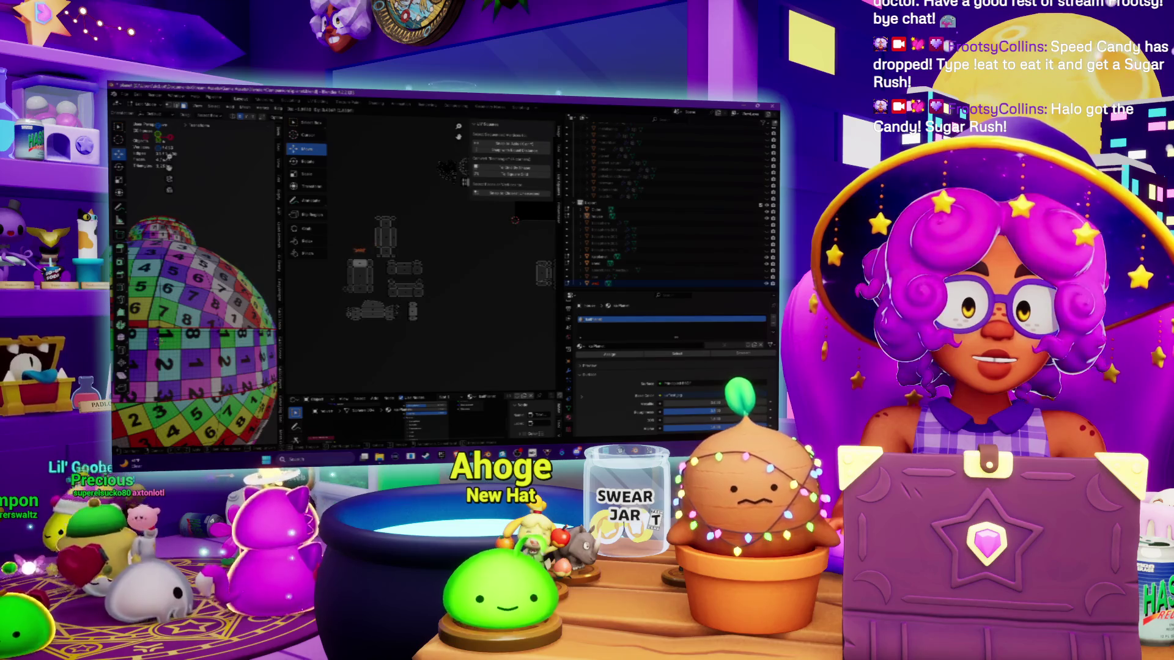
{"action": "left_click", "coordinate": [360, 251]}
{"action": "middle_click_drag", "start_coordinate": [462, 258], "coordinate": [441, 269]}
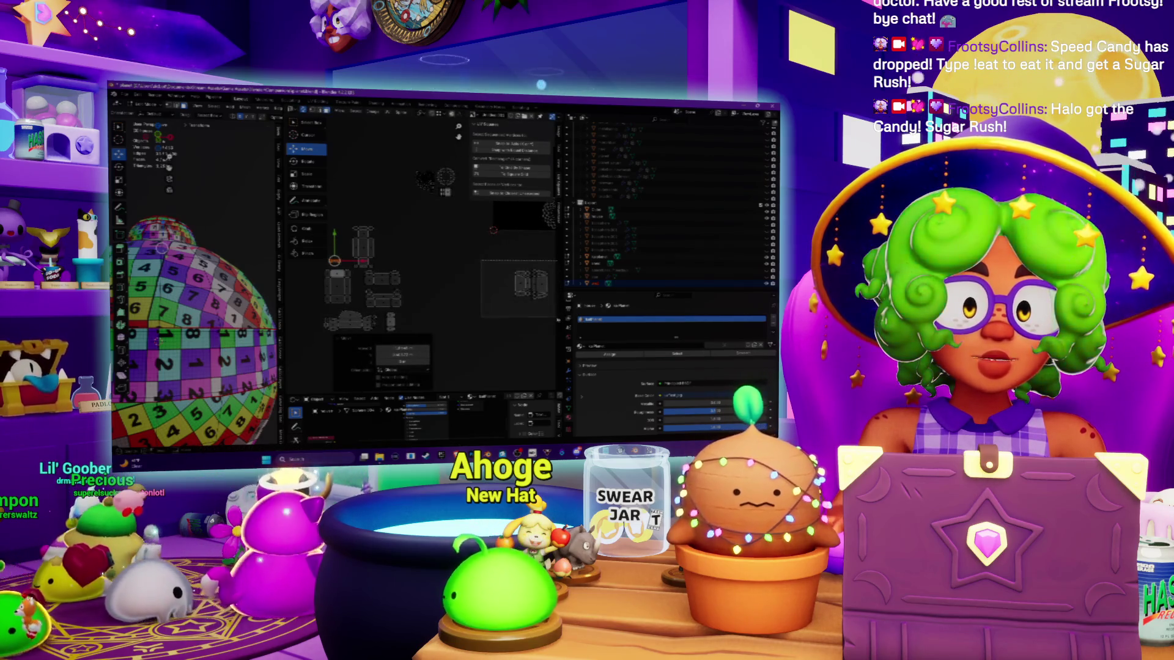
{"action": "left_click", "coordinate": [529, 283]}
{"action": "left_click_drag", "start_coordinate": [529, 283], "coordinate": [399, 252]}
{"action": "middle_click_drag", "start_coordinate": [344, 233], "coordinate": [373, 220]}
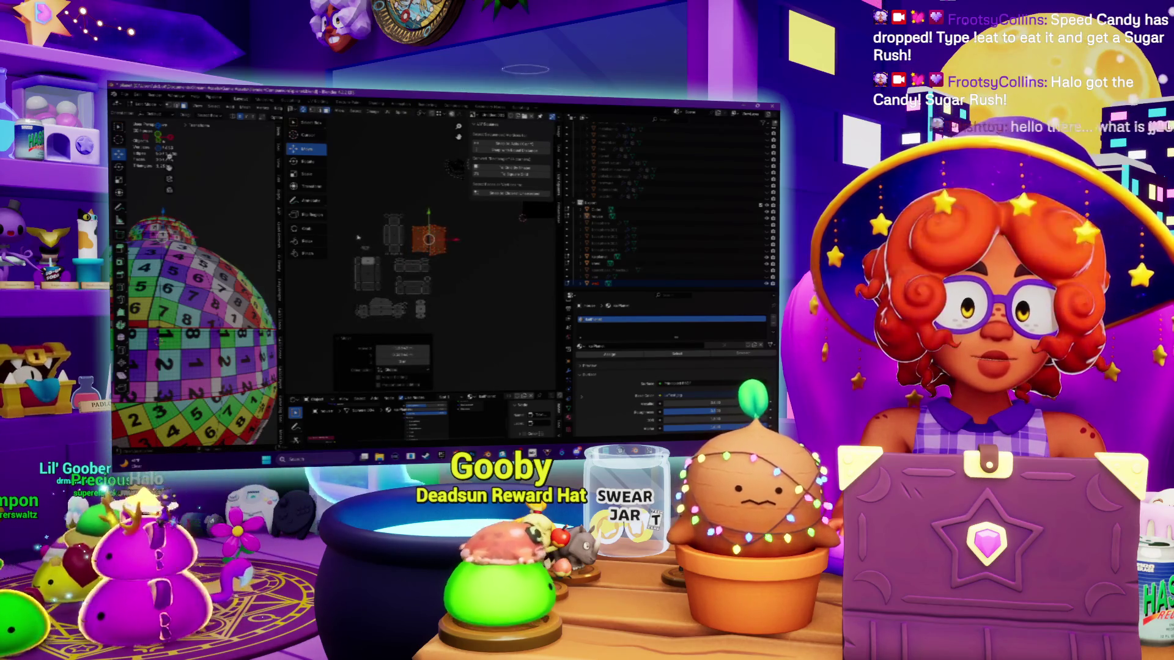
{"action": "left_click", "coordinate": [374, 252]}
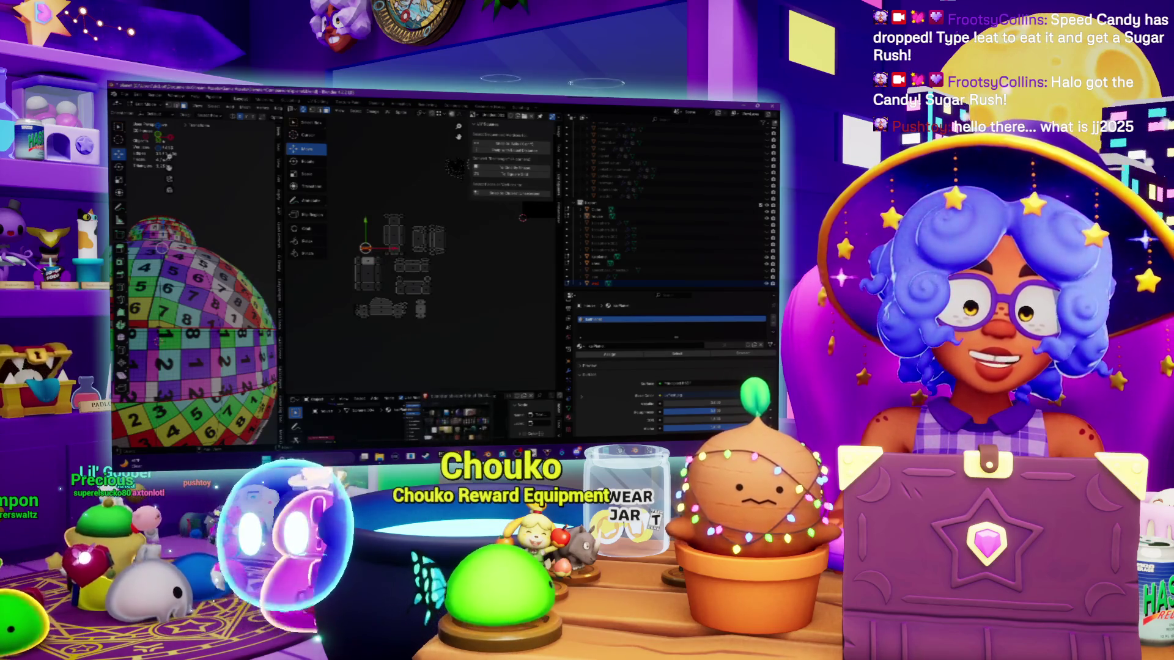
Step: Switch to the browser and open the Twitch channel from the 'tw' address suggestion
{"action": "key", "text": "alt+Tab"}
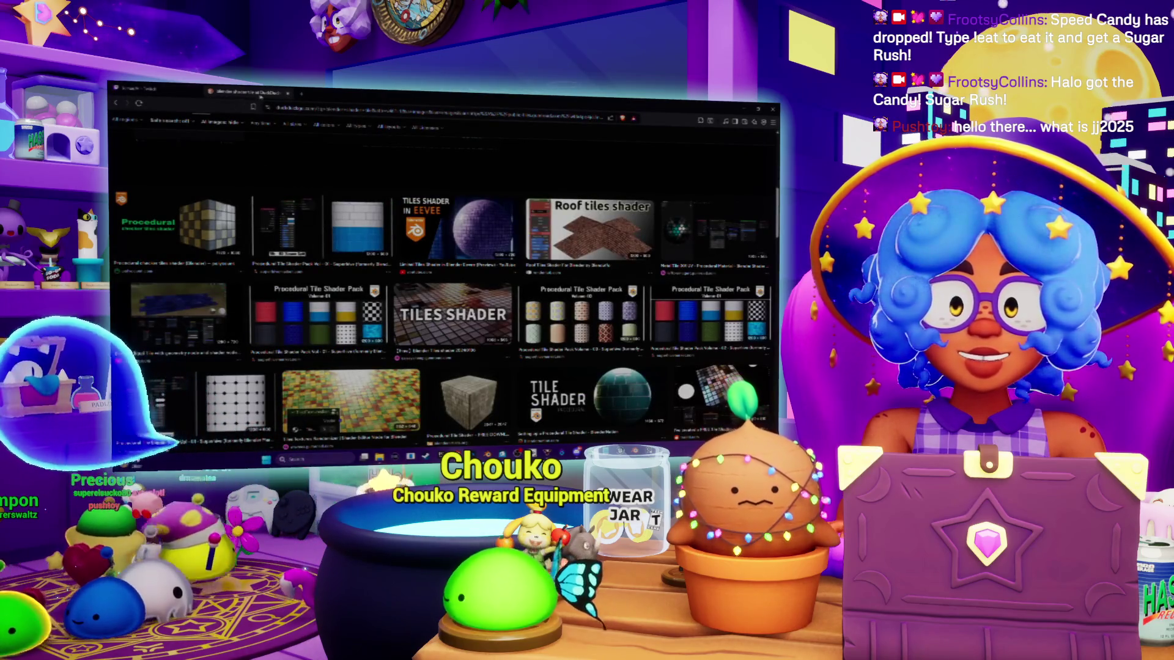
{"action": "key", "text": "ctrl+l"}
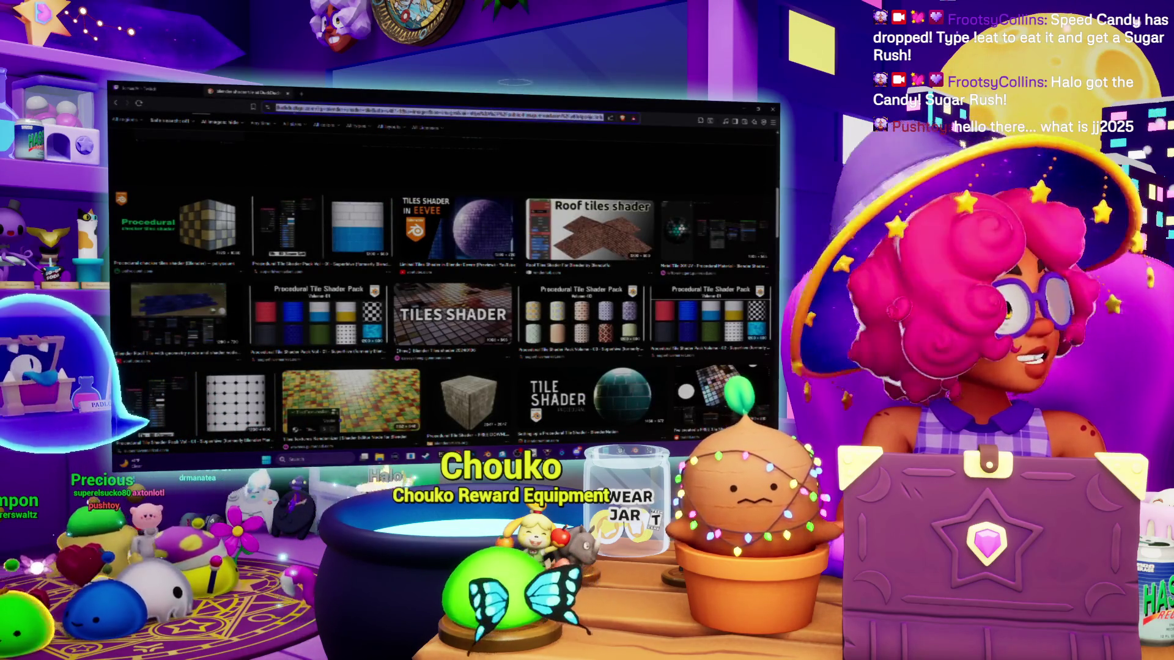
{"action": "type", "text": "tw"}
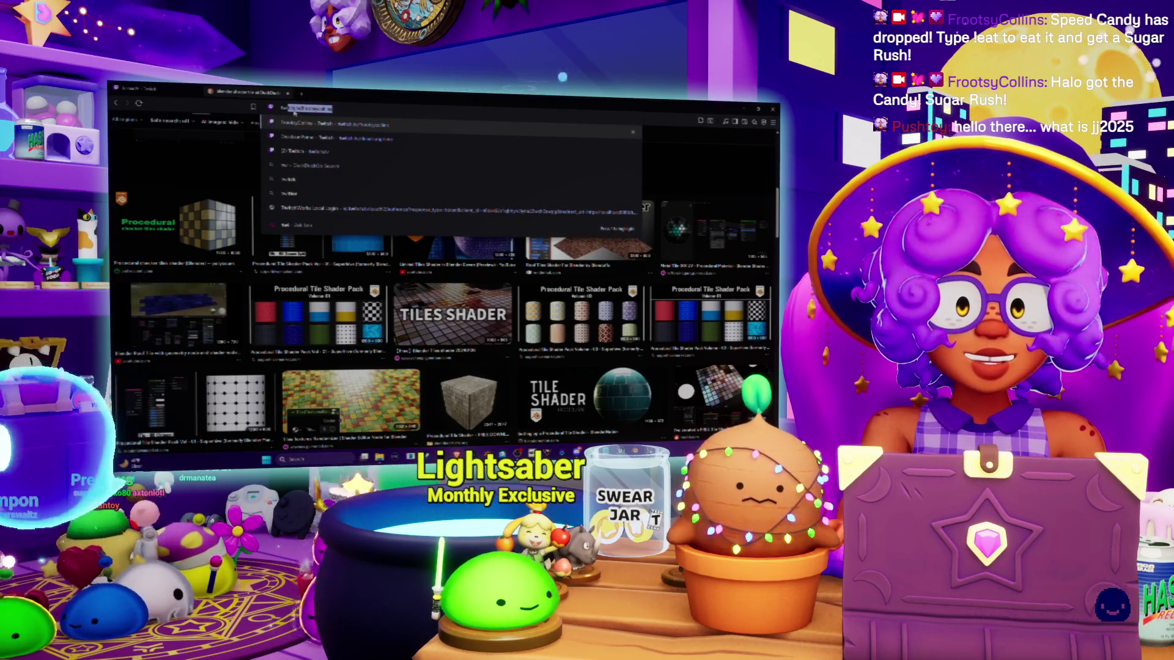
{"action": "key", "text": "Return"}
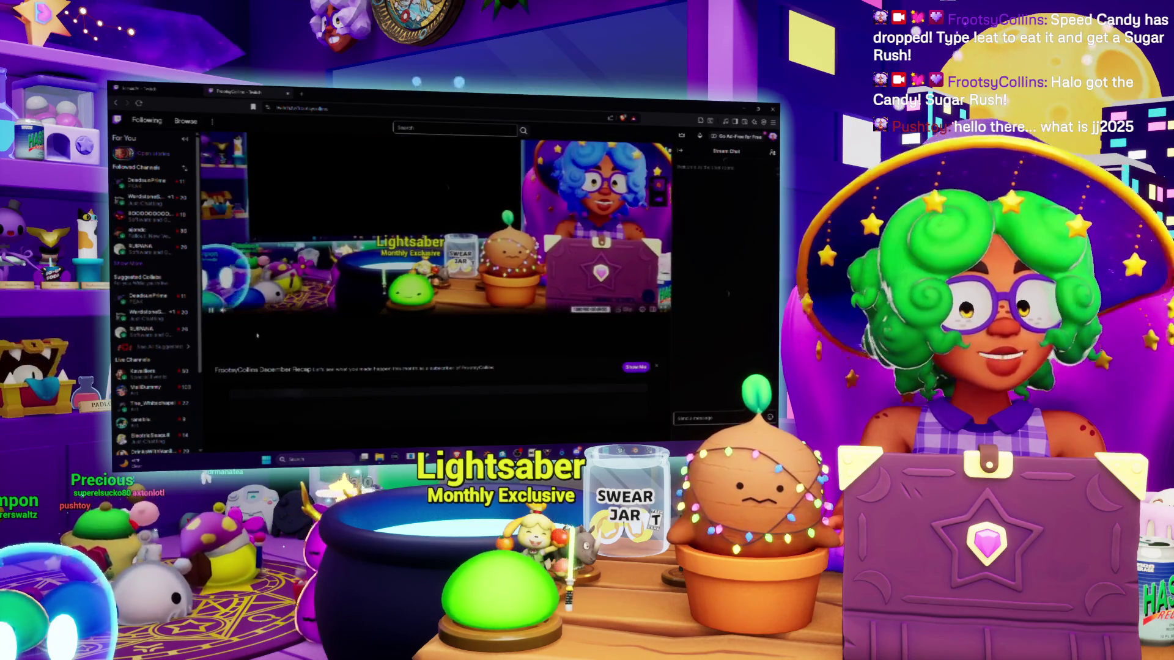
Step: Scroll through the Twitch channel page, then switch away from the browser toward Spotify
{"action": "scroll", "coordinate": [256, 335], "scroll_direction": "down", "scroll_amount": 3}
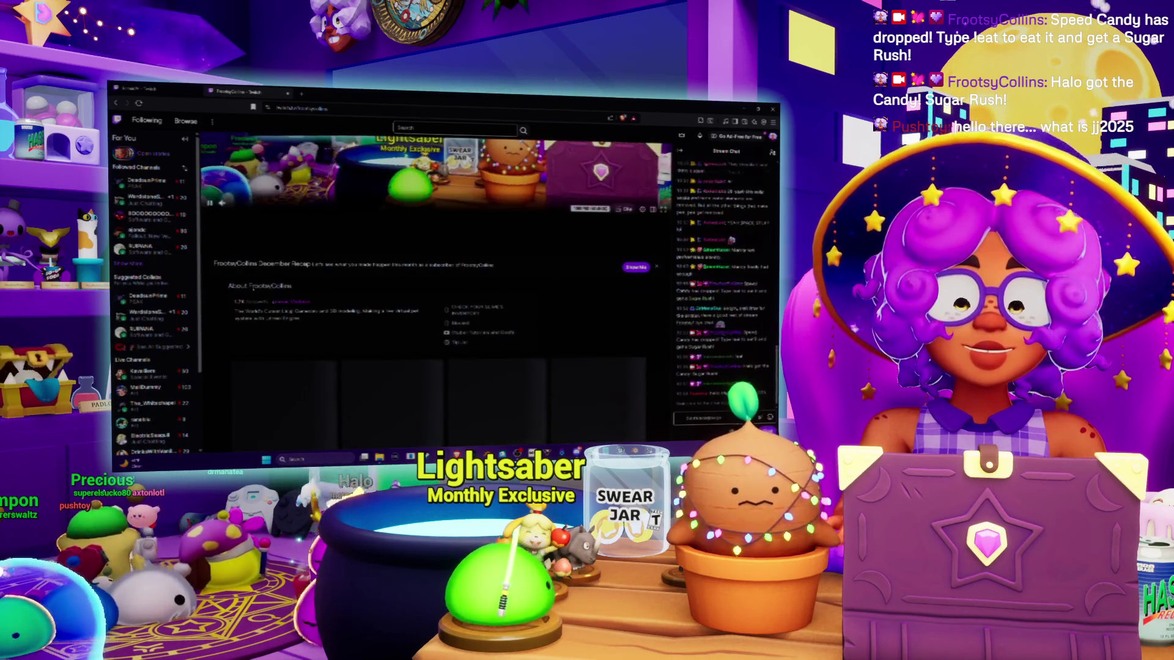
{"action": "scroll", "coordinate": [343, 252], "scroll_direction": "down", "scroll_amount": 1}
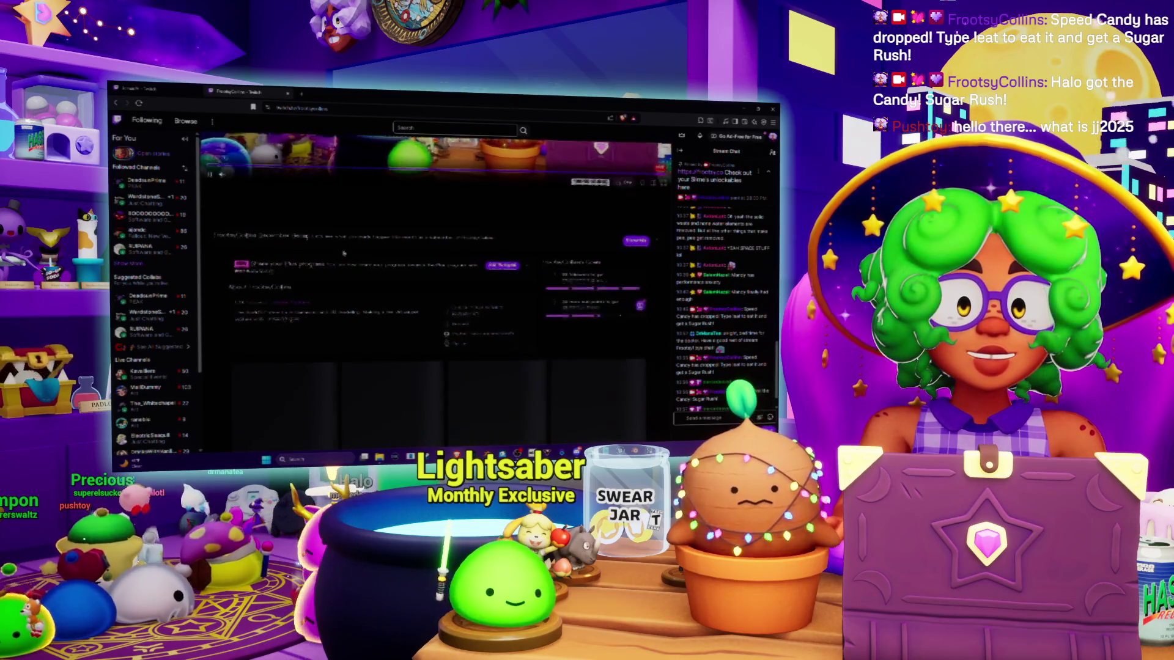
{"action": "scroll", "coordinate": [343, 253], "scroll_direction": "down", "scroll_amount": 10}
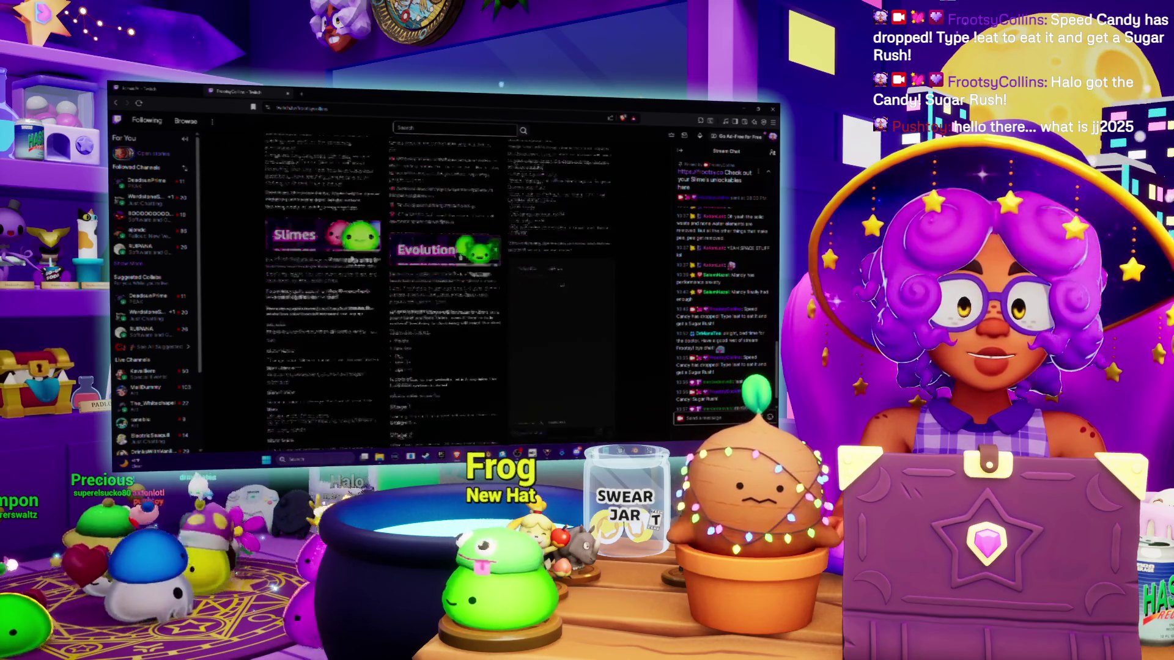
{"action": "scroll", "coordinate": [351, 259], "scroll_direction": "up", "scroll_amount": 15}
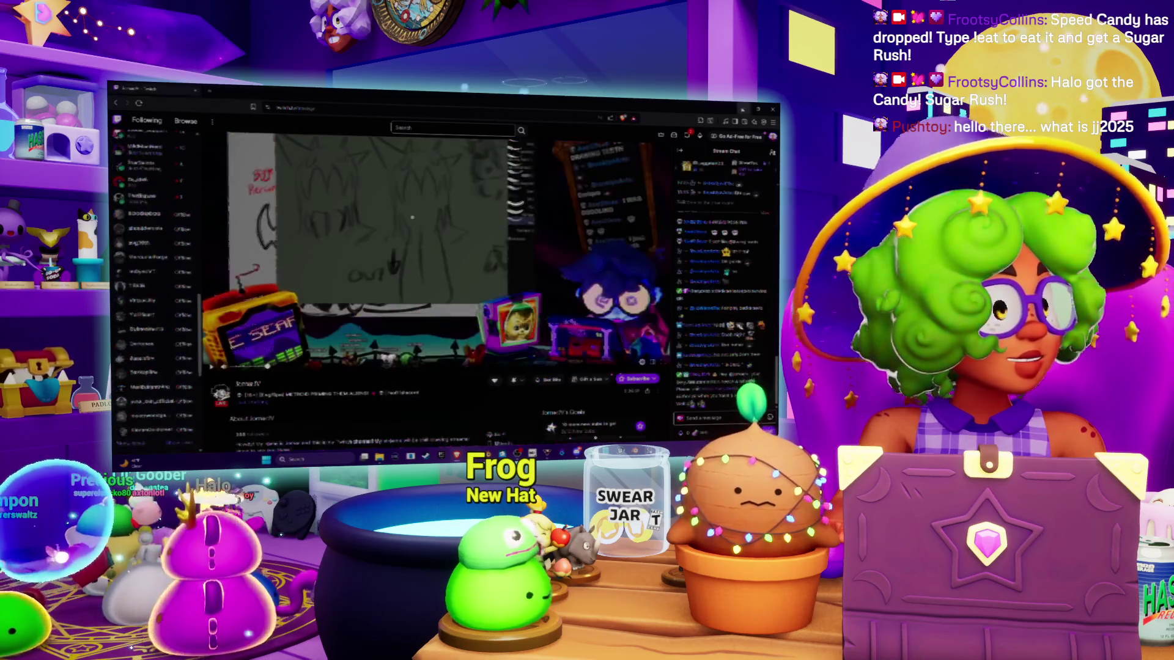
{"action": "key", "text": "alt+Tab"}
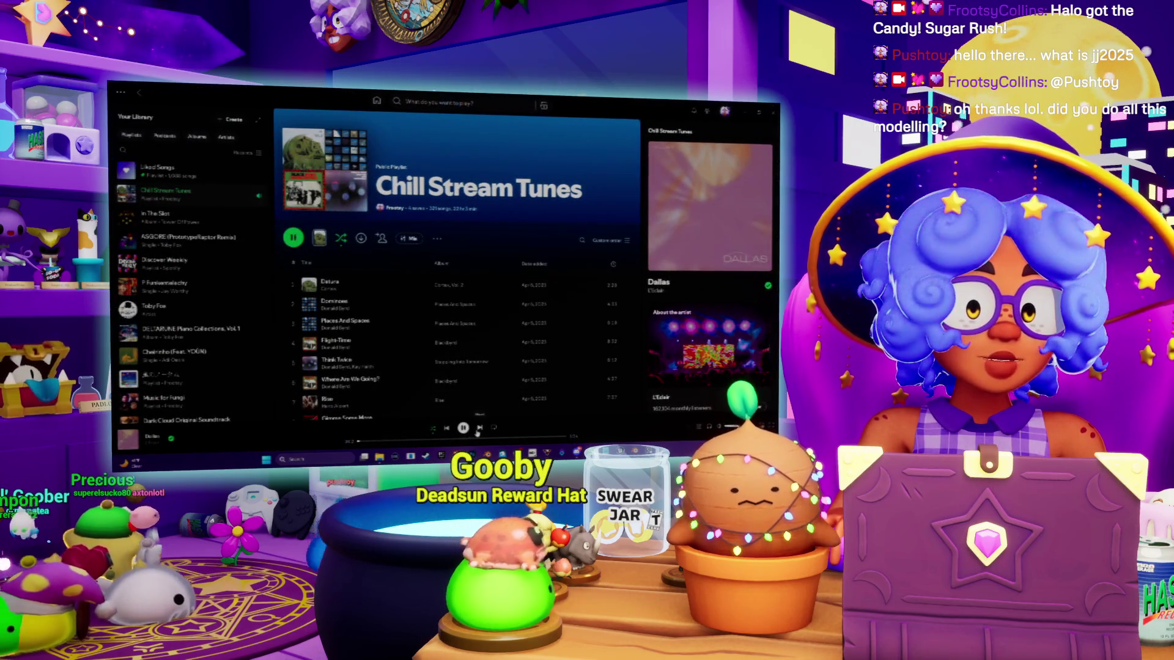
Step: Skip from Dallas to the next track, Let's Do It Today, in Chill Stream Tunes
{"action": "left_click", "coordinate": [478, 430]}
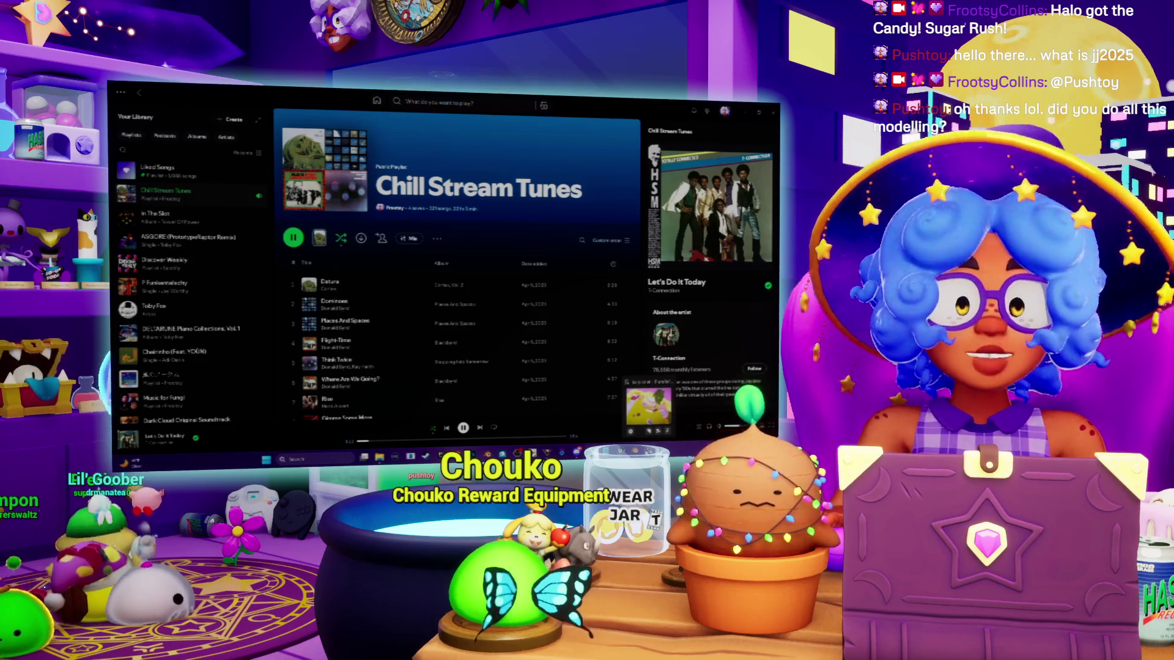
Step: Back in Blender, move the selected brick islands upward and select further UV islands
{"action": "key", "text": "alt+Tab"}
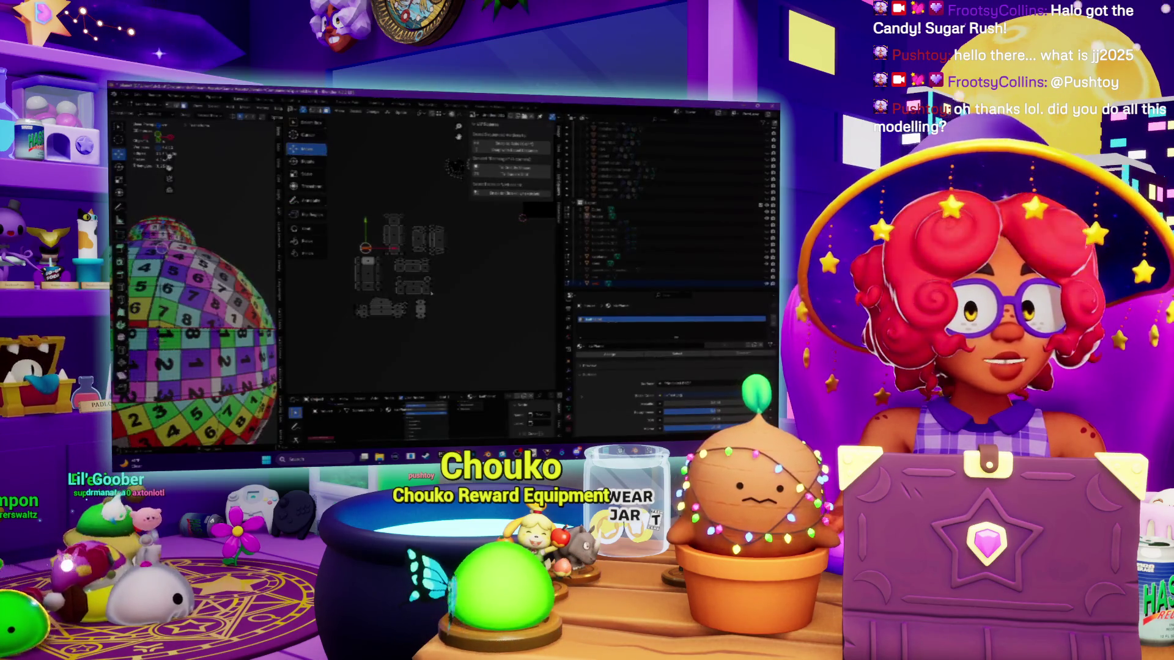
{"action": "scroll", "coordinate": [413, 289], "scroll_direction": "up", "scroll_amount": 3}
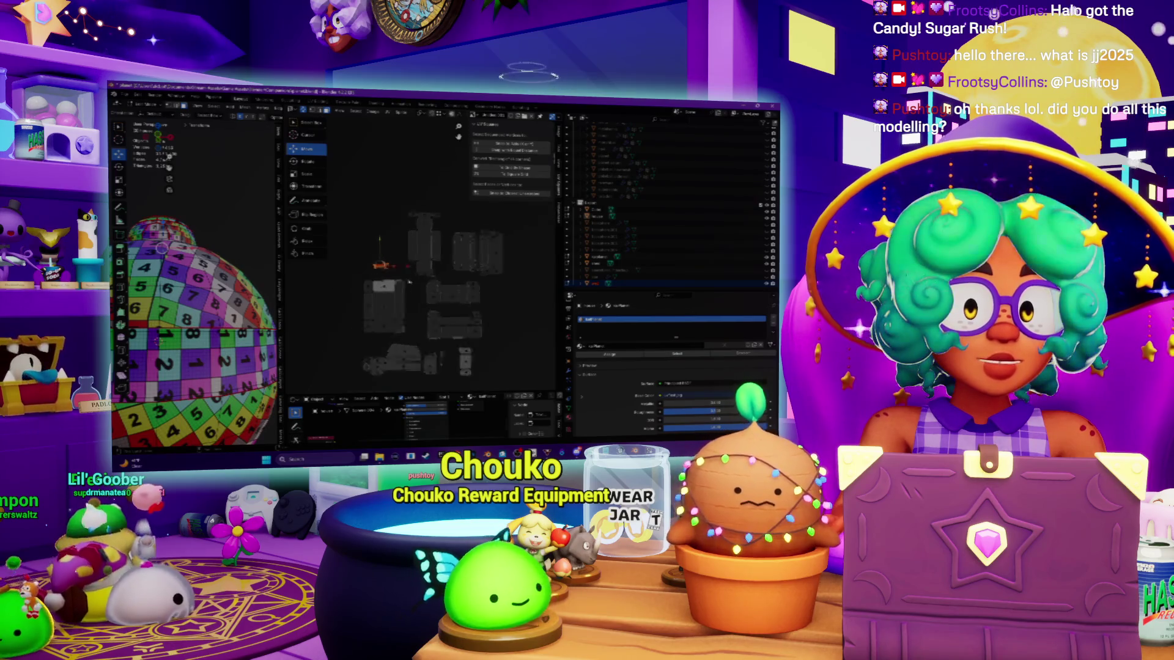
{"action": "left_click_drag", "start_coordinate": [411, 362], "coordinate": [413, 297]}
{"action": "left_click", "coordinate": [450, 312]}
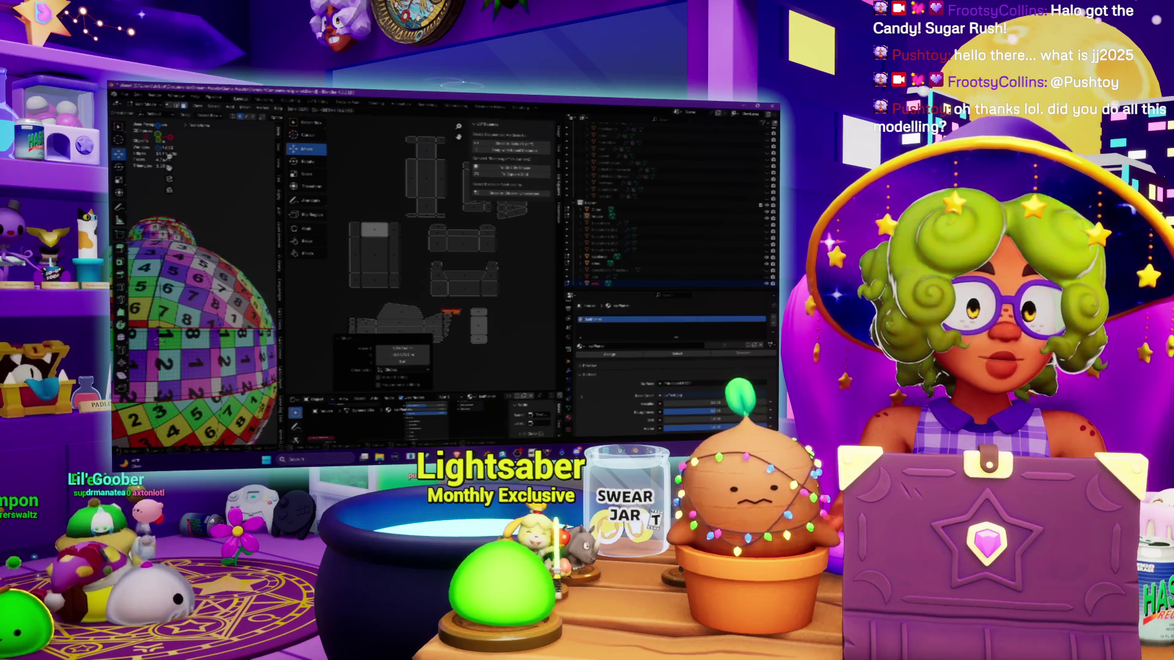
{"action": "left_click", "coordinate": [505, 310]}
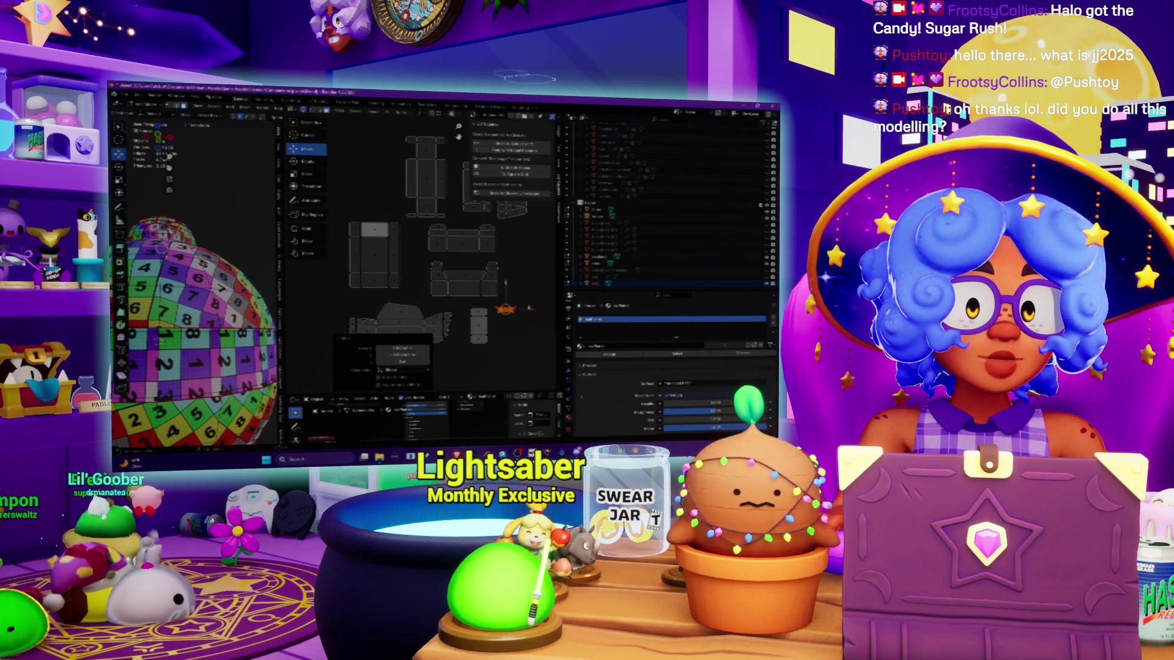
{"action": "left_click_drag", "start_coordinate": [464, 354], "coordinate": [457, 352]}
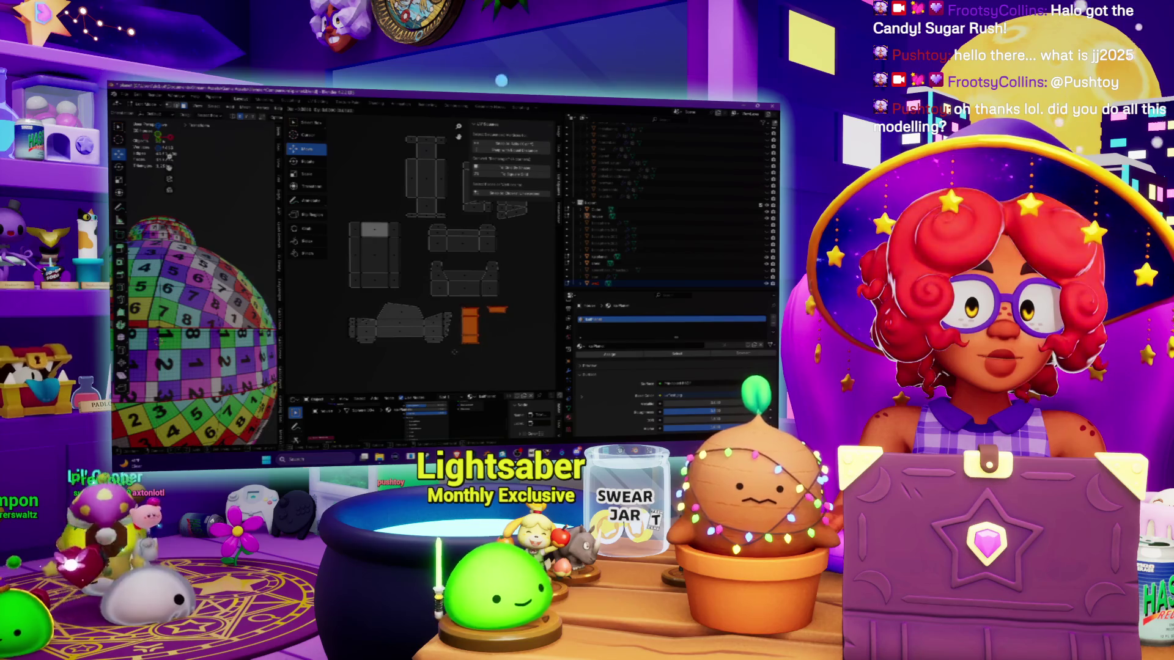
{"action": "left_click", "coordinate": [475, 322]}
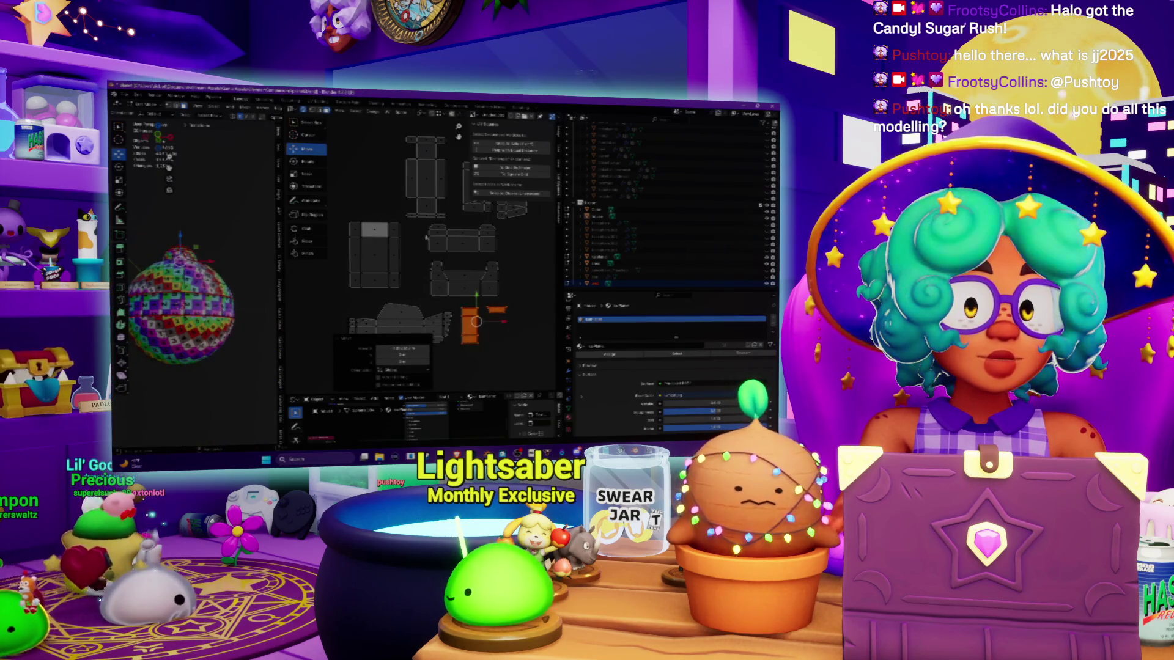
Step: Reposition the selected islands across the gaps and centre the cluster in the UV view
{"action": "middle_click_drag", "start_coordinate": [427, 238], "coordinate": [380, 294]}
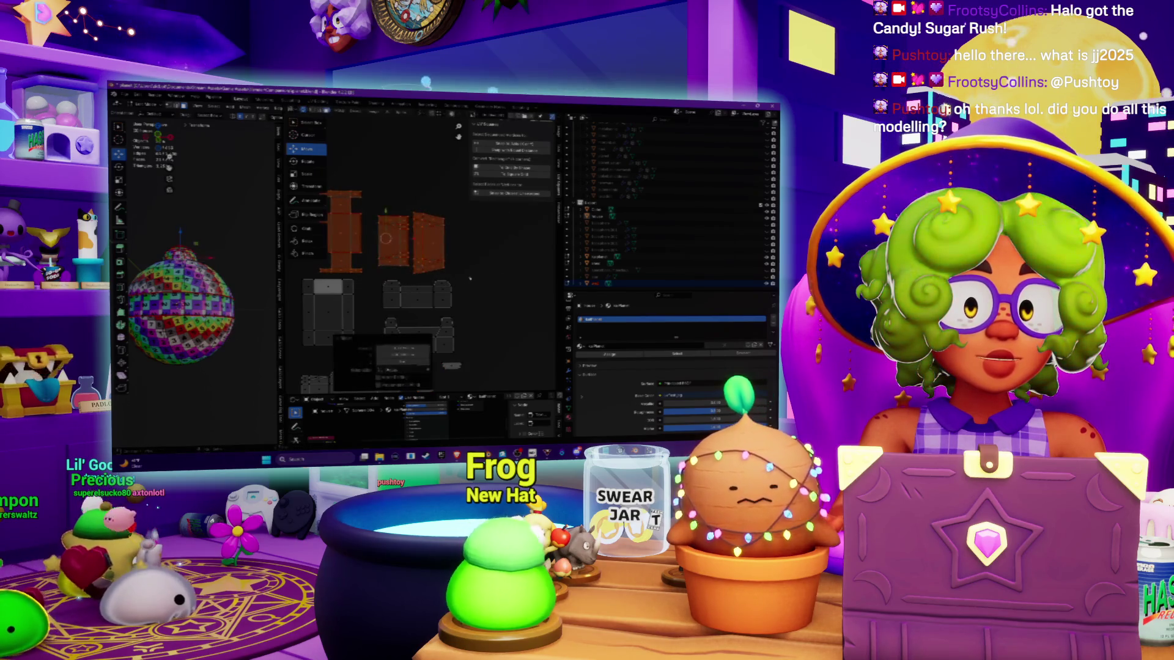
{"action": "scroll", "coordinate": [463, 277], "scroll_direction": "down", "scroll_amount": 3}
{"action": "mouse_move", "coordinate": [410, 256]}
{"action": "middle_mouse_down"}
{"action": "mouse_move", "coordinate": [393, 262]}
{"action": "mouse_move", "coordinate": [524, 230]}
{"action": "mouse_move", "coordinate": [367, 306]}
{"action": "mouse_move", "coordinate": [428, 251]}
{"action": "middle_mouse_up"}
{"action": "scroll", "coordinate": [373, 281], "scroll_direction": "down", "scroll_amount": 2}
{"action": "scroll", "coordinate": [502, 229], "scroll_direction": "up", "scroll_amount": 2}
{"action": "middle_click_drag", "start_coordinate": [503, 248], "coordinate": [493, 250]}
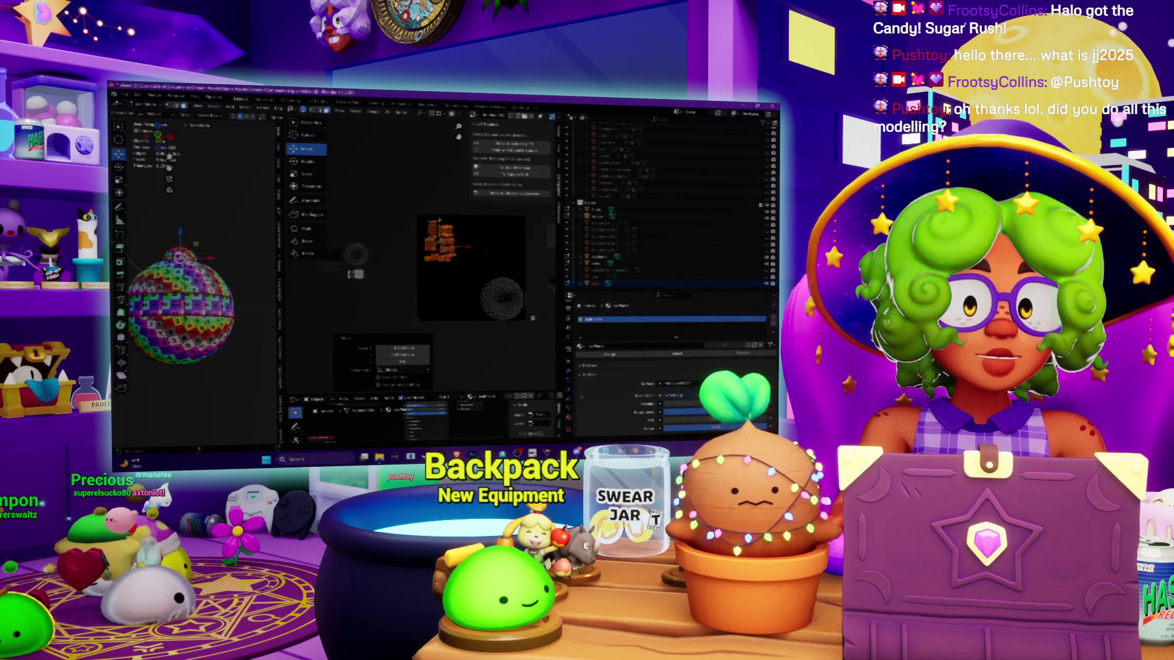
Step: Select the linked UV islands and scale them down, undoing and redoing the change
{"action": "left_click", "coordinate": [486, 250]}
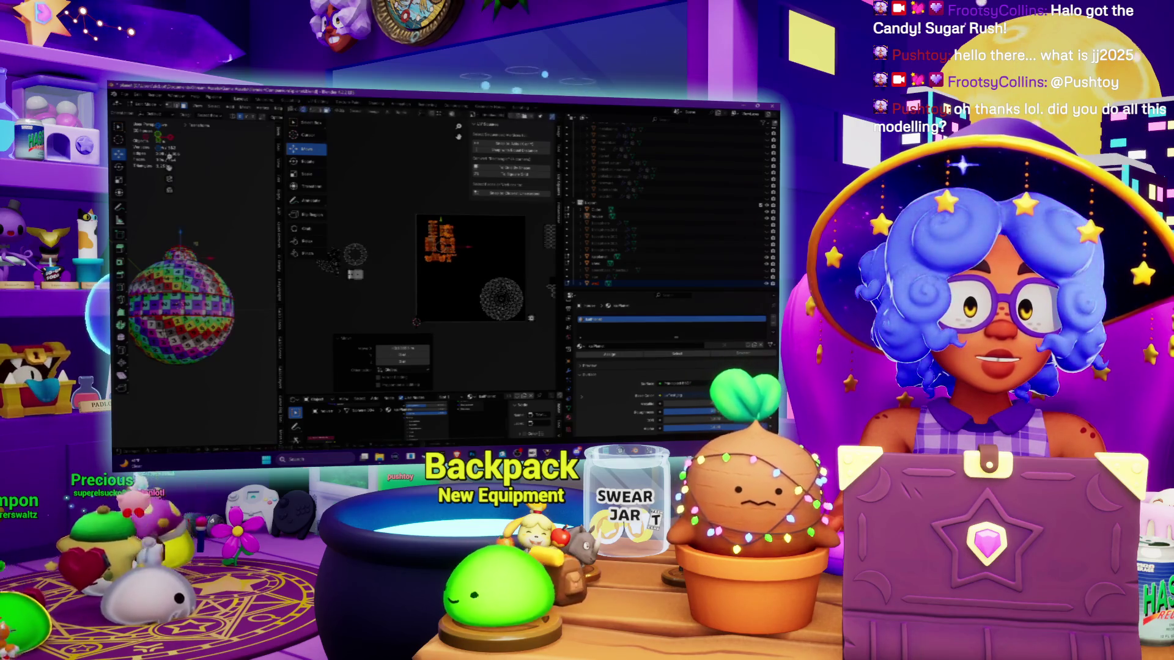
{"action": "key", "text": "ctrl+l"}
{"action": "key", "text": "s"}
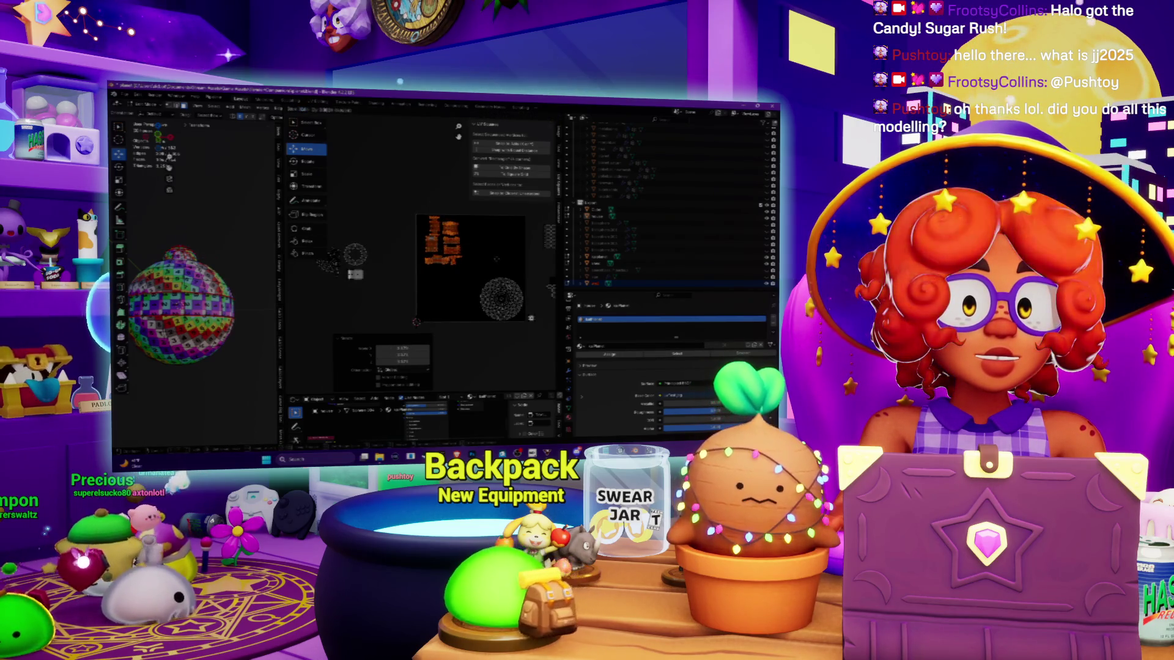
{"action": "middle_click_drag", "start_coordinate": [519, 237], "coordinate": [449, 243]}
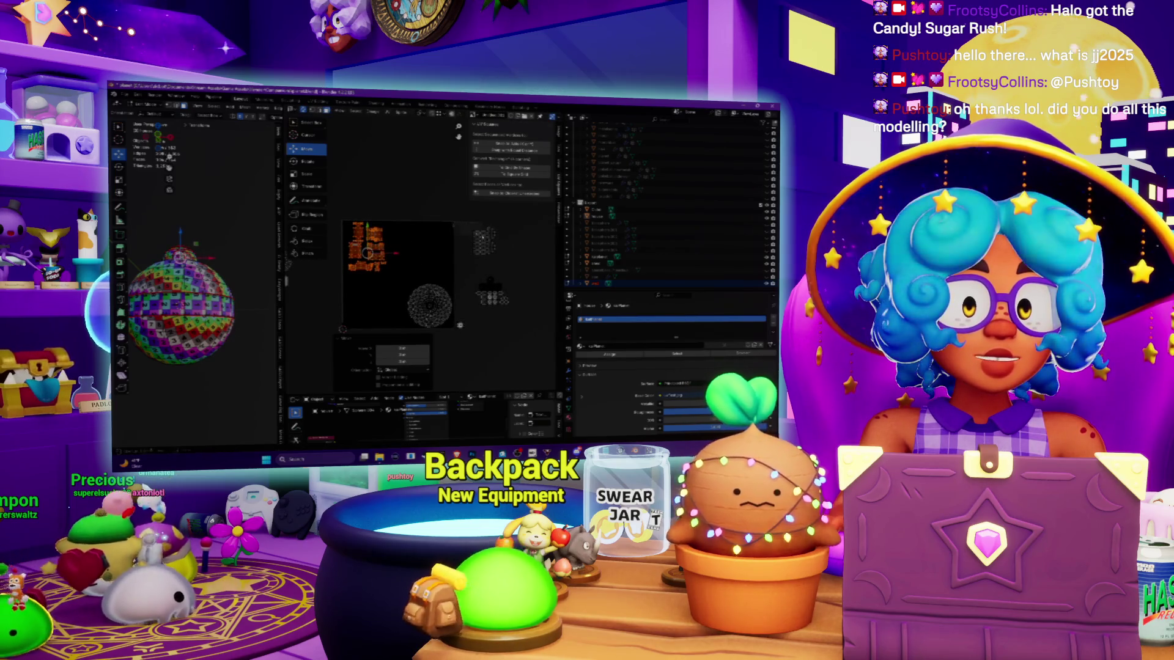
{"action": "key", "text": "ctrl+z"}
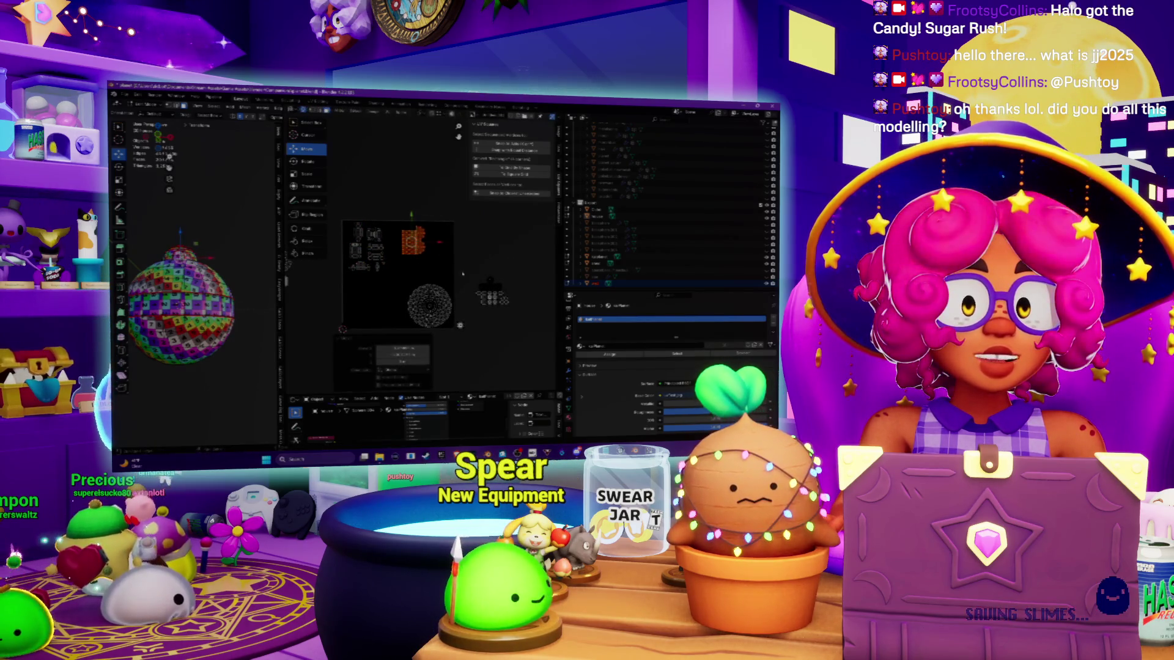
{"action": "key", "text": "ctrl+z"}
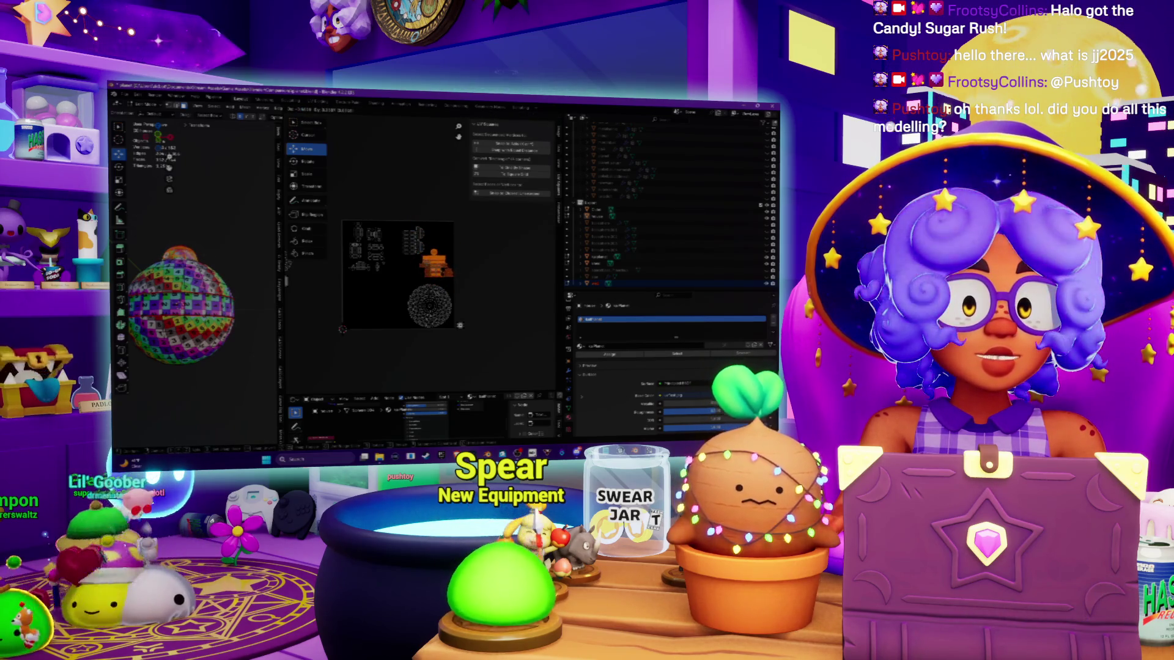
{"action": "key", "text": "ctrl+shift+z"}
Step: Clear the selection, select a small UV island and frame the layout in the UV square
{"action": "middle_click_drag", "start_coordinate": [397, 275], "coordinate": [486, 251]}
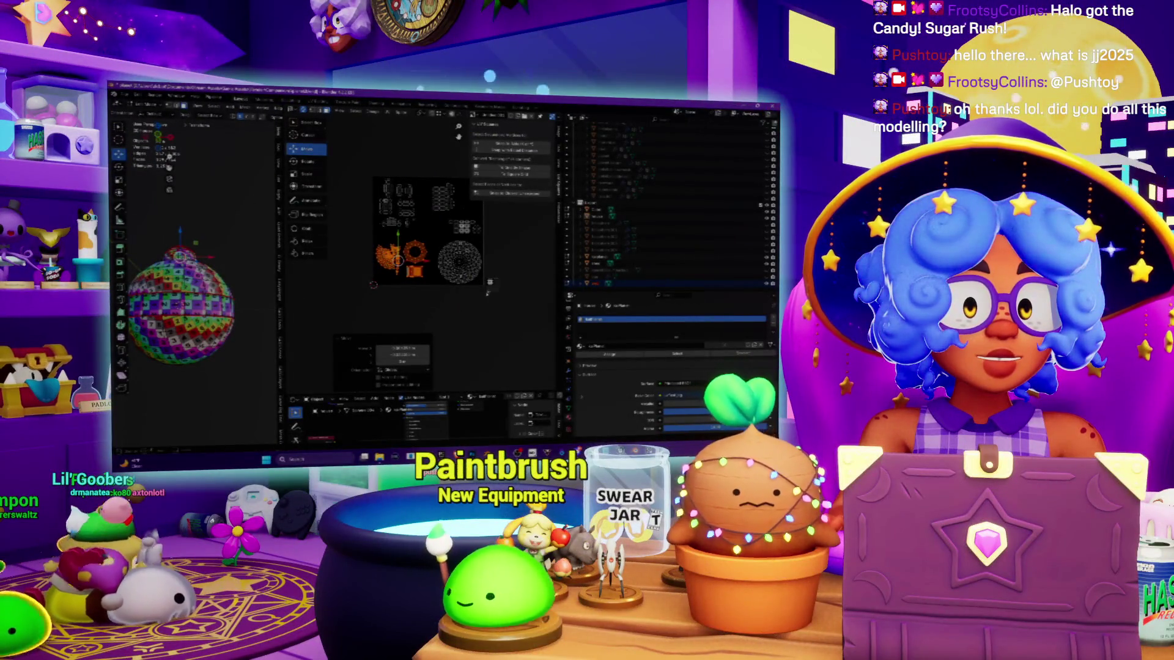
{"action": "left_click", "coordinate": [486, 295]}
{"action": "left_click", "coordinate": [421, 233]}
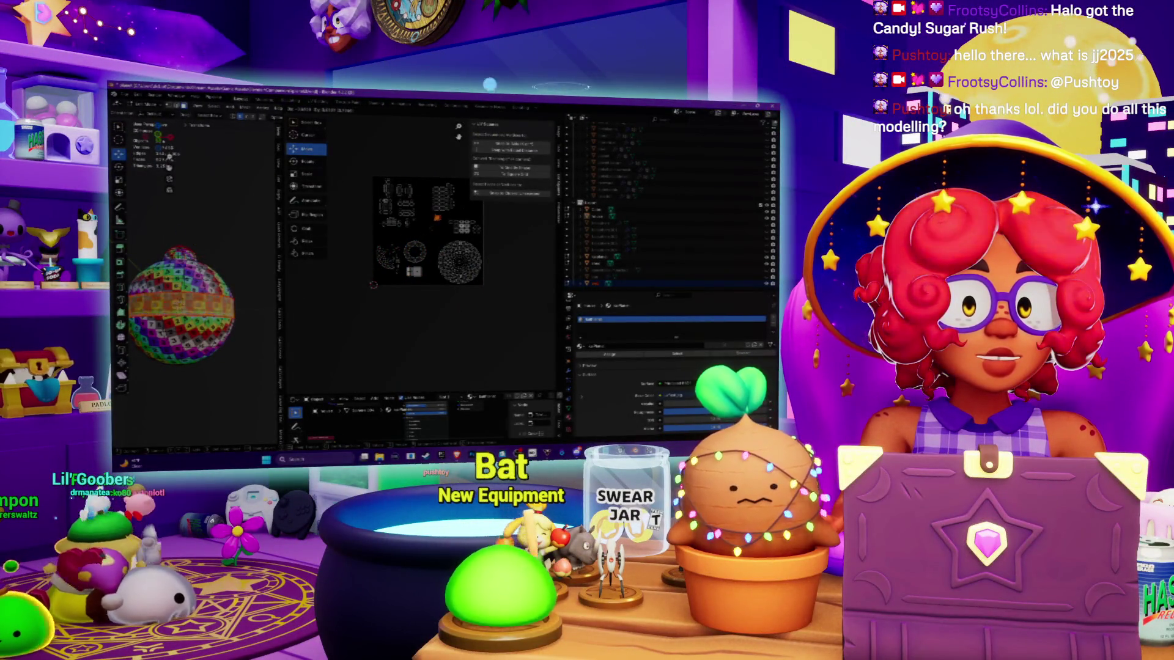
{"action": "middle_click_drag", "start_coordinate": [428, 232], "coordinate": [406, 256]}
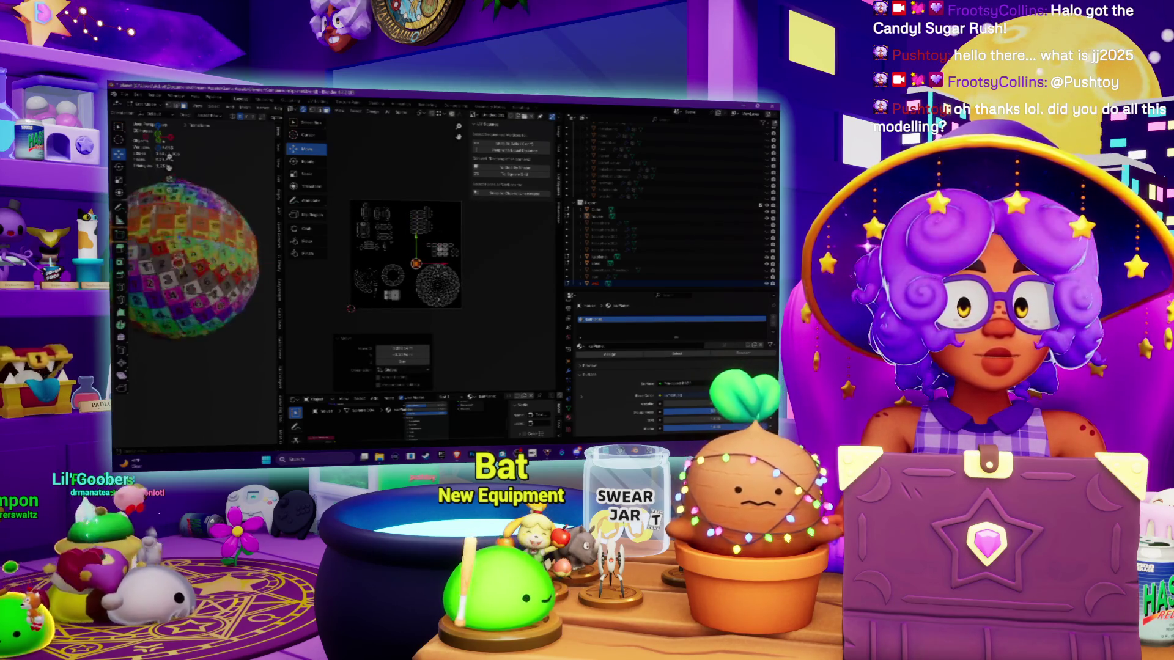
{"action": "scroll", "coordinate": [416, 256], "scroll_direction": "up", "scroll_amount": 2}
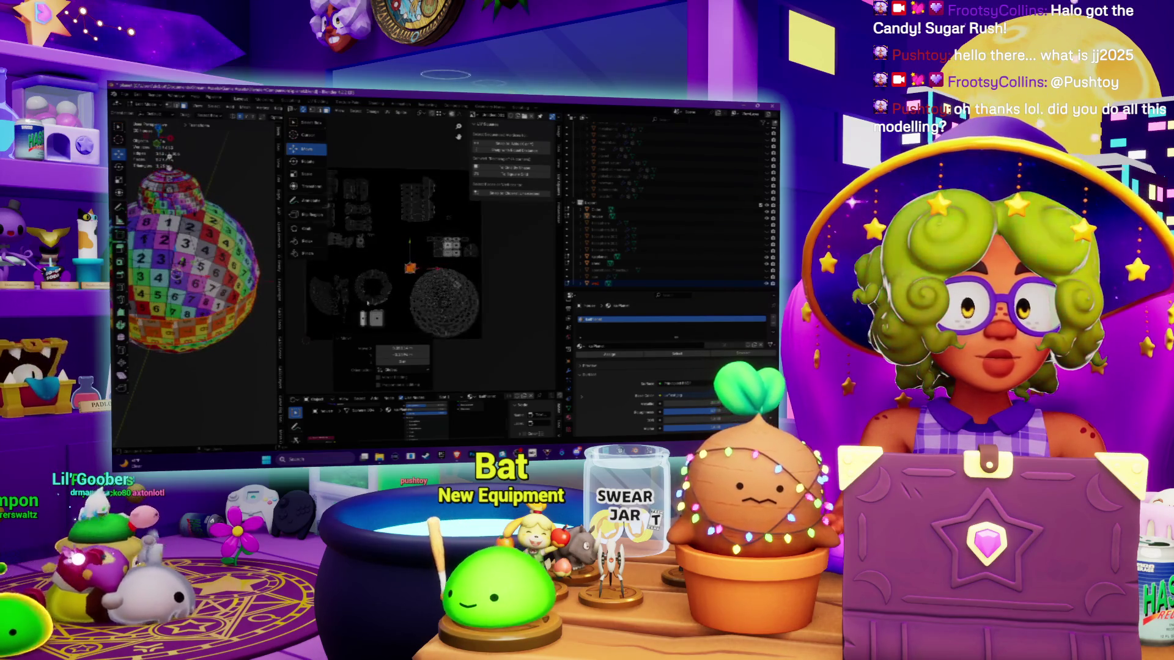